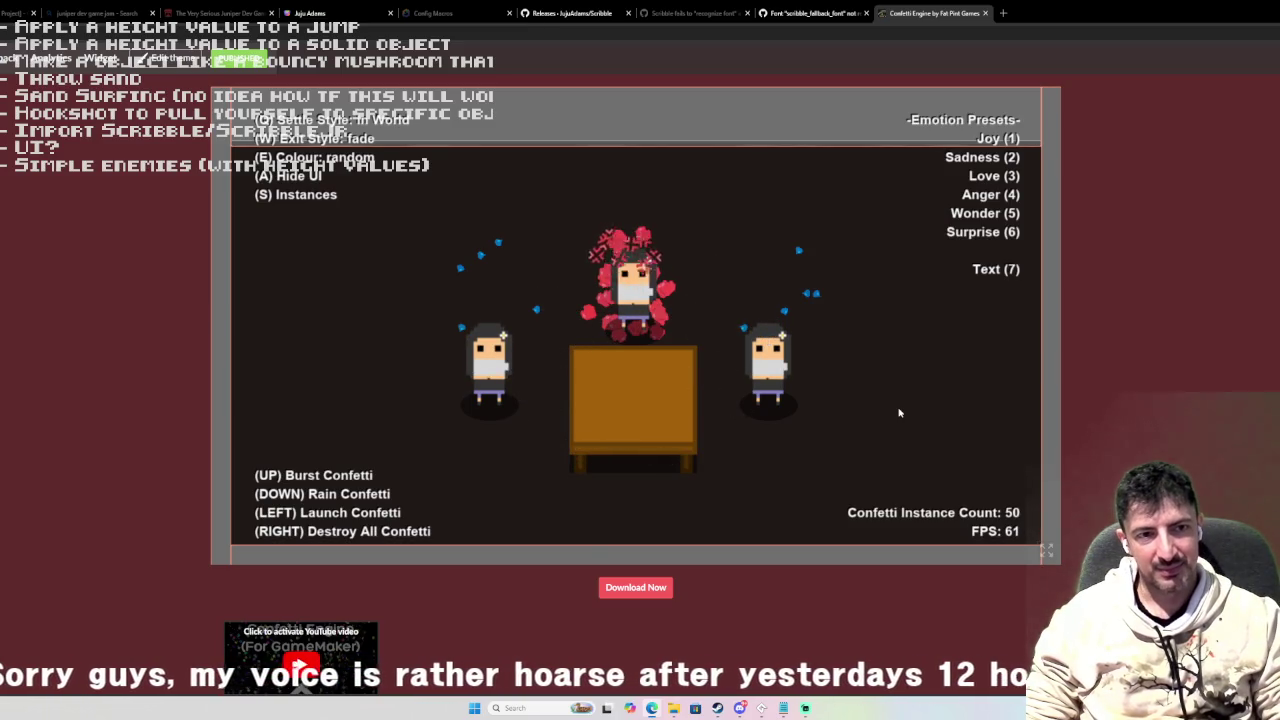
Switch to the Wonder preset and fire confetti bursts in red, blue, green and white.
key("5")
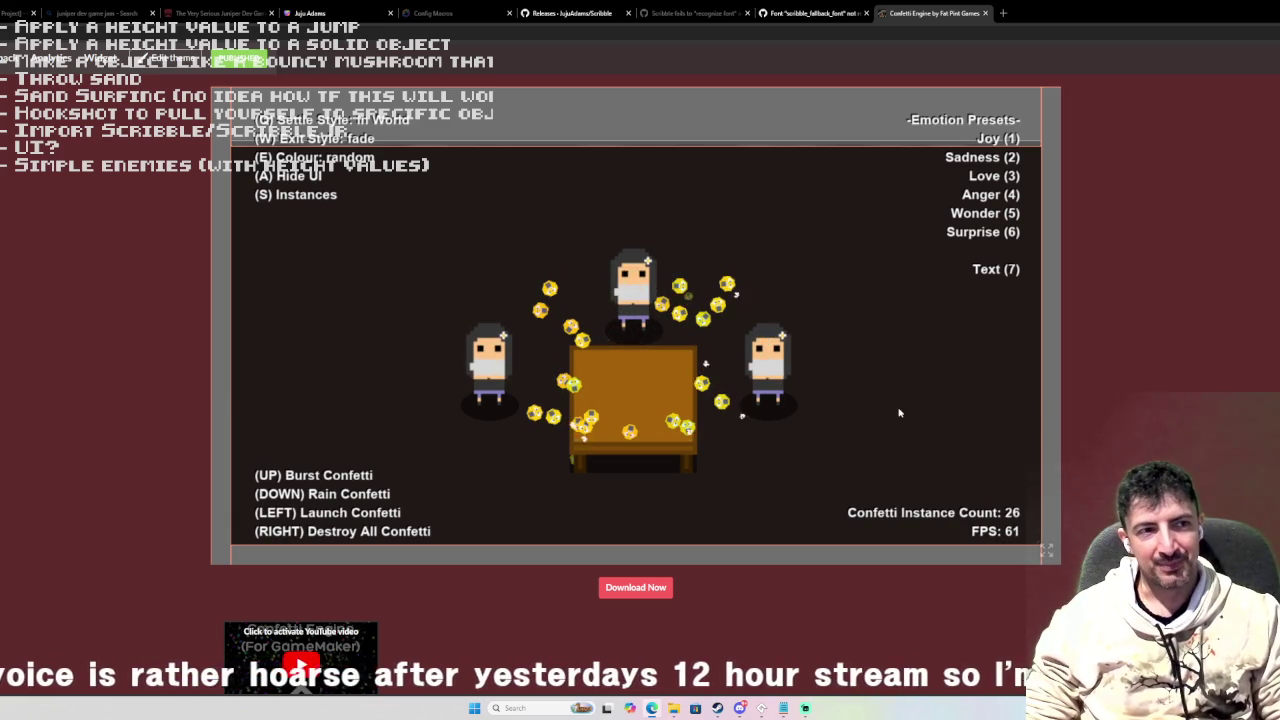
key("Up")
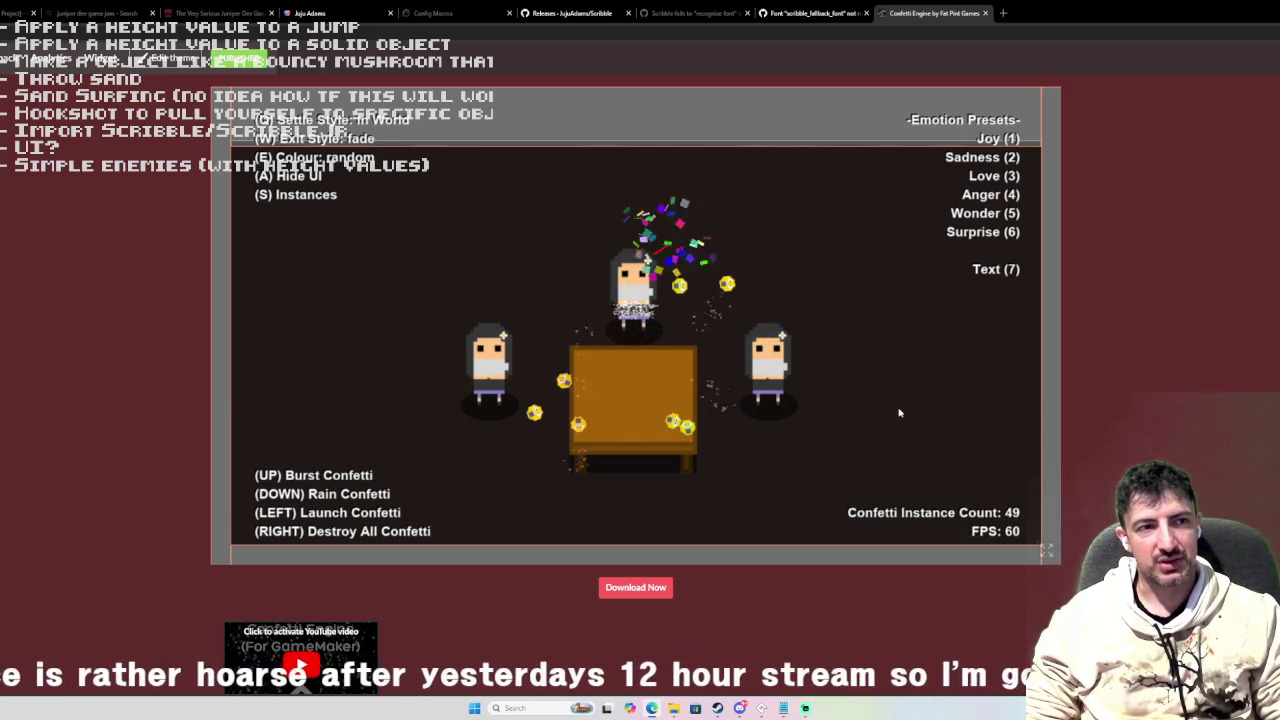
key("e")
key("Up")
key("Up")
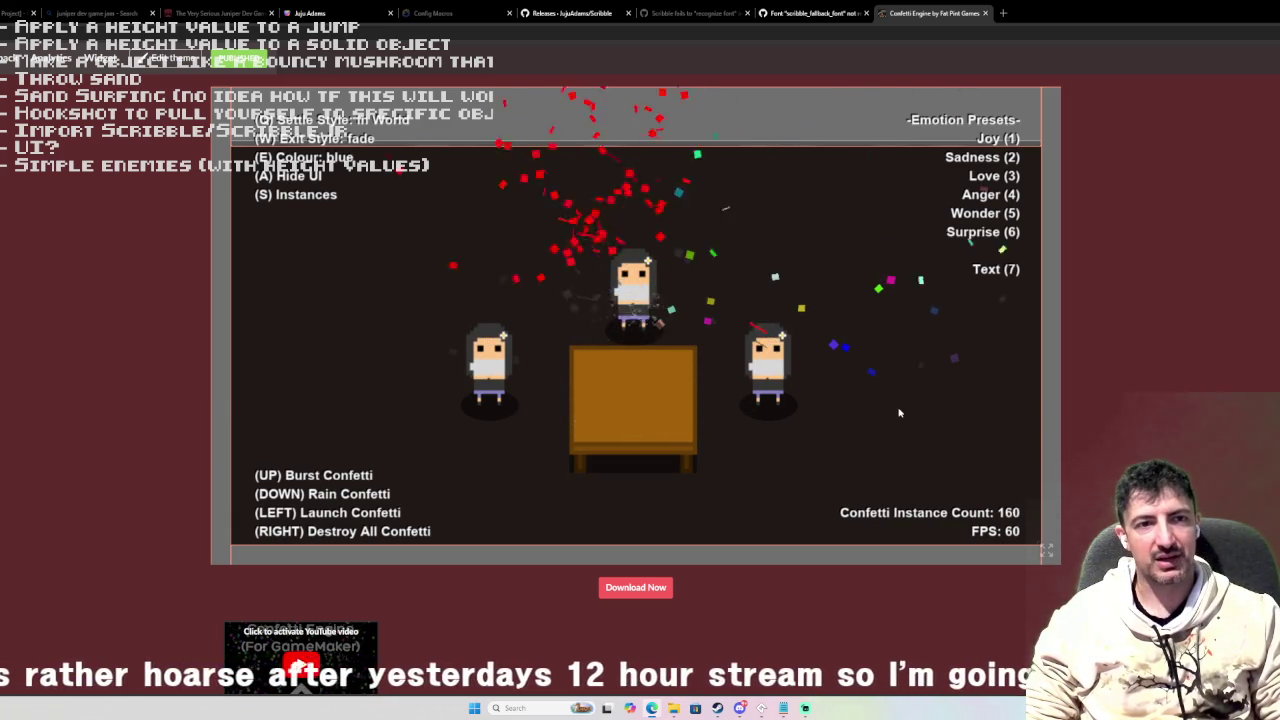
key("e")
key("Up")
key("Up")
key("Up")
key("e")
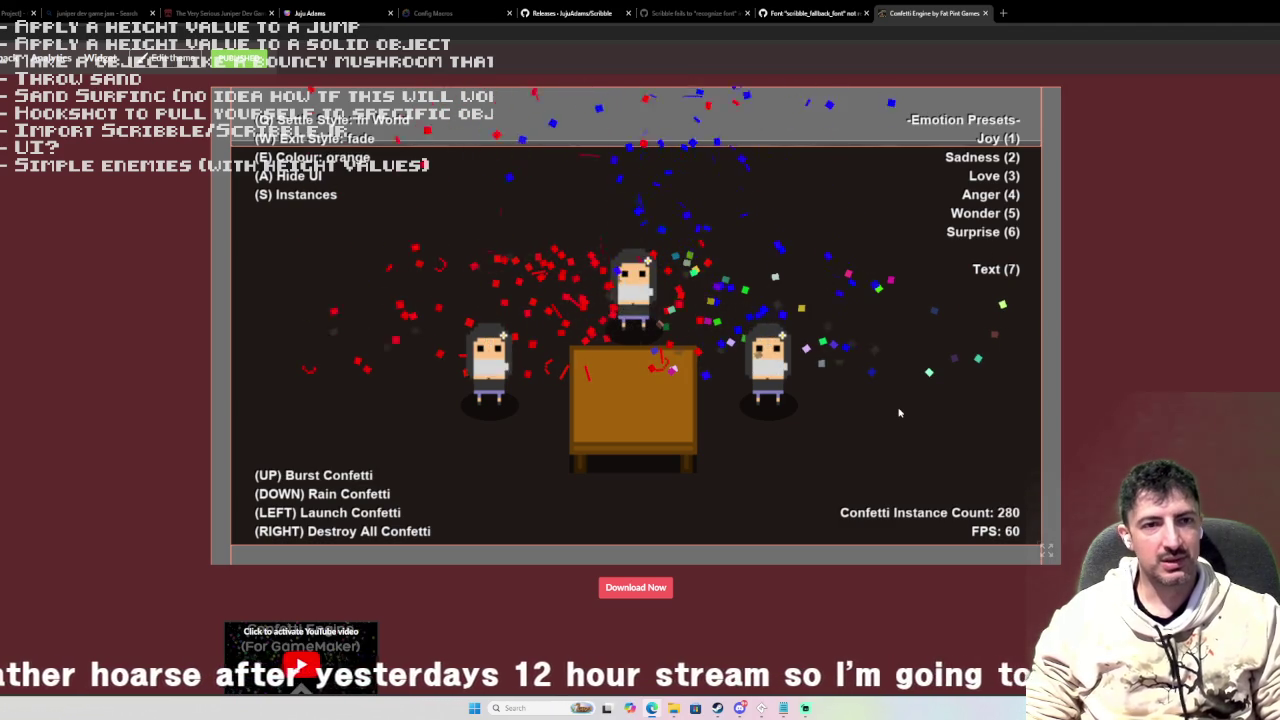
key("Up")
key("Up")
key("e")
key("Up")
key("Up")
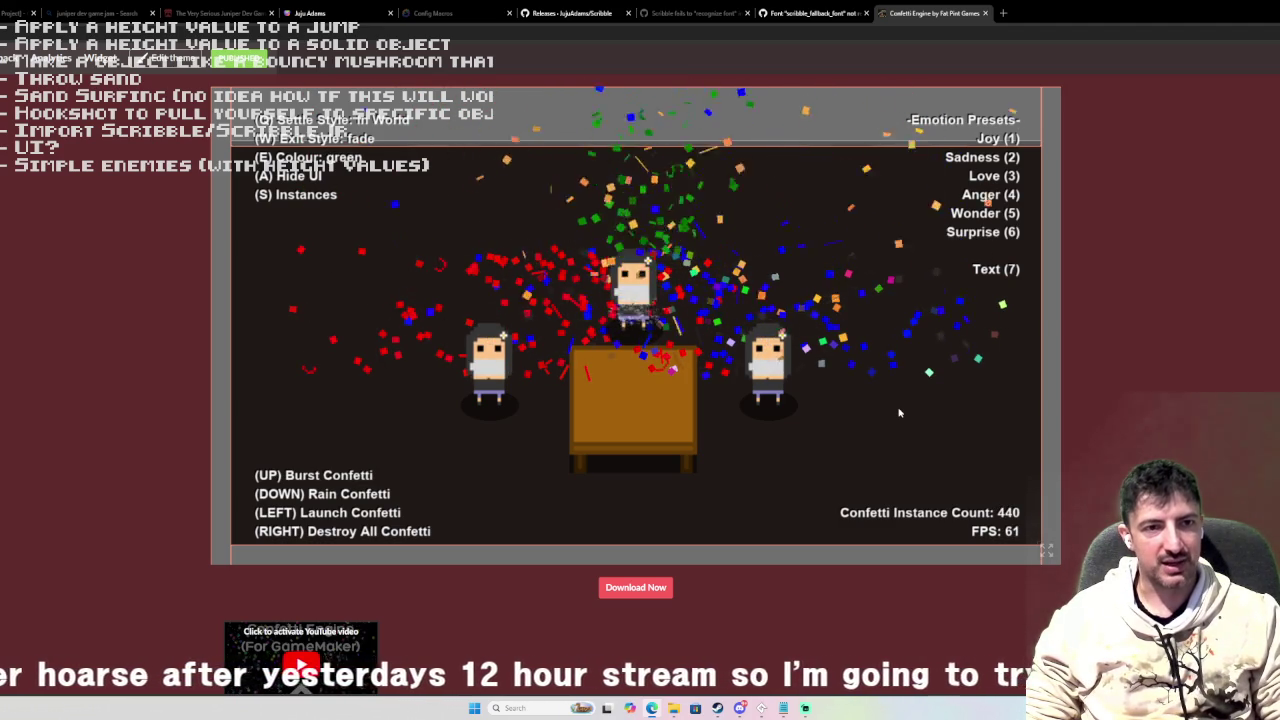
key("e")
key("Up")
key("Up")
key("Up")
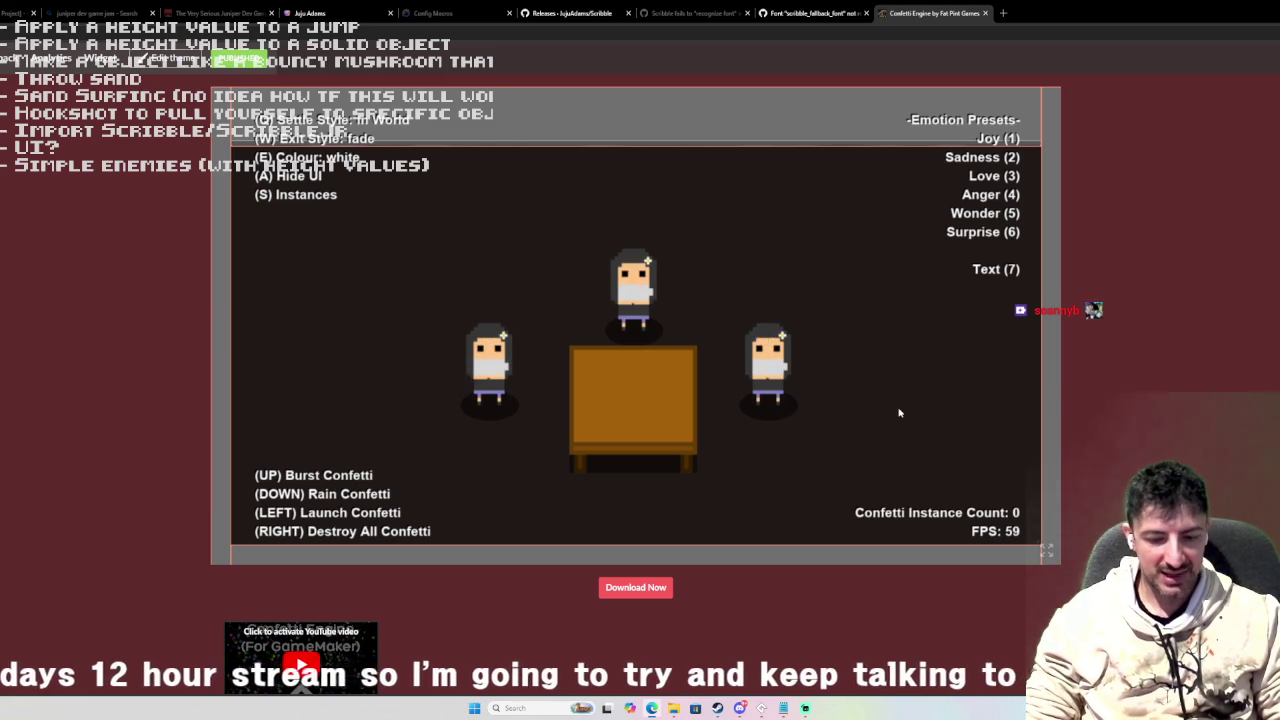
Fire five bursts of Confetti Engine! text confetti, then open the Fat Pint Games profile.
key("Up")
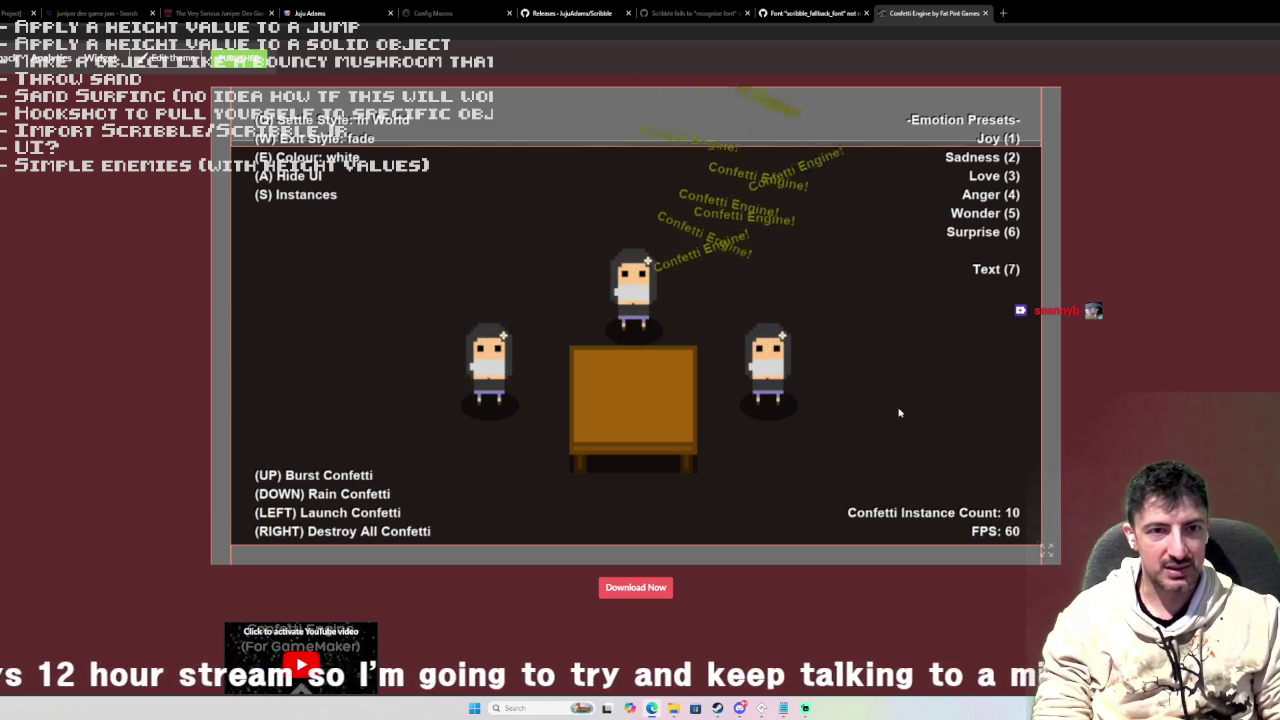
key("Up")
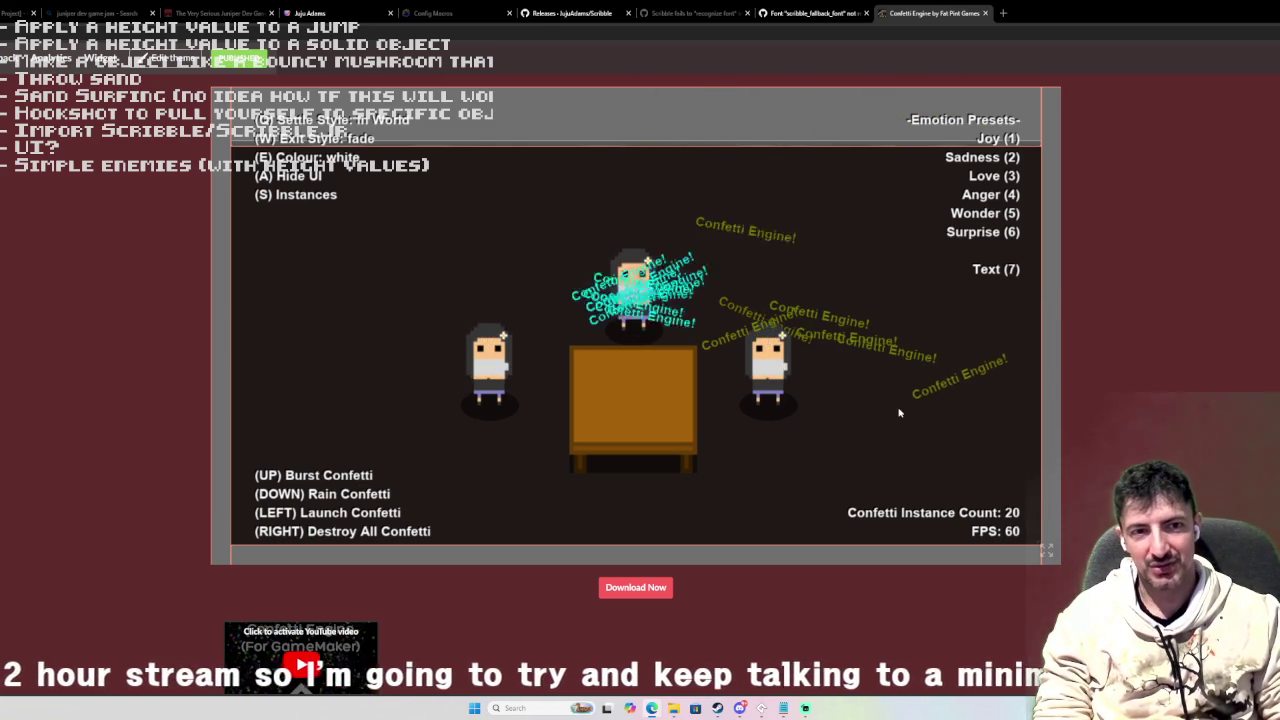
key("Up")
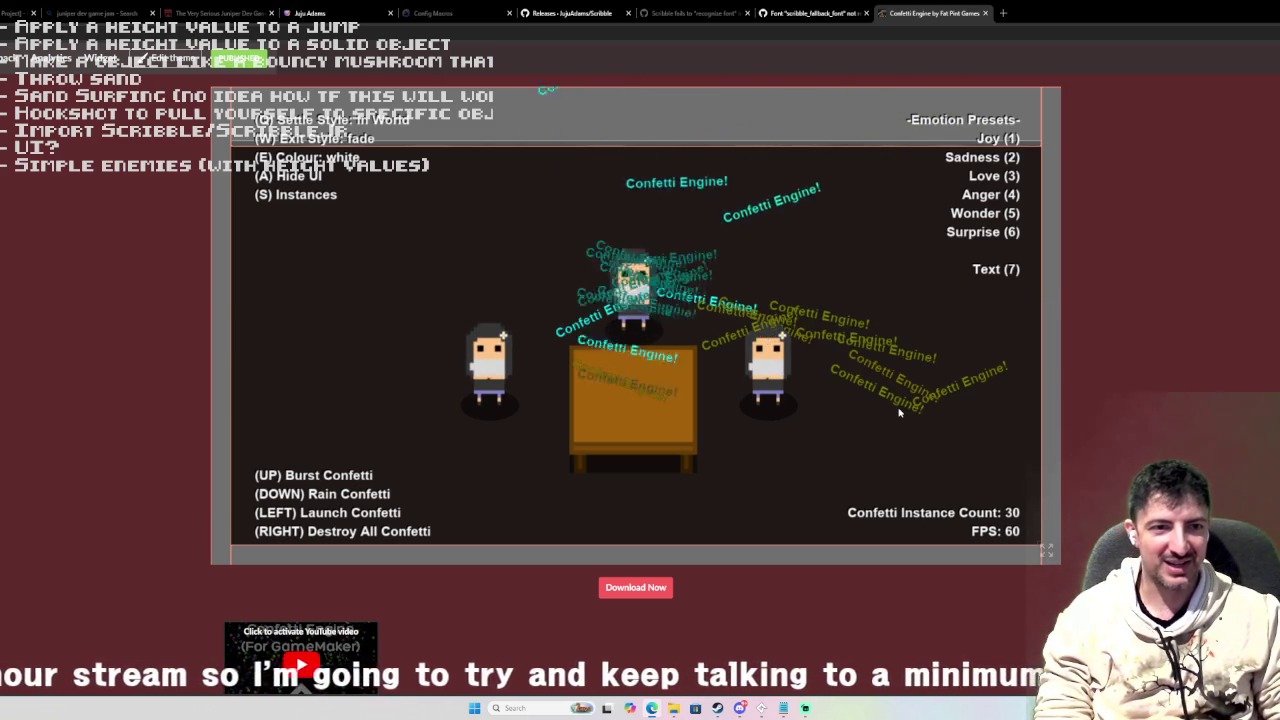
key("Up")
key("Up")
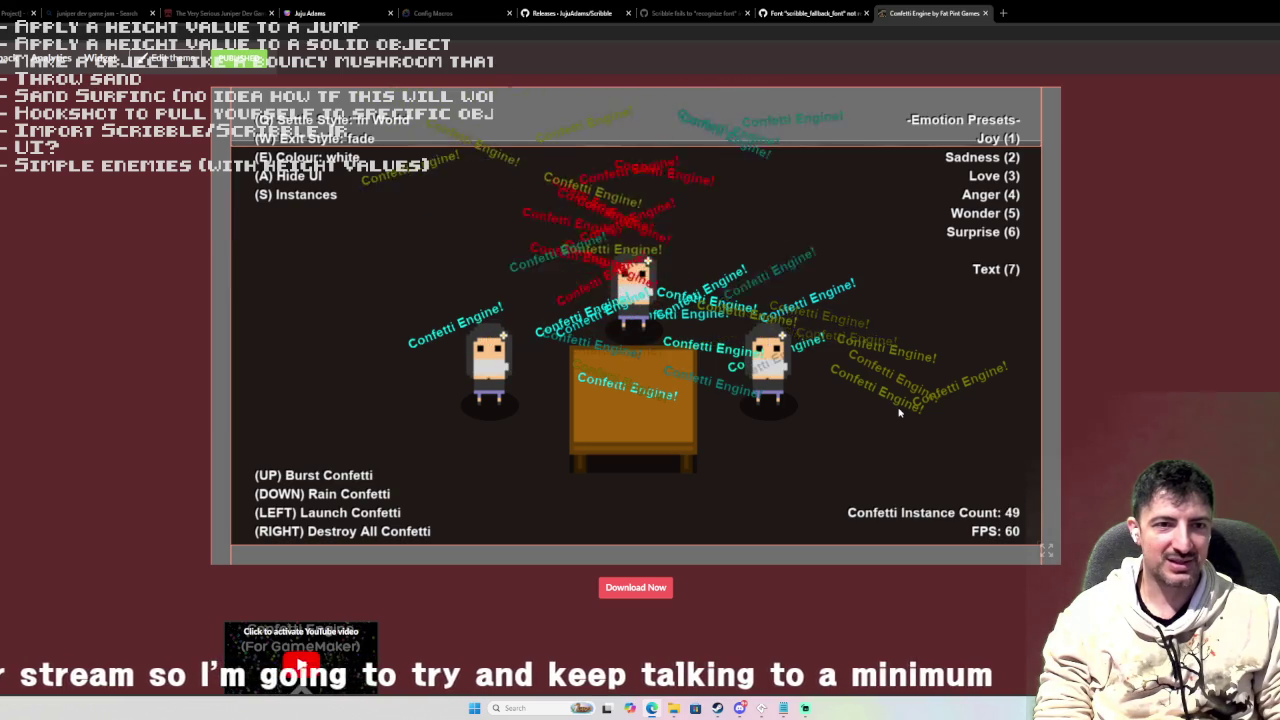
key("Up")
key("Up")
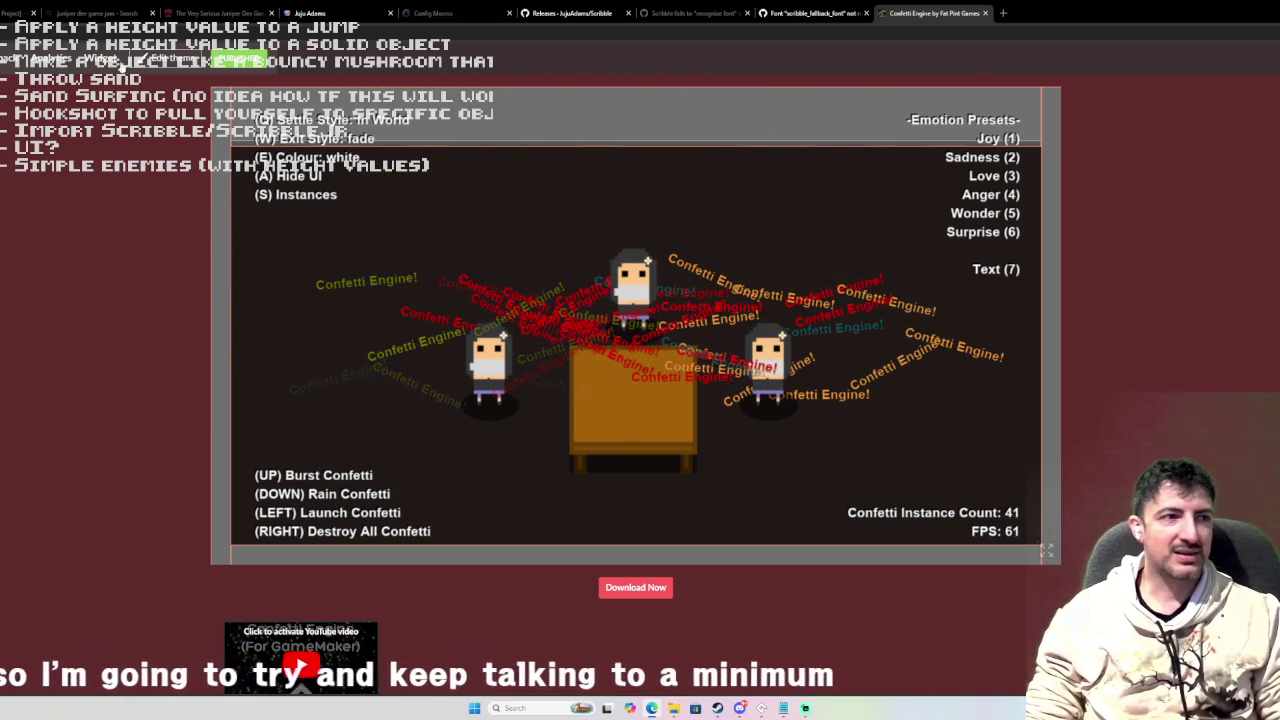
left_click(971, 52)
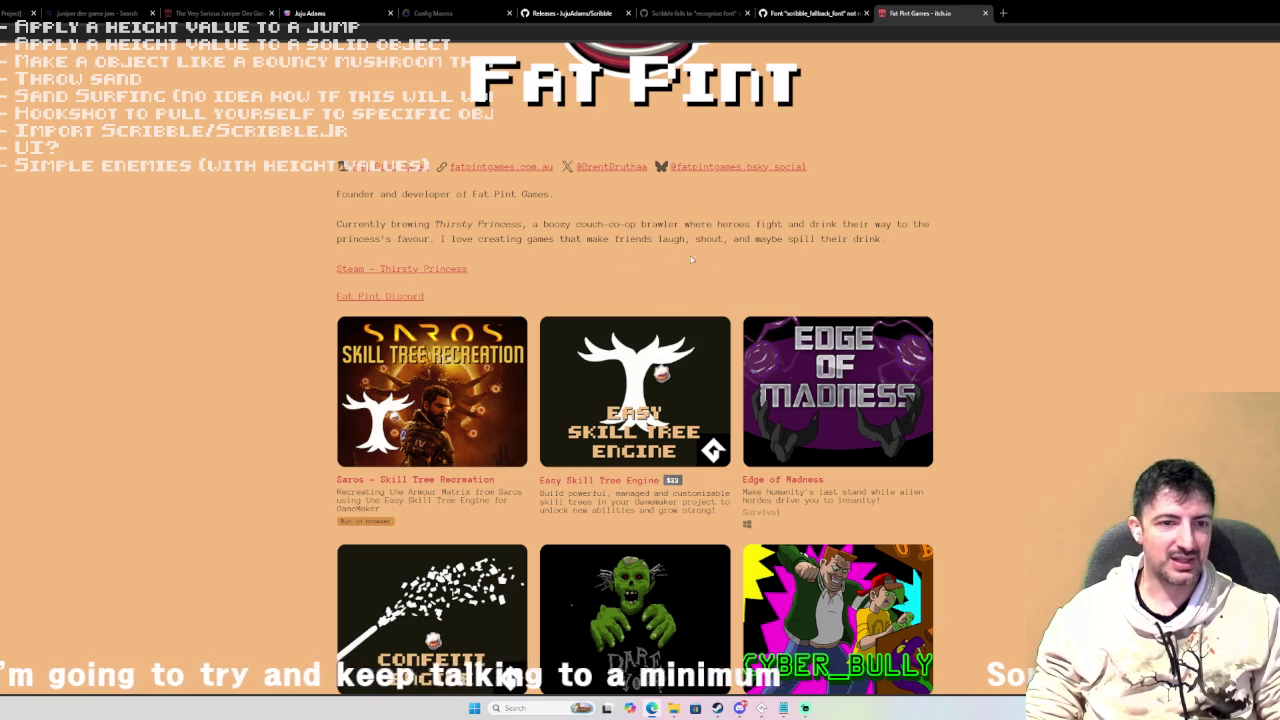
Open the Saros - Skill Tree Recreation page from the profile and launch its embedded project.
scroll(512, 372, "down", 1)
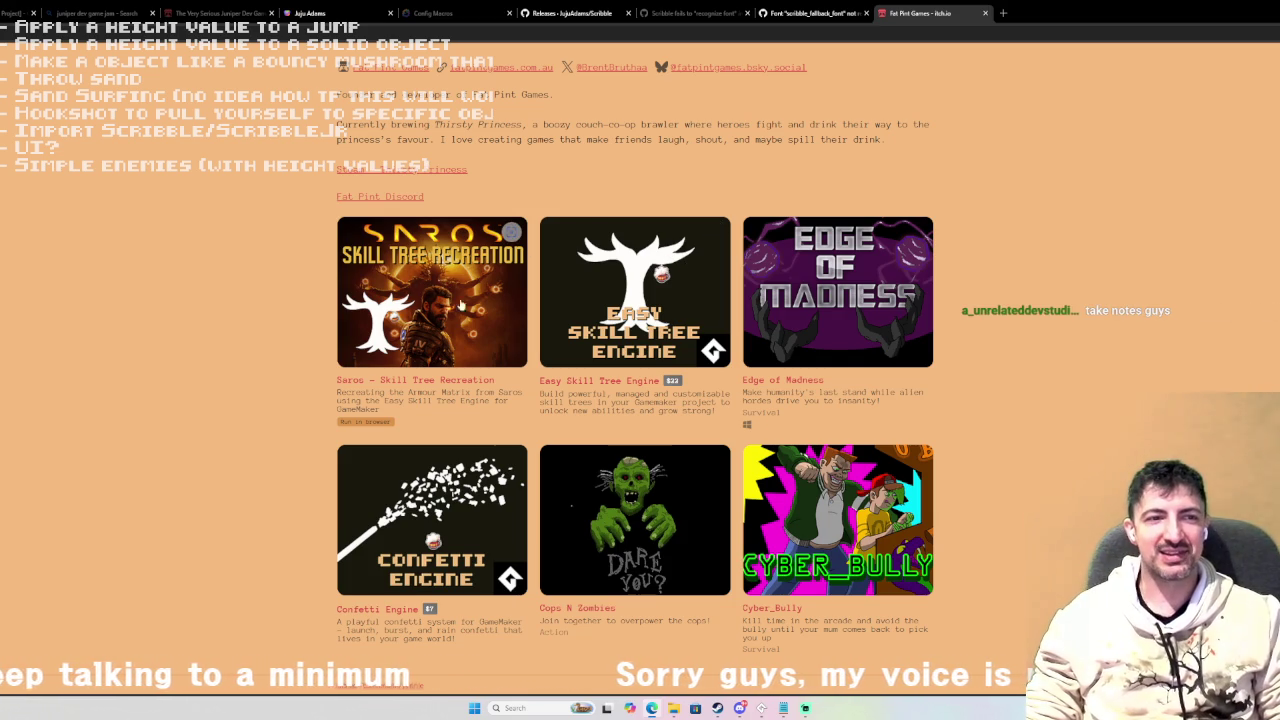
left_click(427, 300)
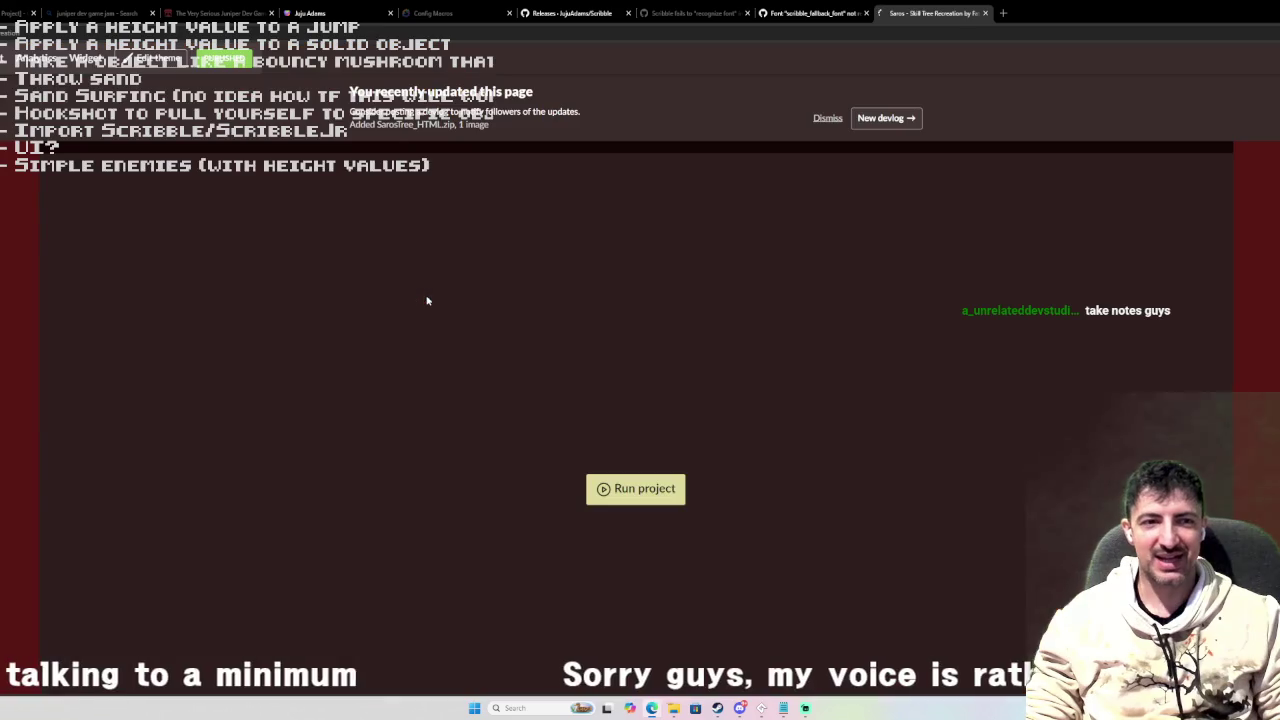
left_click(620, 489)
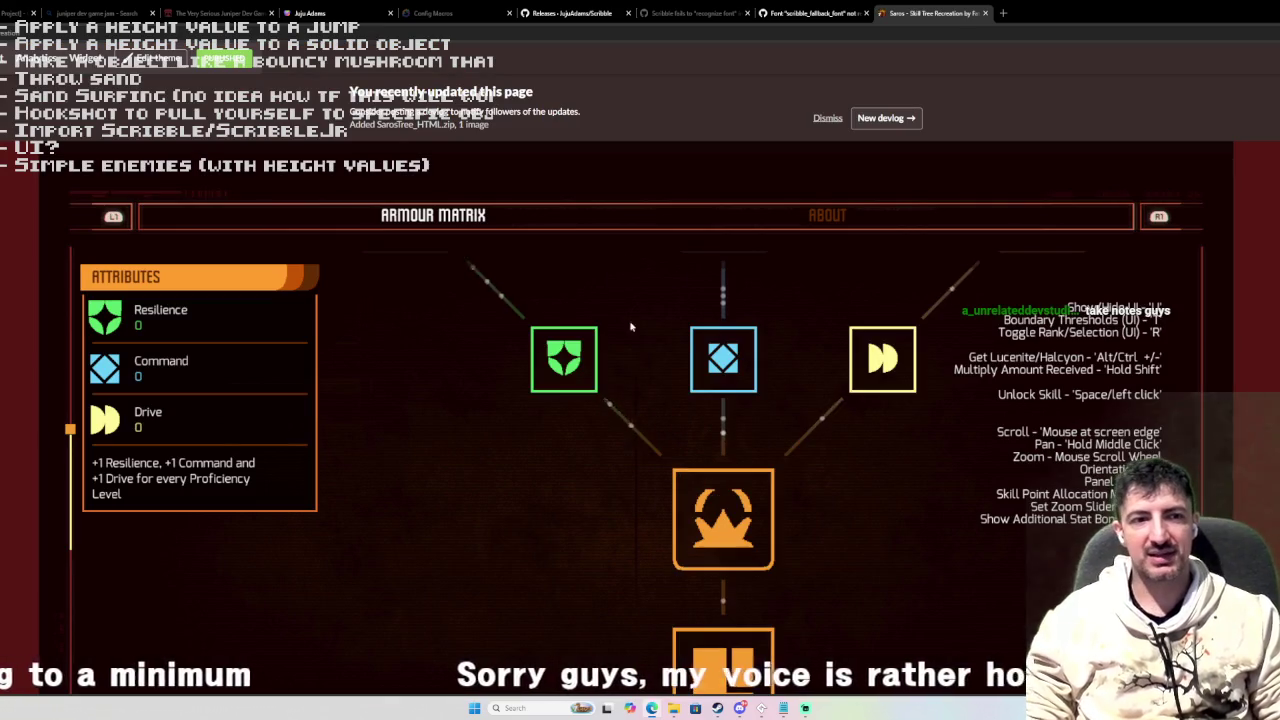
key("alt+Left")
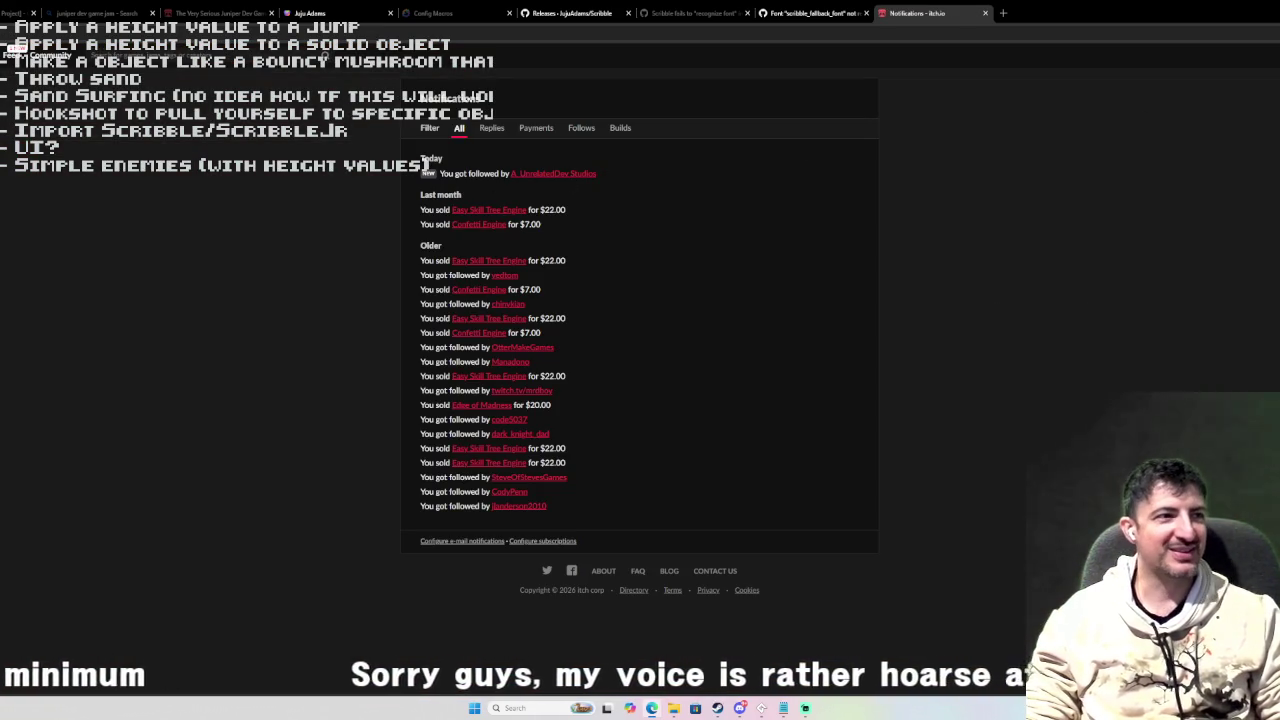
key("alt+Right")
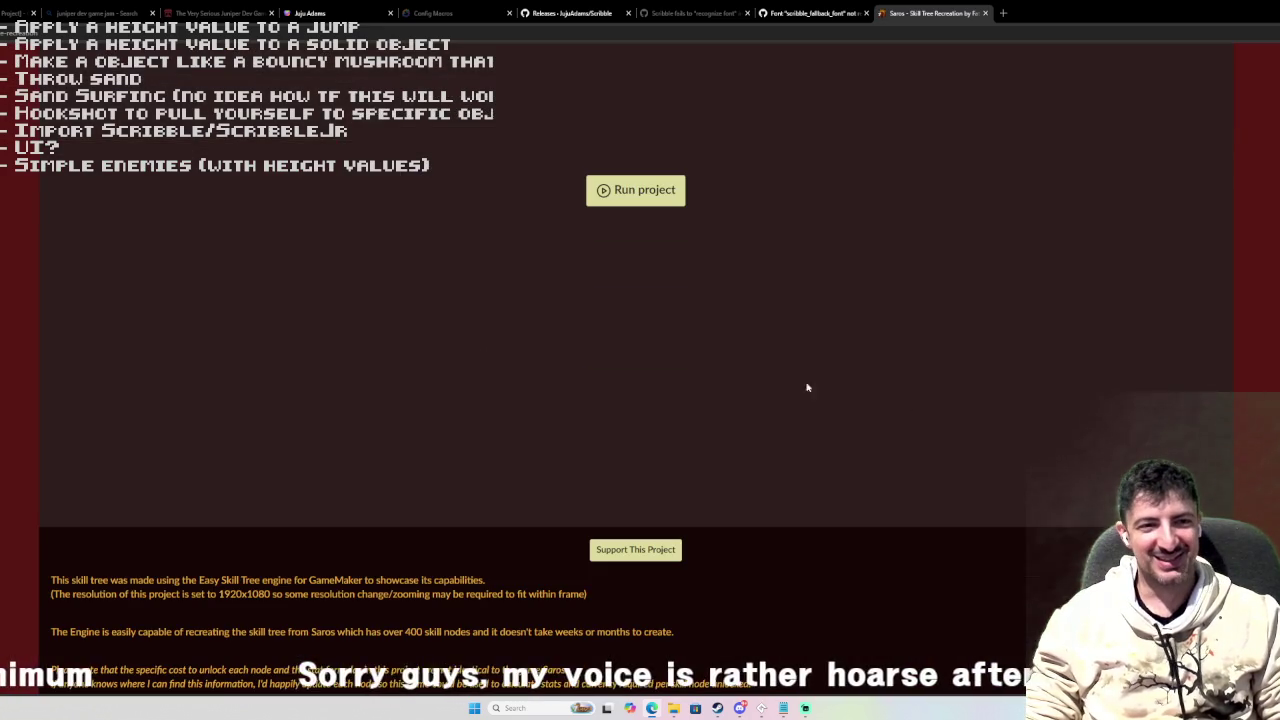
left_click(659, 196)
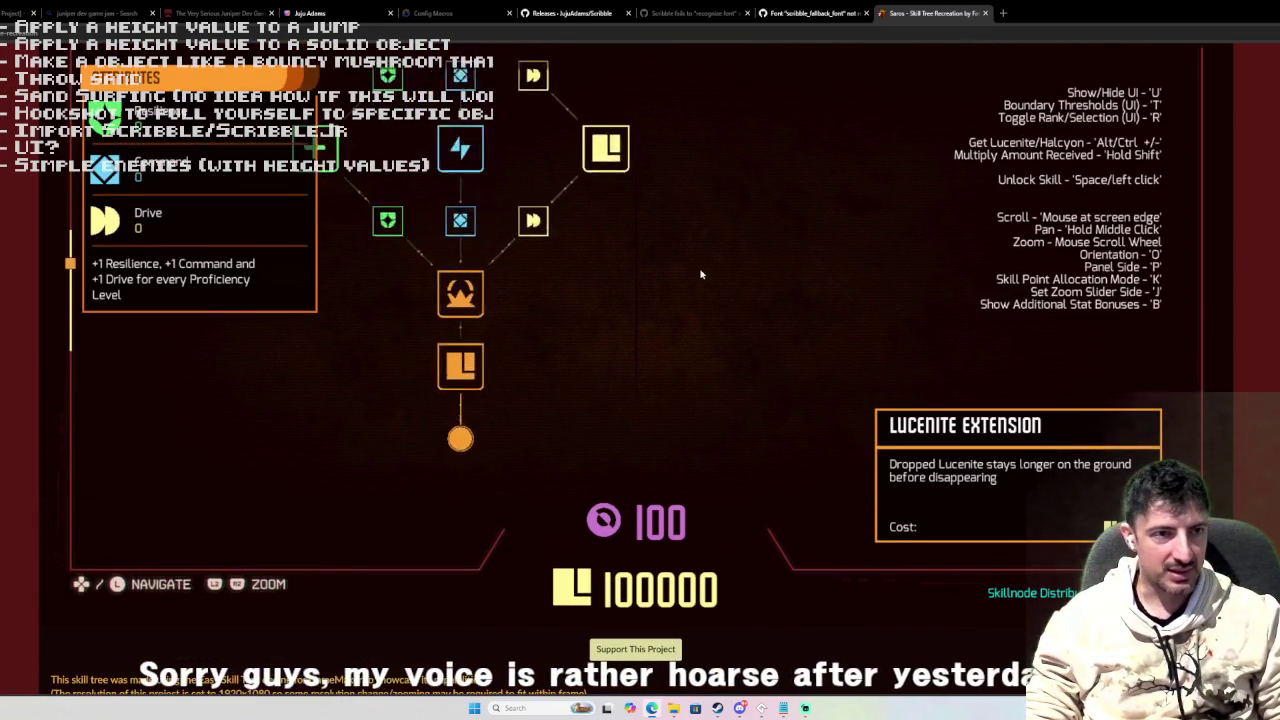
Shrink the page zoom to 110% so the skill tree demo fits.
scroll(686, 286, "up", 3)
scroll(515, 475, "down", 1)
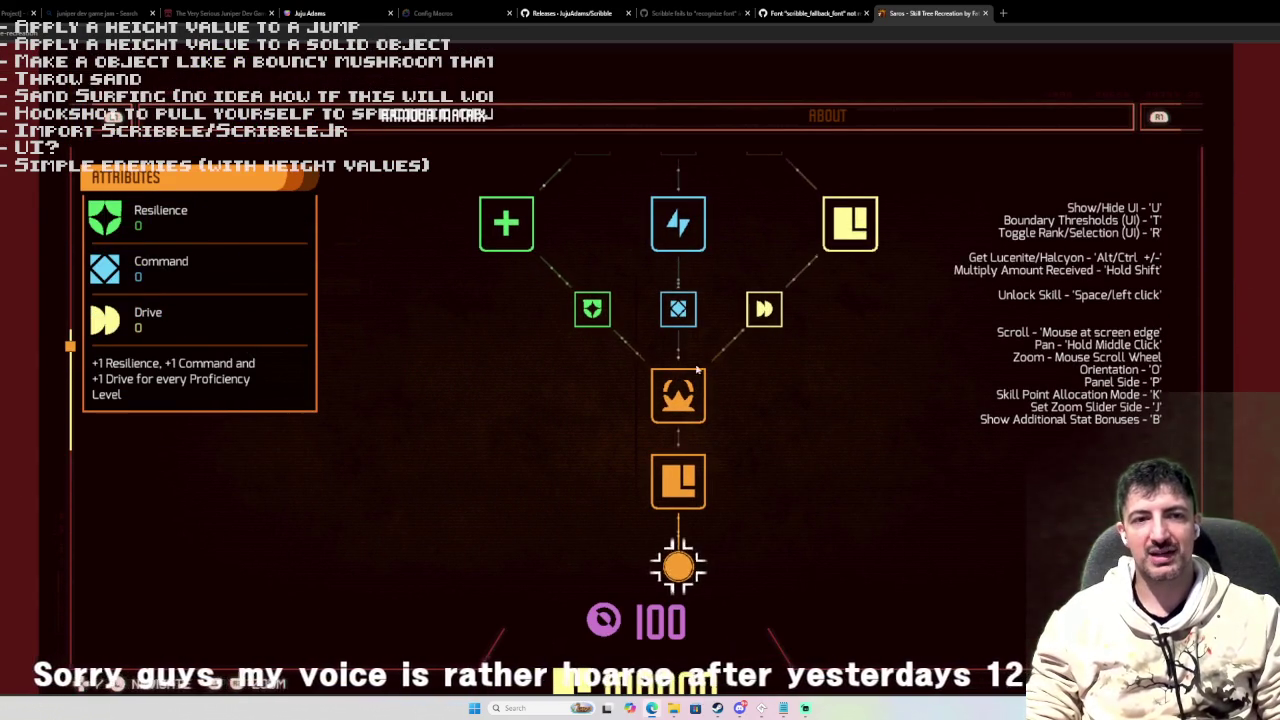
mouse_move(686, 246)
mouse_move(678, 300)
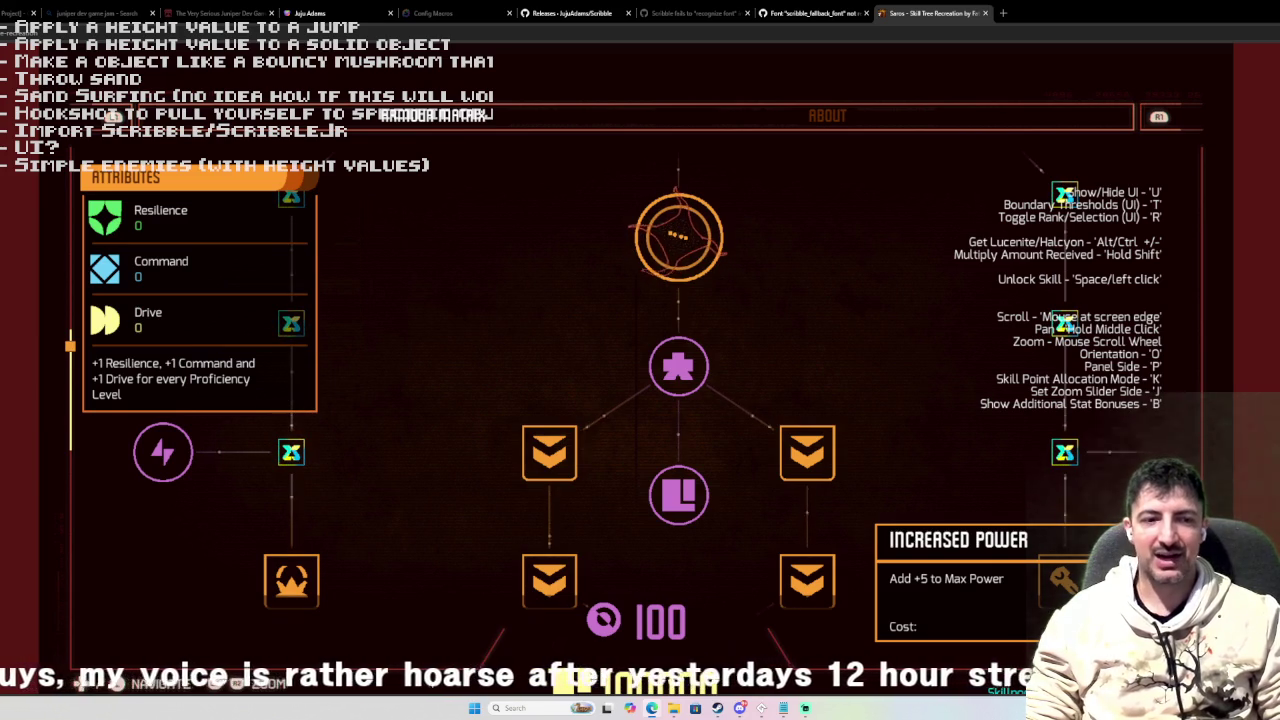
scroll(545, 630, "down", 1)
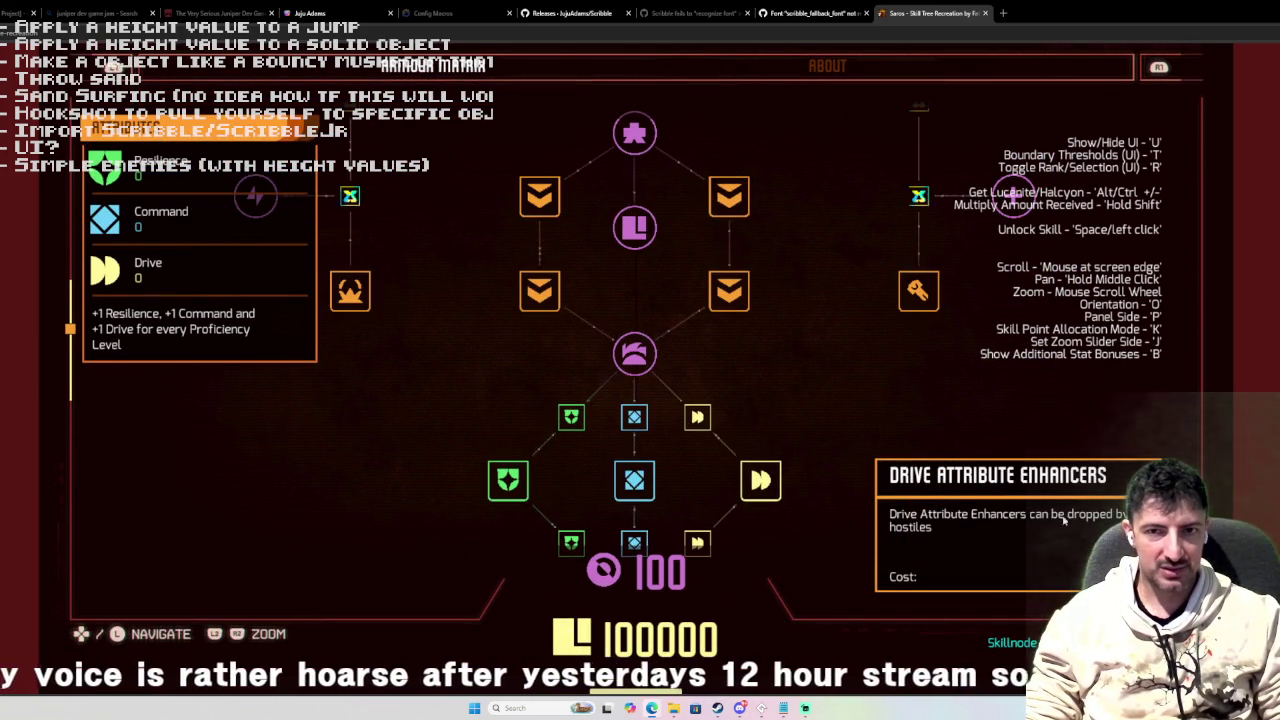
key("ctrl+minus")
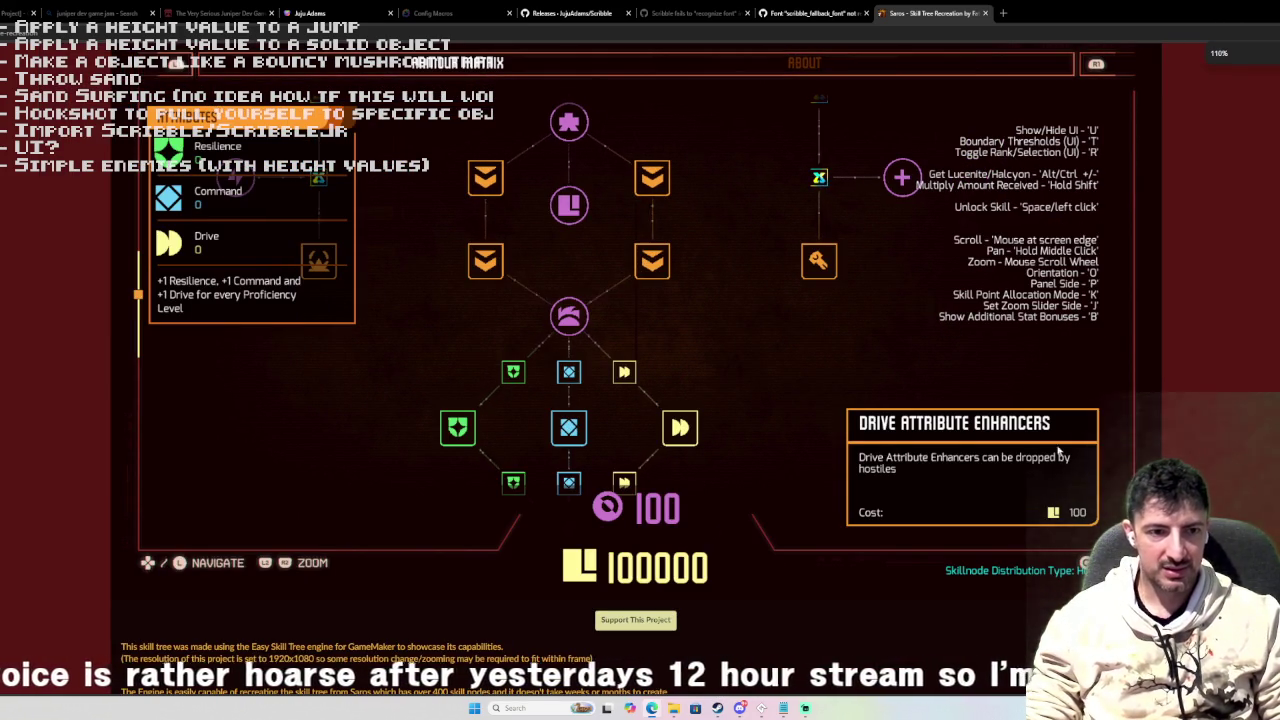
Unlock the Lucenite Extension and Adrenaline skills, leaving 99800 Lucenite.
scroll(1275, 487, "up", 1)
scroll(690, 484, "down", 1)
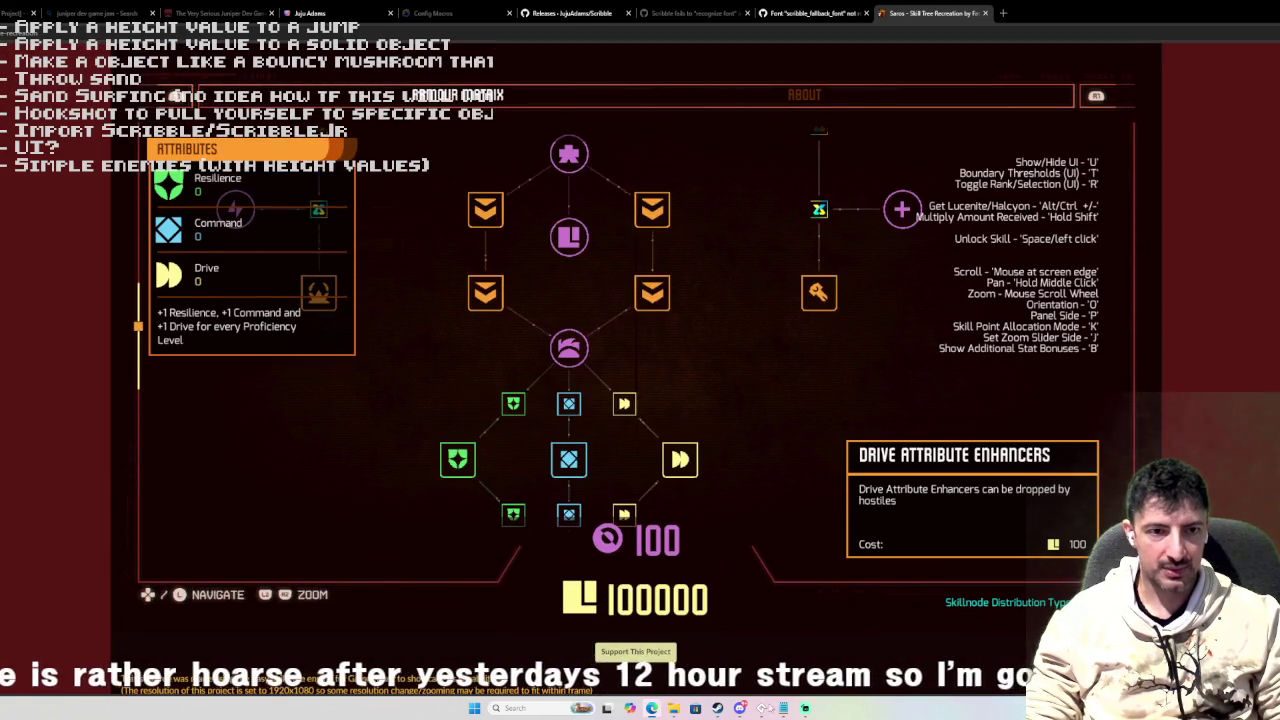
mouse_move(788, 650)
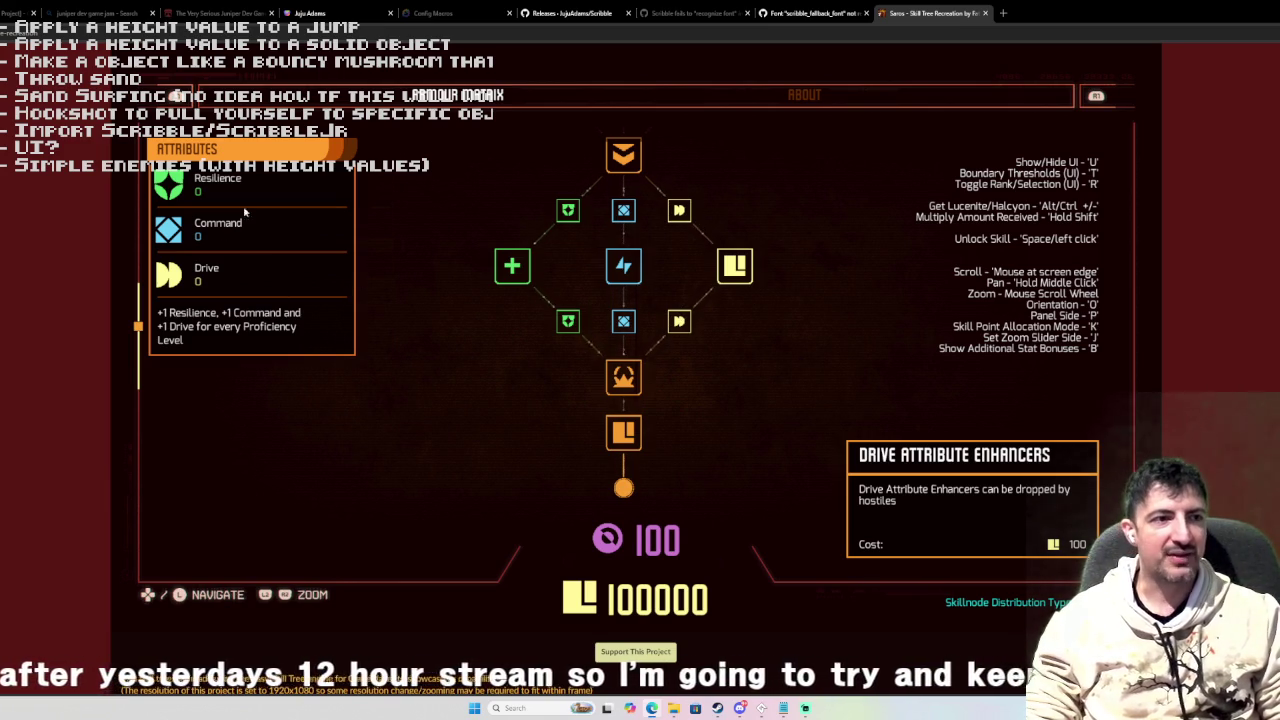
left_click(627, 440)
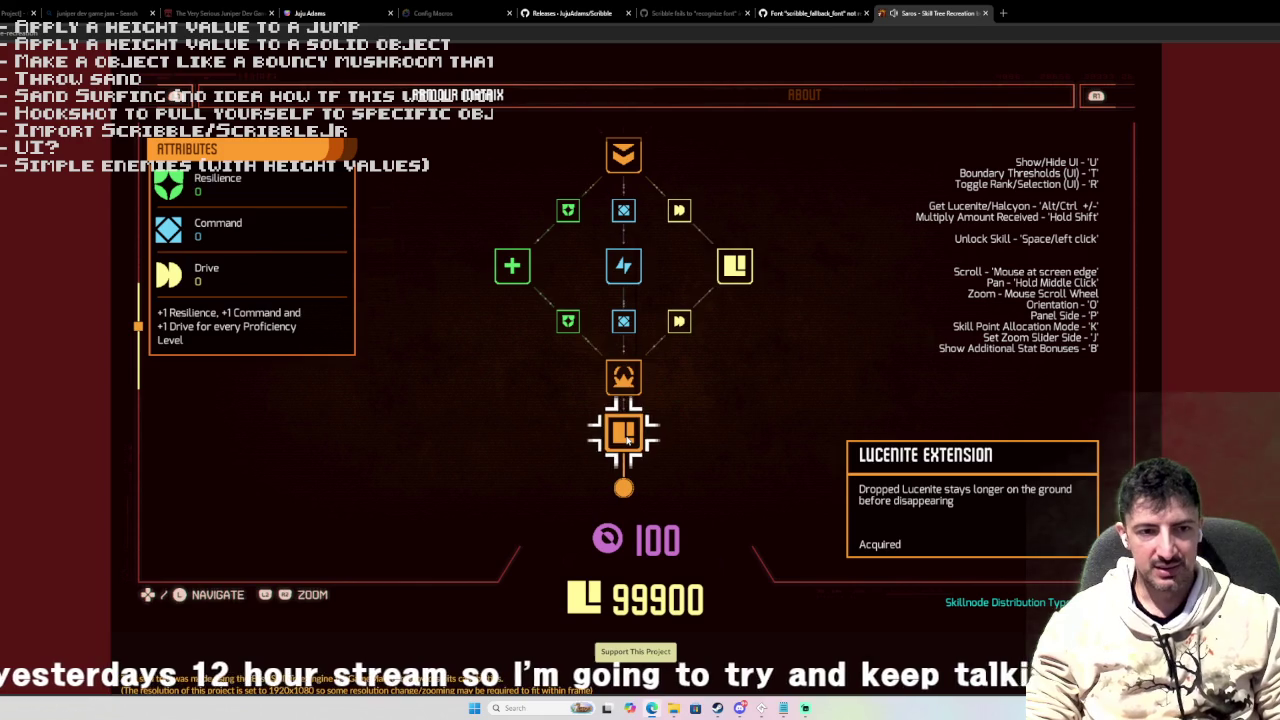
left_click(623, 378)
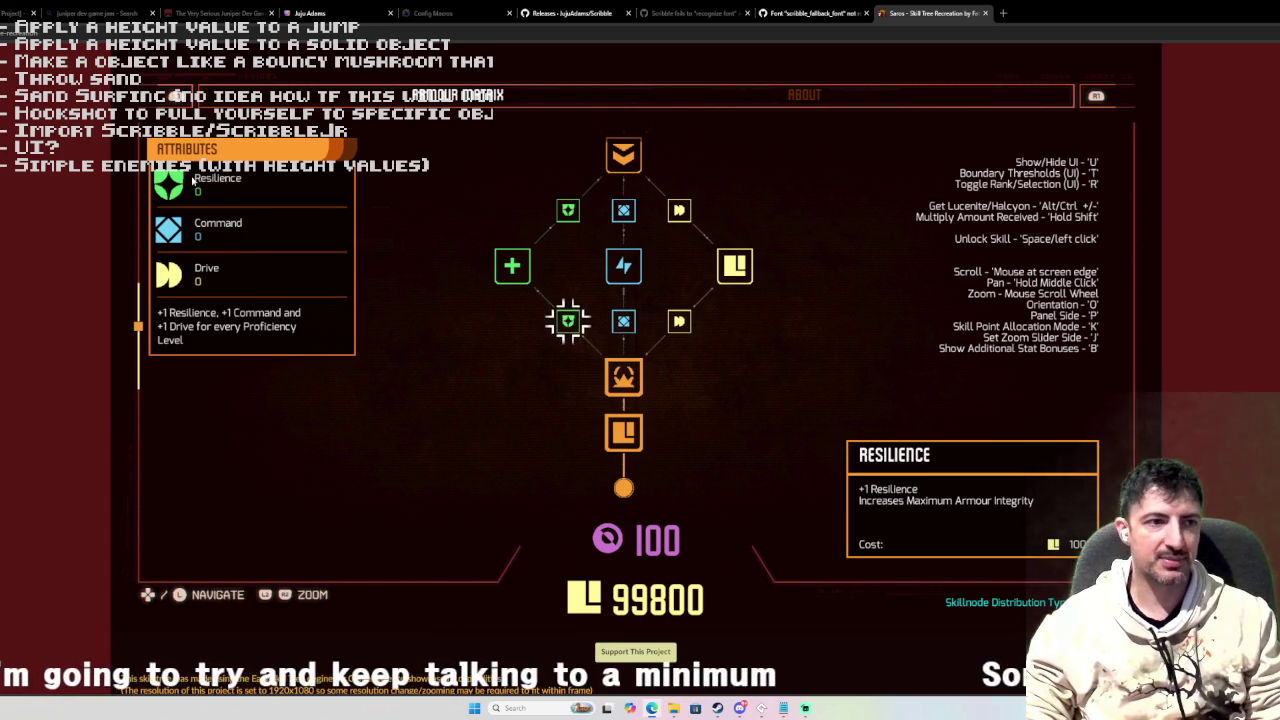
left_click(569, 327)
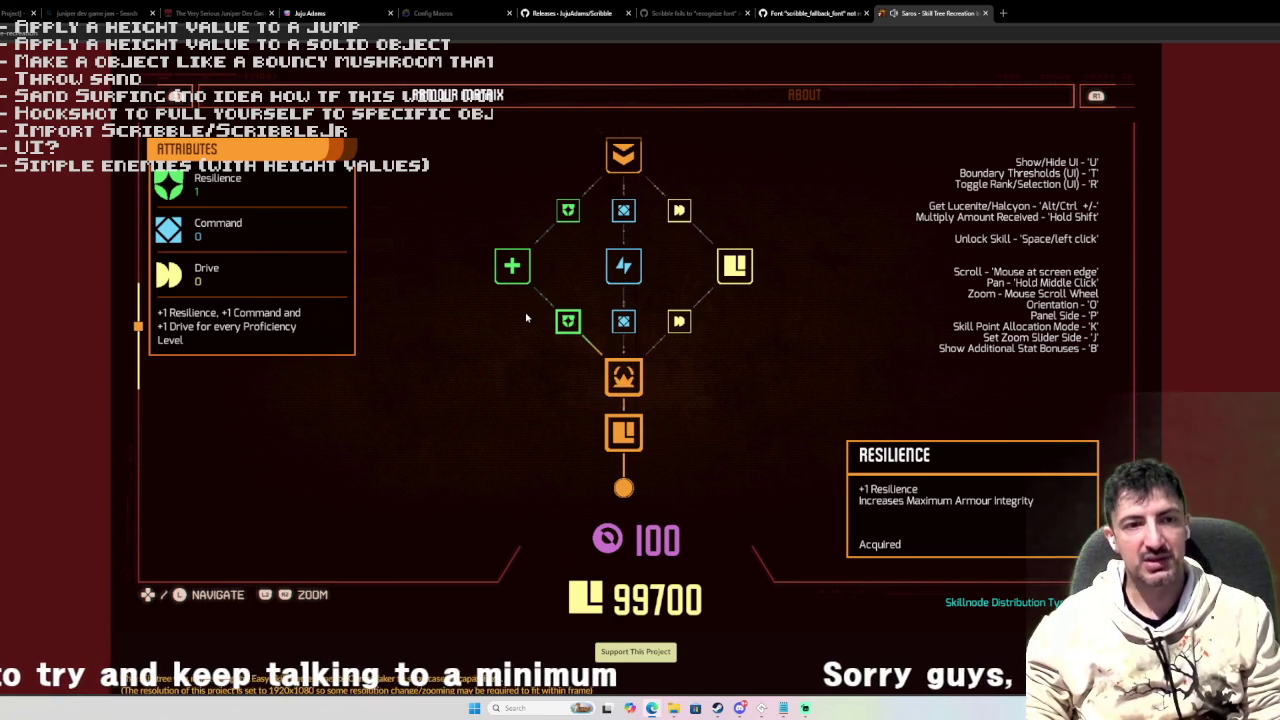
key("b")
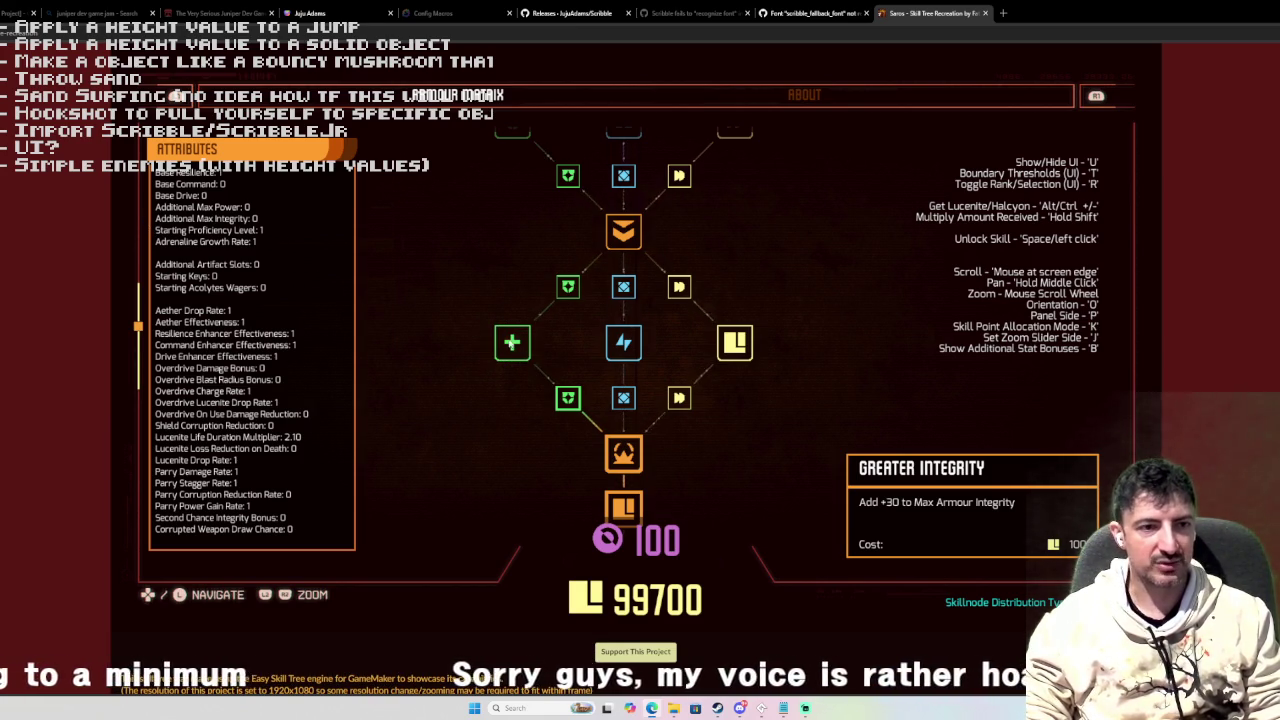
key("space")
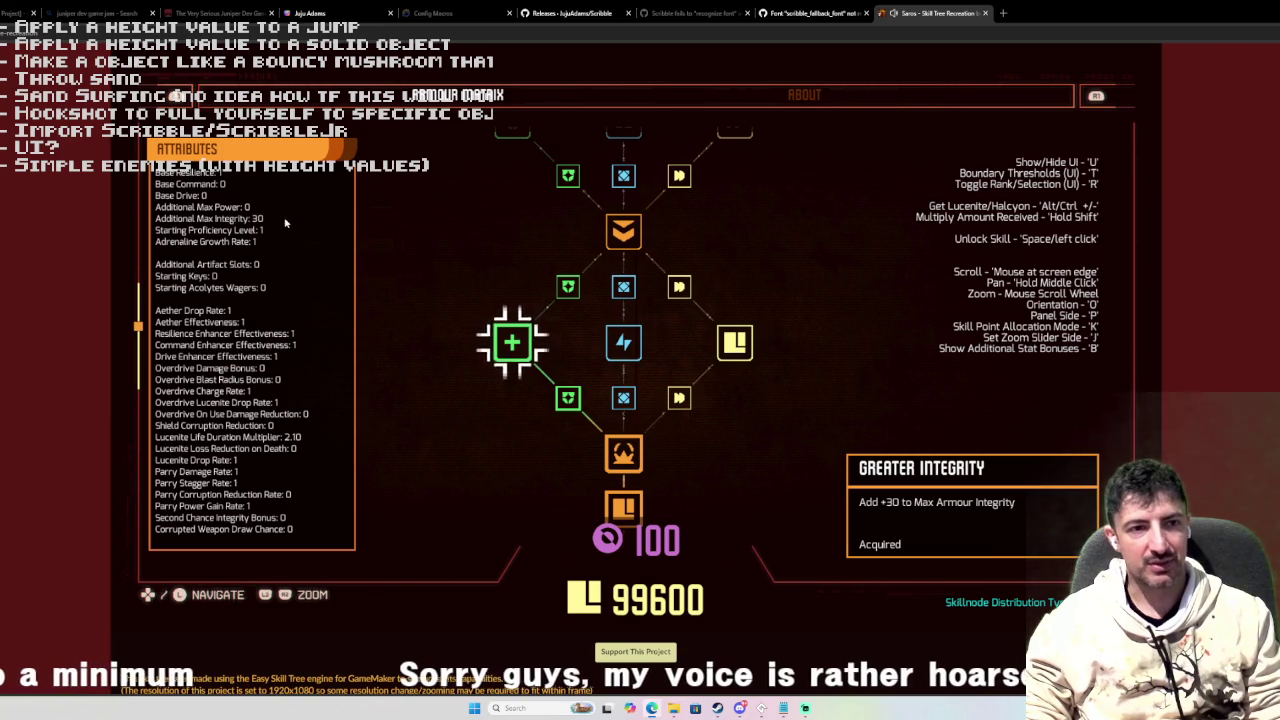
left_click(567, 288)
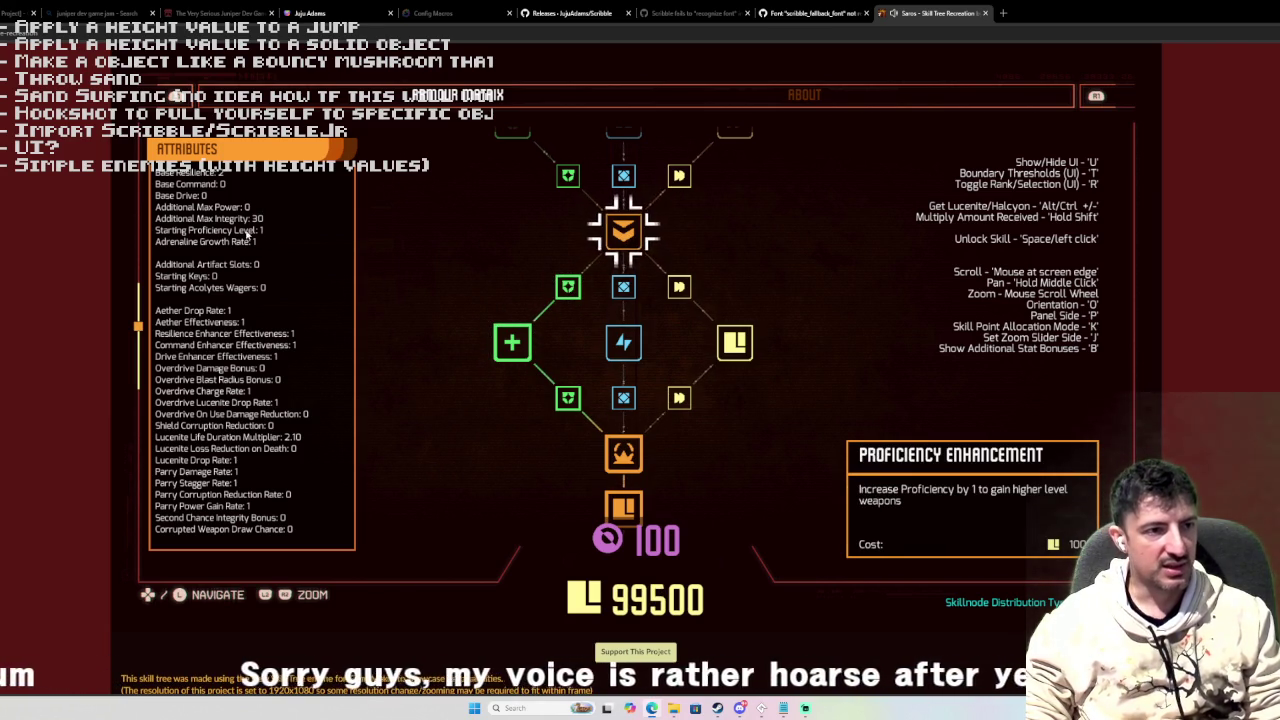
left_click(625, 232)
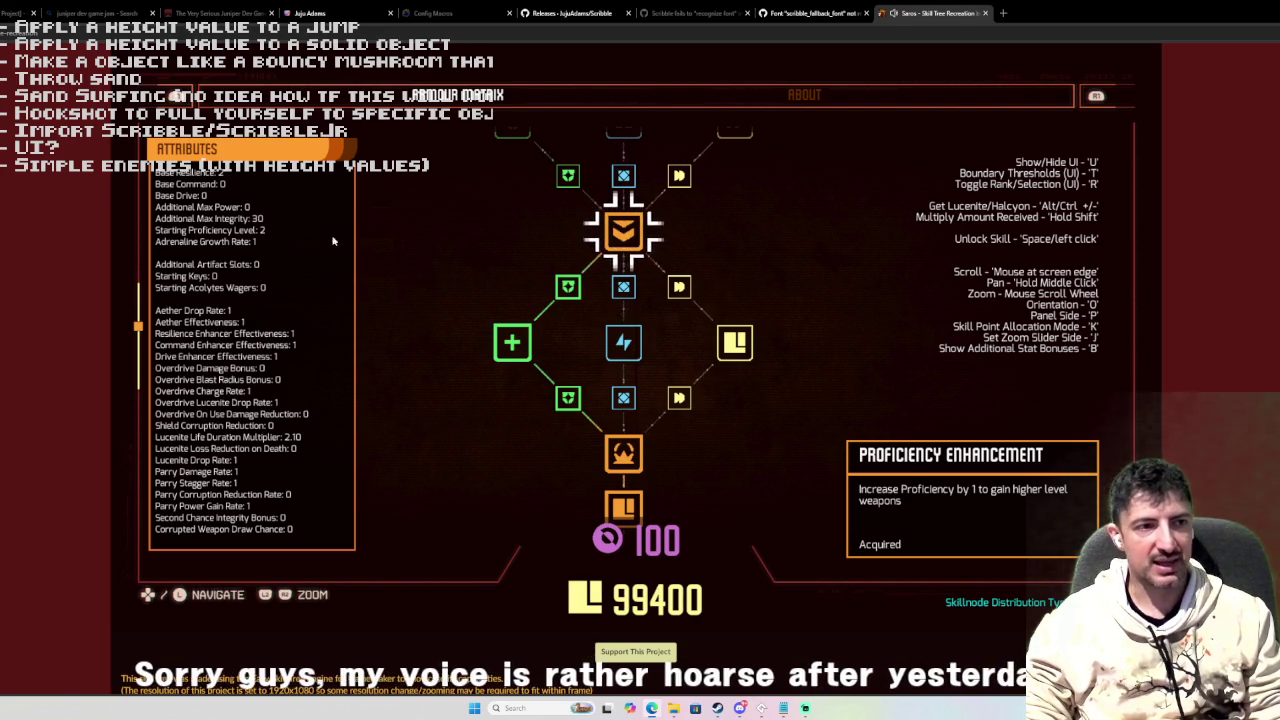
scroll(540, 310, "up", 2)
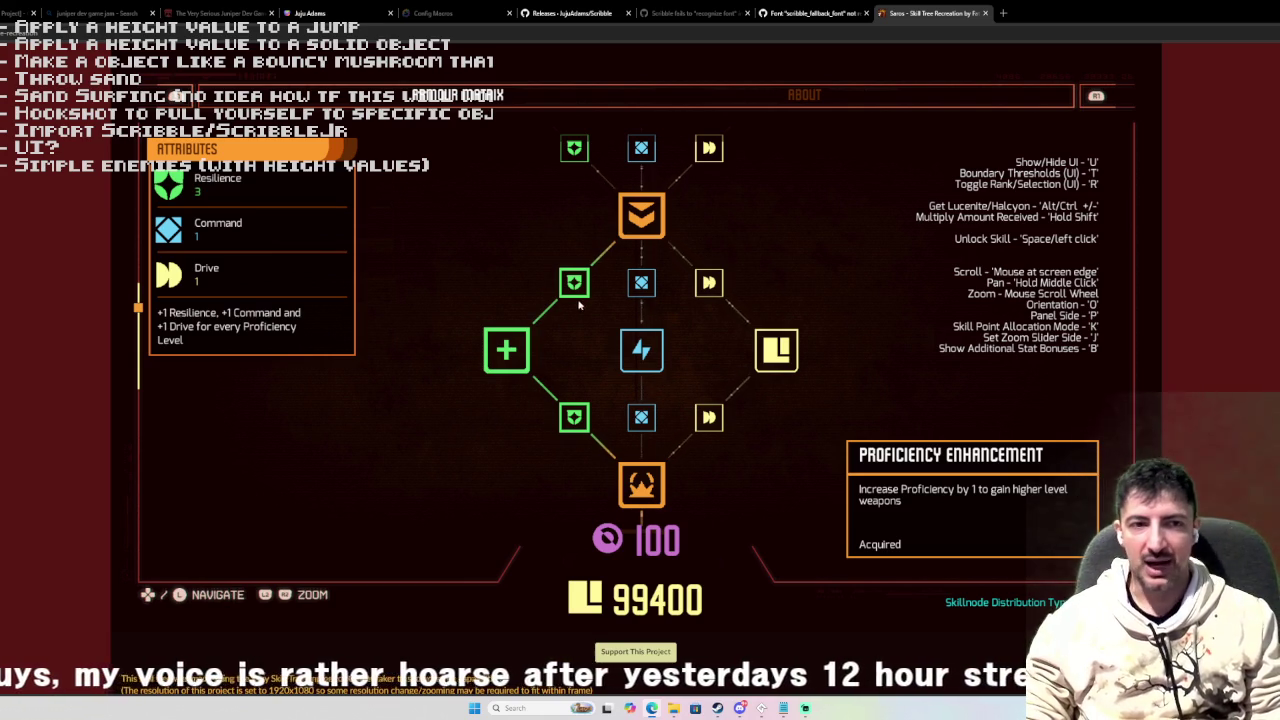
scroll(571, 282, "down", 2)
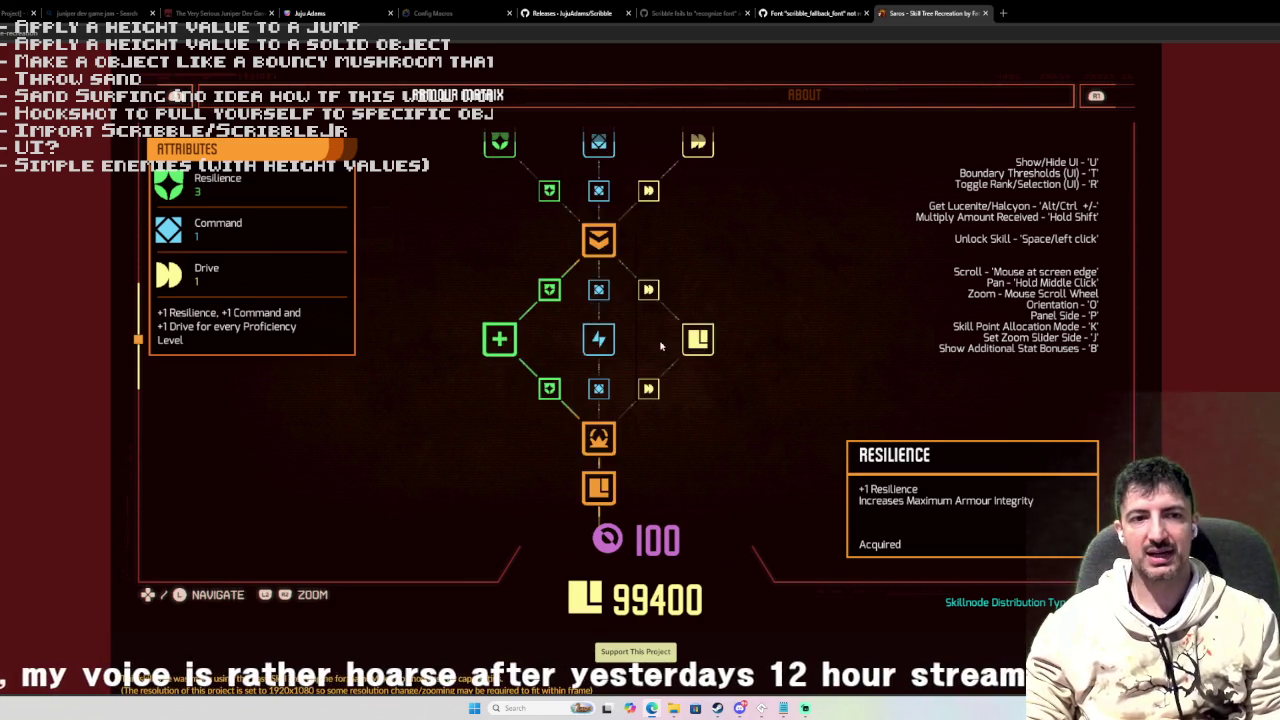
scroll(660, 346, "up", 2)
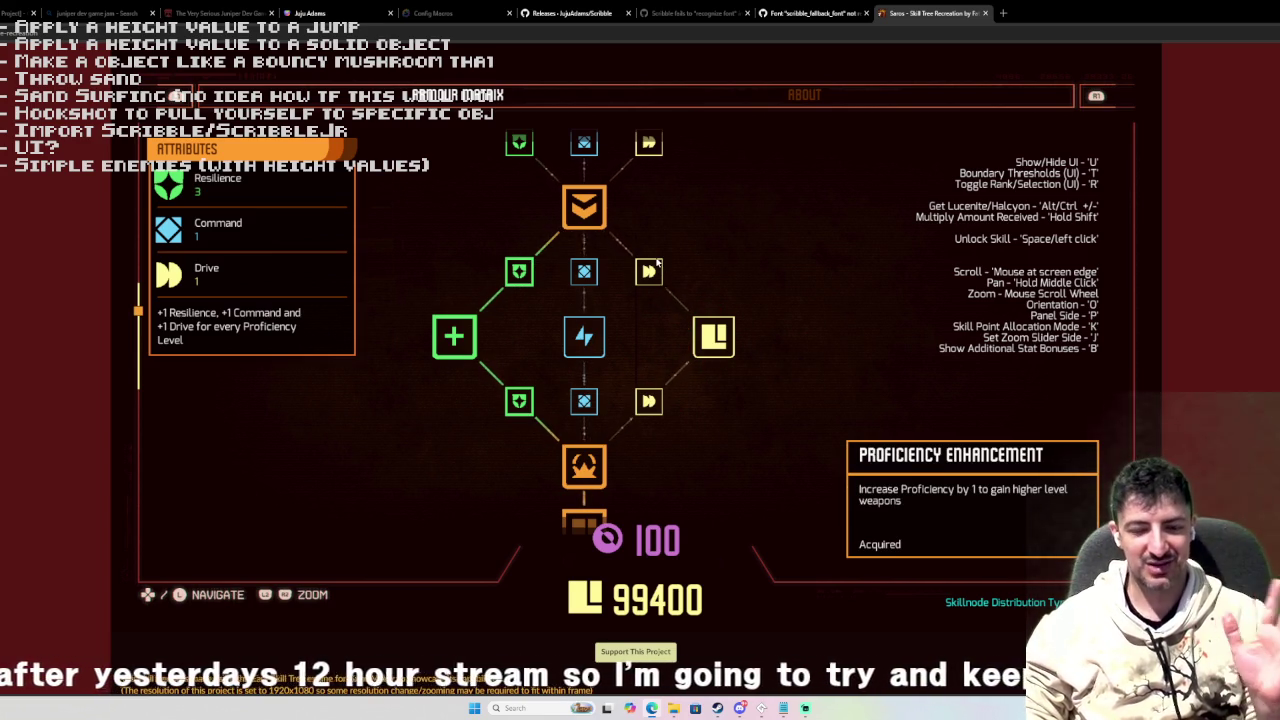
scroll(690, 320, "down", 2)
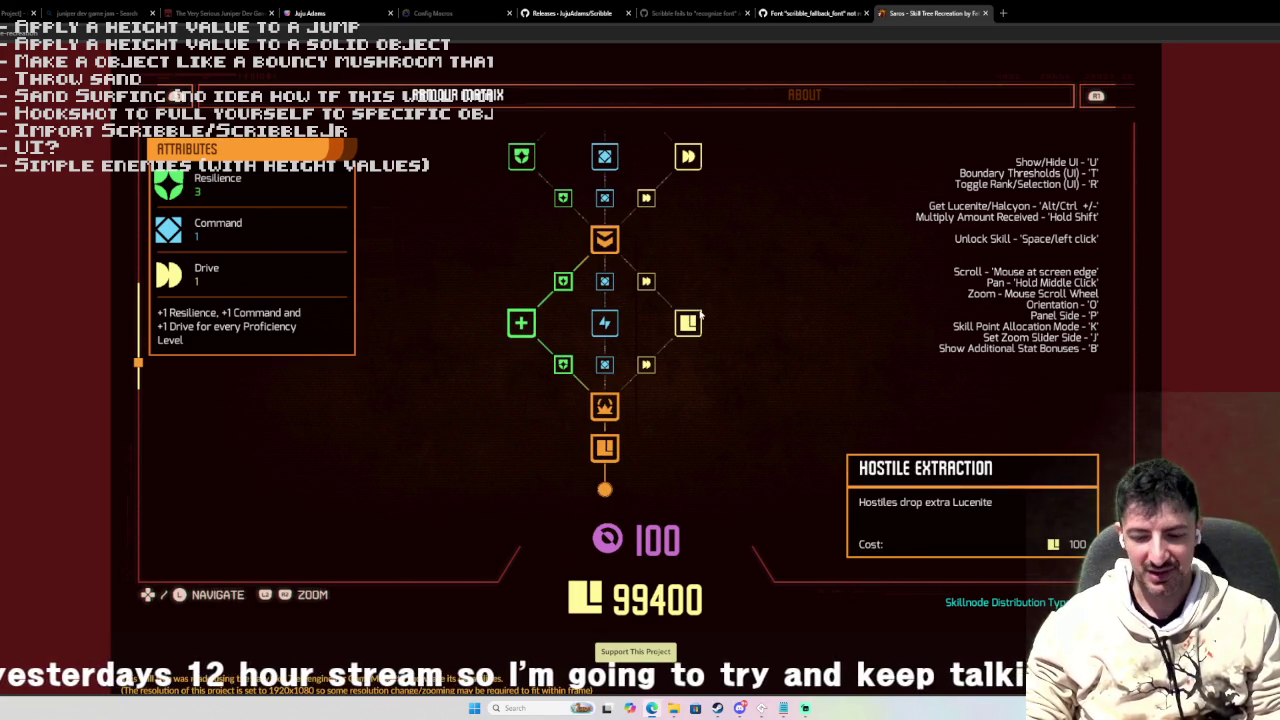
key("o")
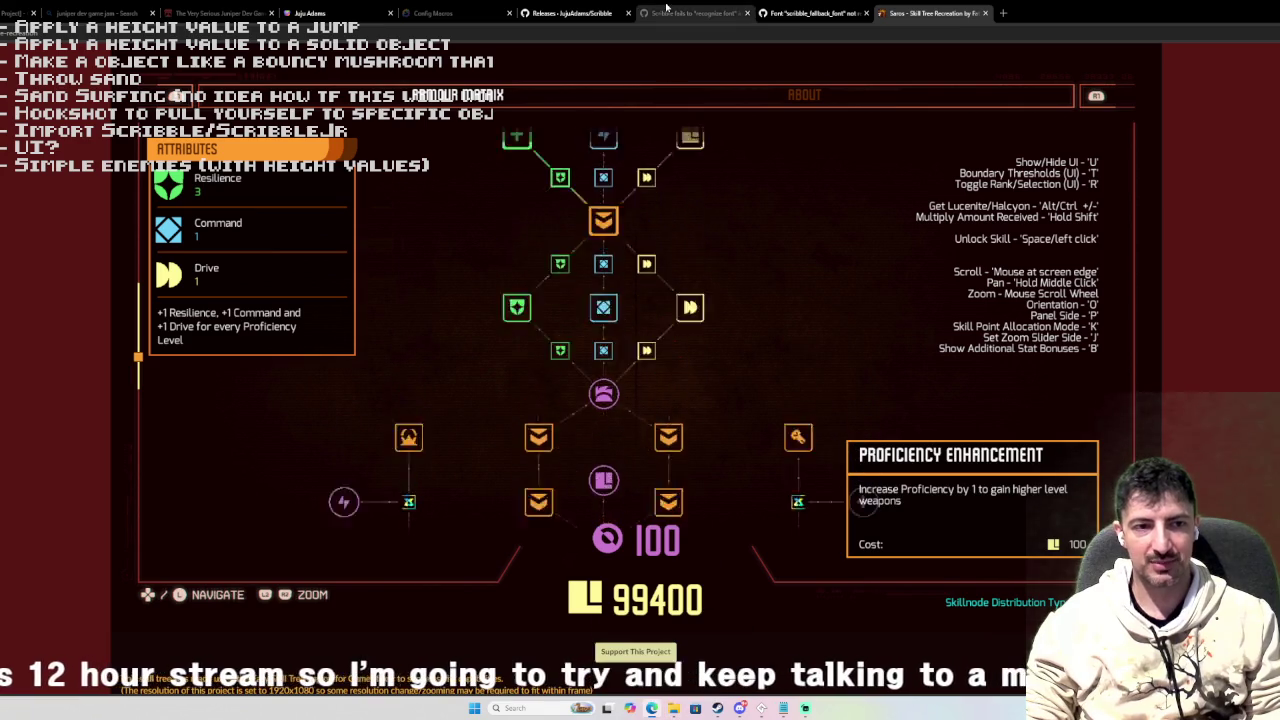
Scroll around the skill tree, then swap the skill info panel to the other side and back.
scroll(250, 340, "up", 5)
scroll(250, 340, "down", 3)
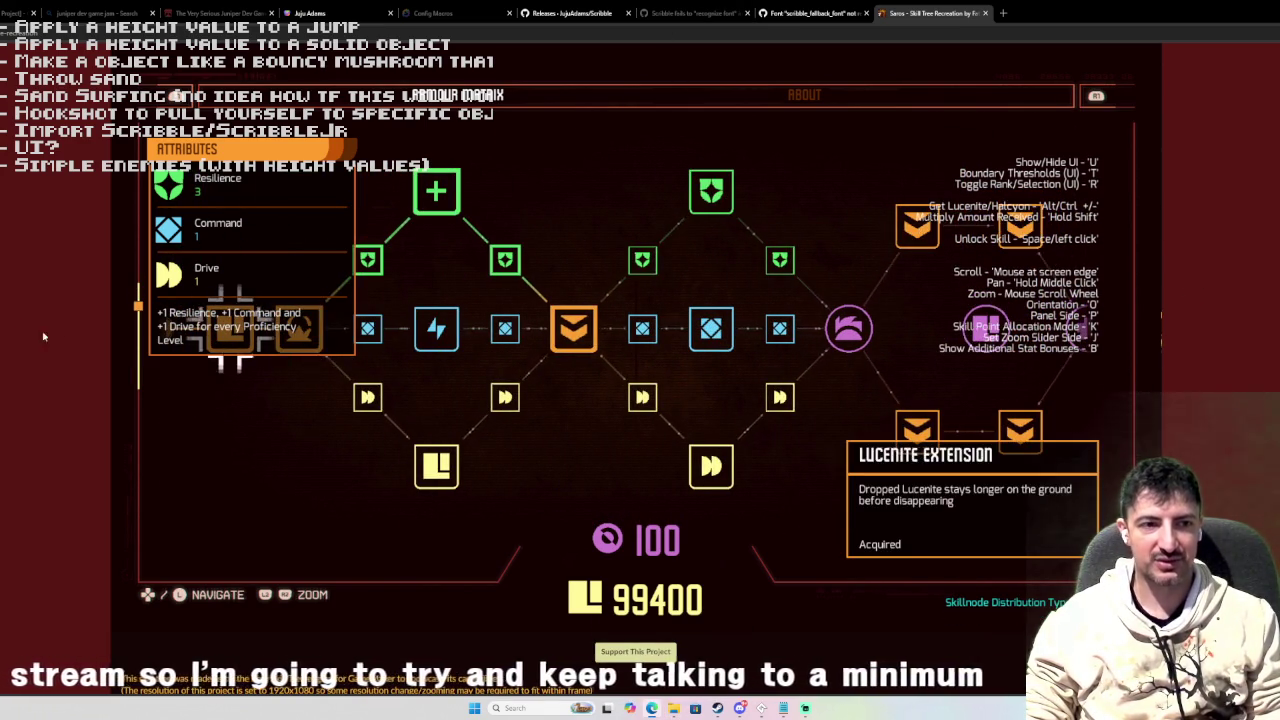
scroll(125, 357, "down", 2)
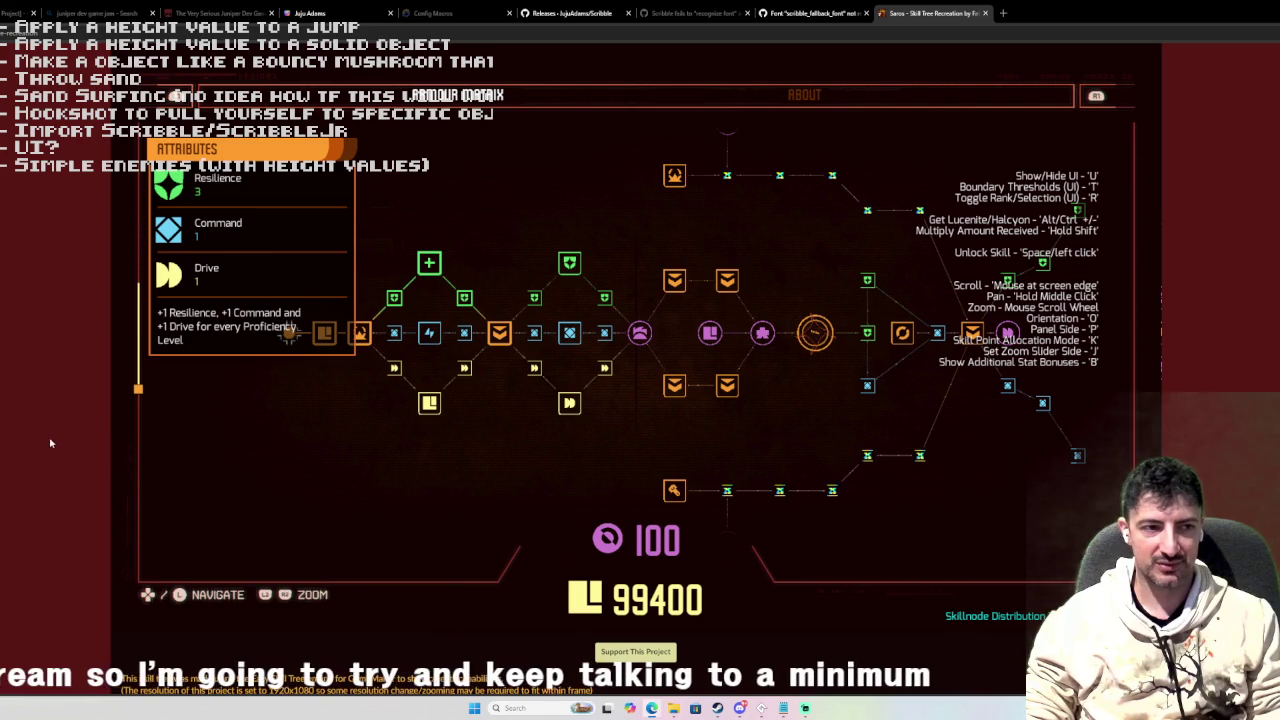
mouse_move(1261, 373)
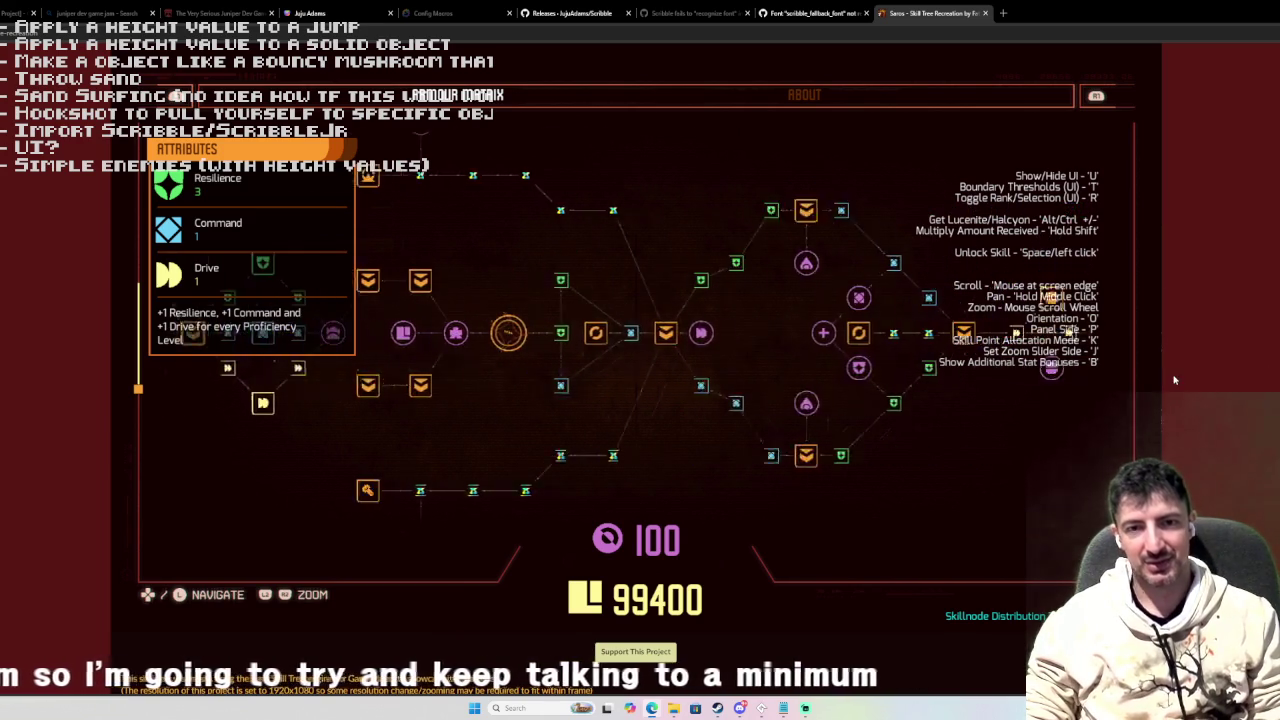
mouse_move(110, 408)
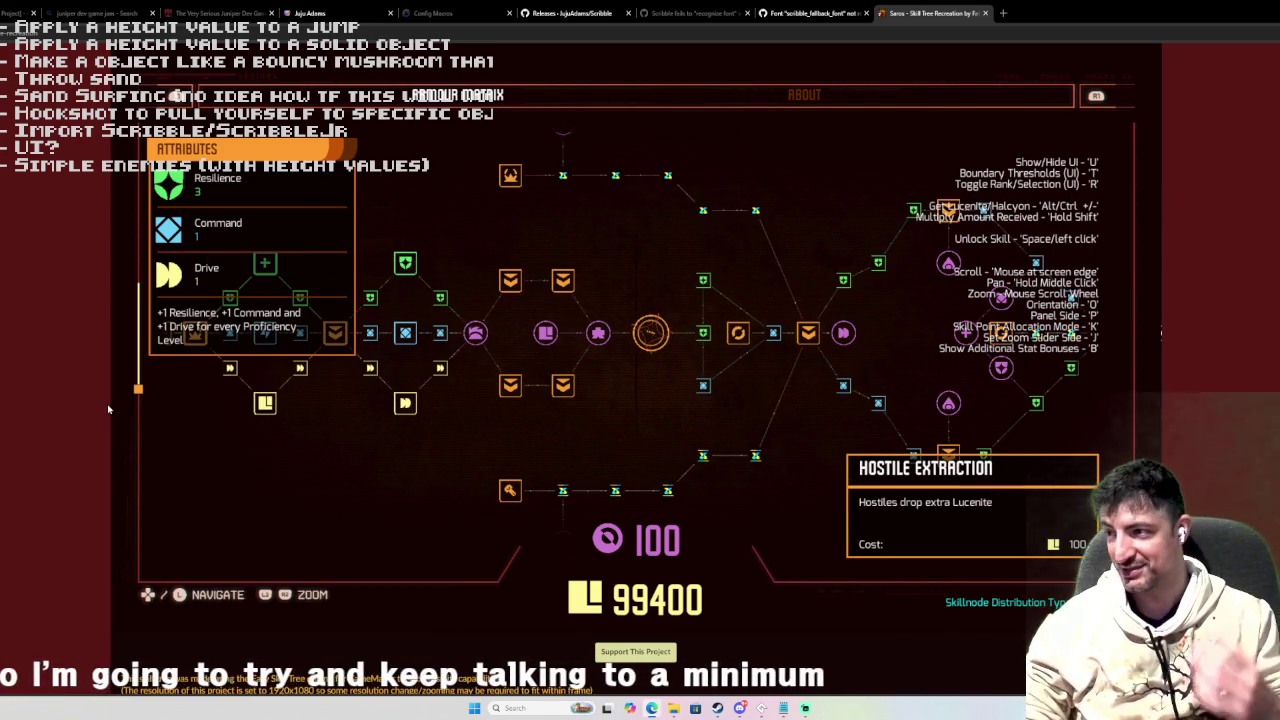
scroll(108, 408, "up", 3)
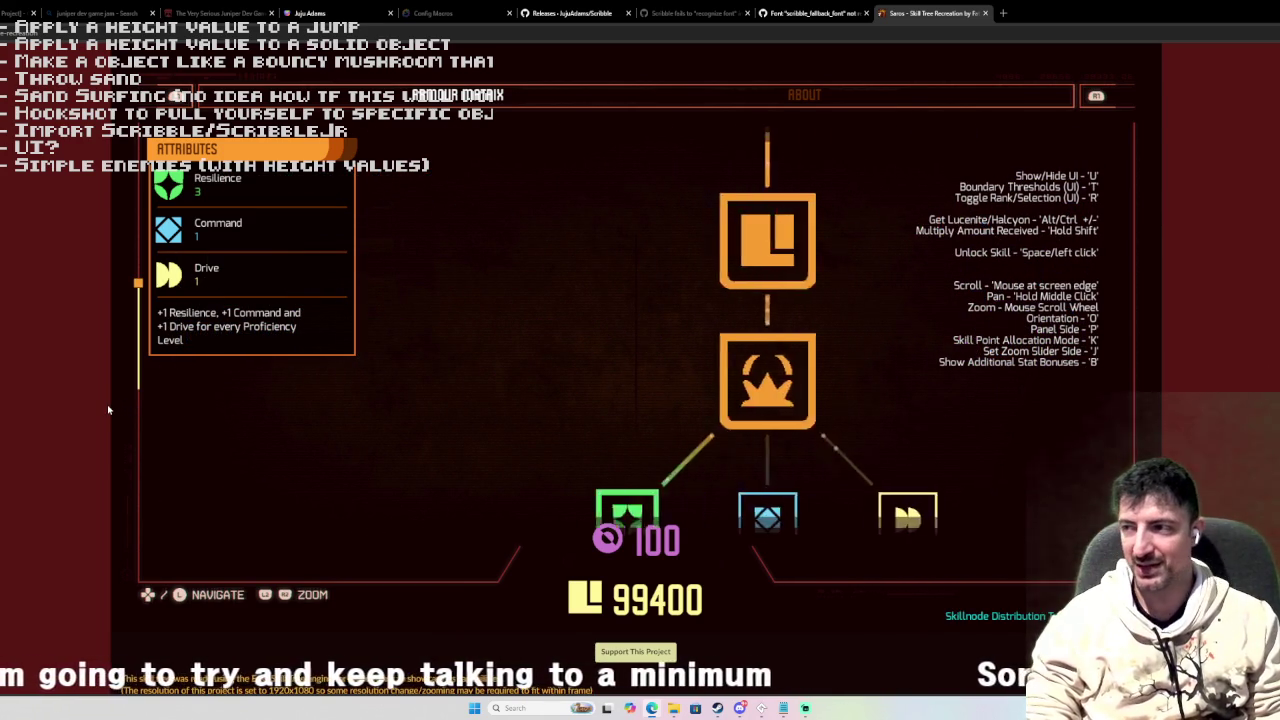
scroll(716, 321, "down", 3)
scroll(710, 318, "up", 4)
scroll(708, 322, "down", 4)
scroll(706, 326, "up", 5)
scroll(706, 324, "down", 4)
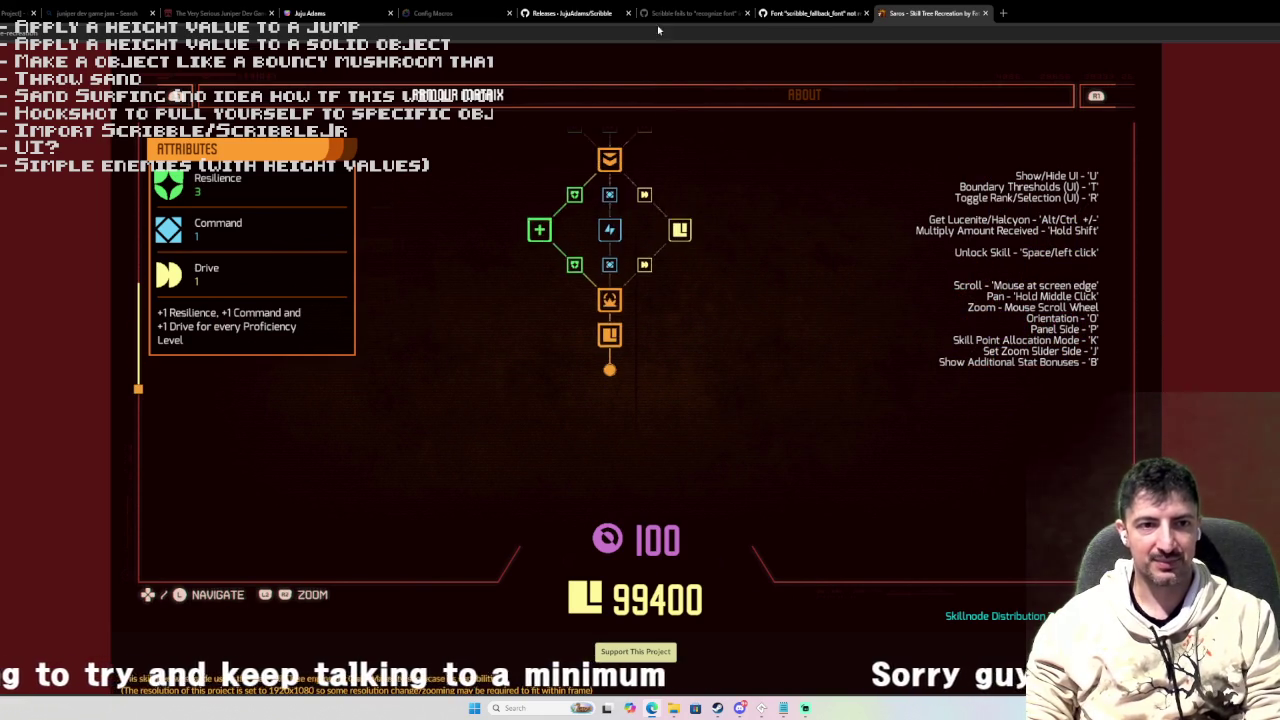
scroll(716, 285, "up", 2)
key("o")
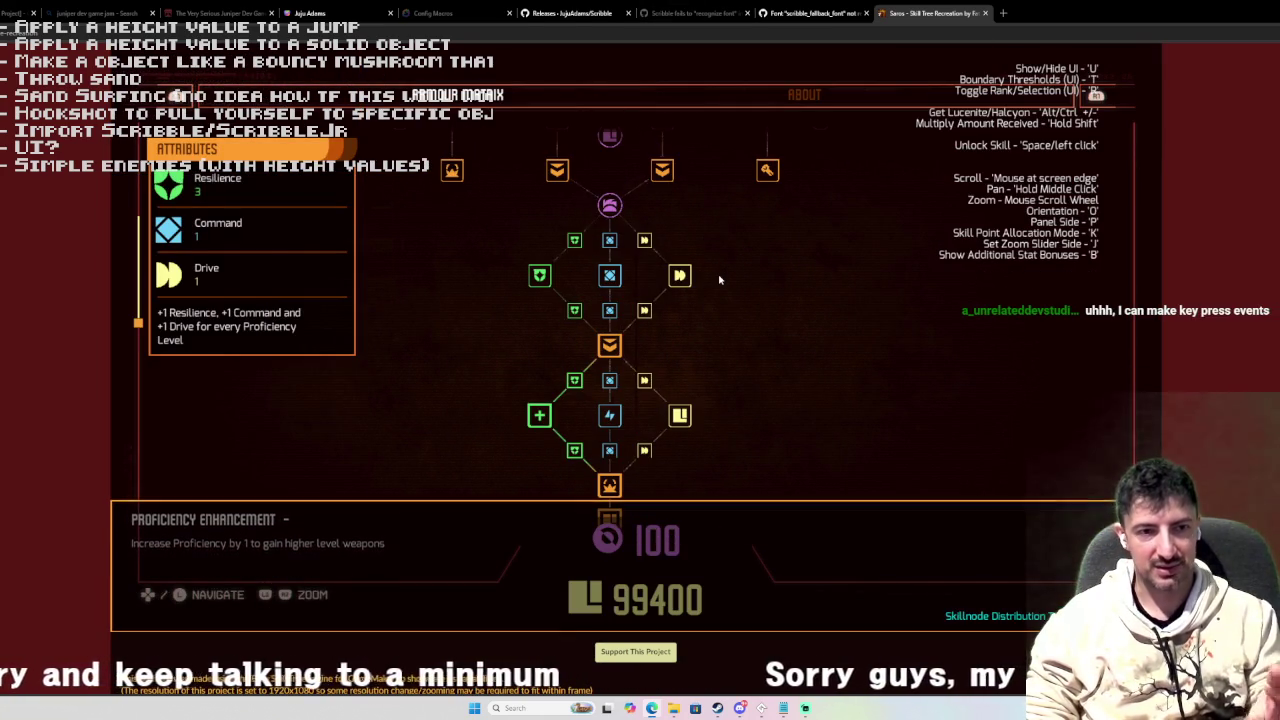
key("p")
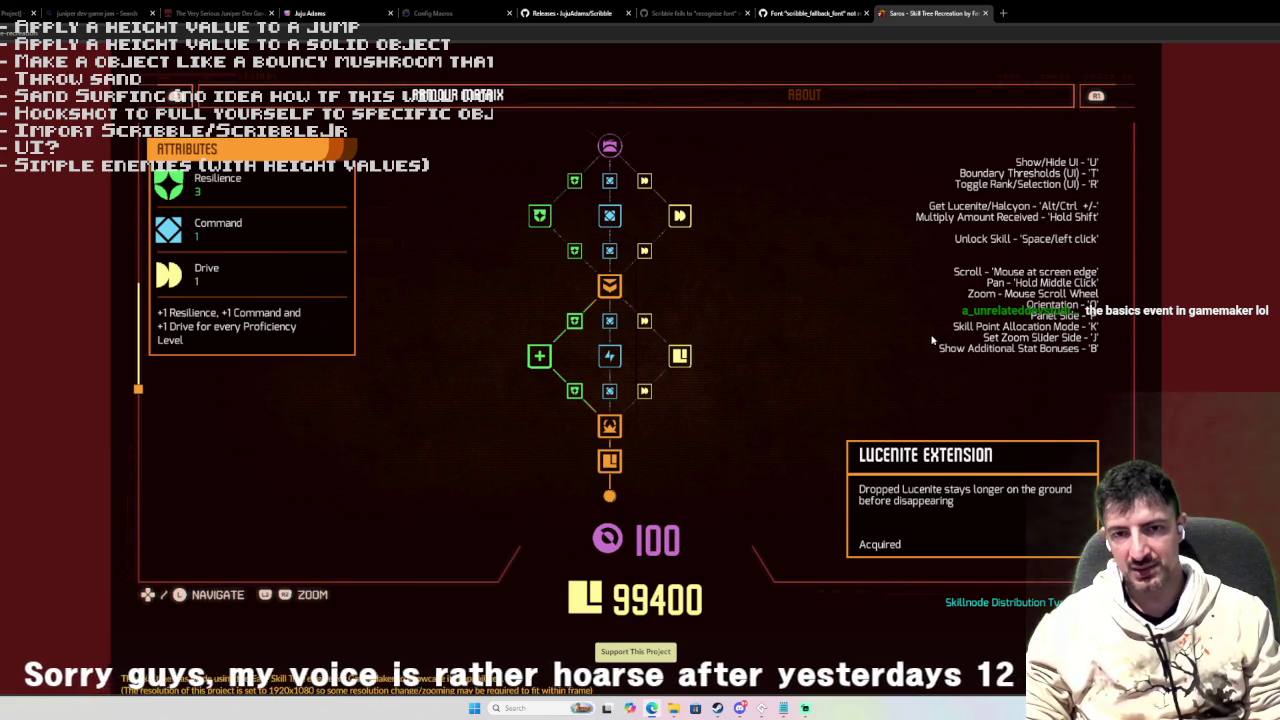
Pan further up the skill tree, then go back to the Fat Pint Games profile page.
key("Up")
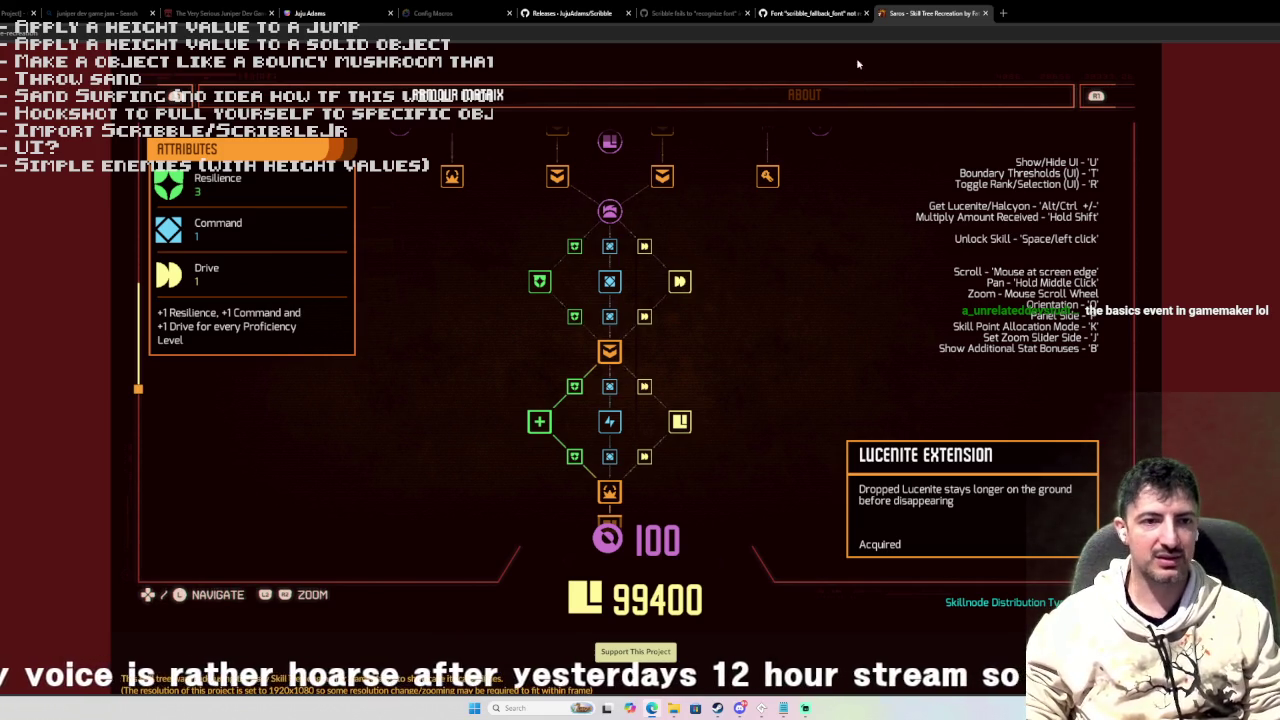
key("Up")
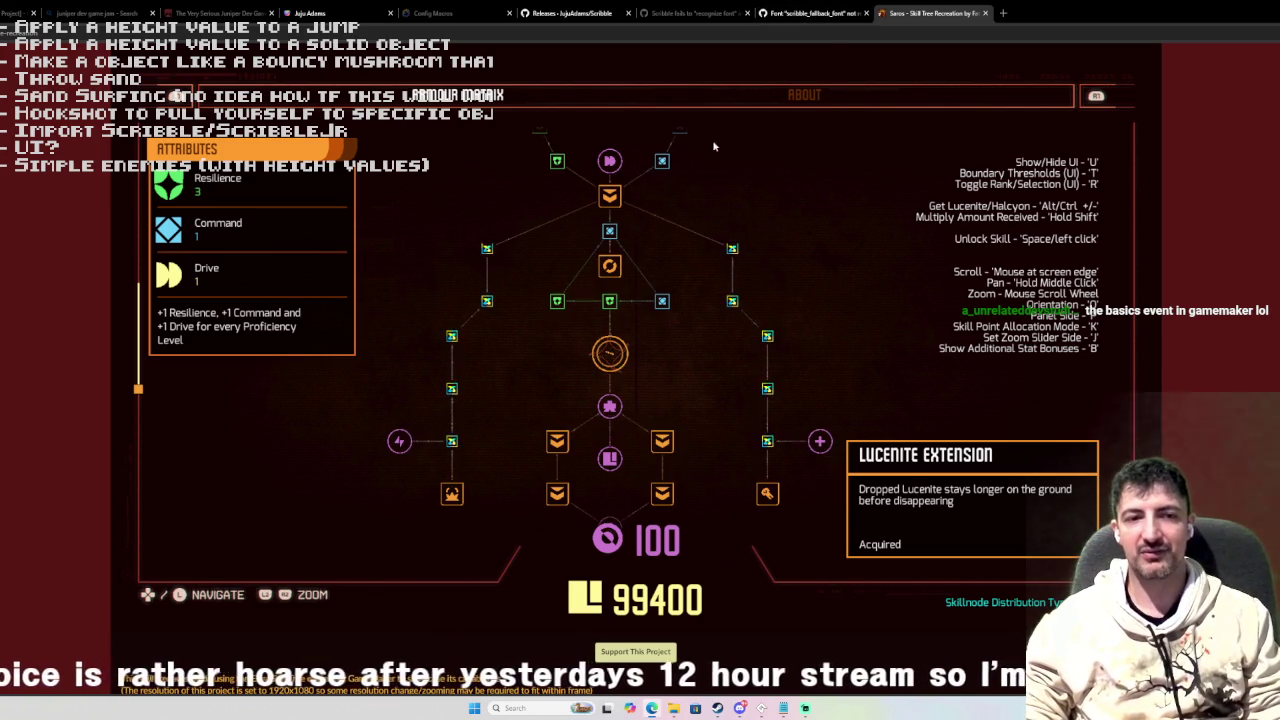
scroll(714, 143, "up", 1)
scroll(666, 57, "up", 1)
scroll(663, 90, "down", 2)
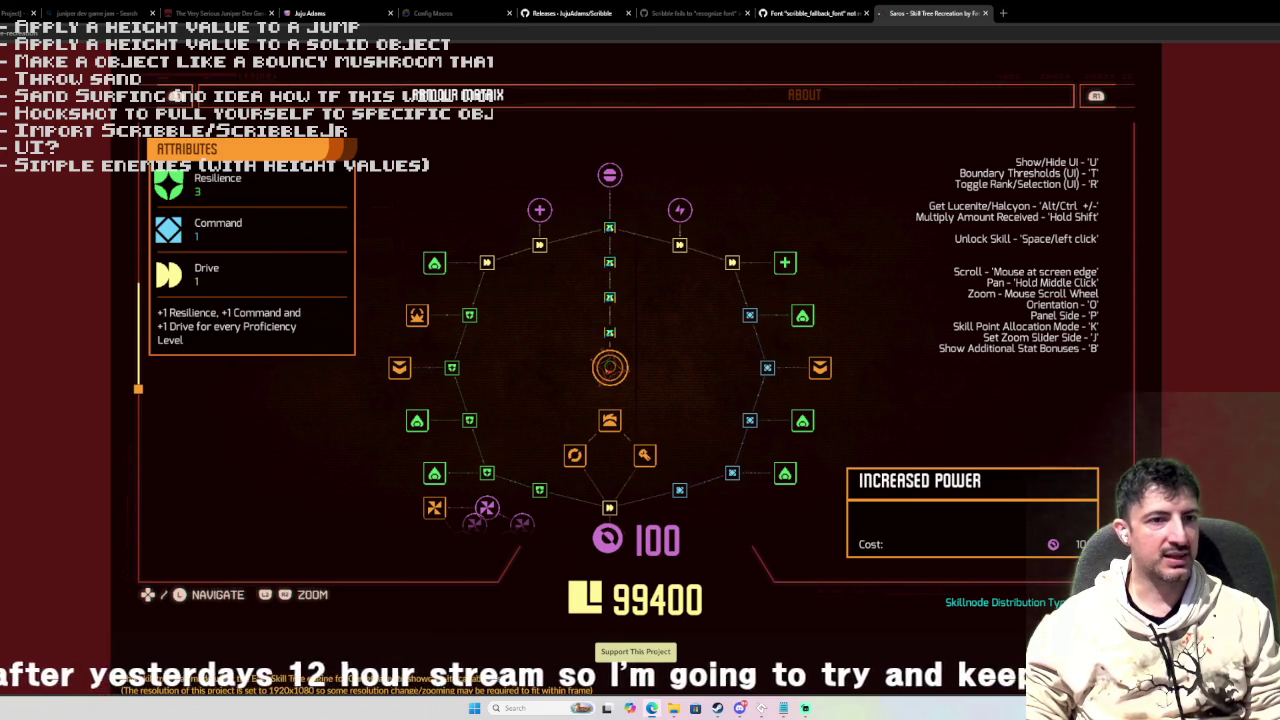
key("alt+Left")
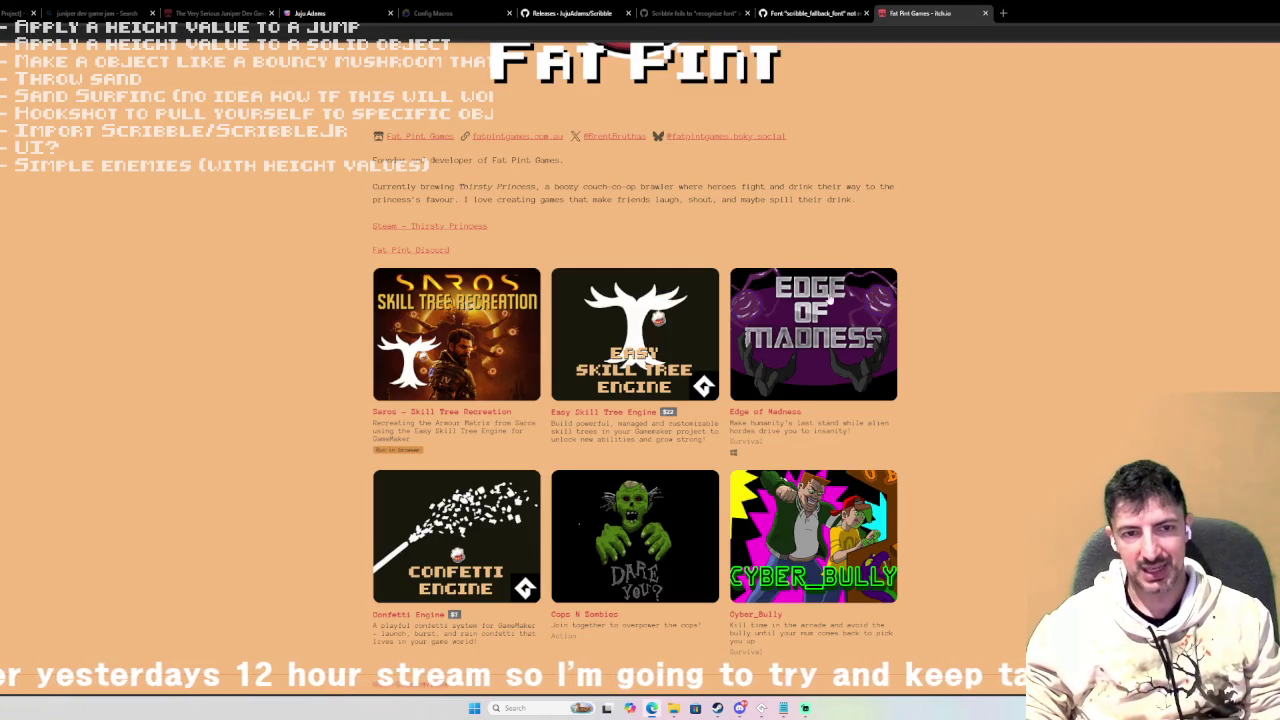
Open the Edge of Madness page, then load its GameMaker project without saving the current one.
left_click(832, 330)
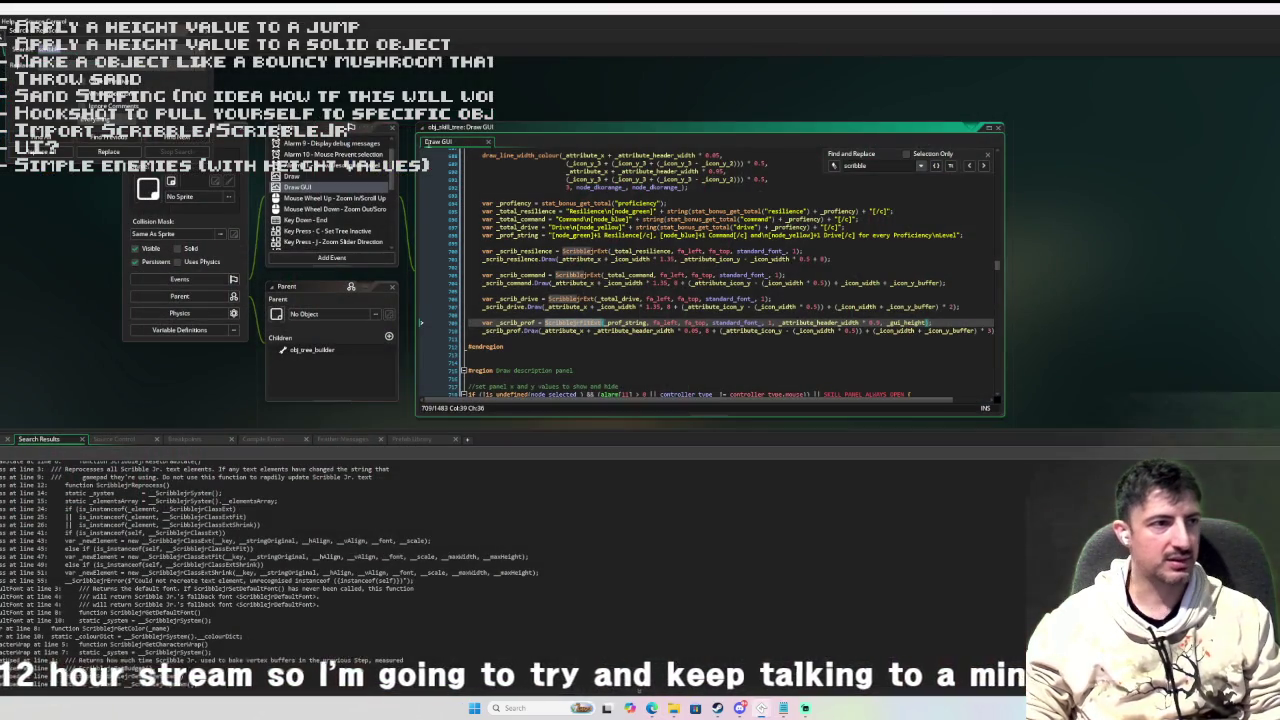
left_click(760, 665)
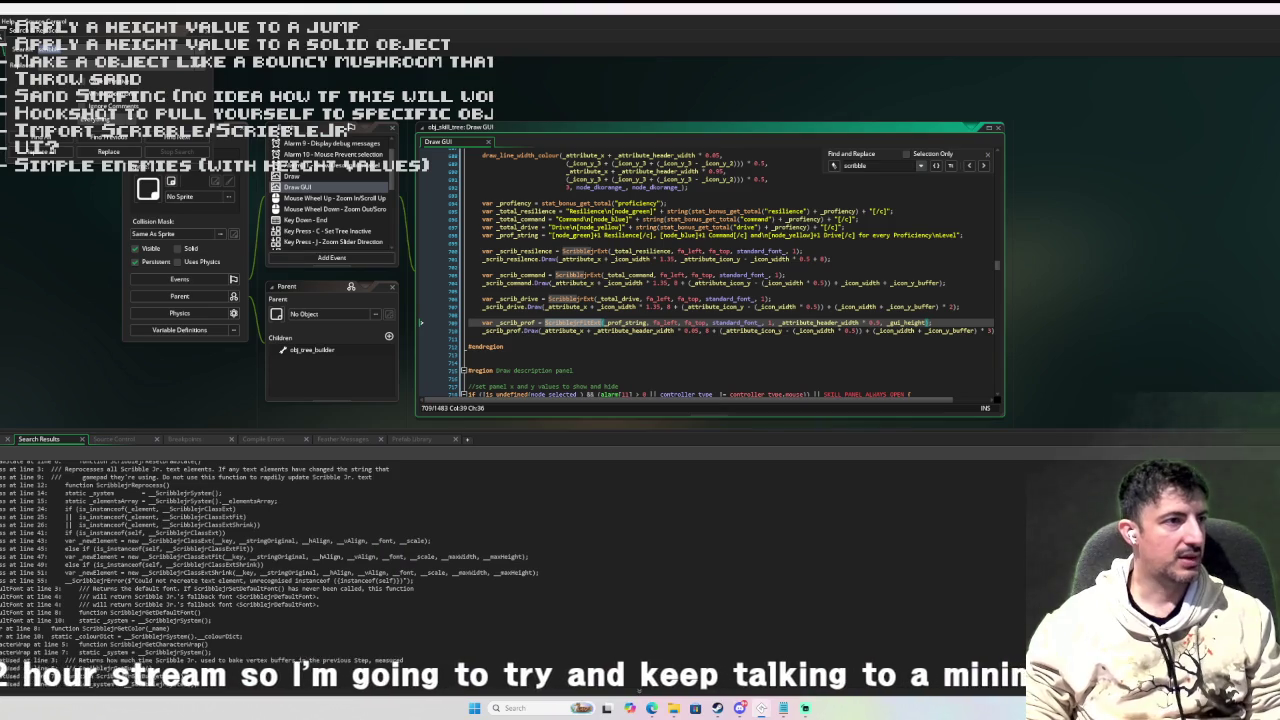
key("ctrl+o")
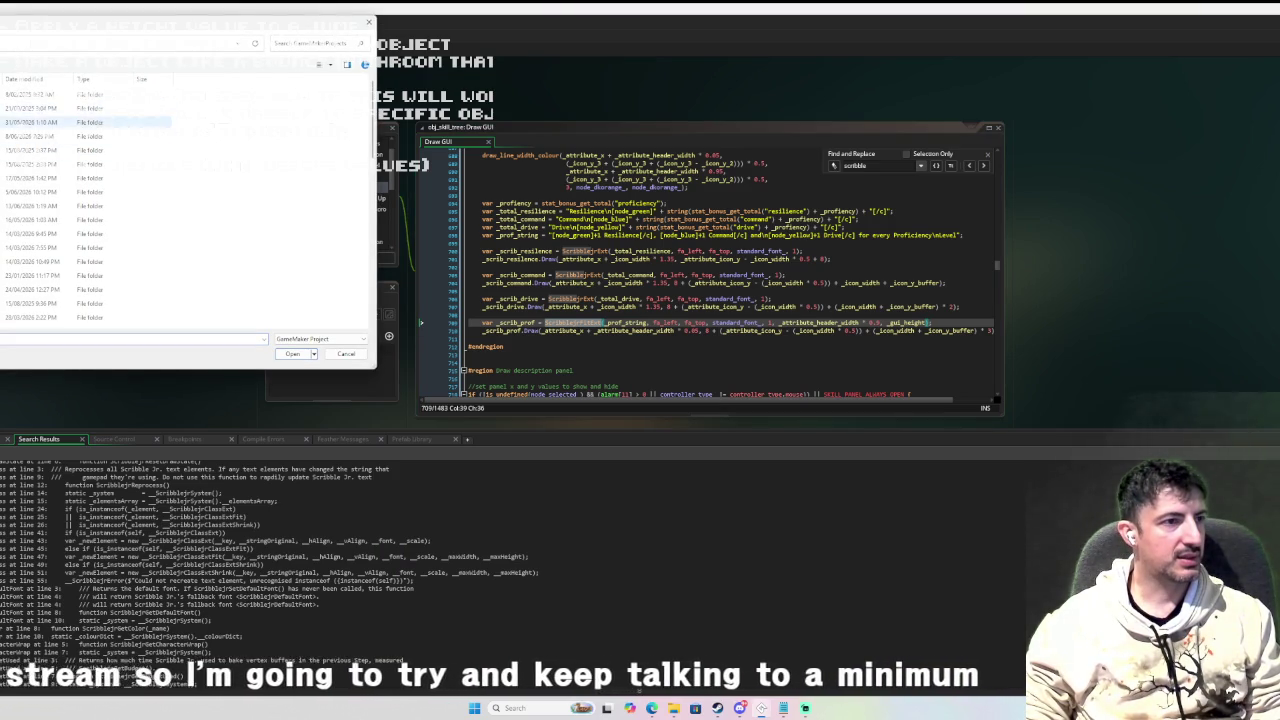
double_click(60, 136)
double_click(60, 150)
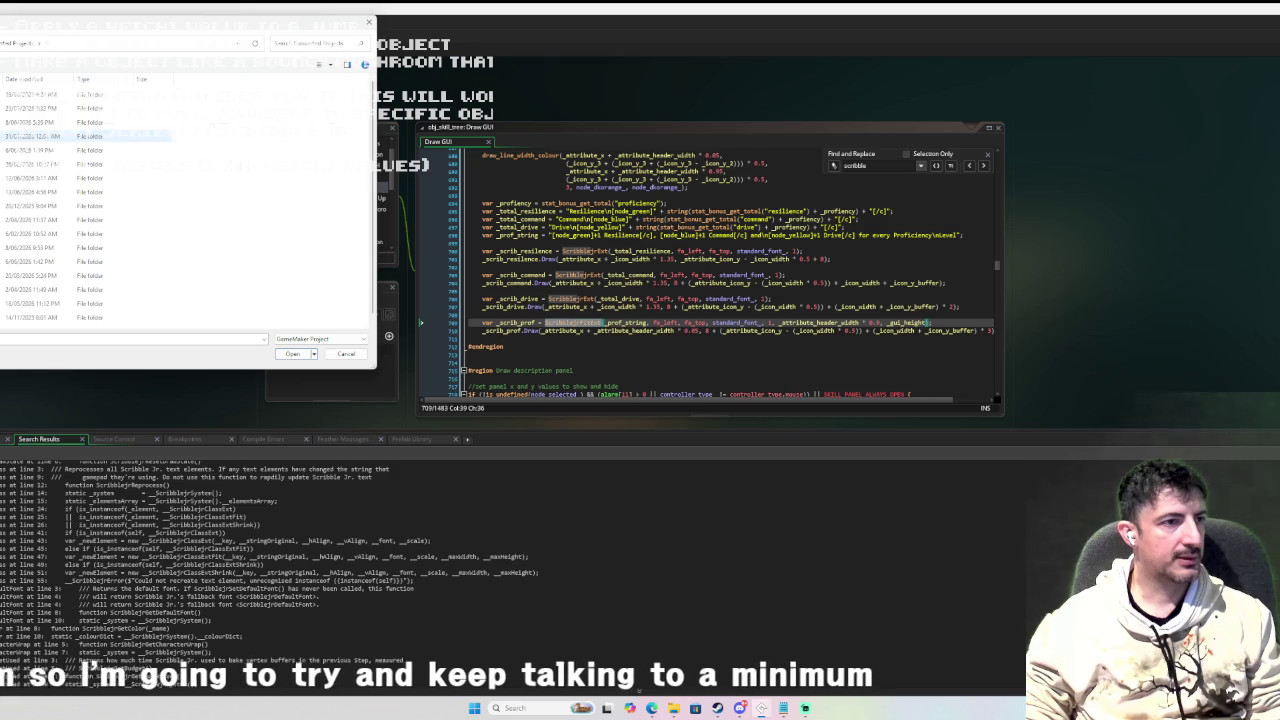
scroll(60, 300, "down", 1)
double_click(100, 322)
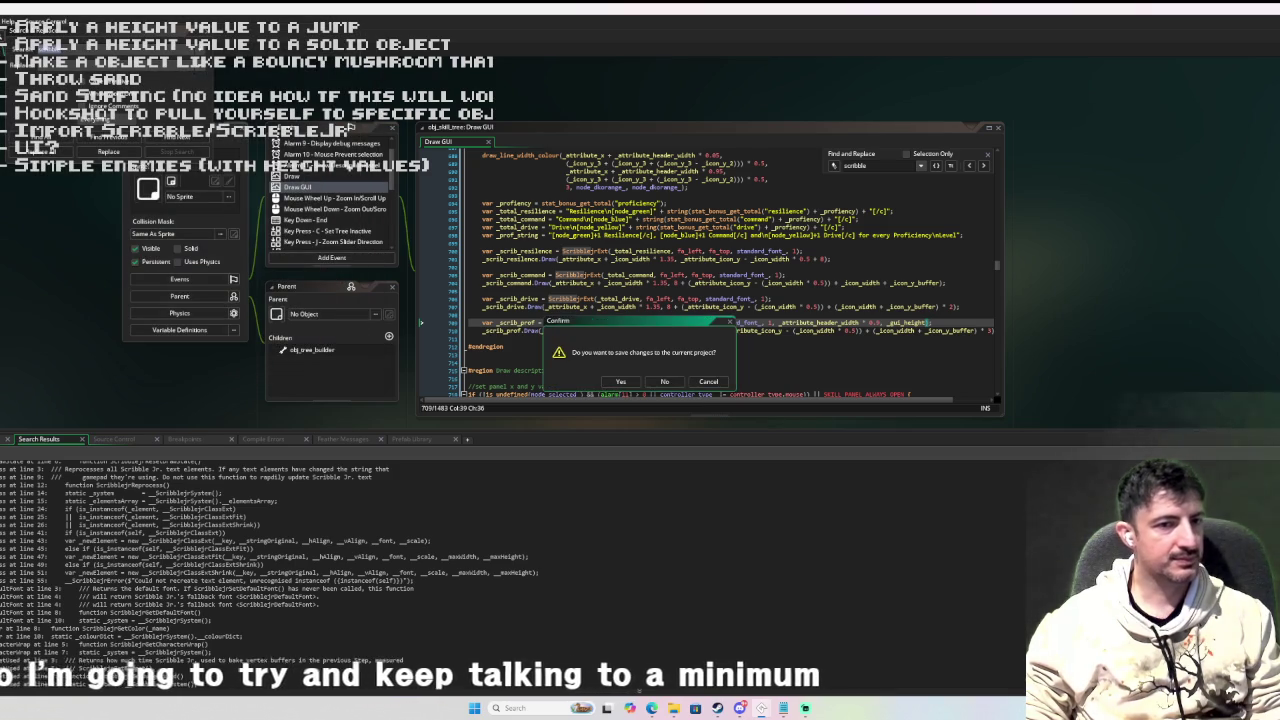
left_click(662, 382)
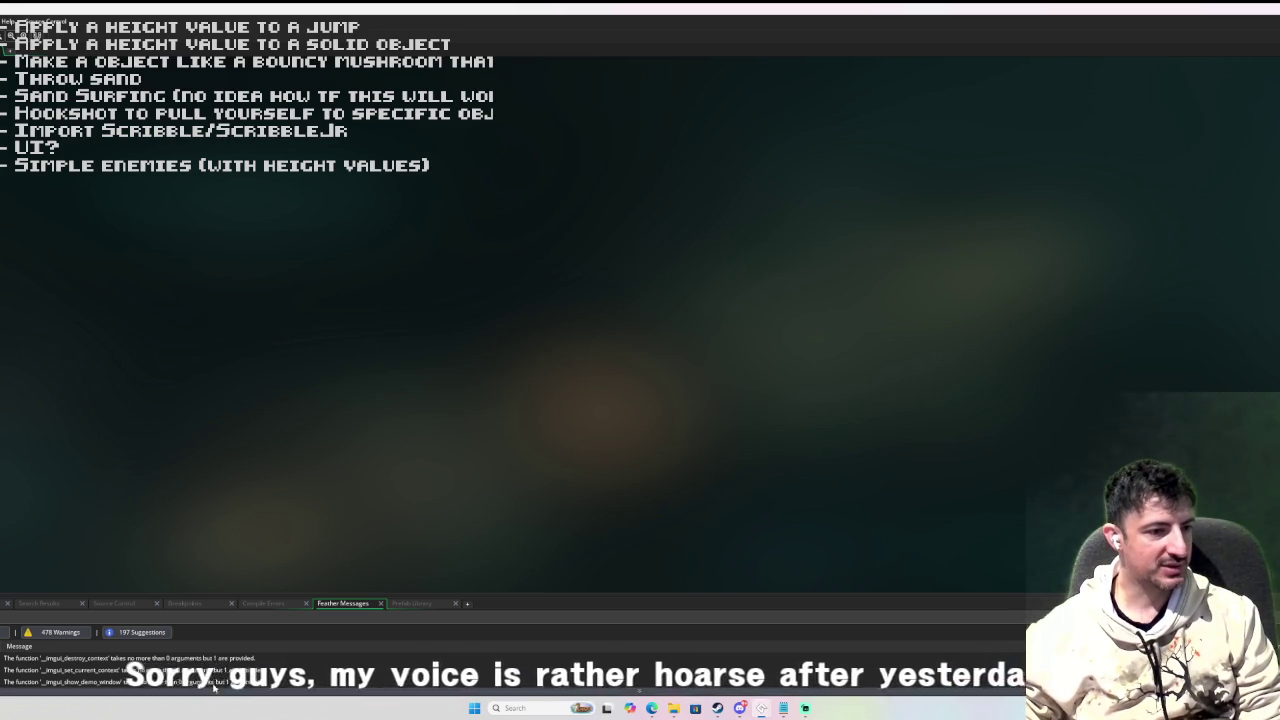
Enlarge the Feather Messages panel to read the warnings, then build and run the game.
left_click_drag(260, 591, 269, 338)
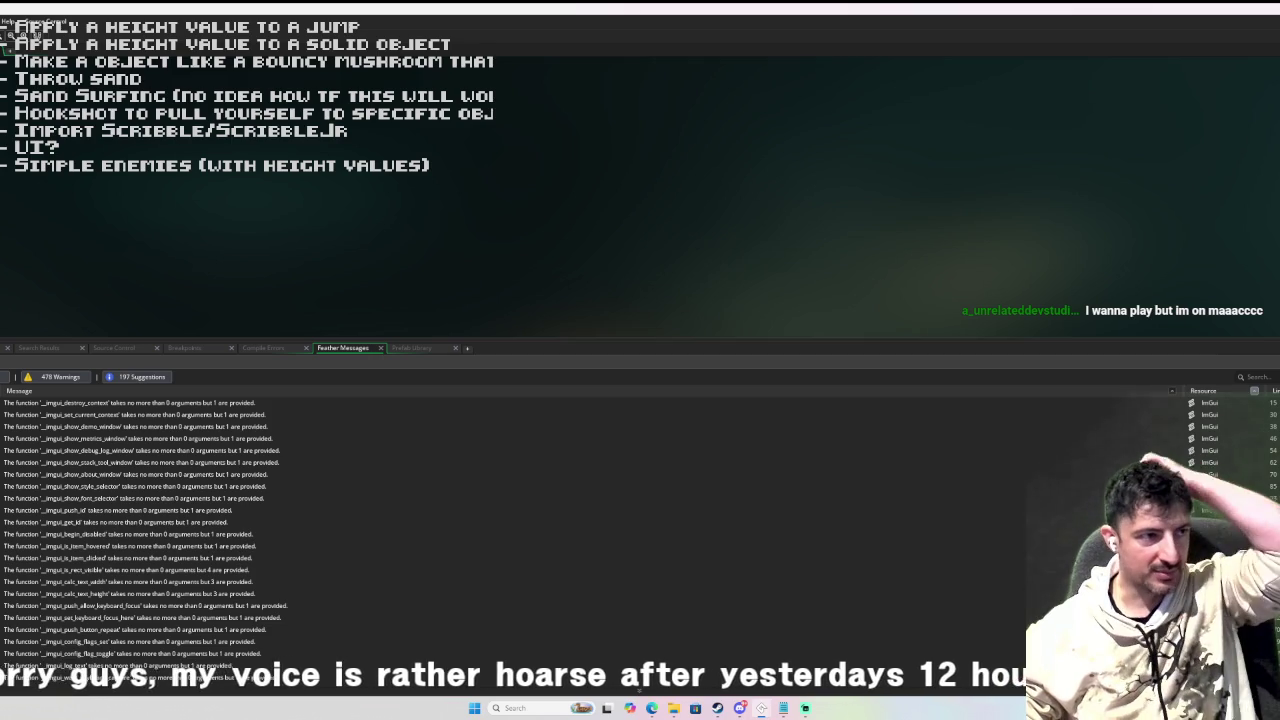
key("F5")
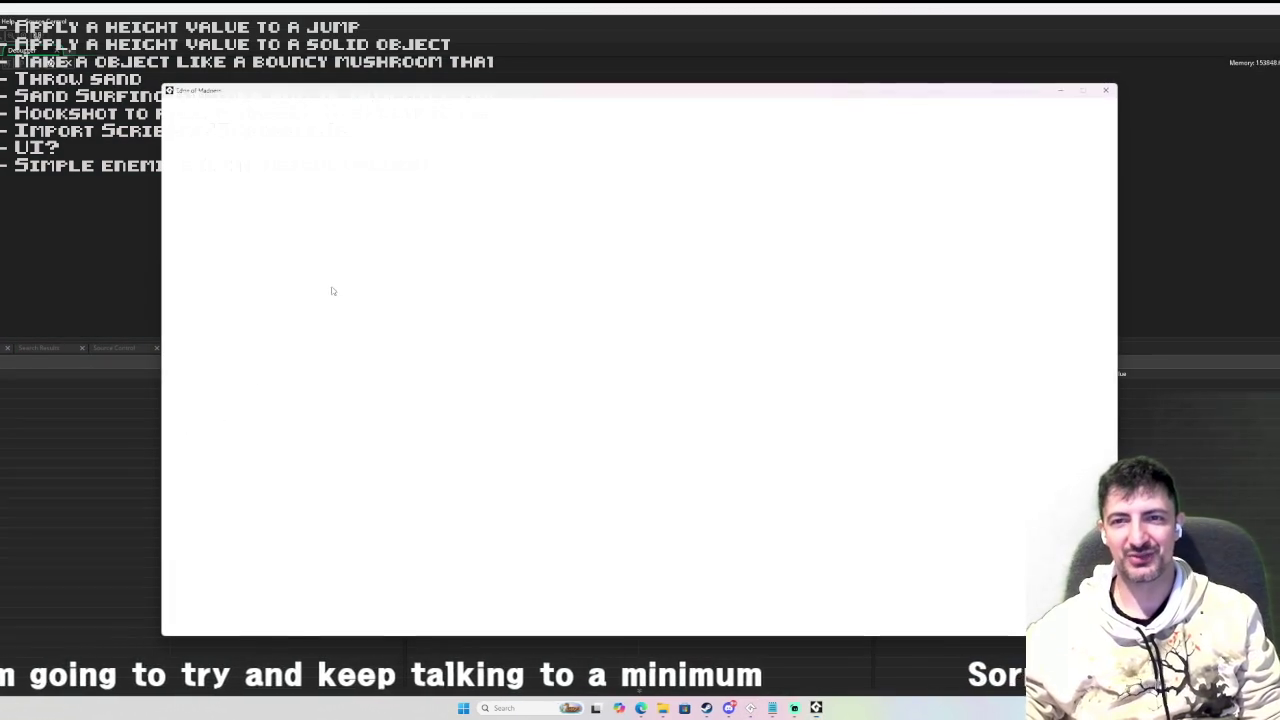
Start a run as the tank character, fire the hookshot, and open the skill tree at level 2.
key("Return")
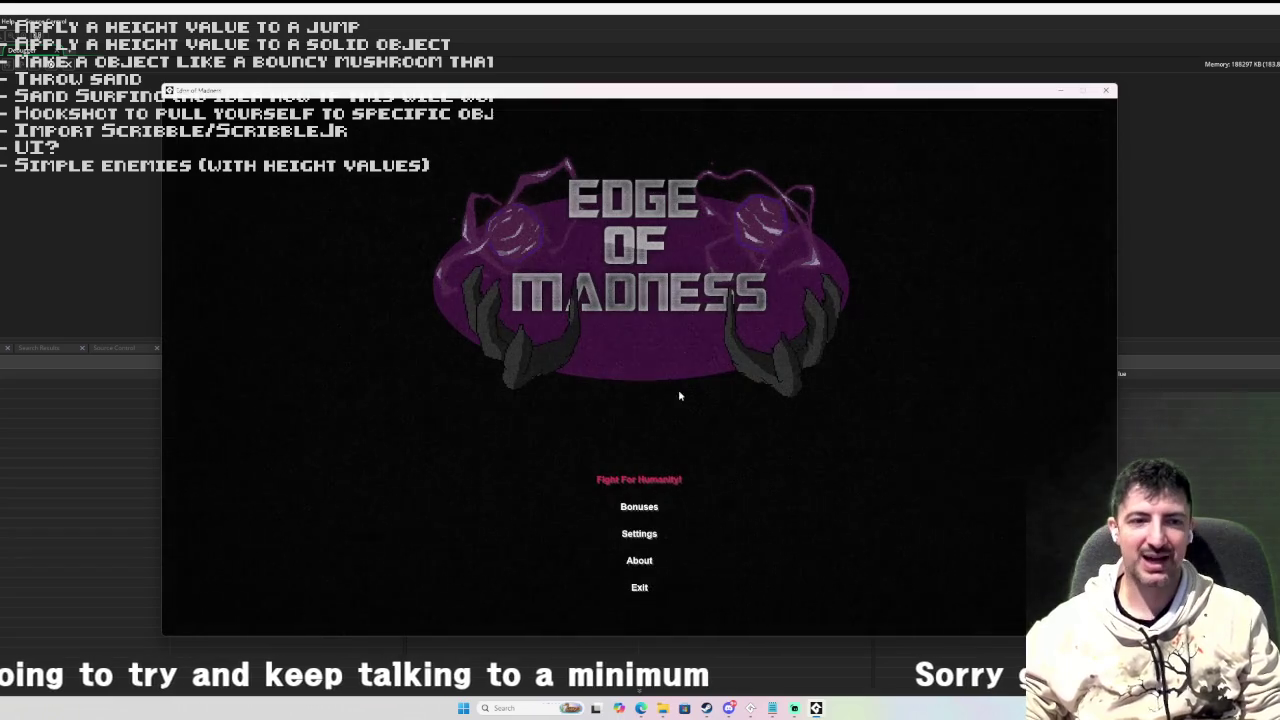
key("Return")
left_click(378, 347)
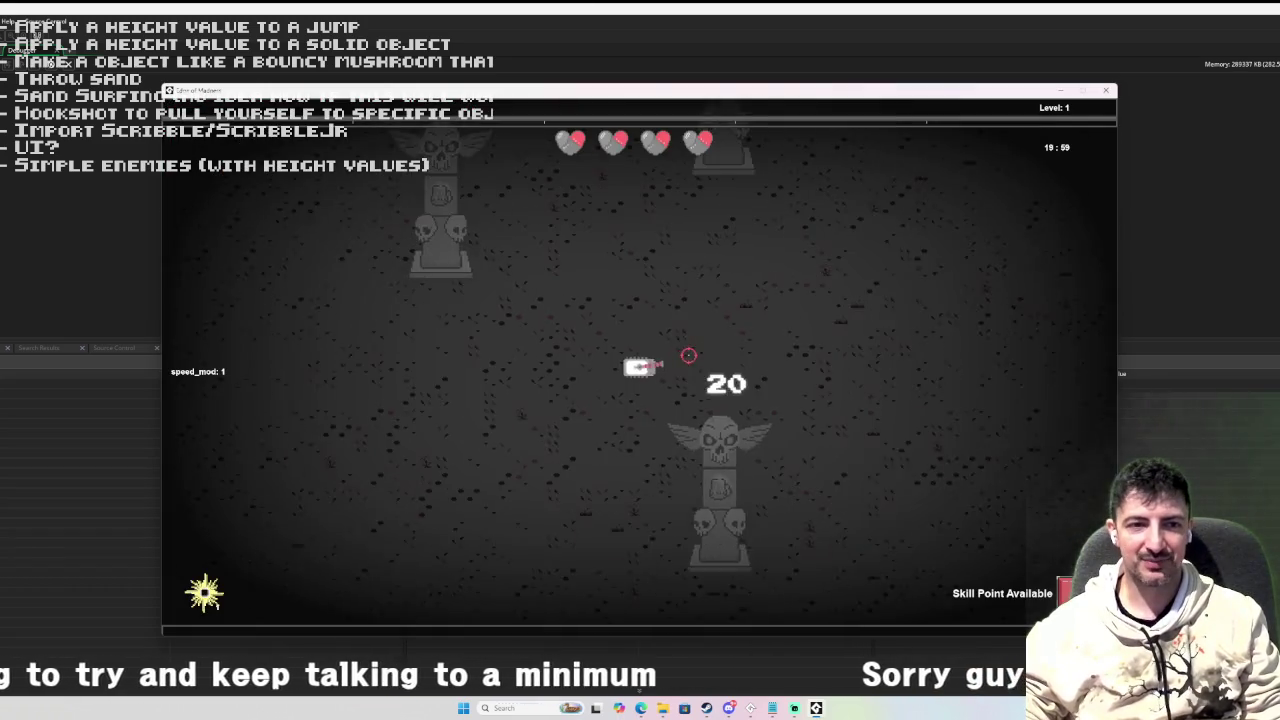
left_click(955, 303)
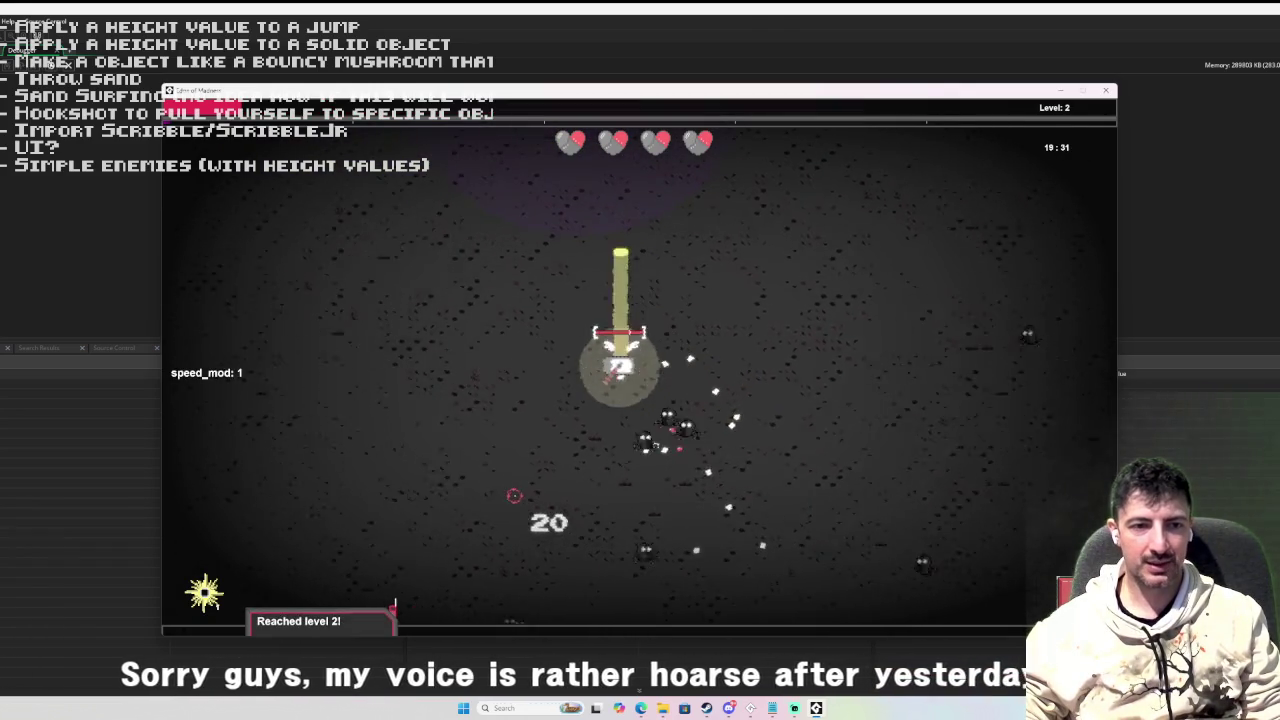
key("Tab")
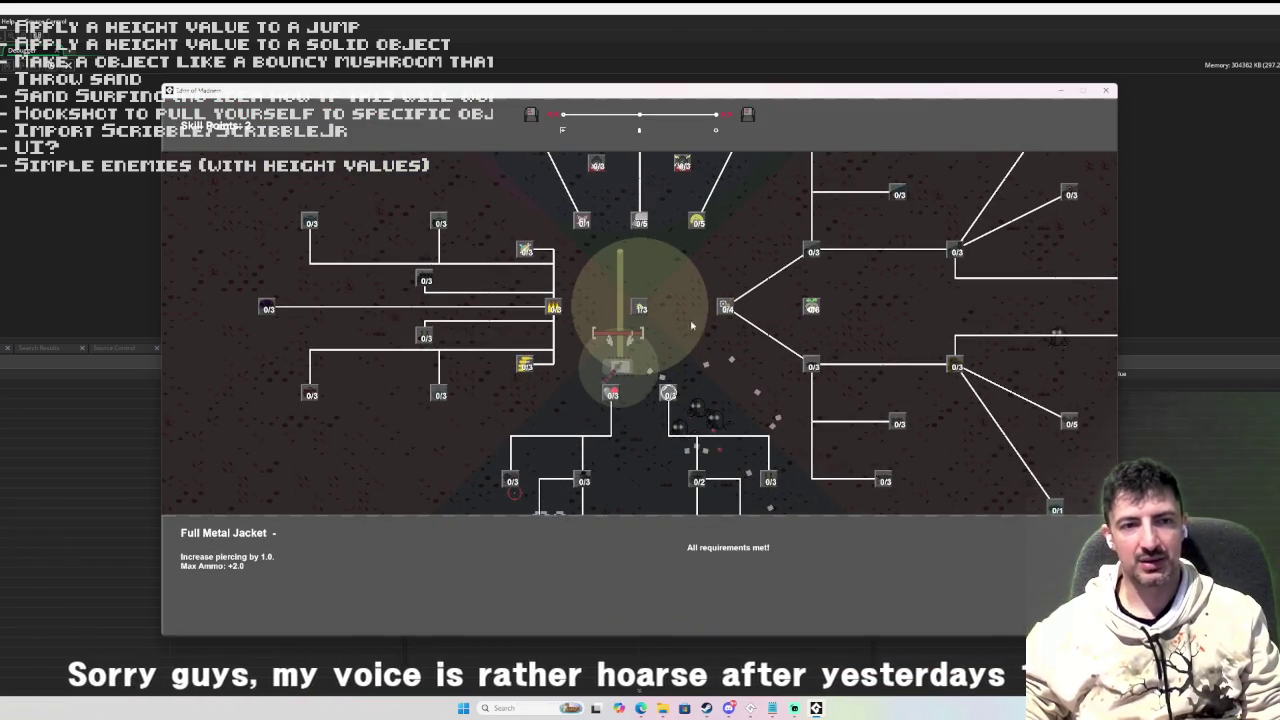
Buy the Titanium Rounds skill and close the skill tree to resume play.
scroll(626, 312, "down", 3)
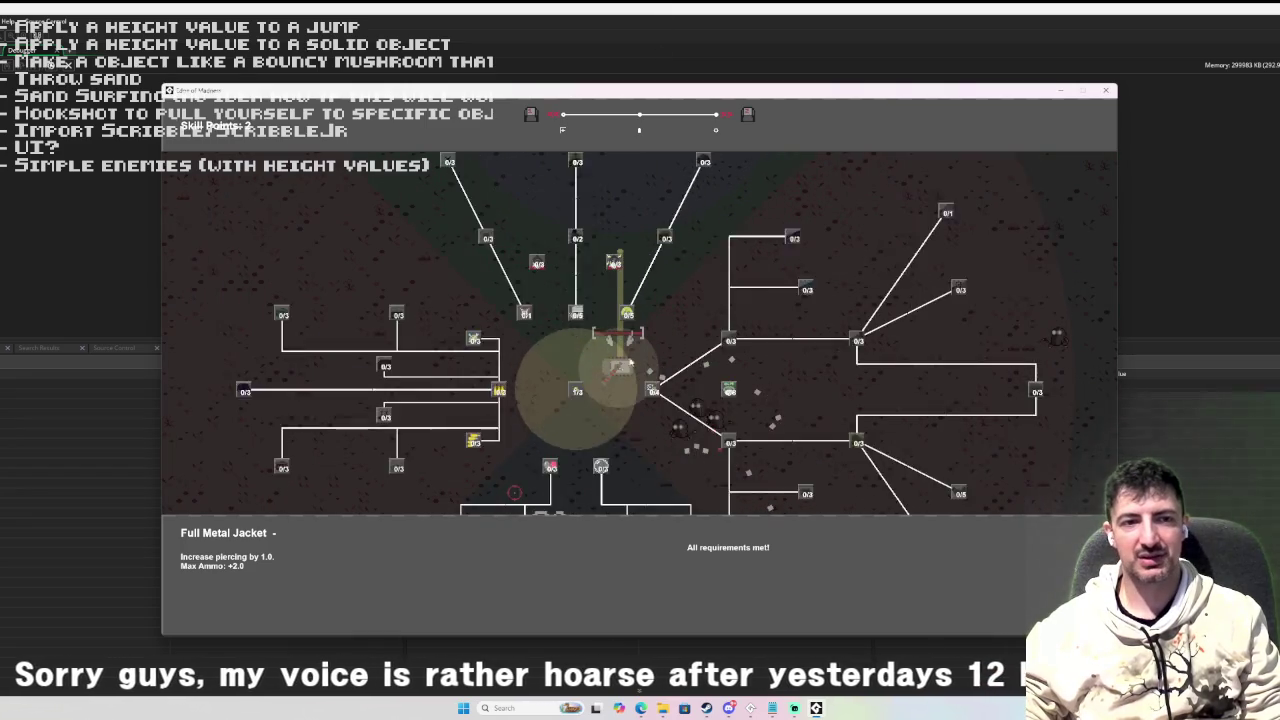
scroll(600, 300, "up", 3)
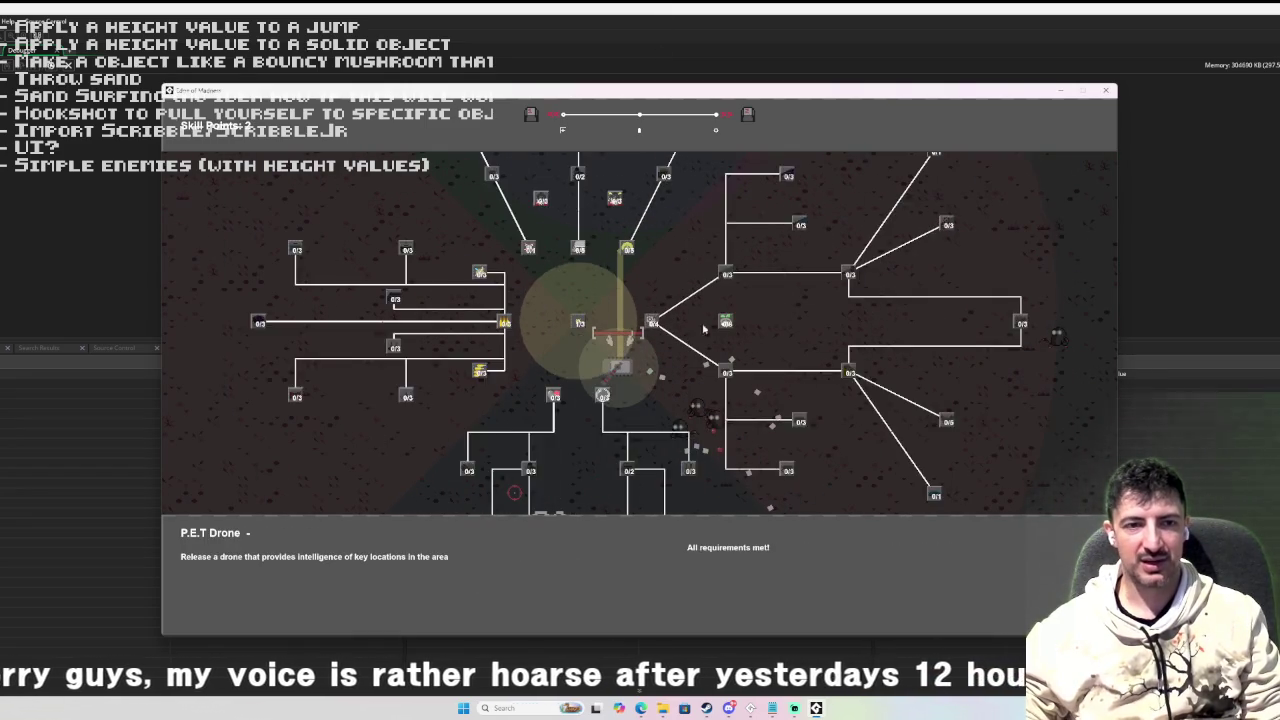
left_click(494, 322)
key("Escape")
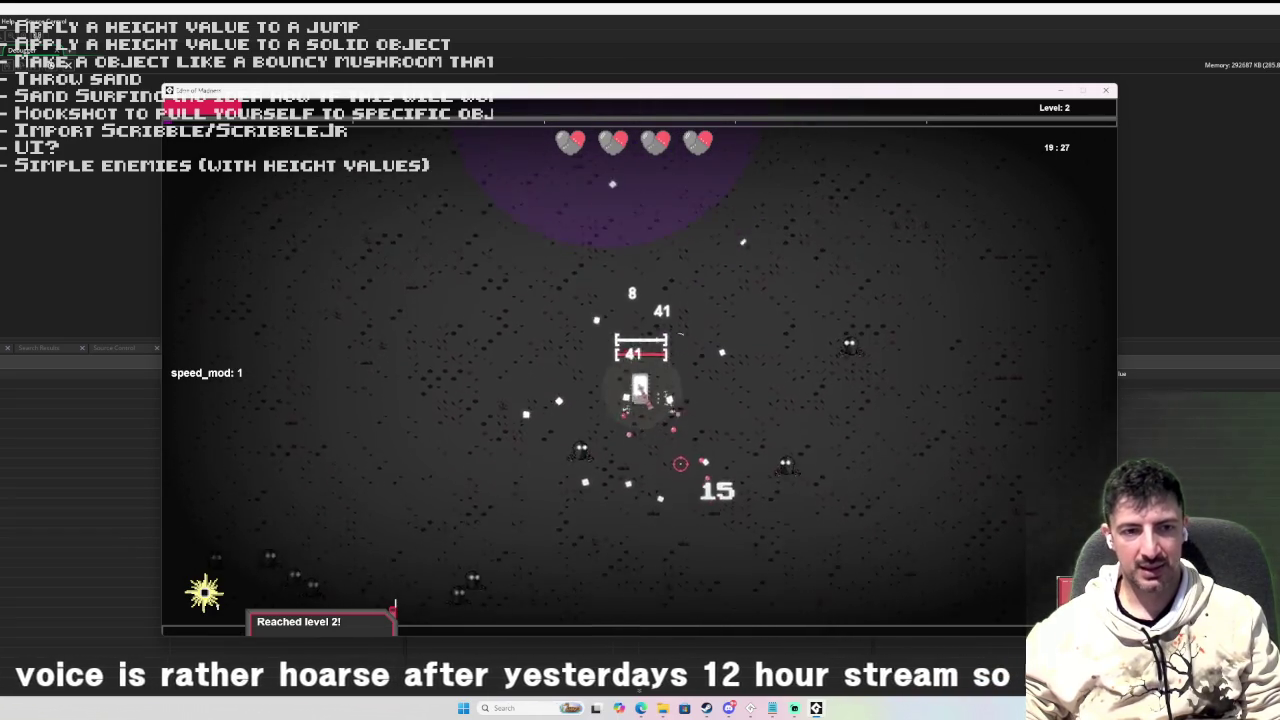
Playtest the arena with WASD movement and shots up to level 4, then close the game.
key("d")
key("a")
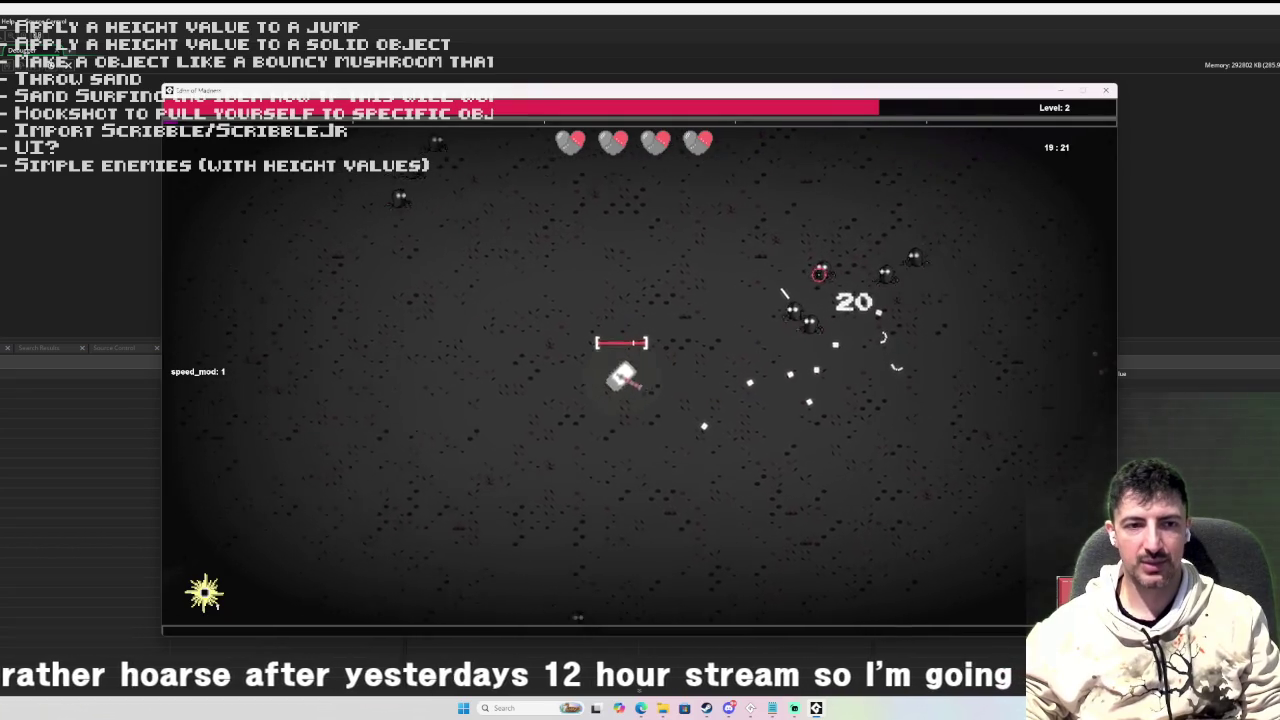
left_click(886, 314)
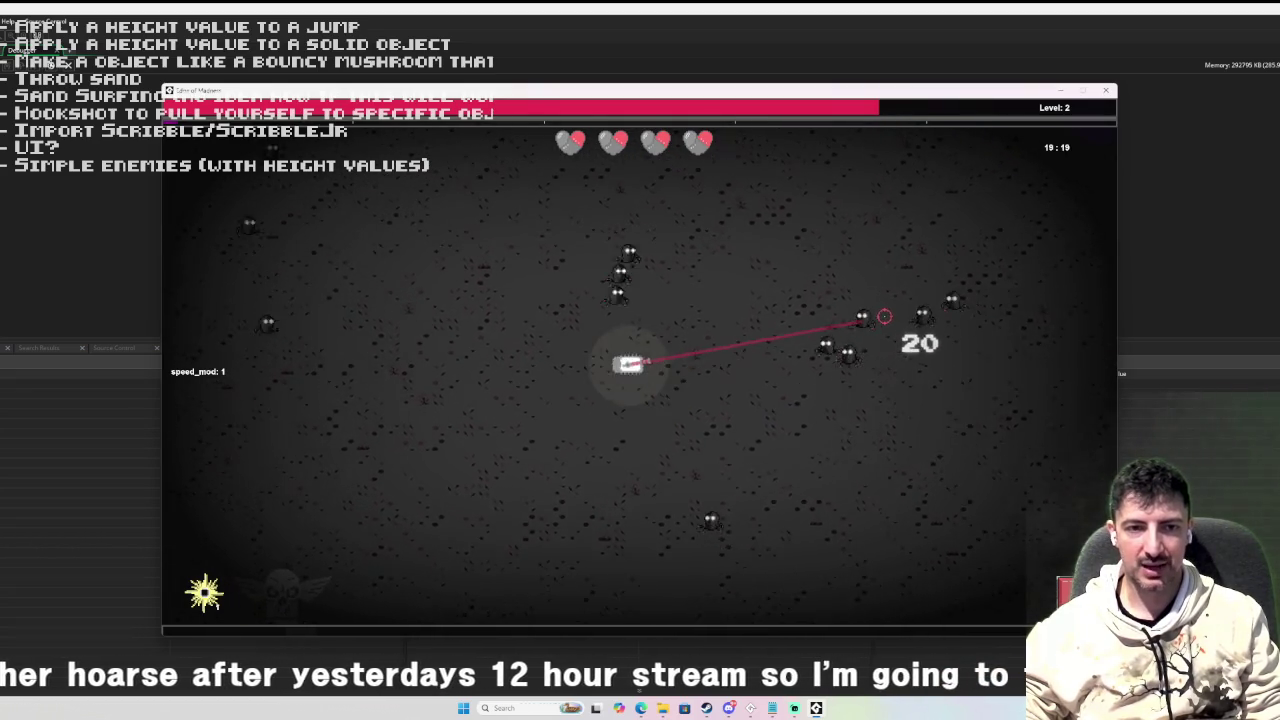
key("s")
key("d")
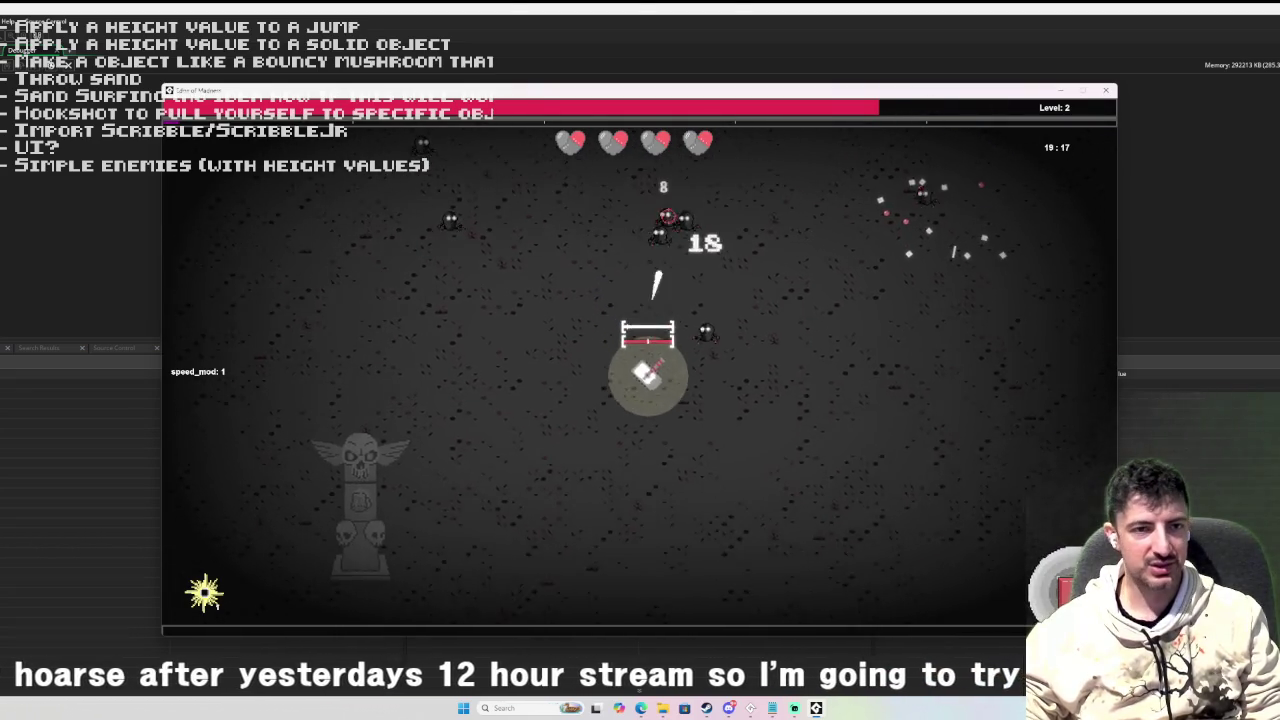
key("d")
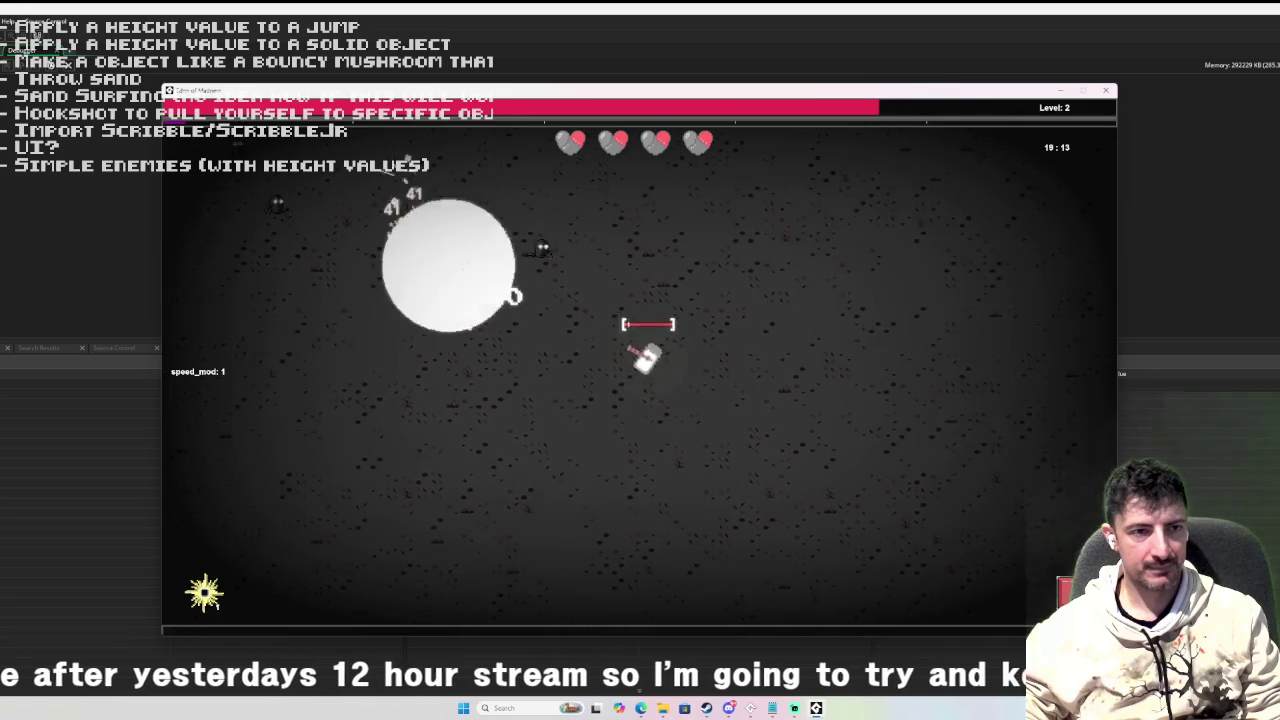
key("w")
key("w")
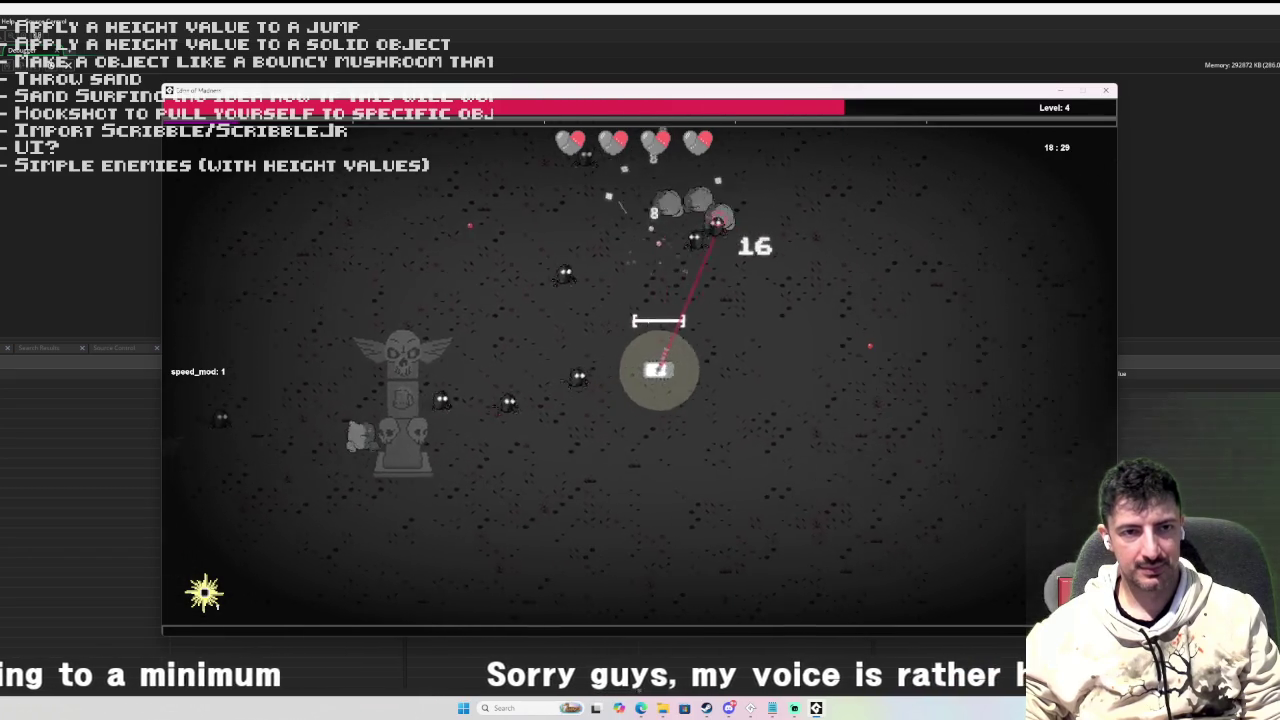
key("Escape")
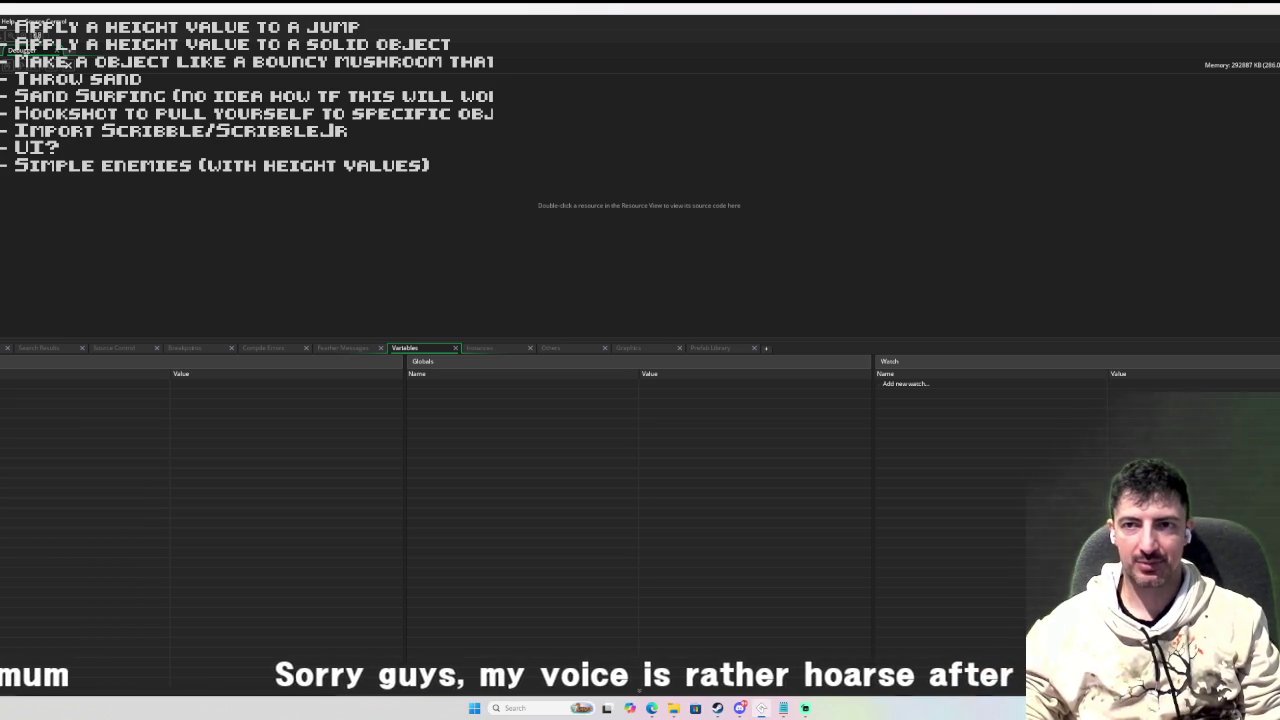
Glance at the game's itch.io page, then click into obj_player's Create event jump variables.
key("alt+Tab")
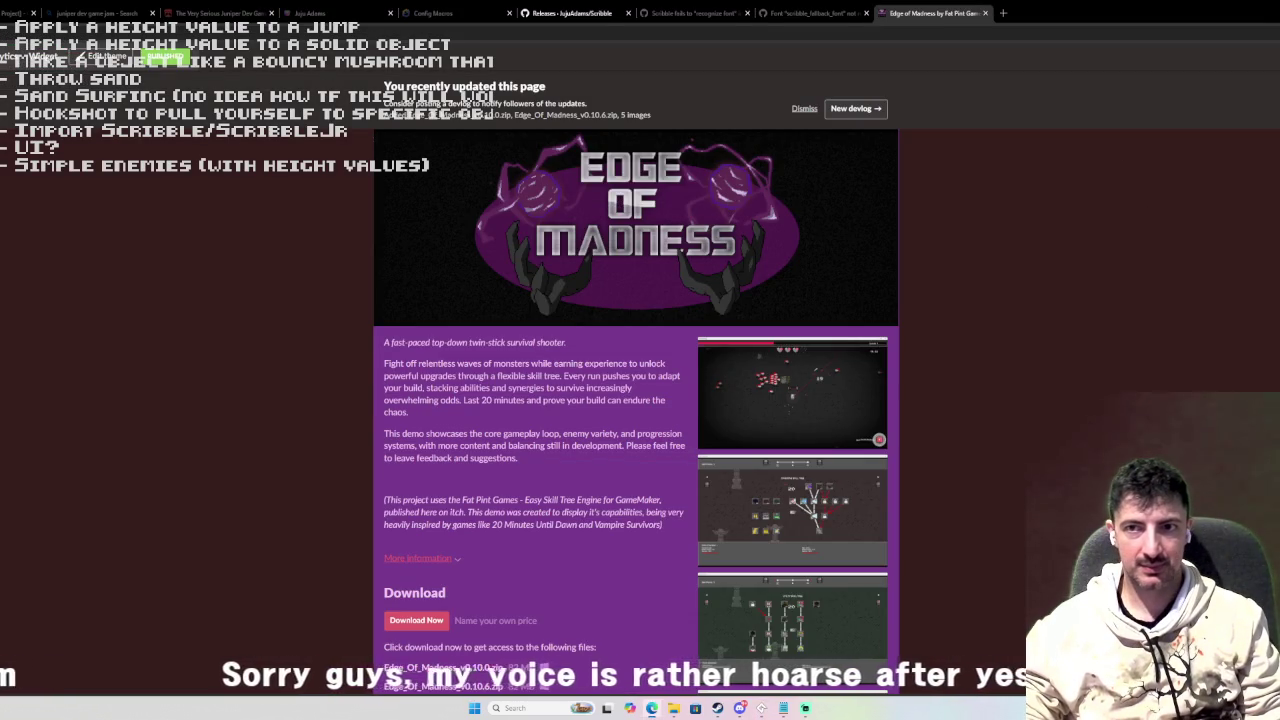
key("alt+Tab")
left_click(665, 328)
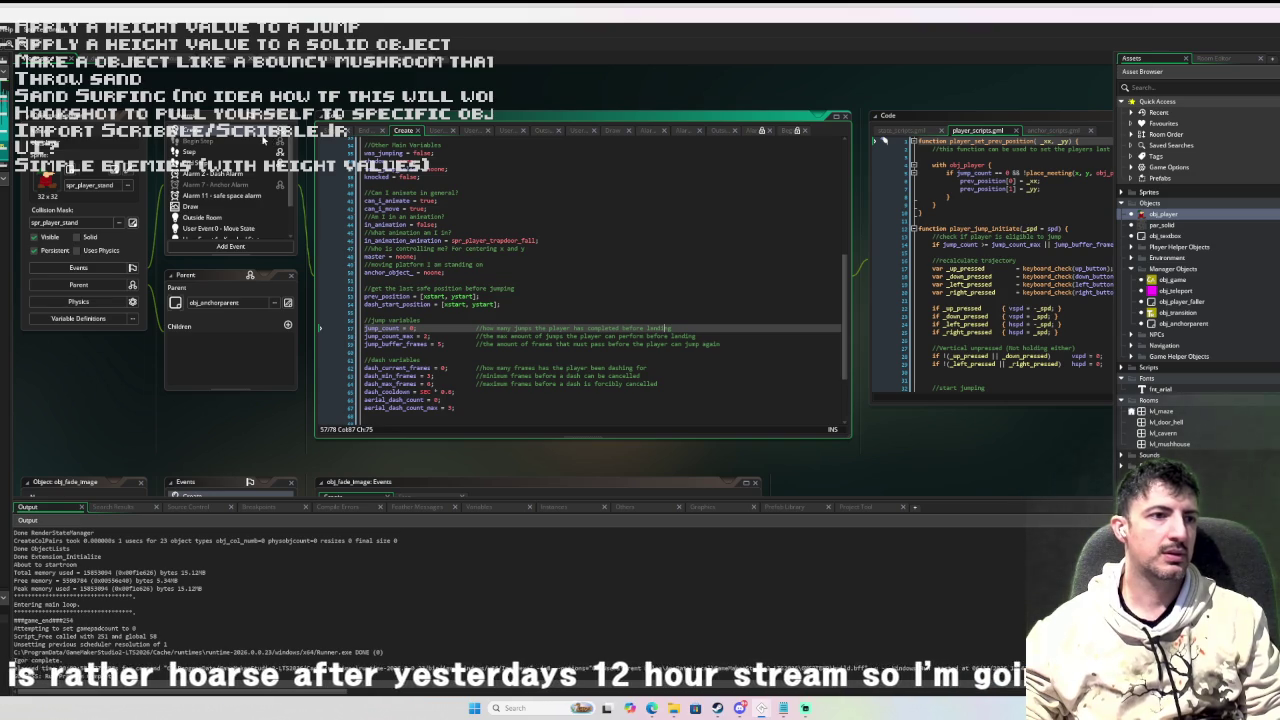
scroll(576, 326, "down", 2)
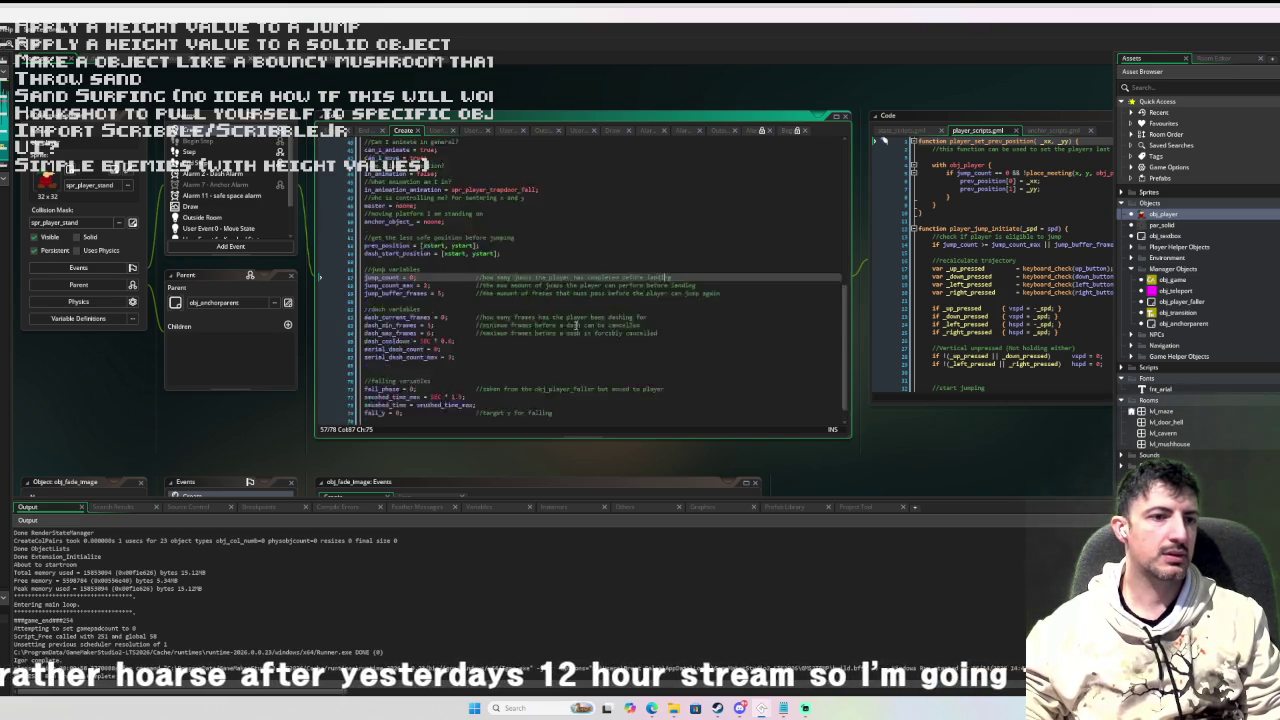
scroll(576, 326, "up", 3)
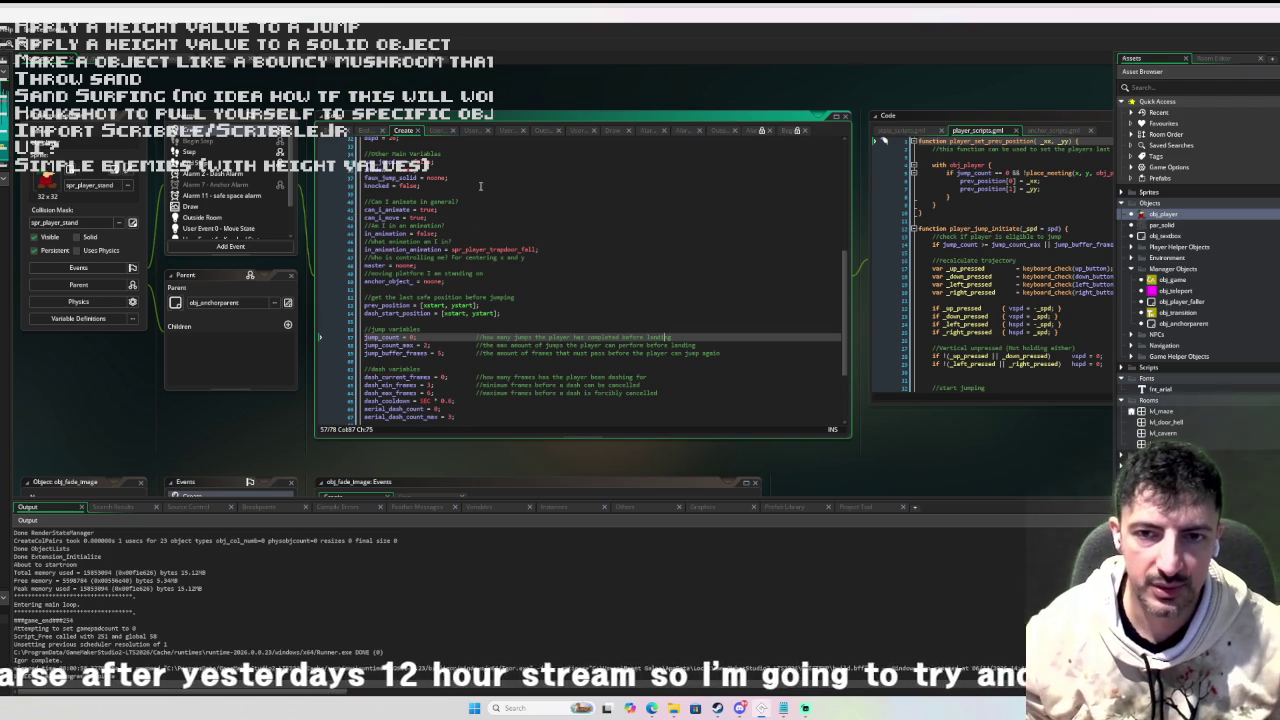
scroll(450, 198, "up", 8)
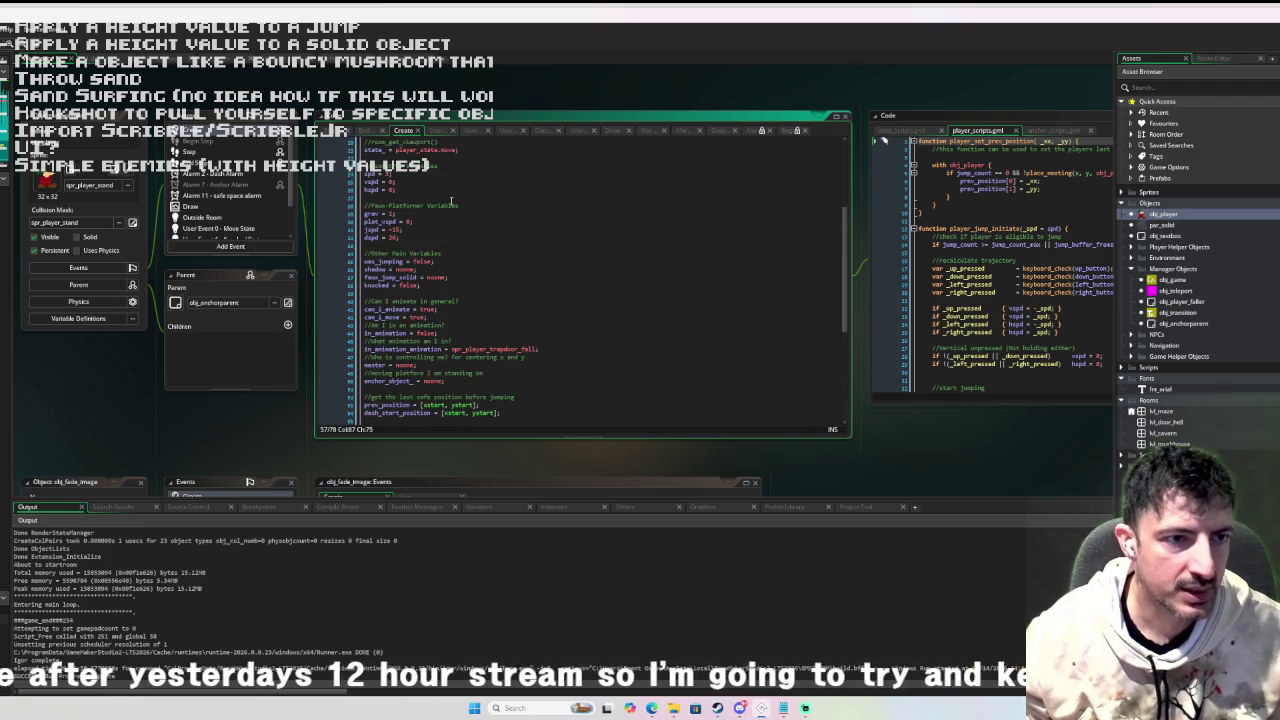
scroll(450, 198, "down", 2)
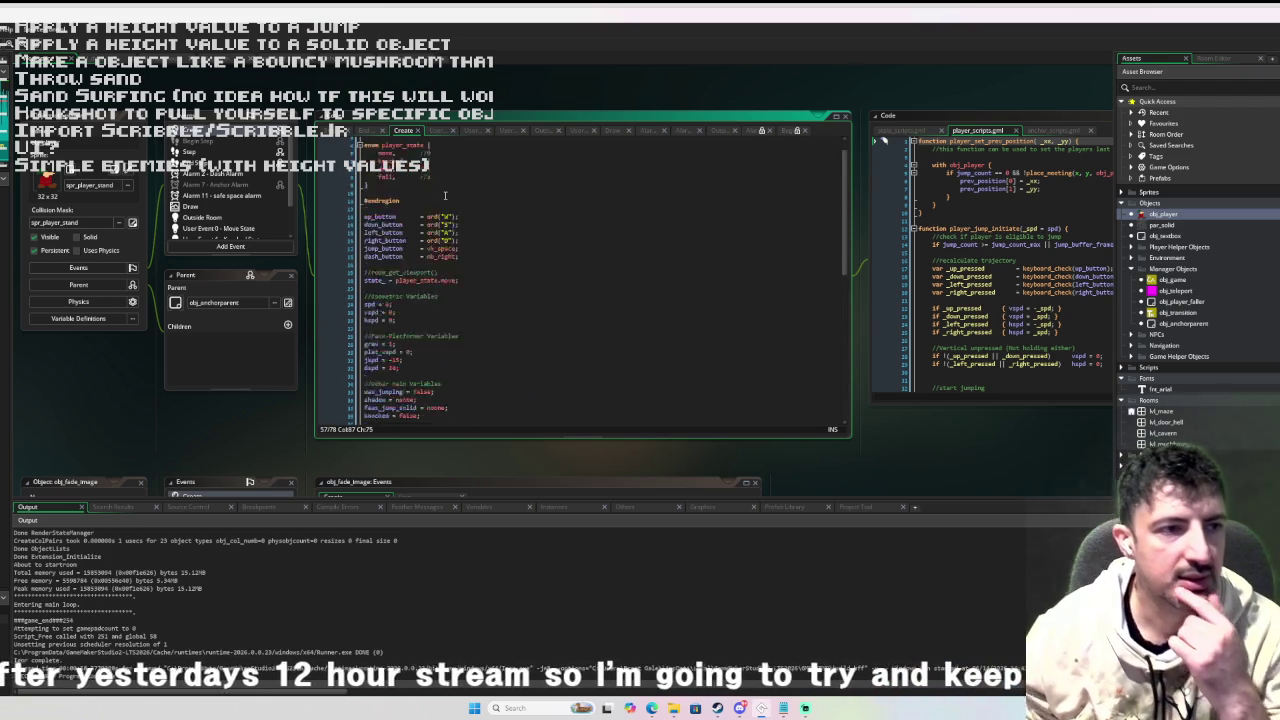
scroll(240, 190, "down", 2)
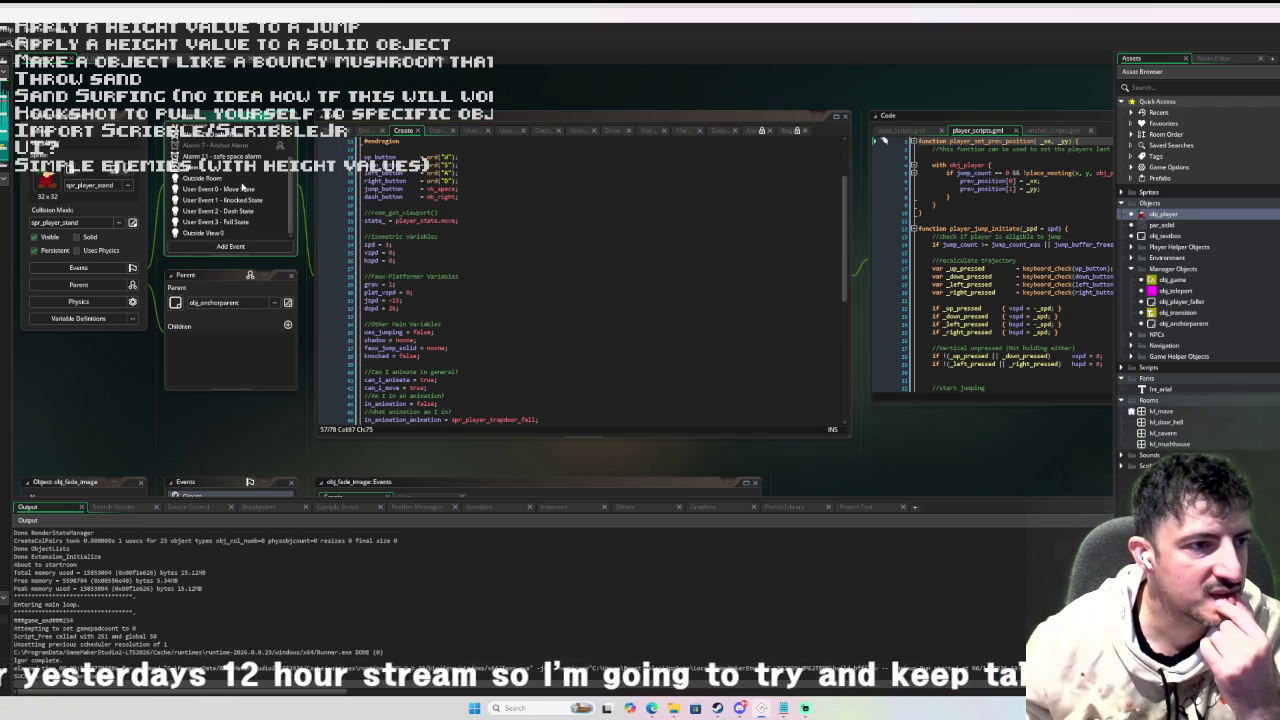
scroll(240, 160, "up", 1)
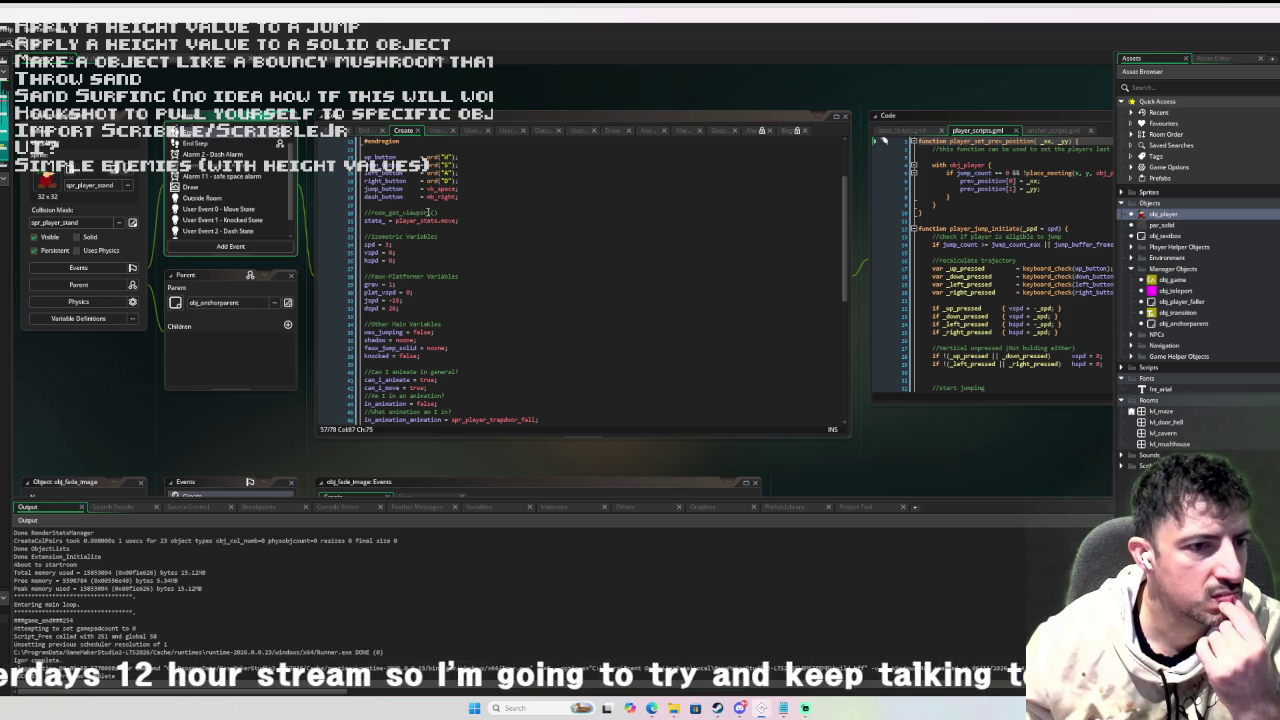
scroll(481, 259, "down", 9)
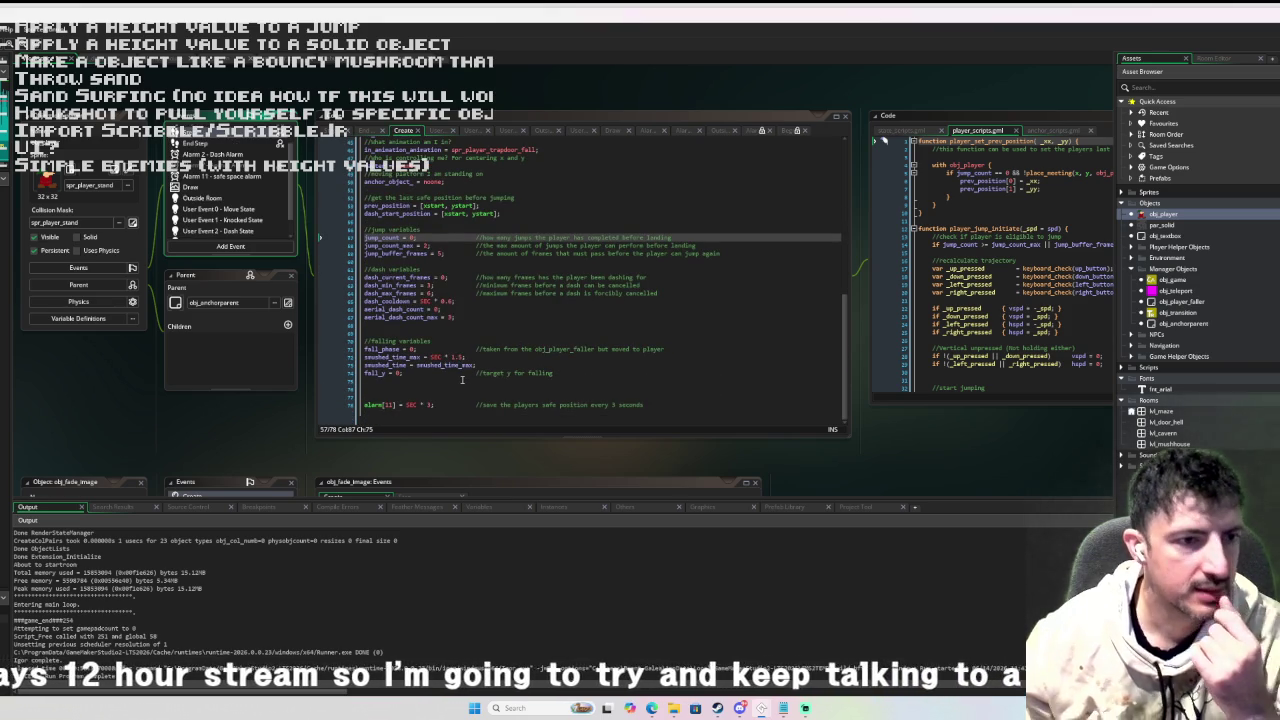
Add max_height_from_shadow = 0; below jump_buffer_frames in the player's Create event.
left_click(462, 381)
left_click(466, 388)
left_click(455, 255)
key("Return")
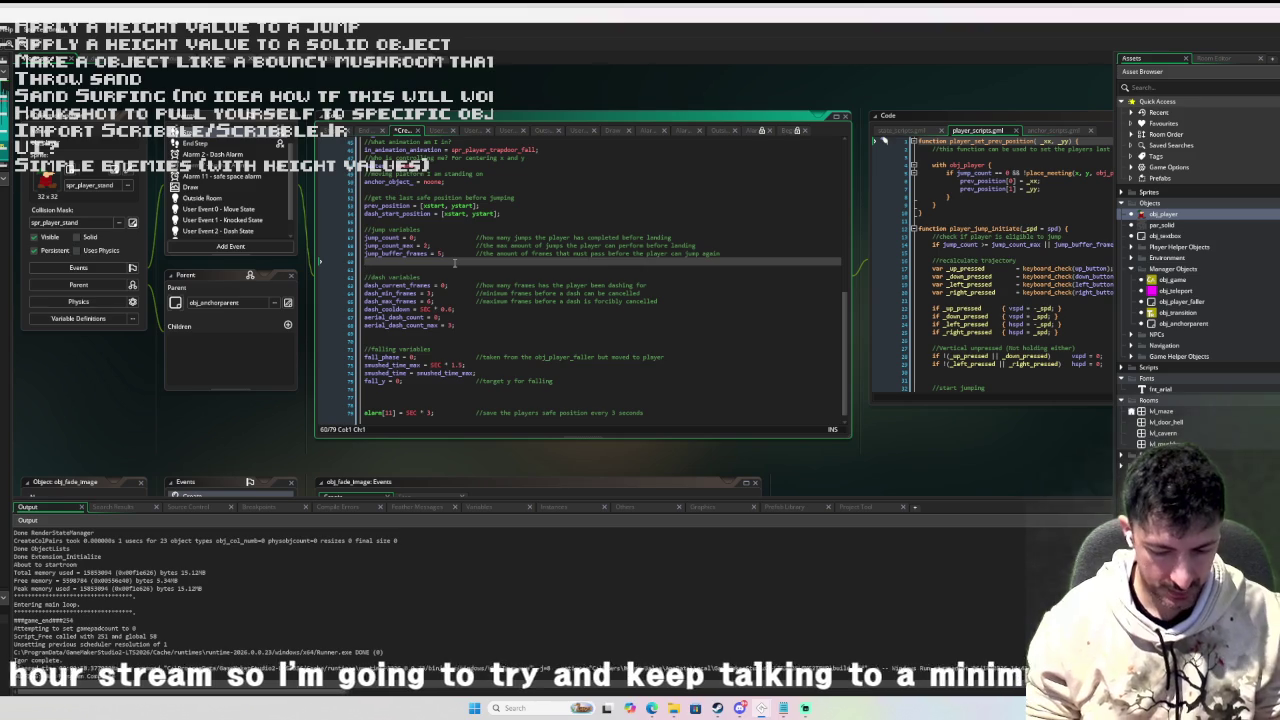
type("max_heig")
key("BackSpace")
type("i")
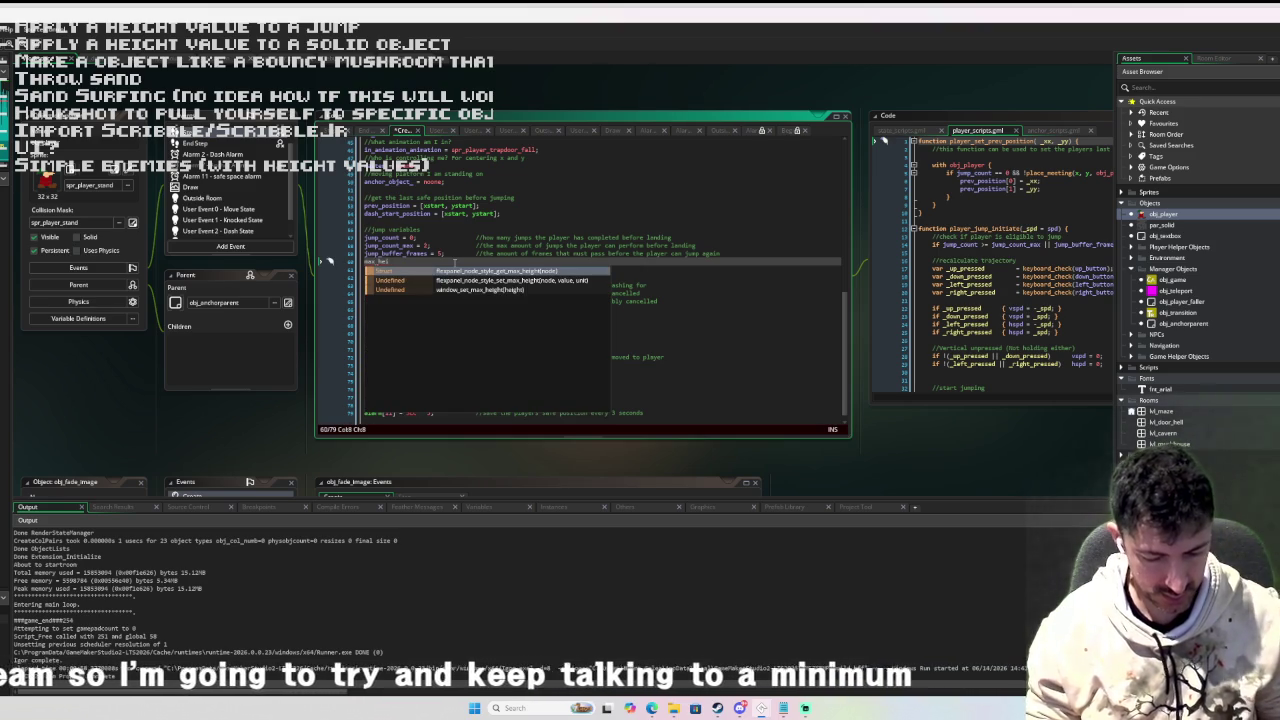
type("ght")
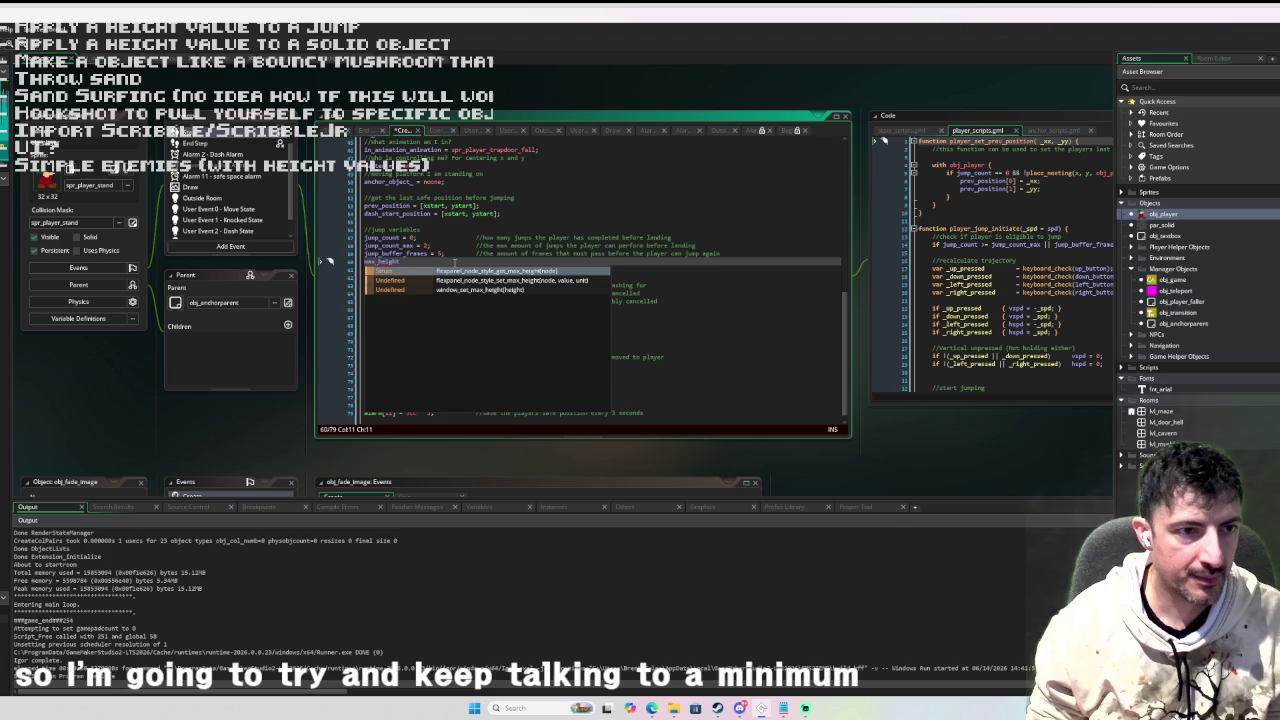
type("_from_sha")
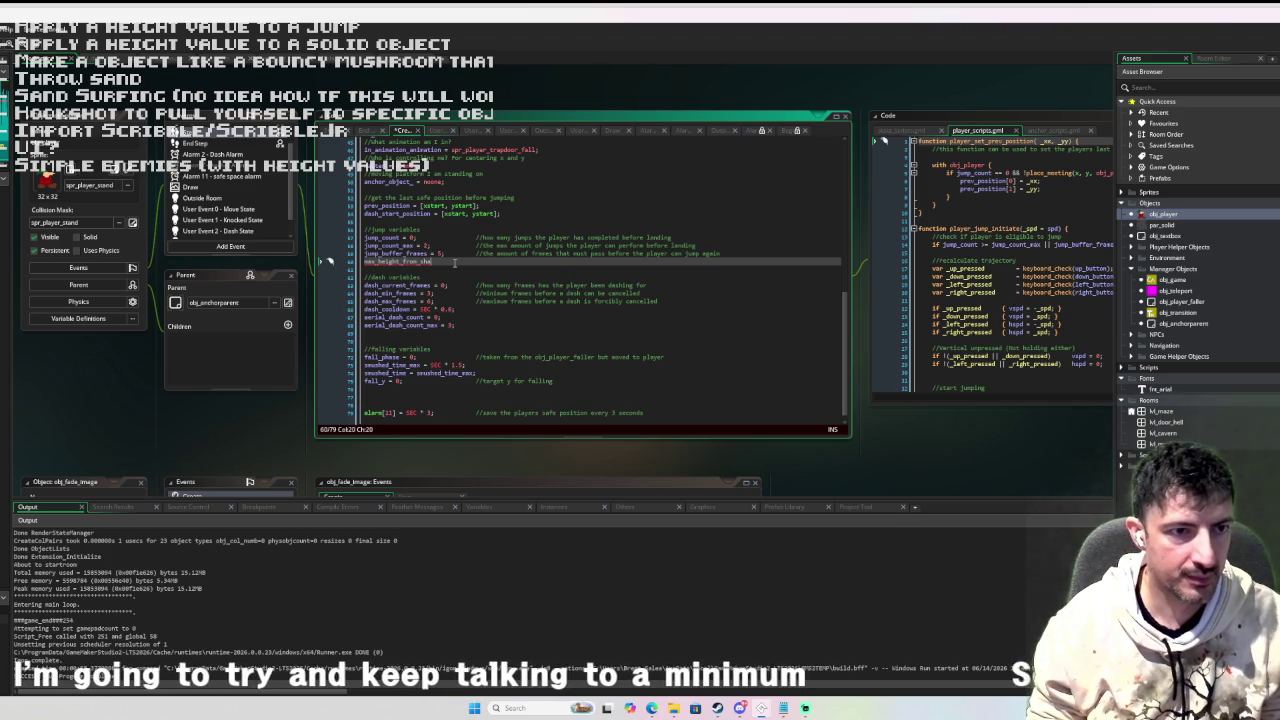
type("dow = 0;")
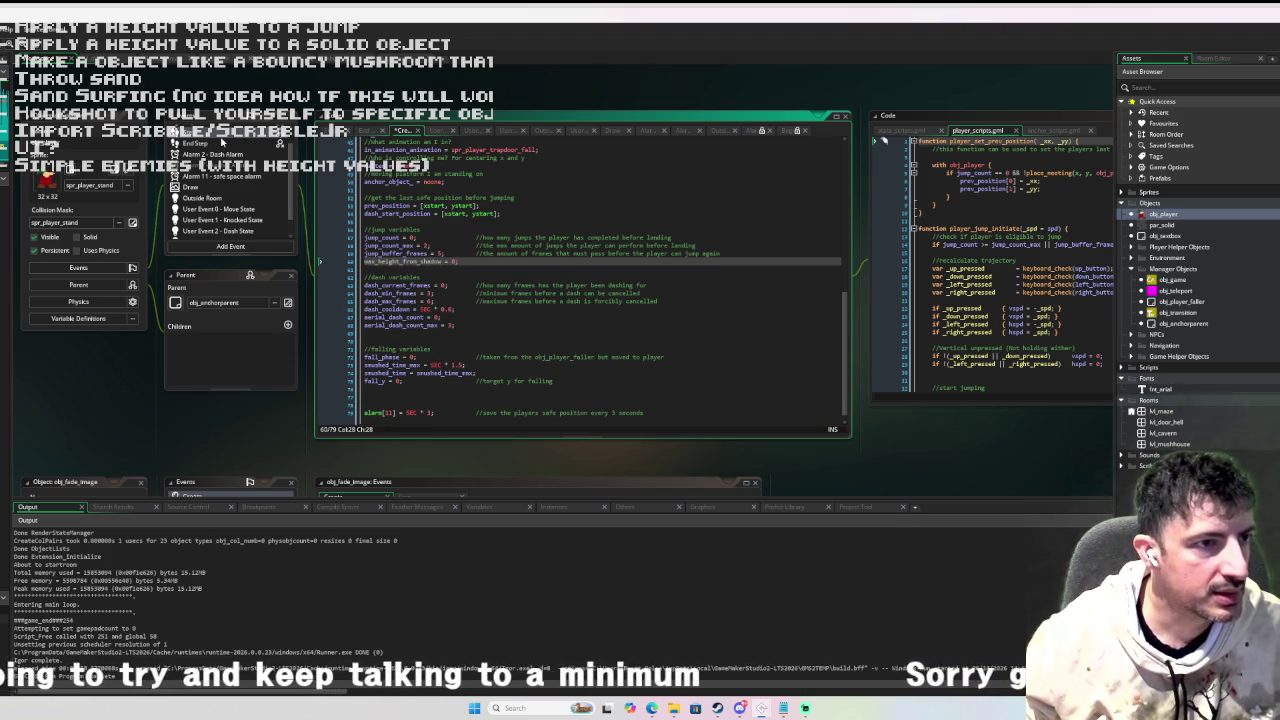
In the Step event, add #endregion and an instance_exists(shadow) block computing _dist = point_distance(x, y, shadow.x, shadow.y).
left_click(220, 148)
scroll(531, 257, "down", 5)
scroll(531, 257, "down", 2)
left_click(434, 395)
key("Return")
type("#endregion")
key("Return")
type("stance_exists(shadow) {")
key("Return")
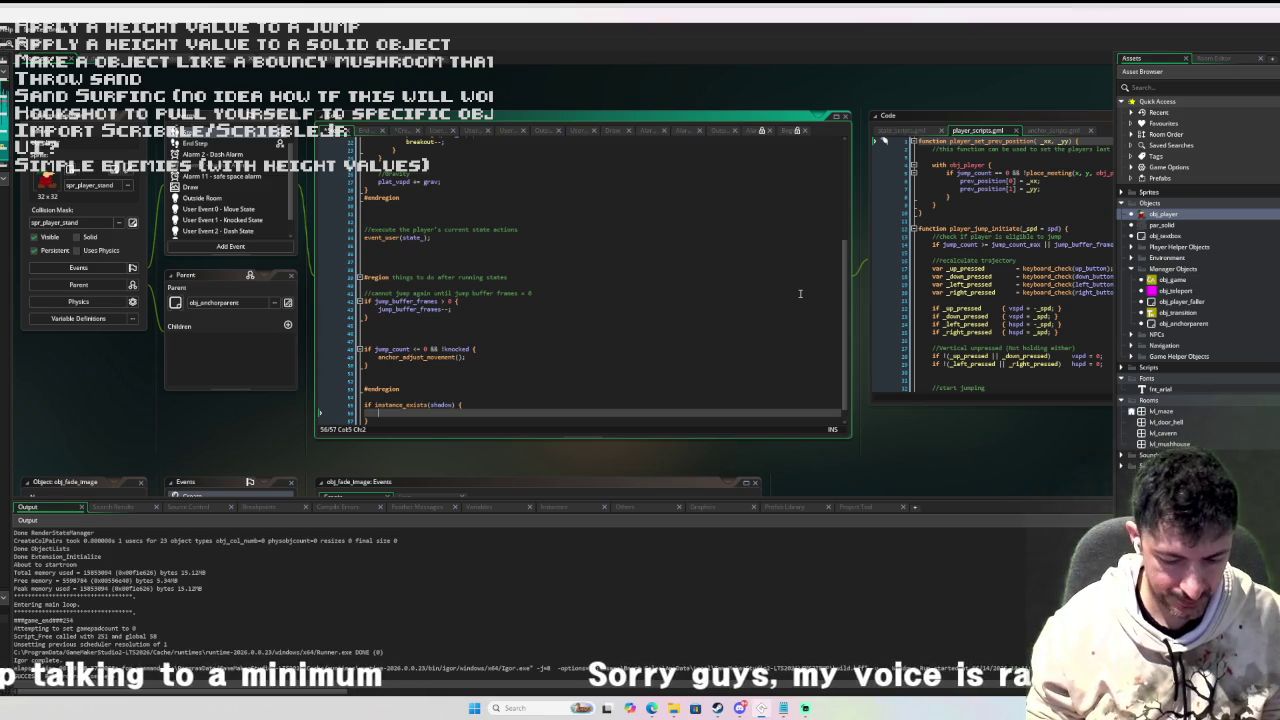
type("var ")
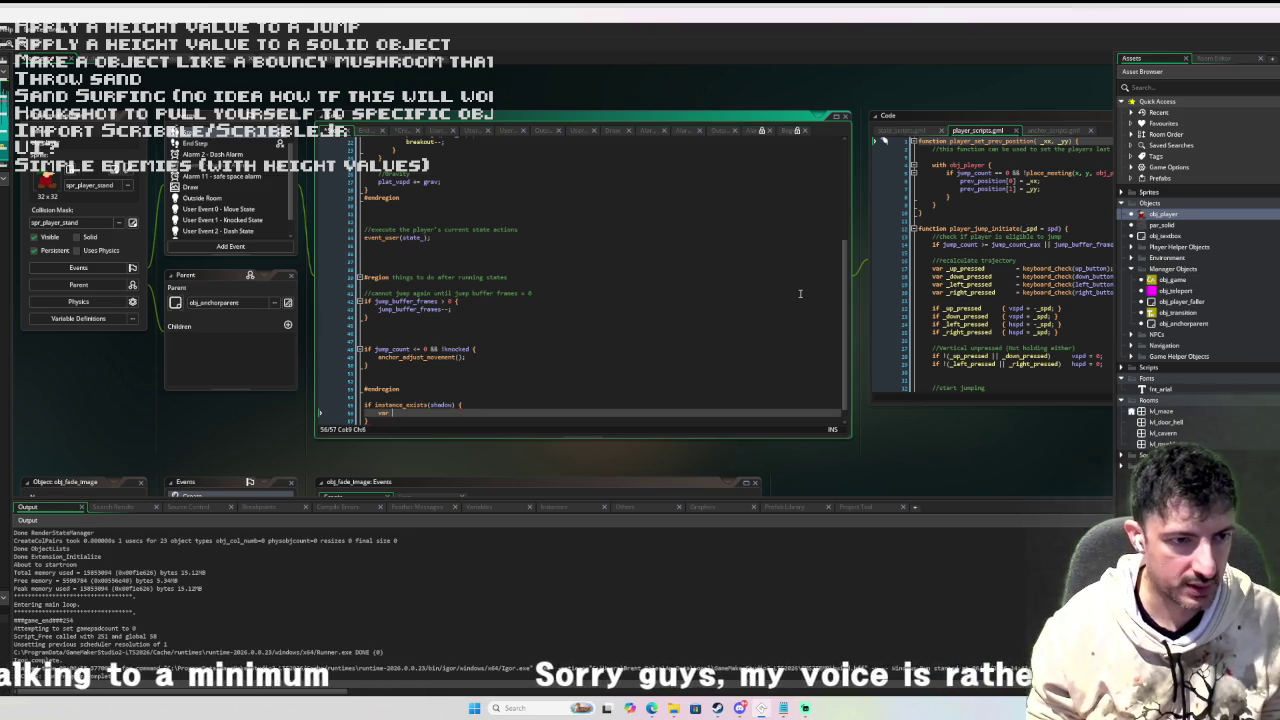
type("_dist = point_dis")
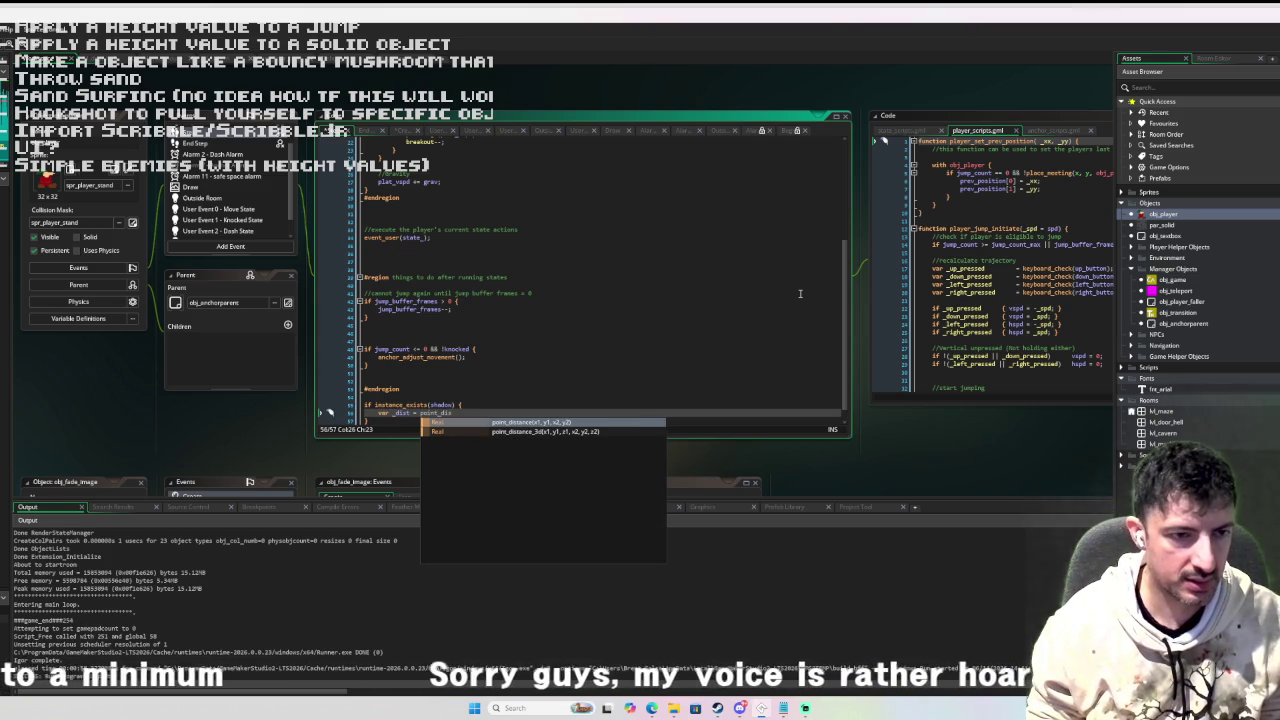
key("Return")
type("x")
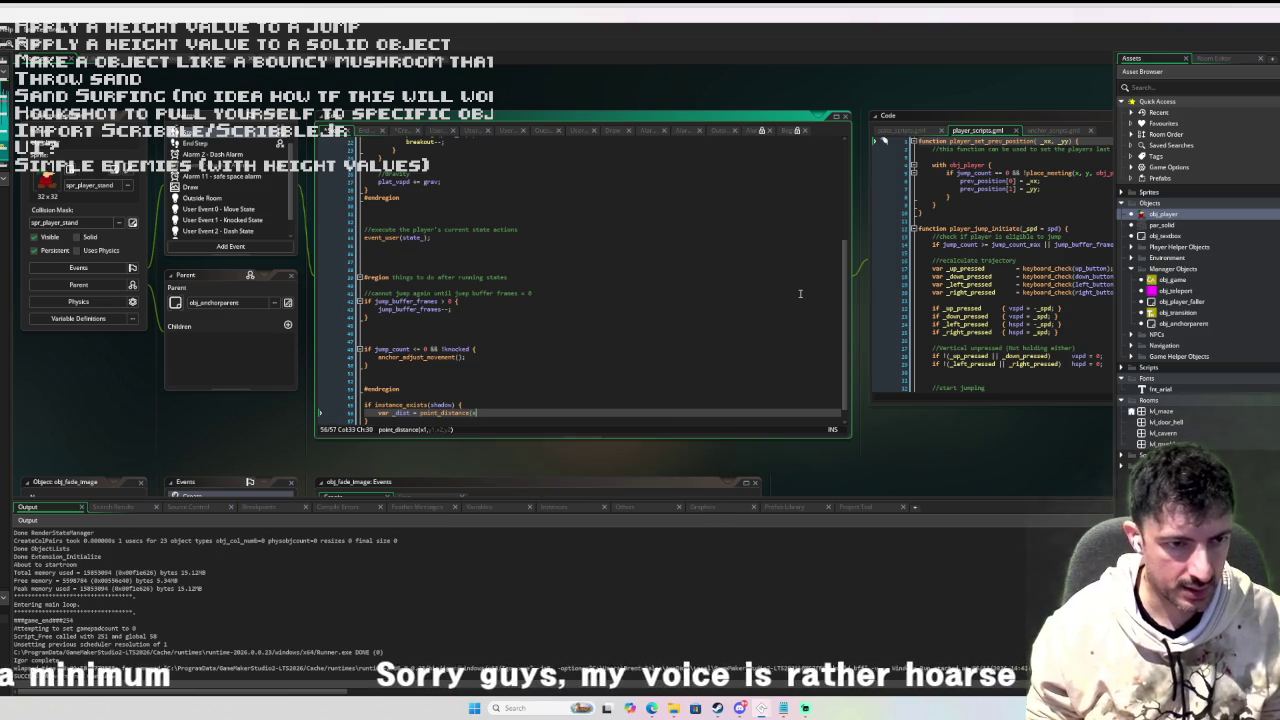
key("BackSpace")
type("x,y,shadow")
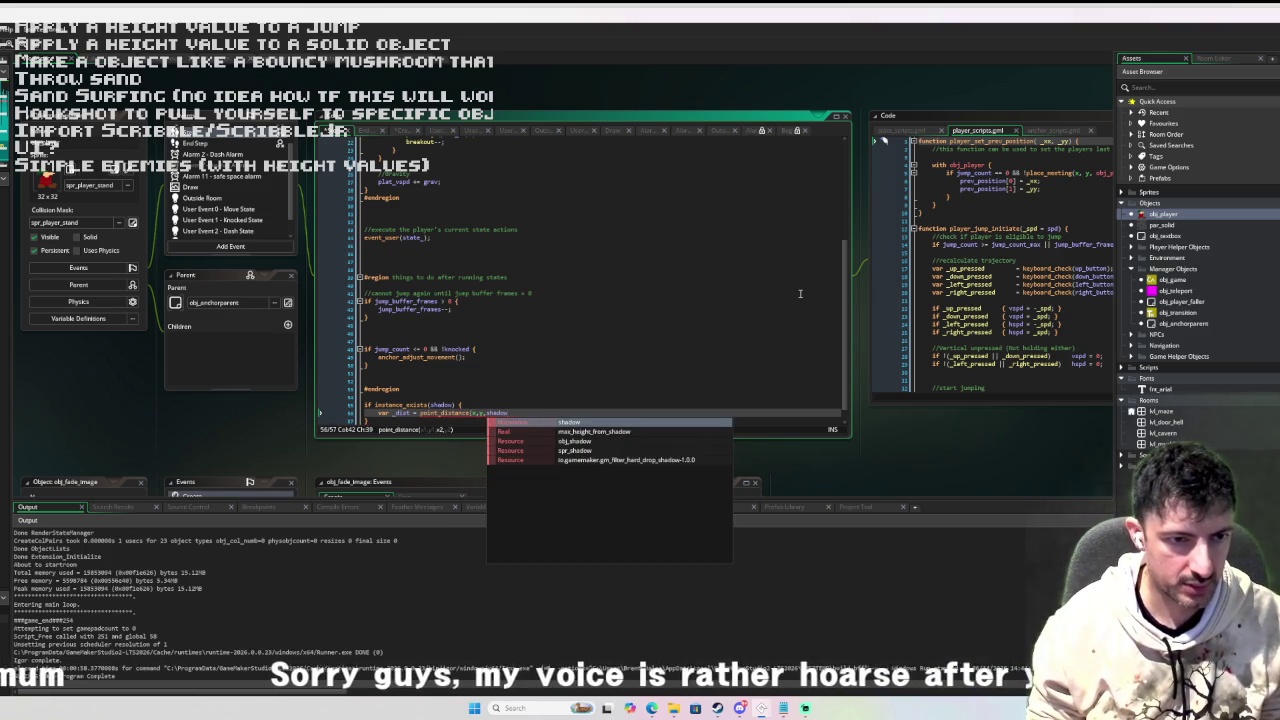
type(".x, shadow.y")
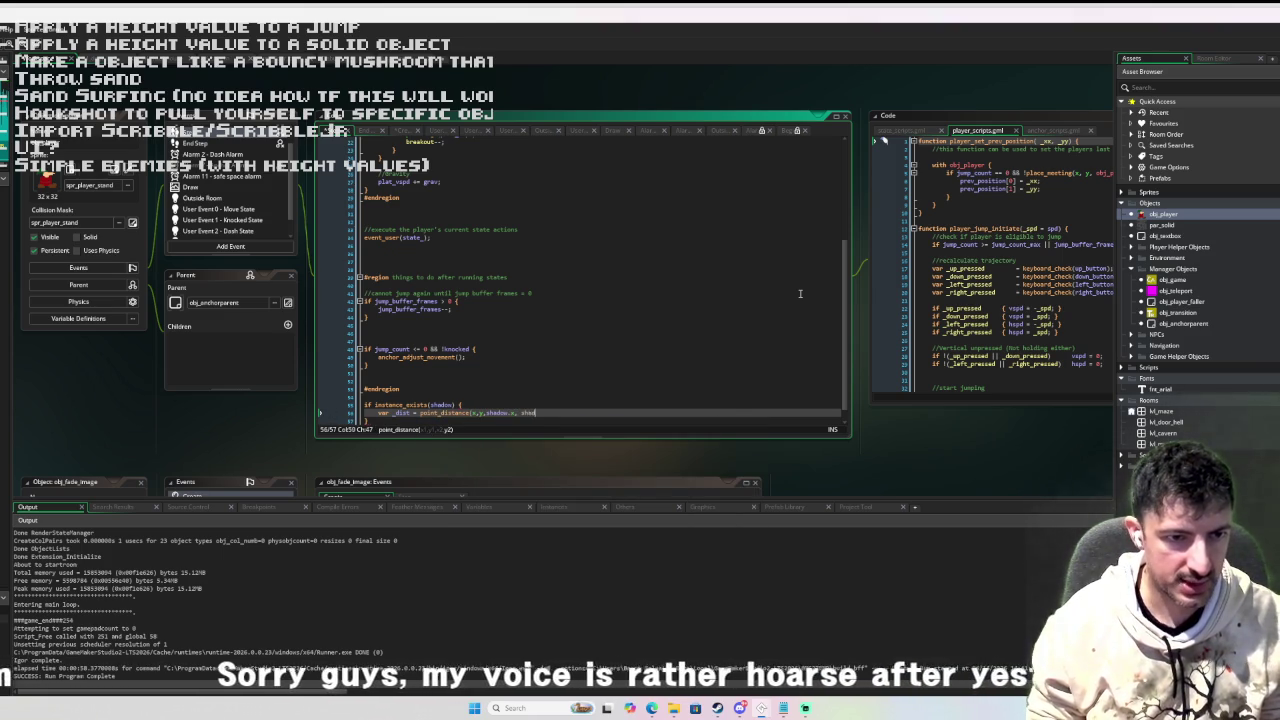
type(");")
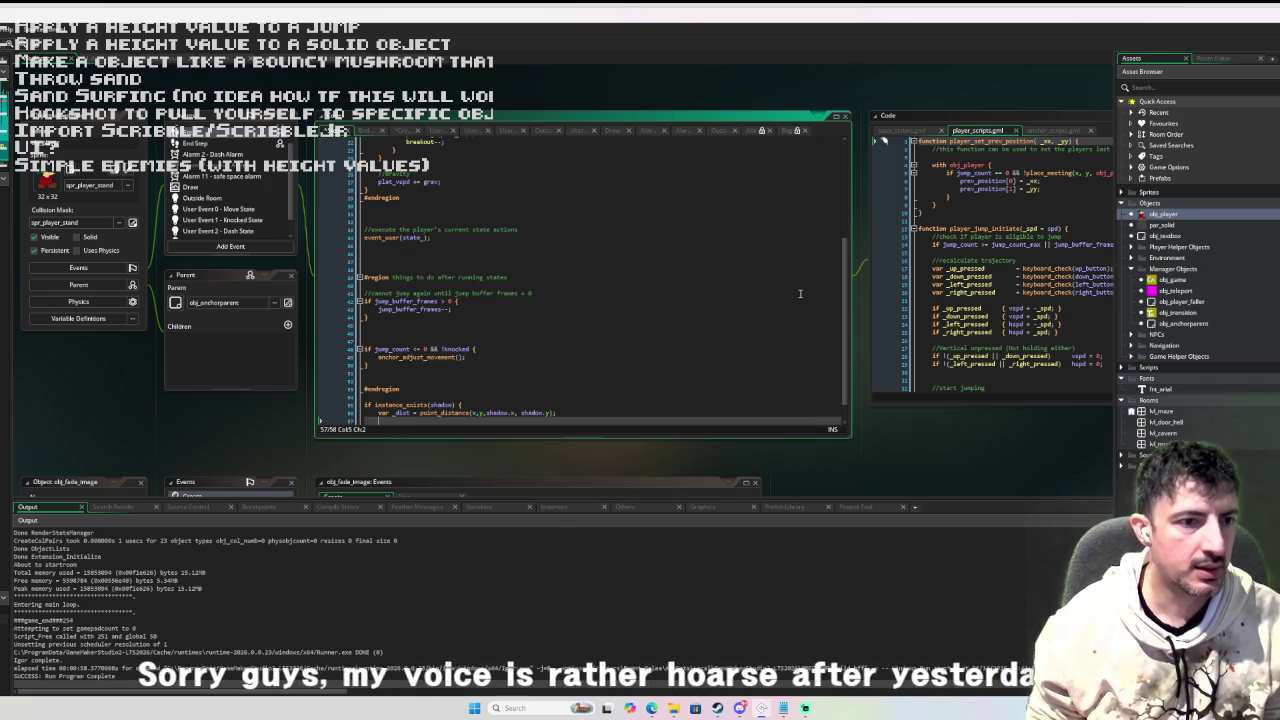
Inside the shadow block, add if (_dist > max_height_from_shadow) { max_height_from_shadow = _dist; }.
key("Return")
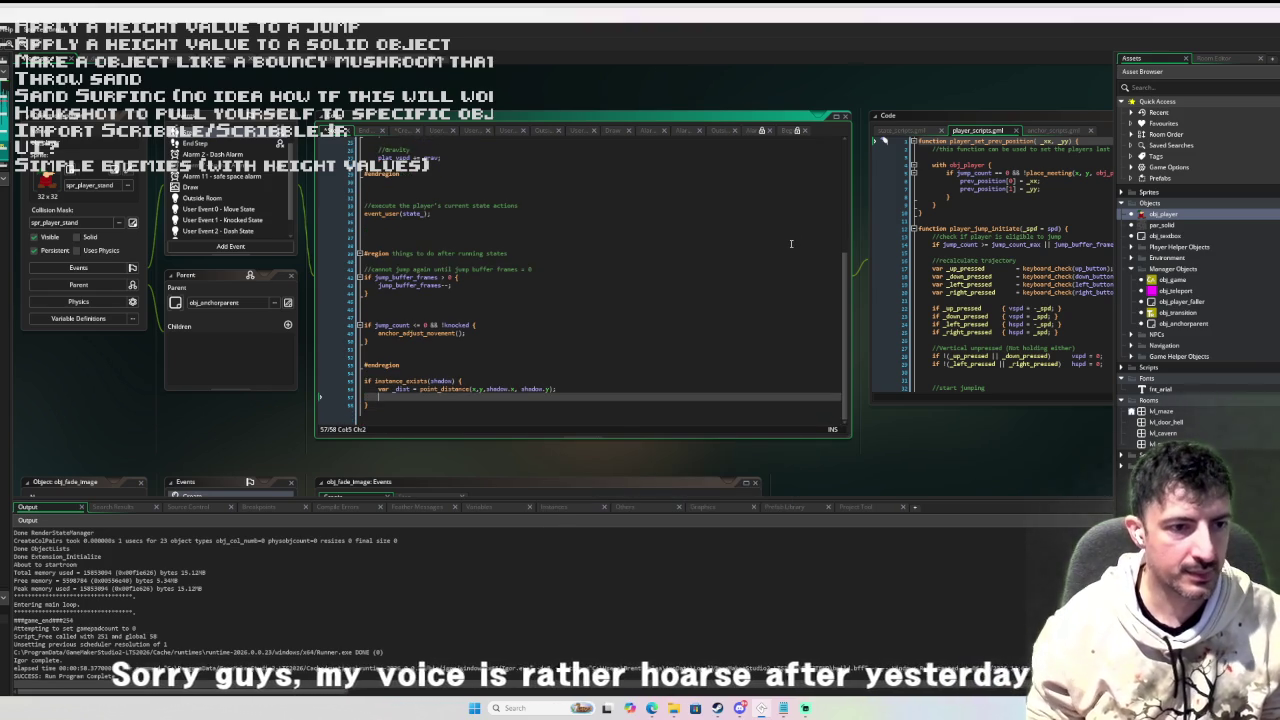
type("if")
key("BackSpace")
key("BackSpace")
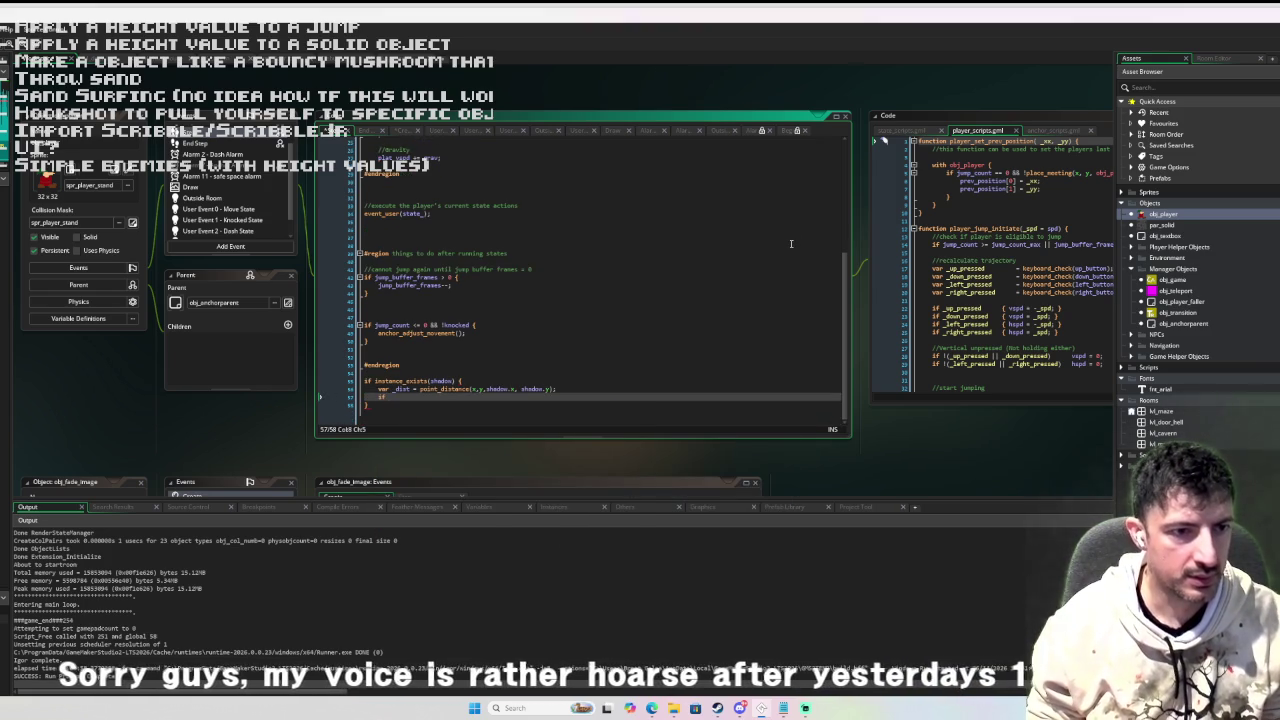
type("_dist")
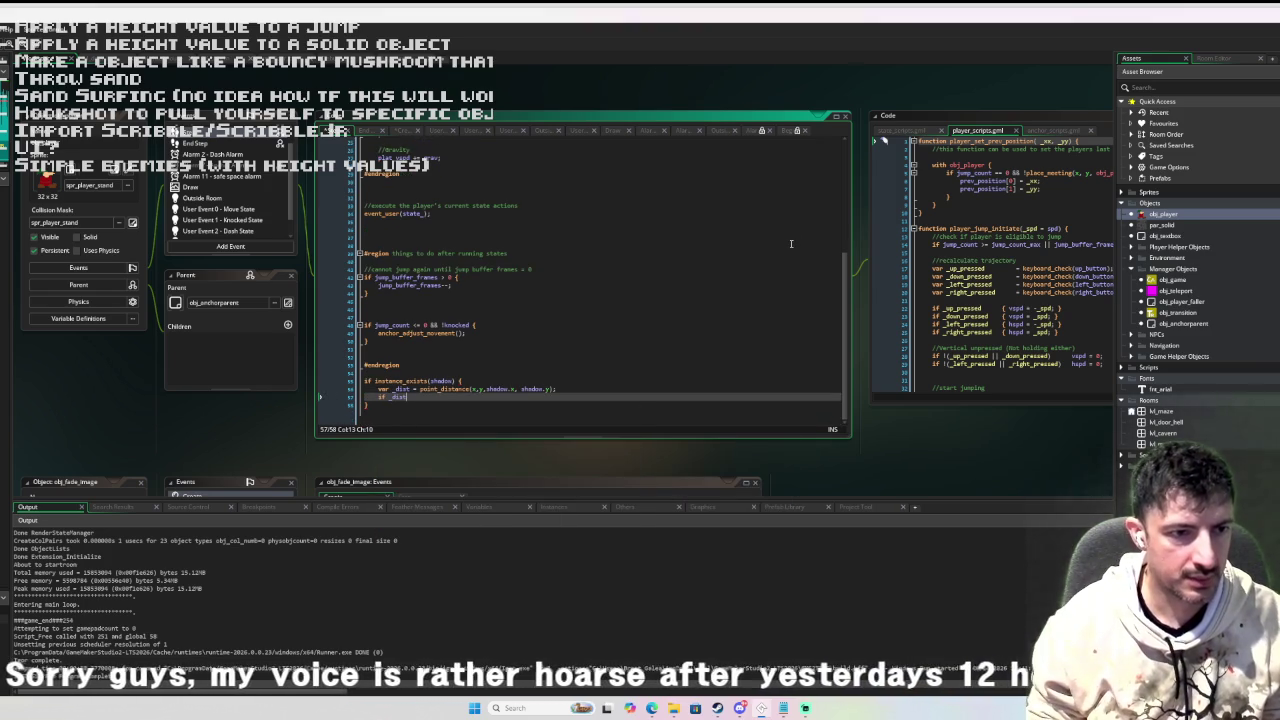
type(" > max_dis")
key("BackSpace")
key("BackSpace")
key("BackSpace")
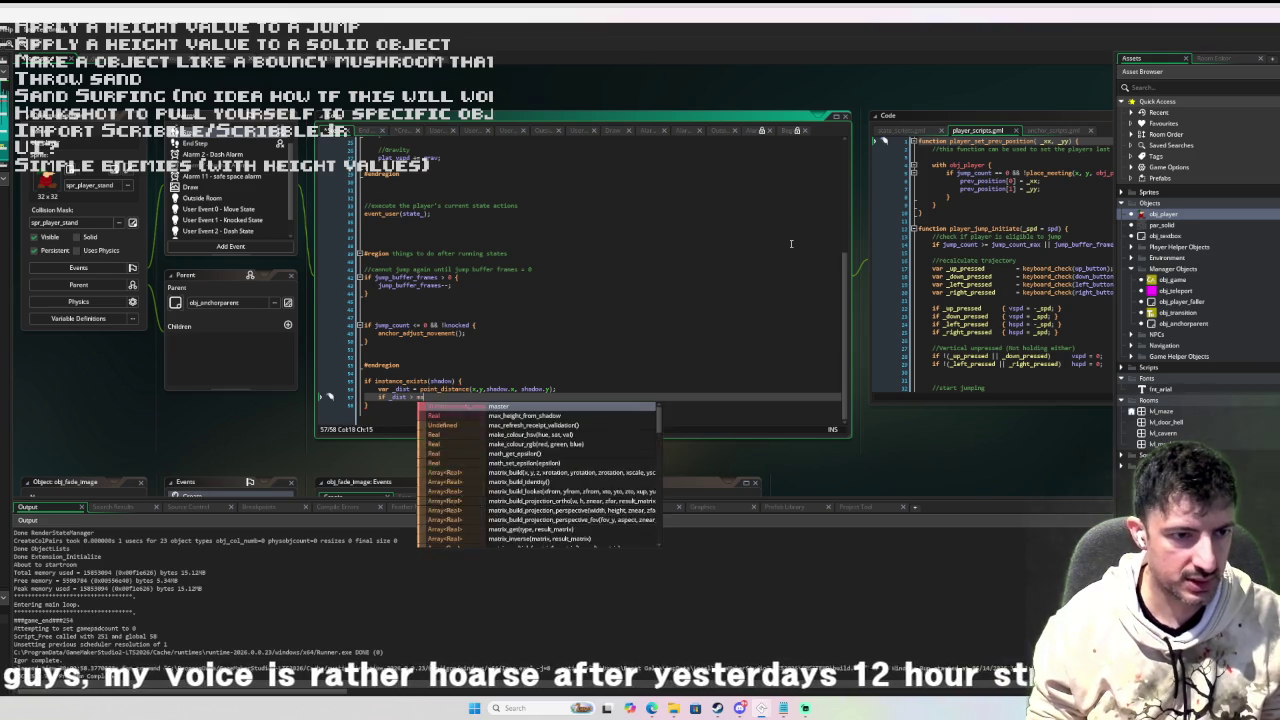
type("shadow_")
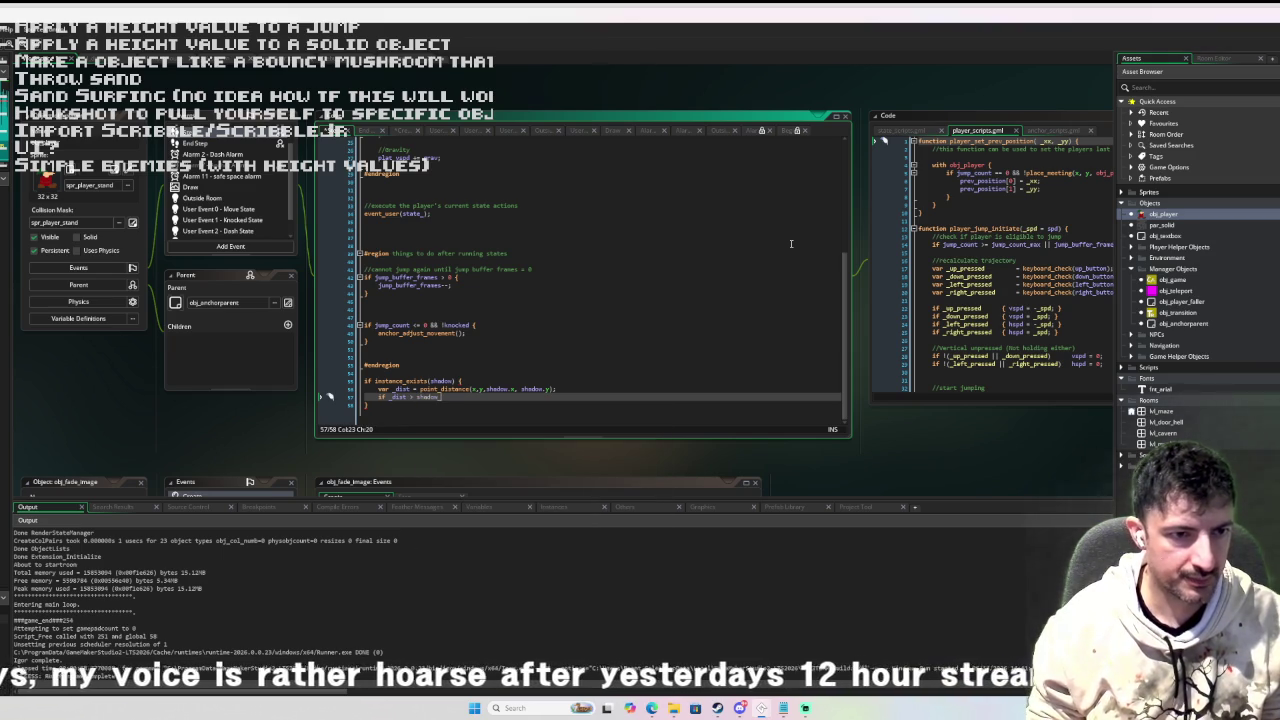
key("BackSpace")
key("BackSpace")
key("BackSpace")
key("BackSpace")
key("BackSpace")
key("BackSpace")
key("BackSpace")
type("max_h")
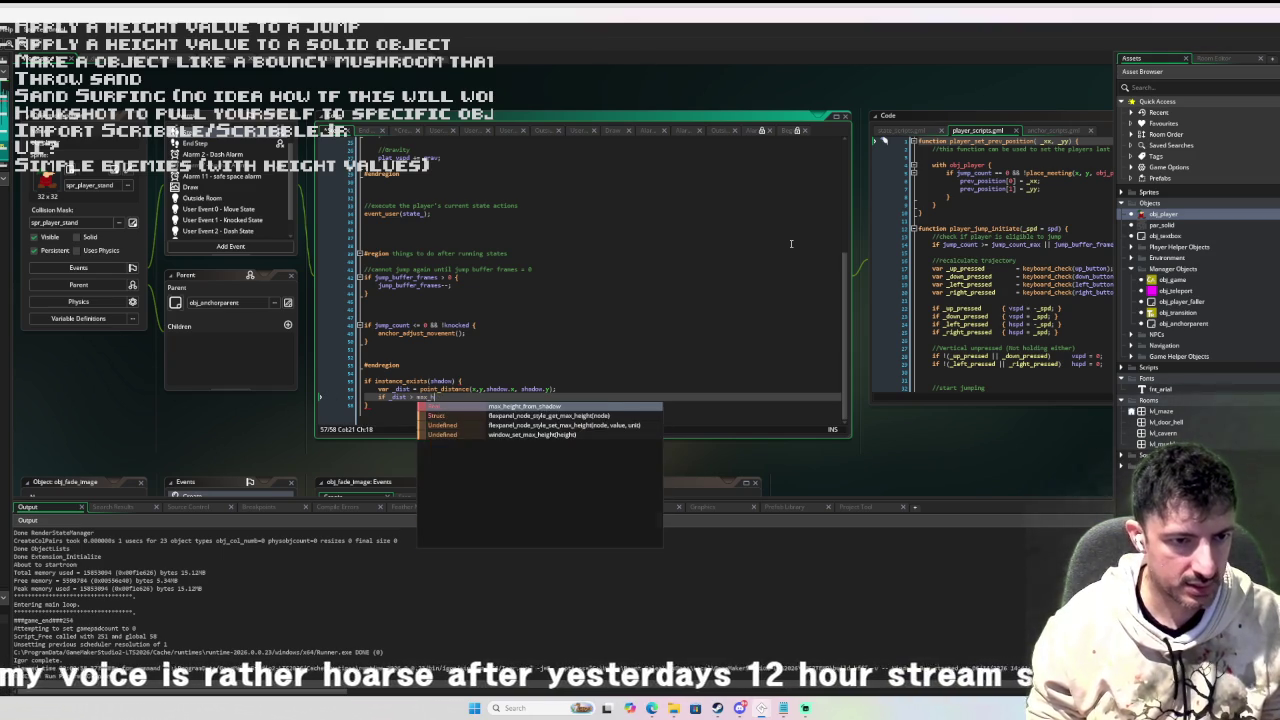
key("Return")
type("{")
key("Return")
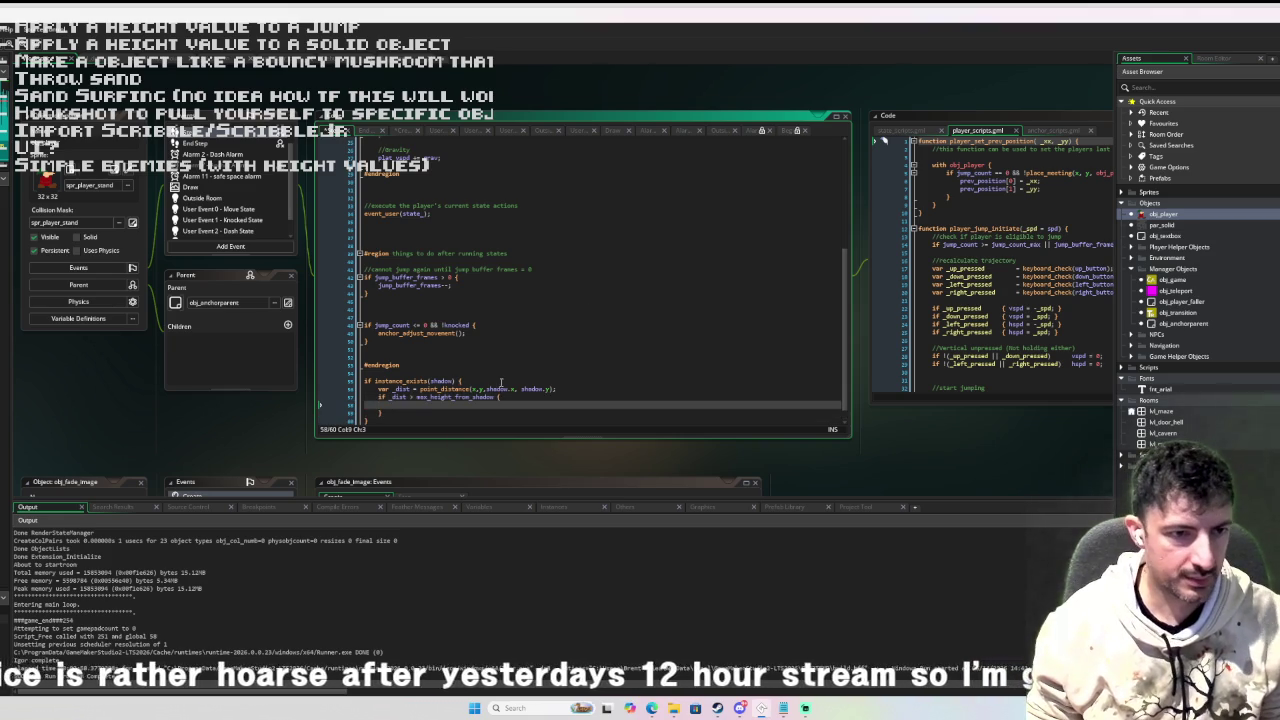
key("Tab")
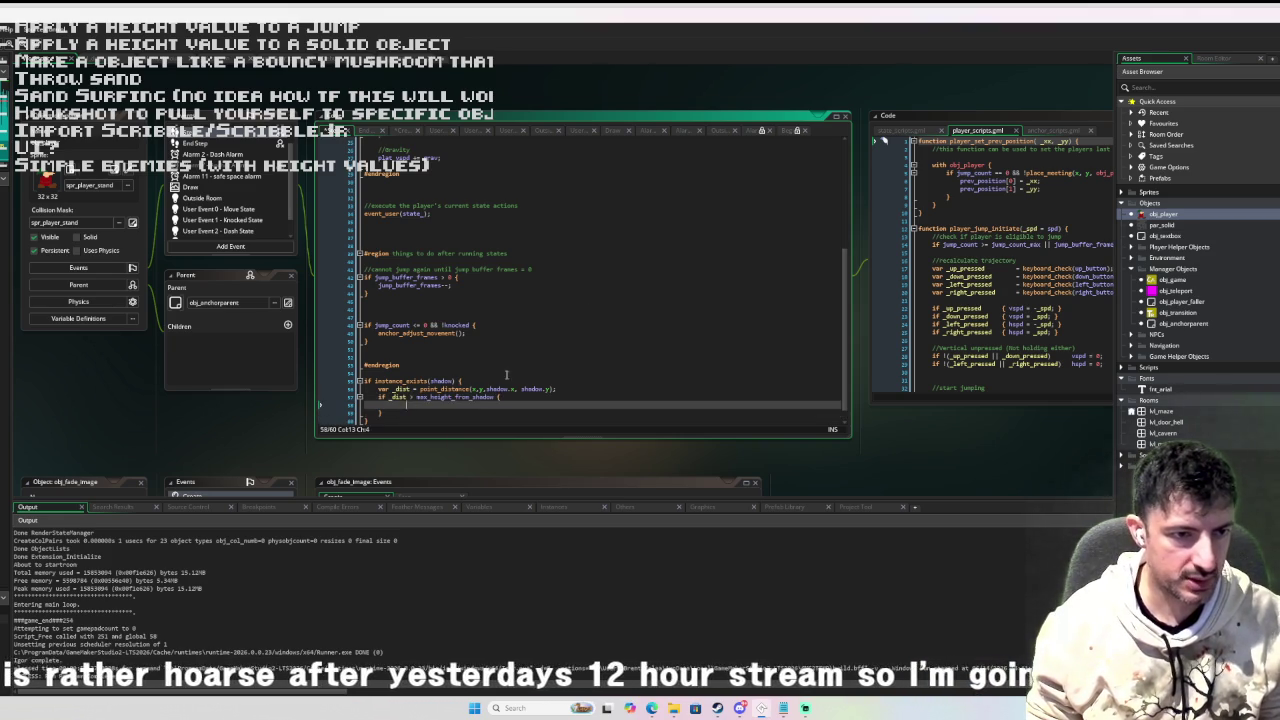
type("t_from_shadow = _dist")
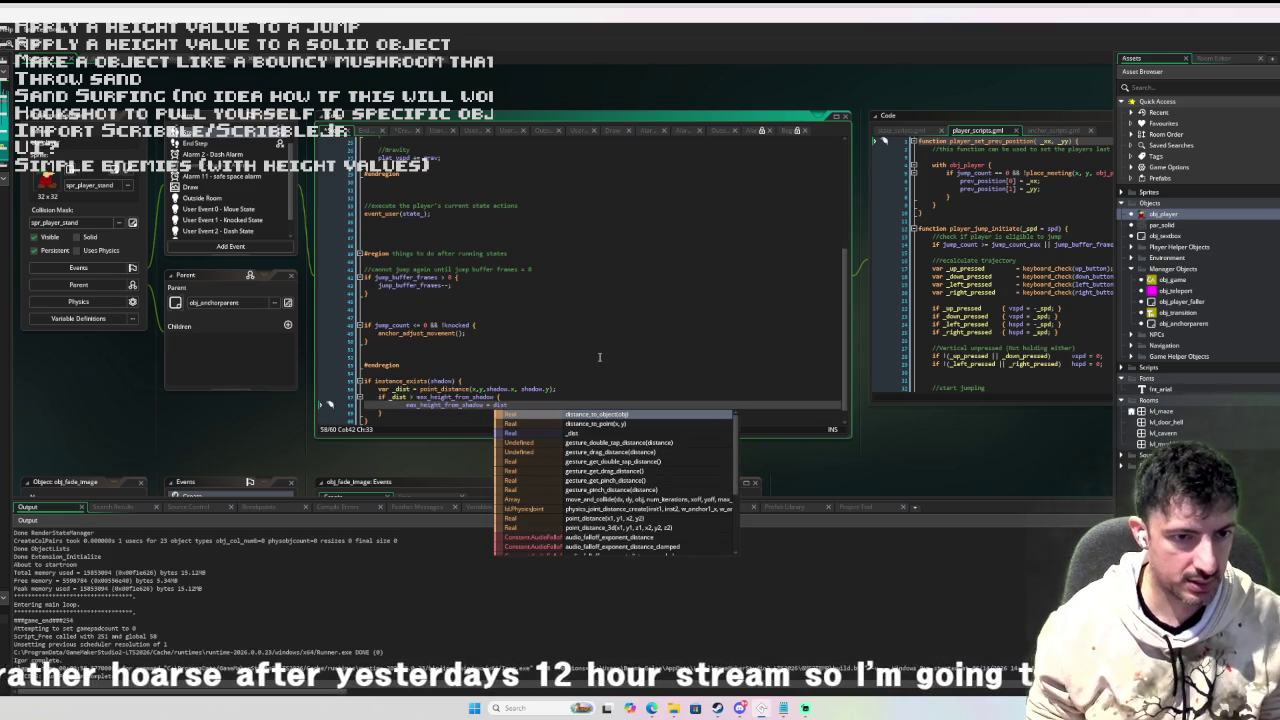
key("Down")
key("Down")
key("Return")
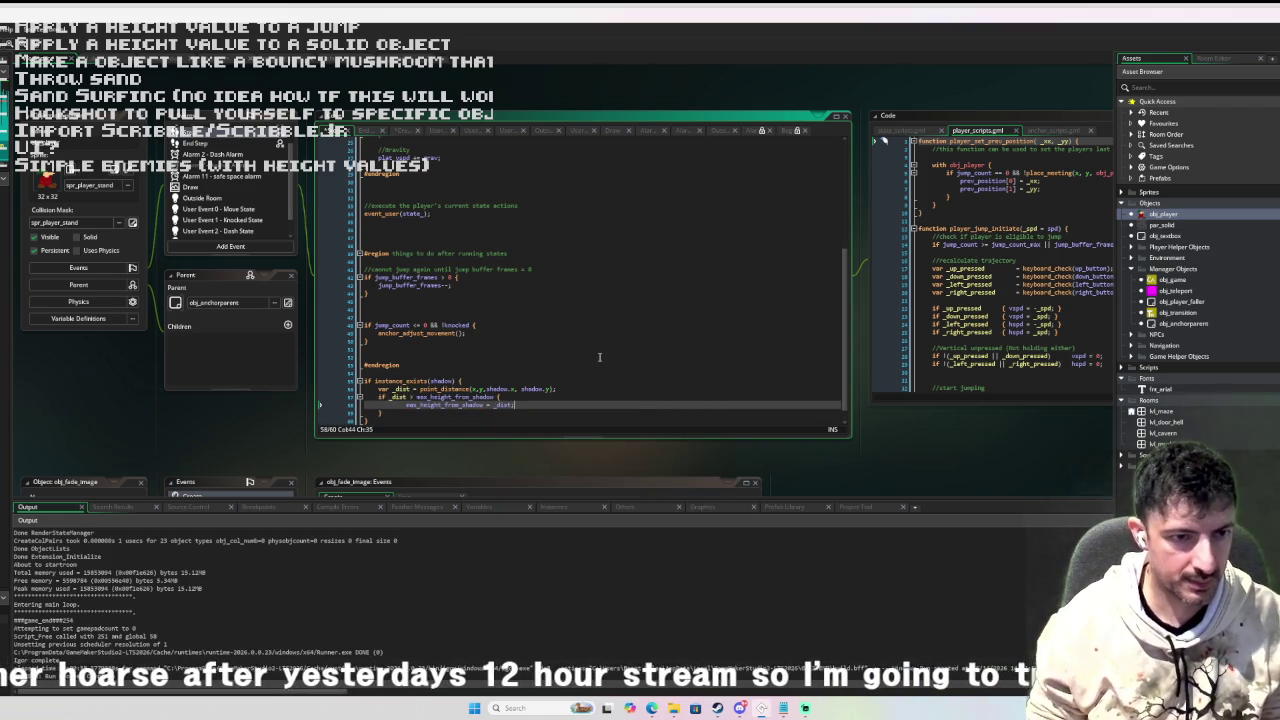
scroll(586, 347, "down", 1)
left_click(222, 189)
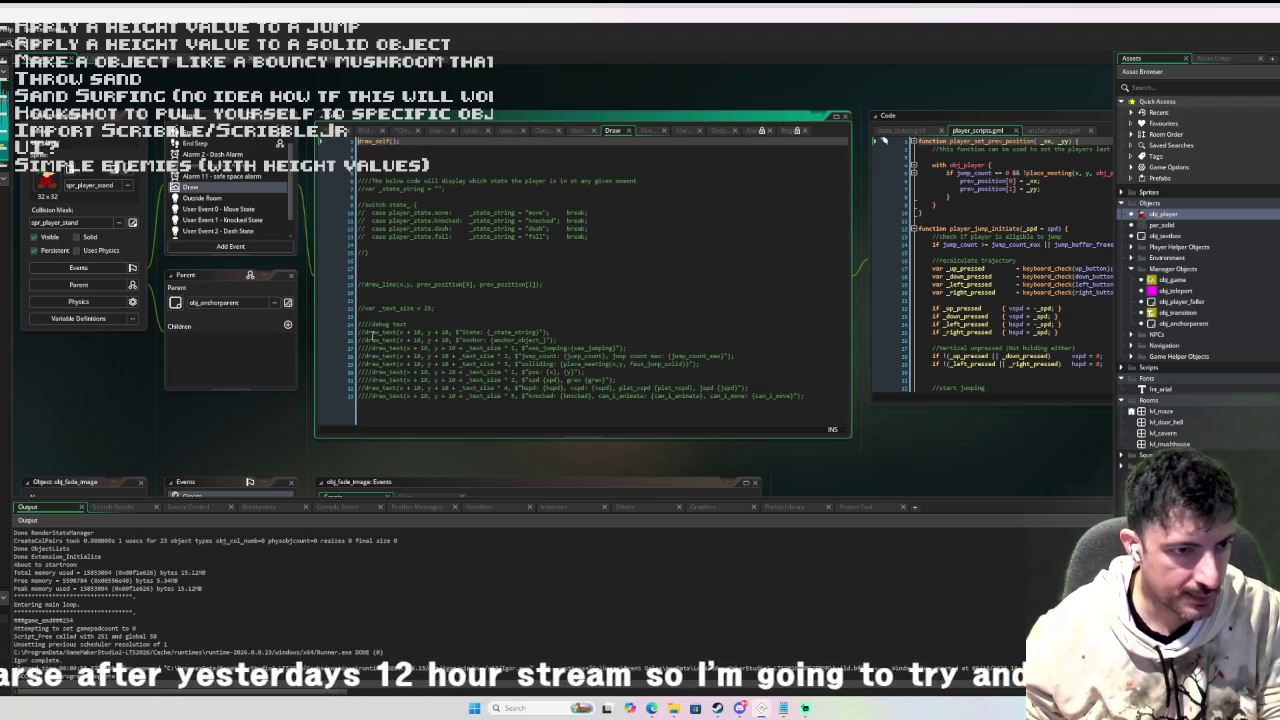
Uncomment the State debug line, then duplicate the Anchor debug line and uncomment the copy.
left_click(364, 332)
key("BackSpace")
key("BackSpace")
left_click(589, 341)
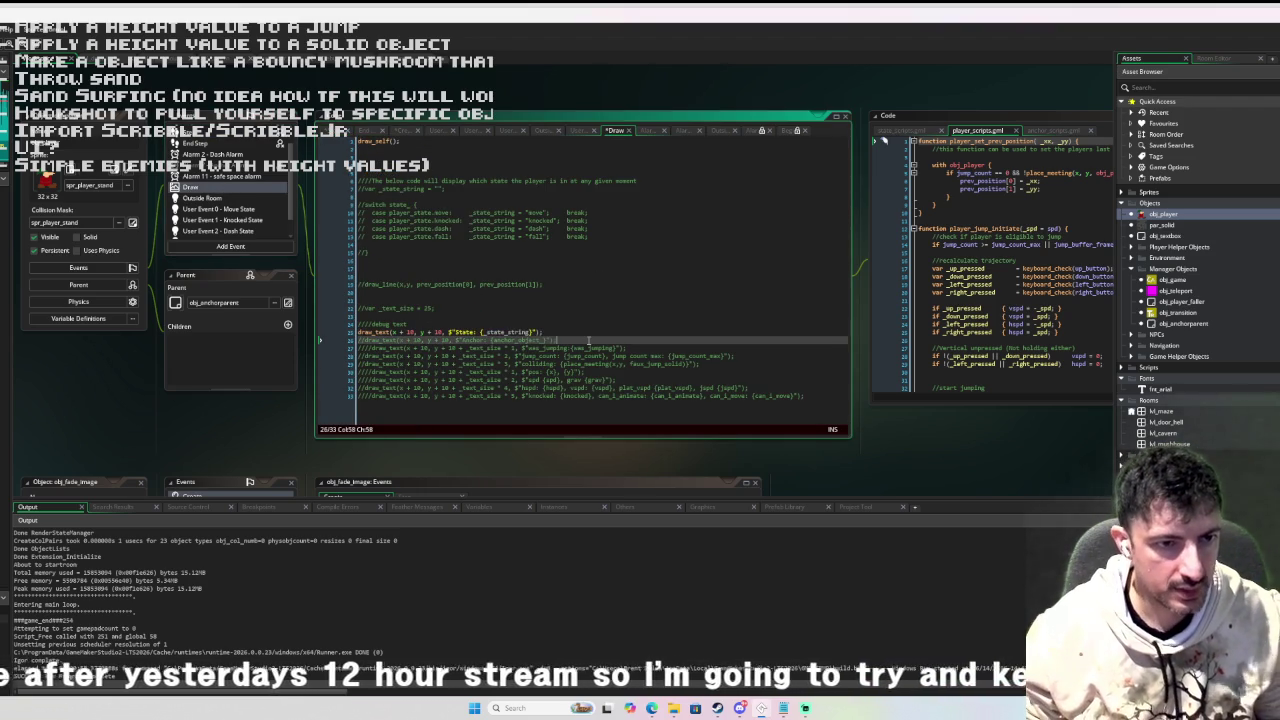
key("ctrl+d")
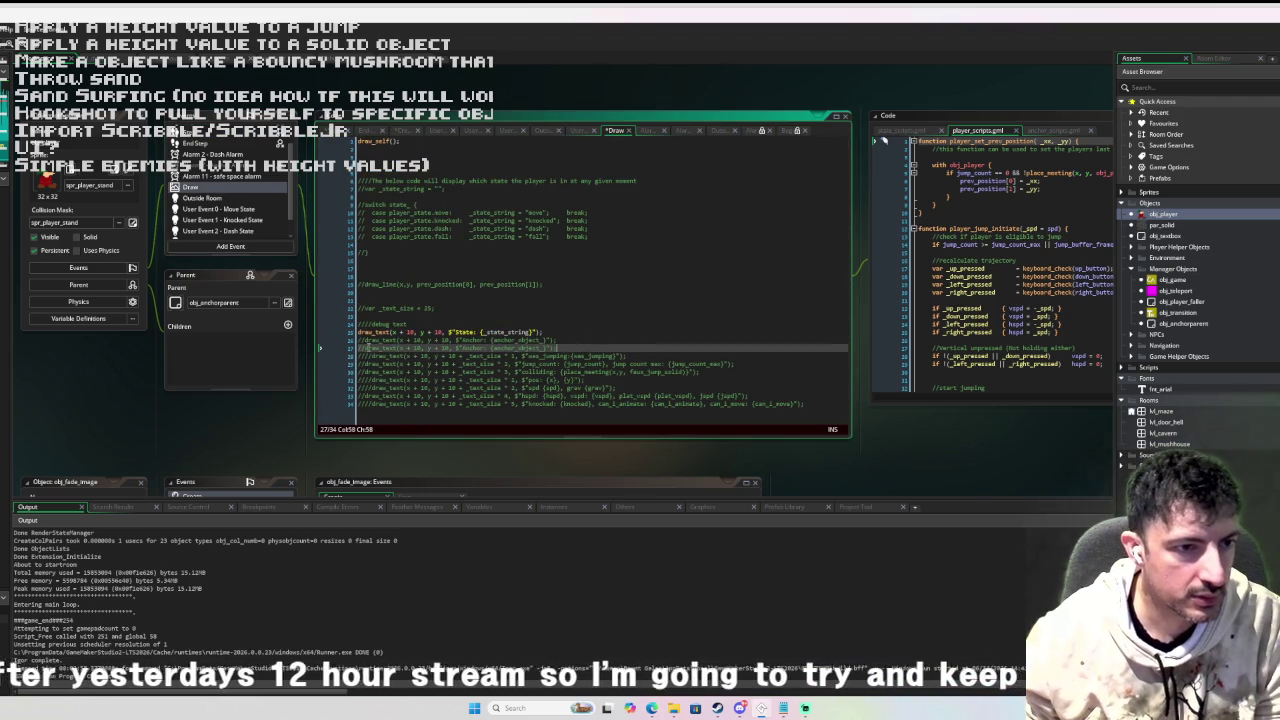
key("BackSpace")
key("BackSpace")
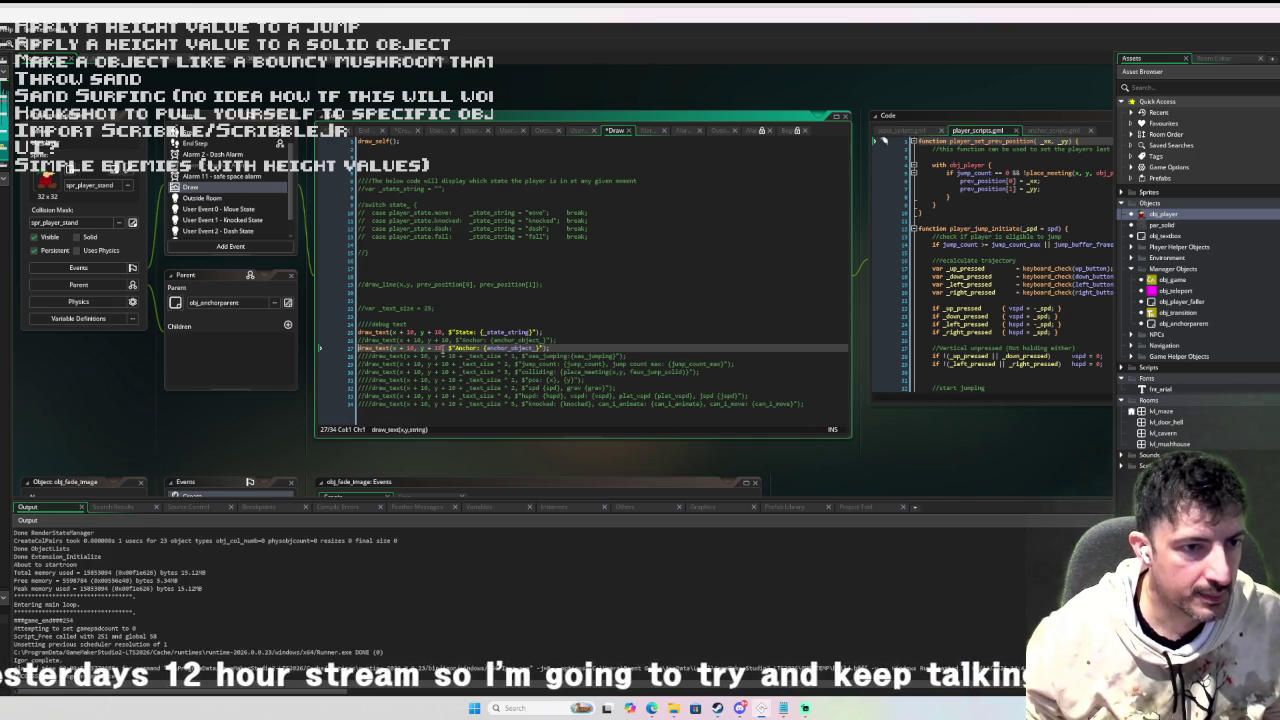
left_click(507, 356)
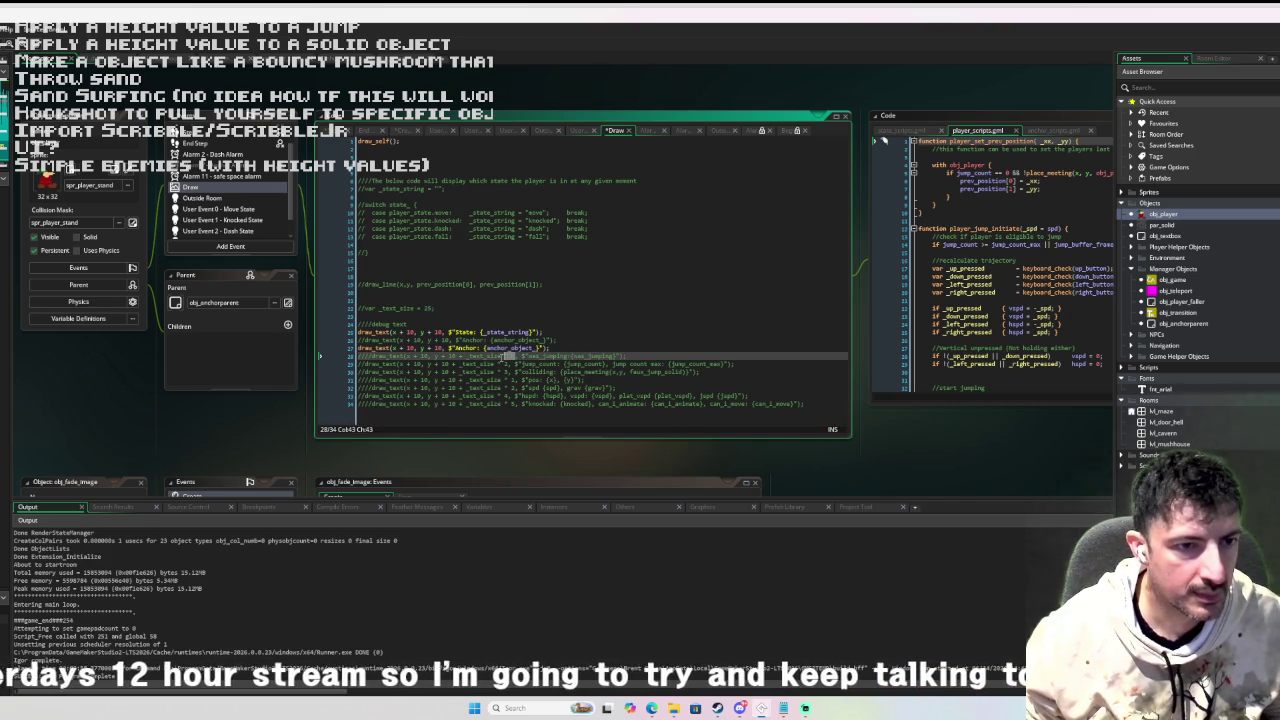
left_click(443, 347)
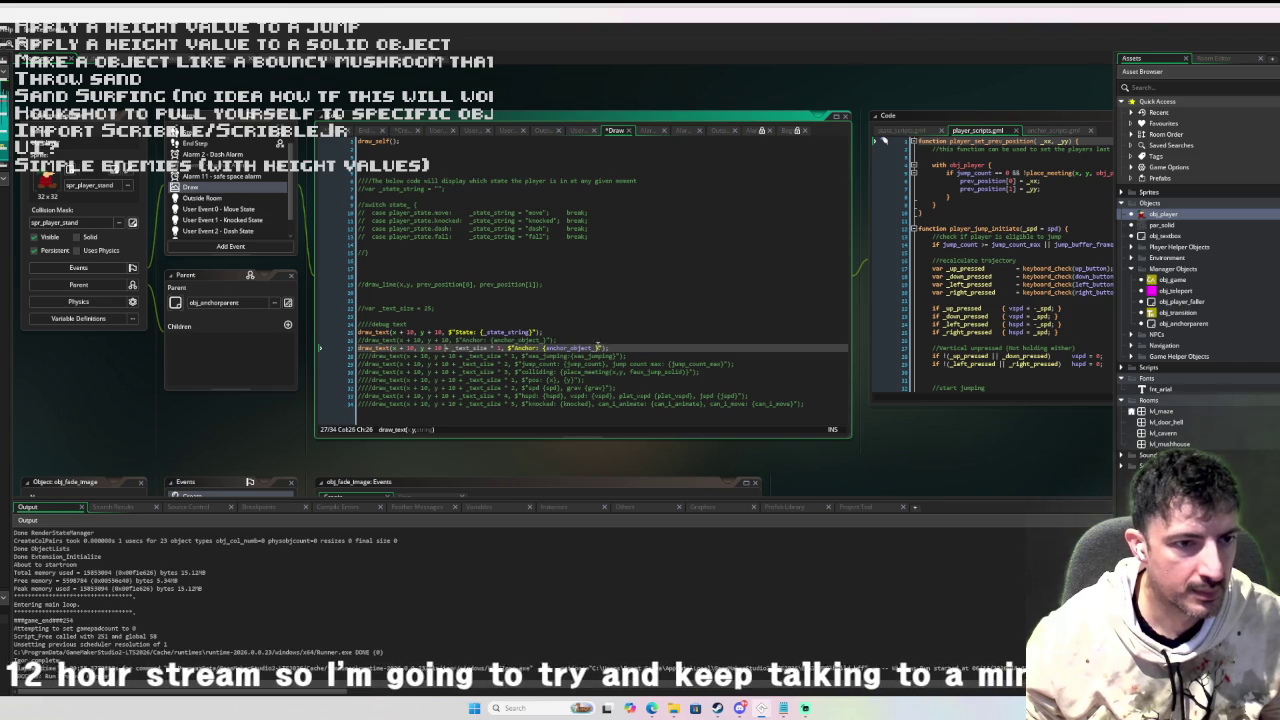
Change the copied line to display a max_height label with max_height_from_shadow, then run the game.
left_click(365, 308)
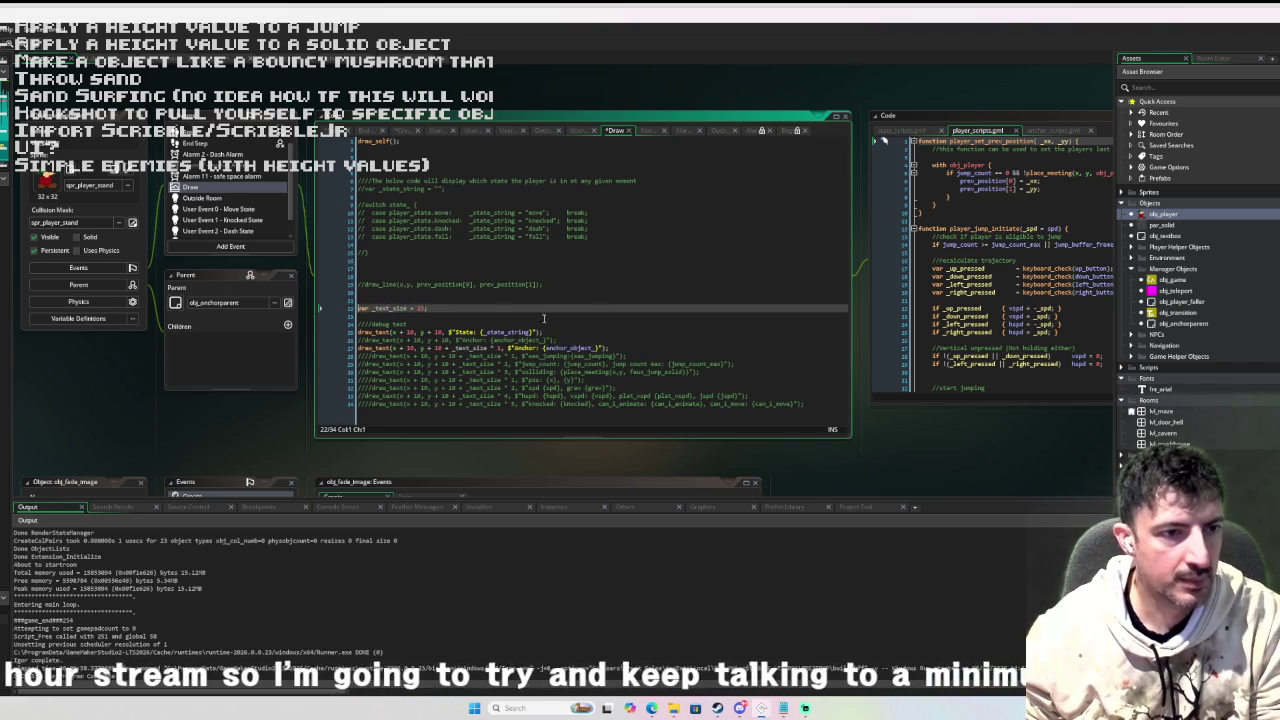
left_click(576, 340)
double_click(522, 347)
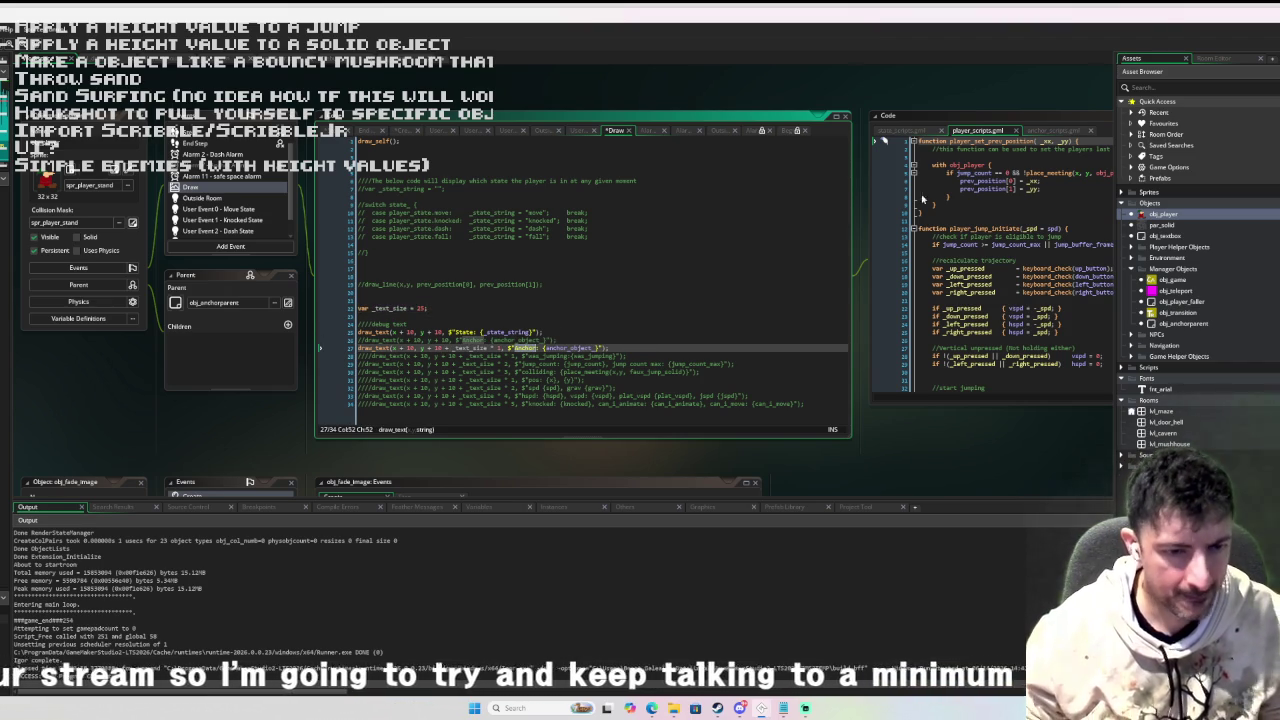
type("max_height")
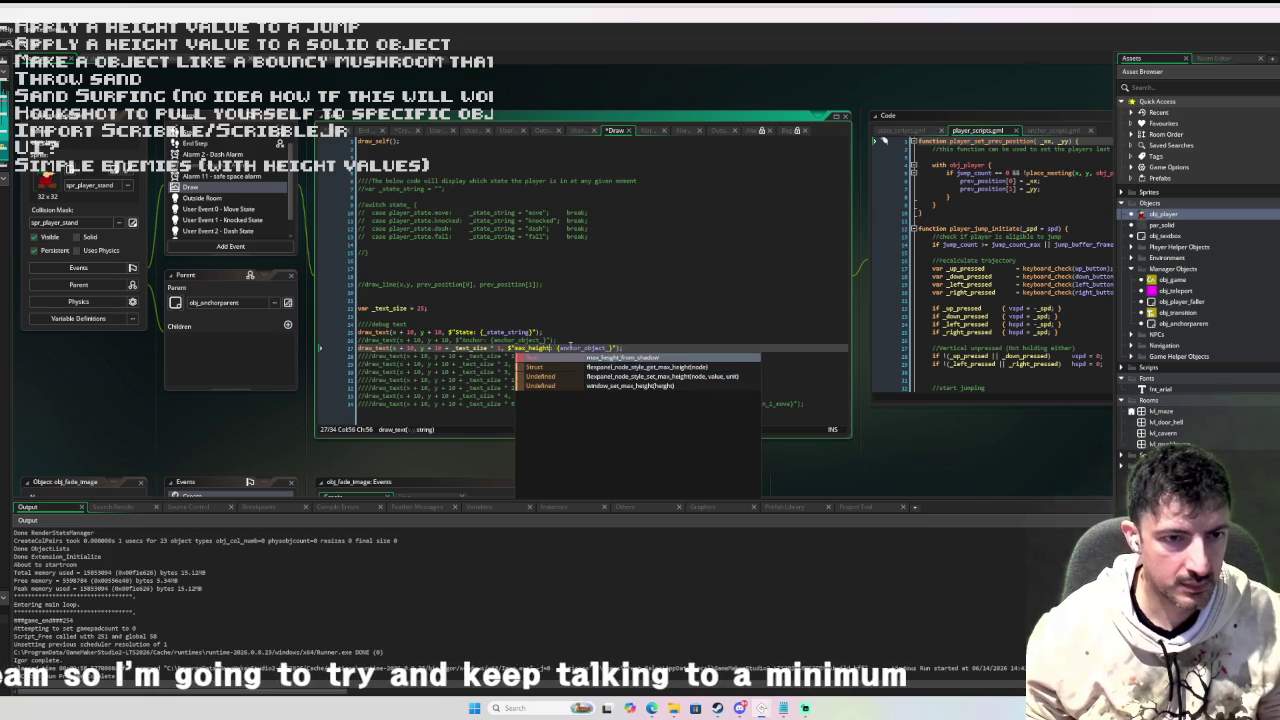
double_click(585, 348)
type("max_height_from")
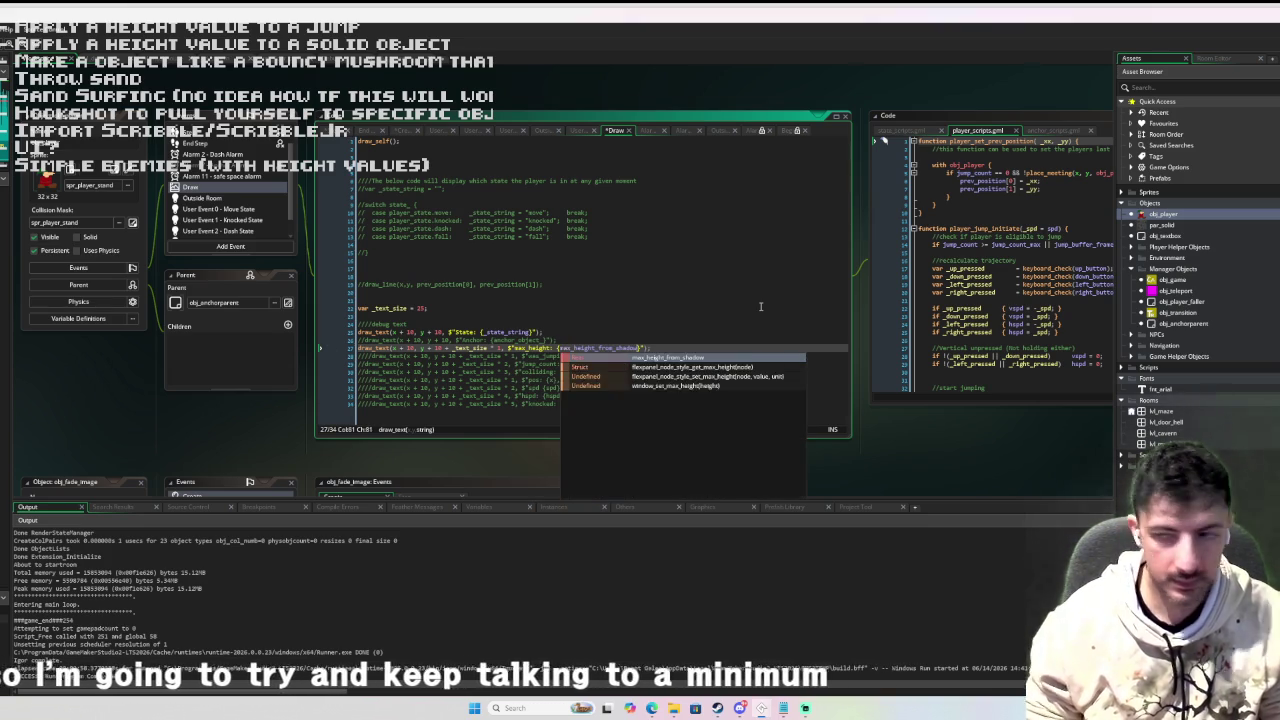
key("Return")
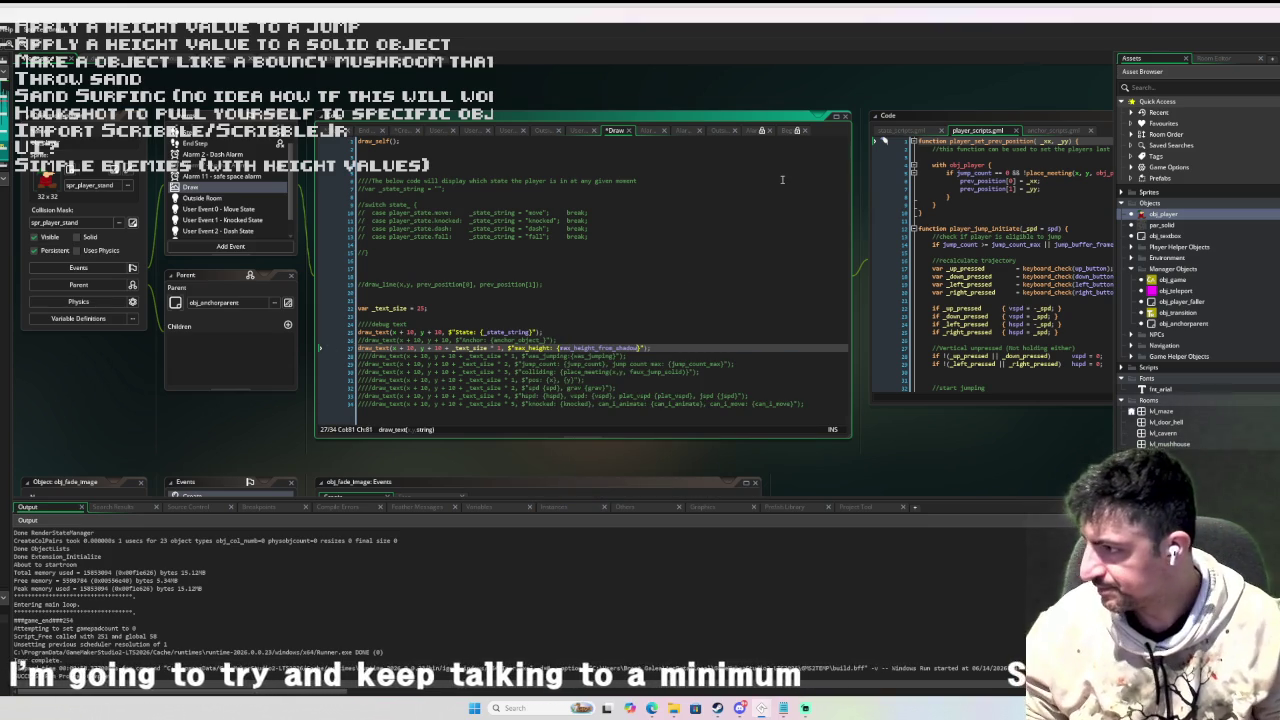
left_click(718, 281)
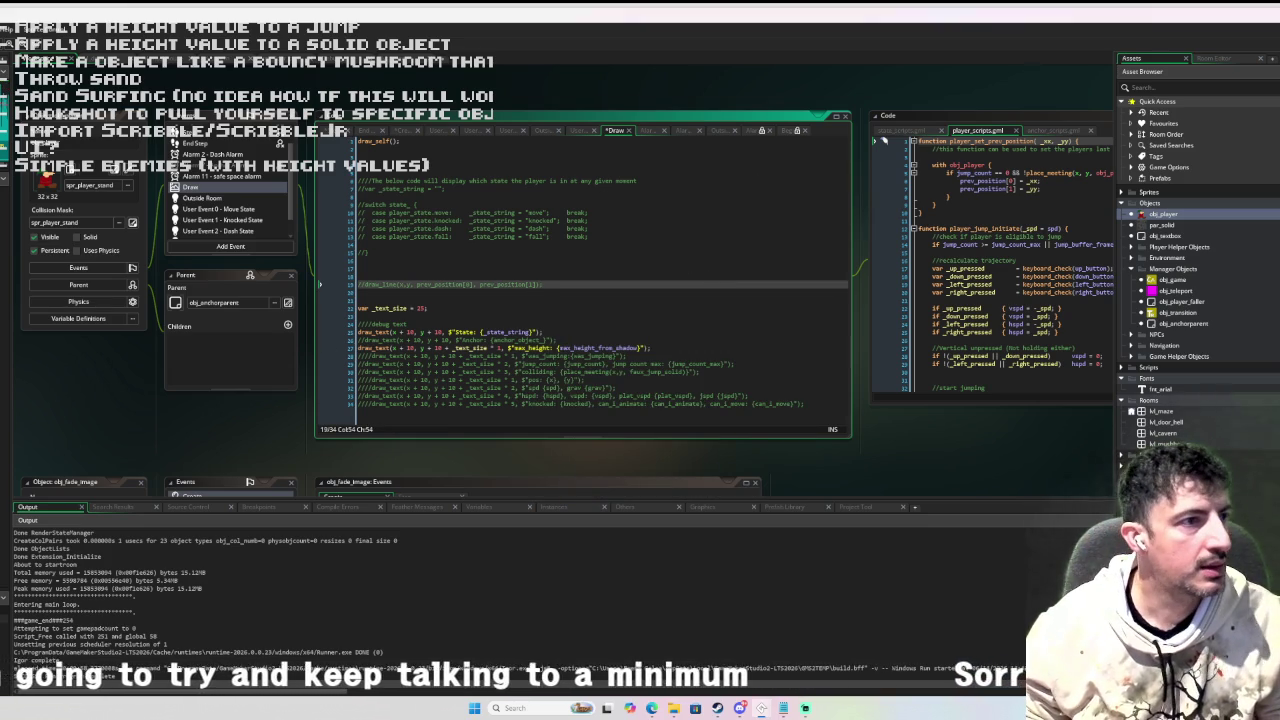
key("F5")
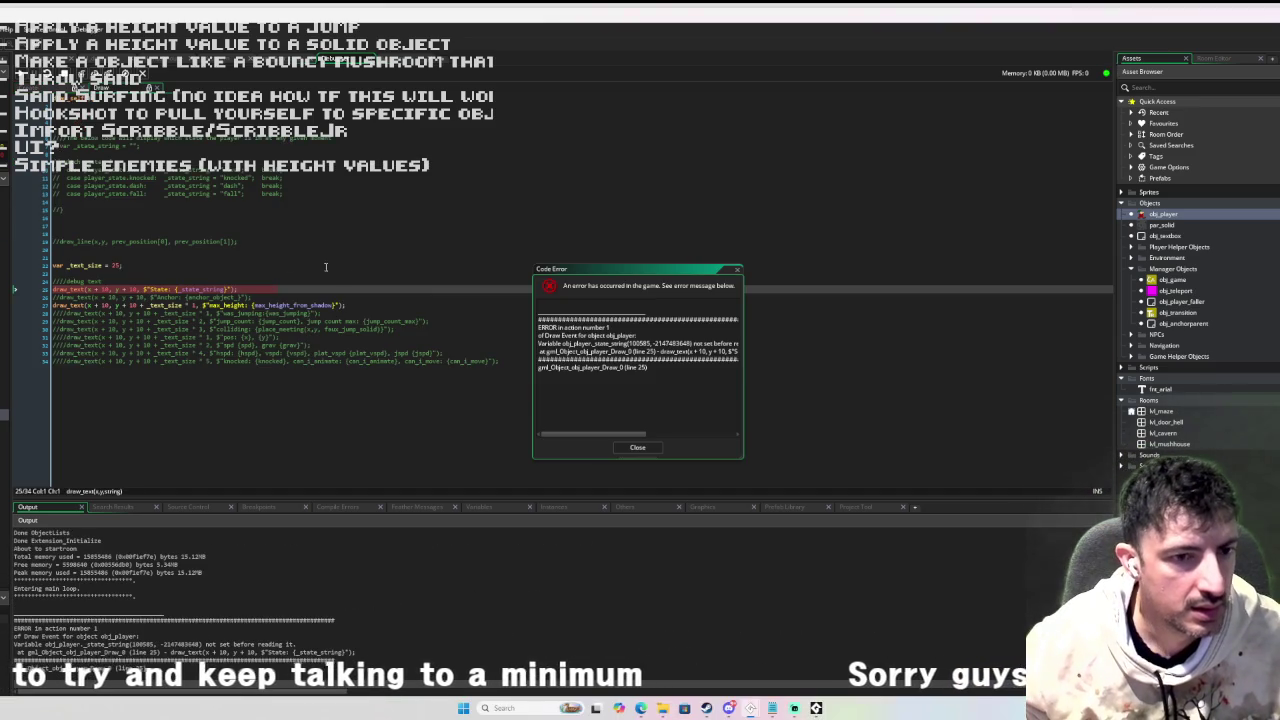
Dismiss the runtime error, comment out the State draw_text line with //, and rerun the game.
left_click(637, 447)
left_click(69, 208)
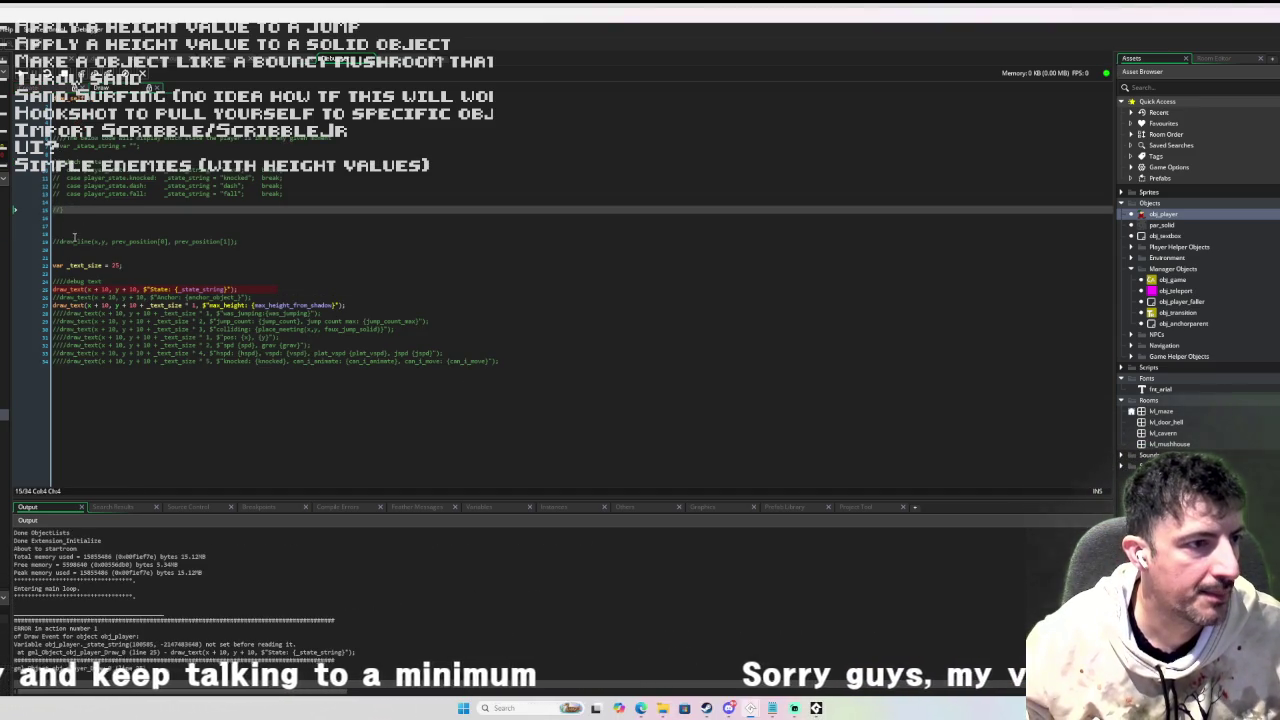
left_click(55, 289)
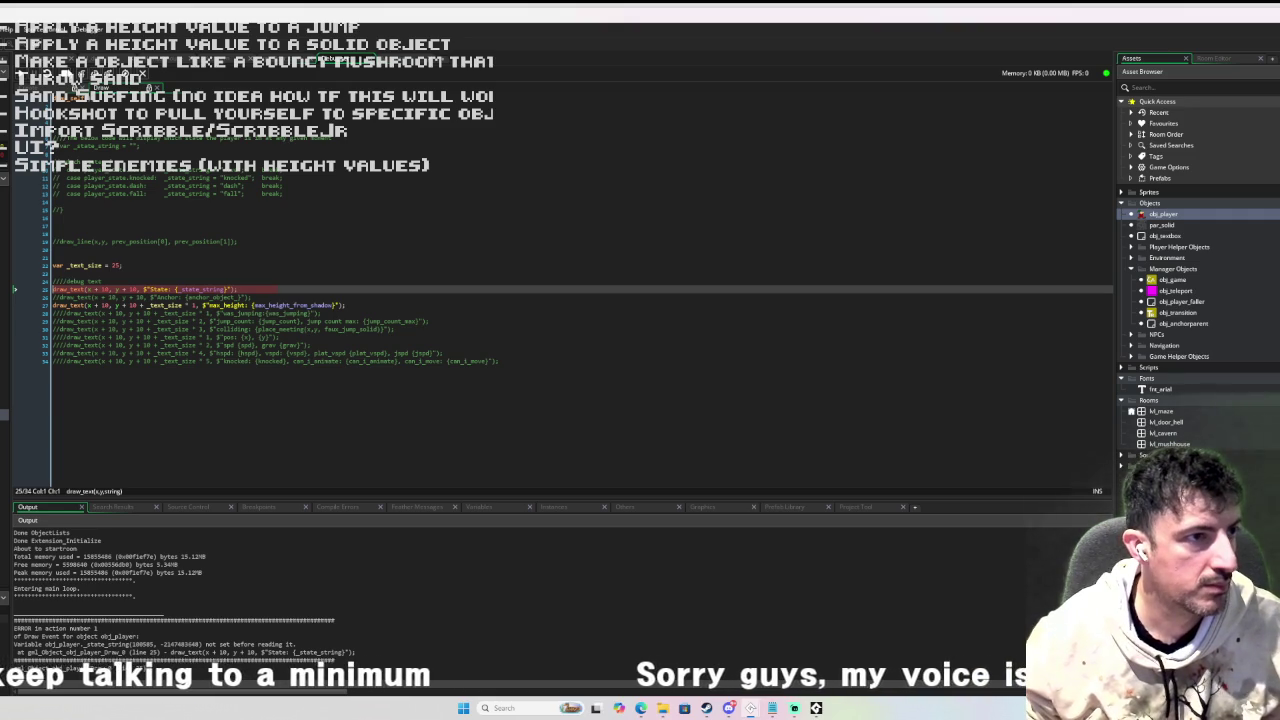
type("//")
key("F5")
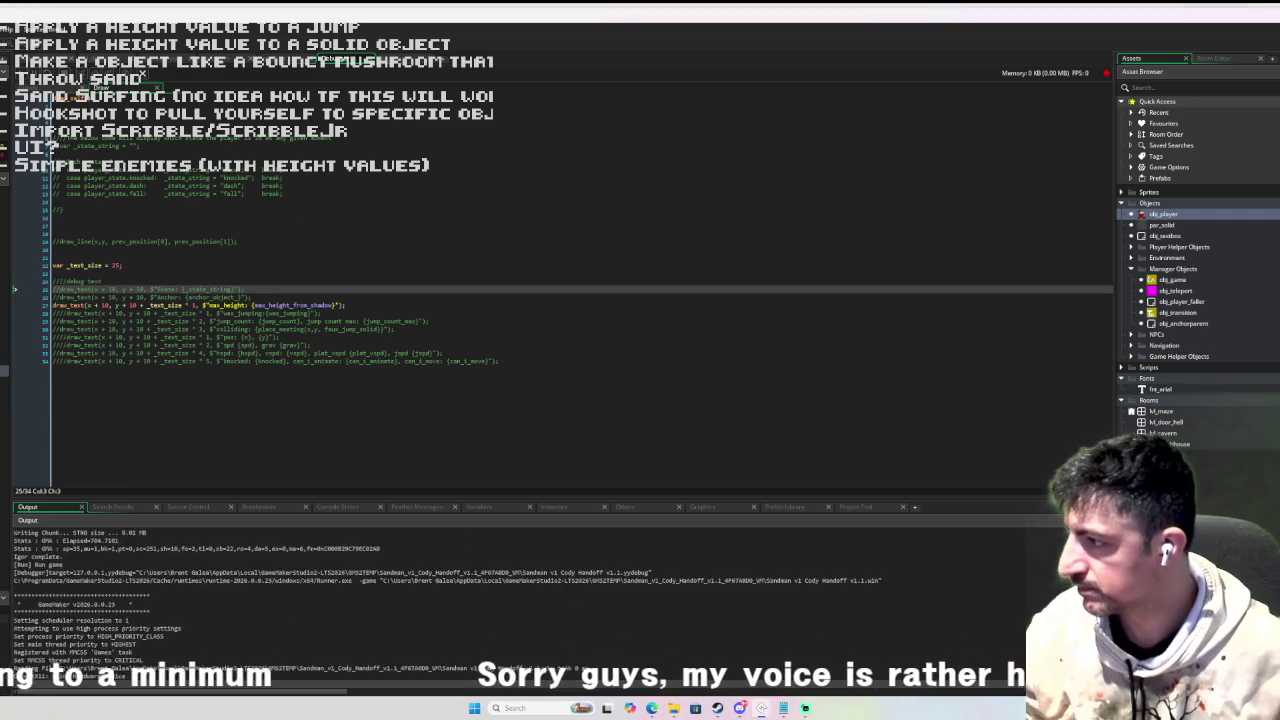
key("space")
Jump repeatedly while walking left and right, watching the max_height readout climb to 218.
key("Down")
key("space")
key("space")
key("space")
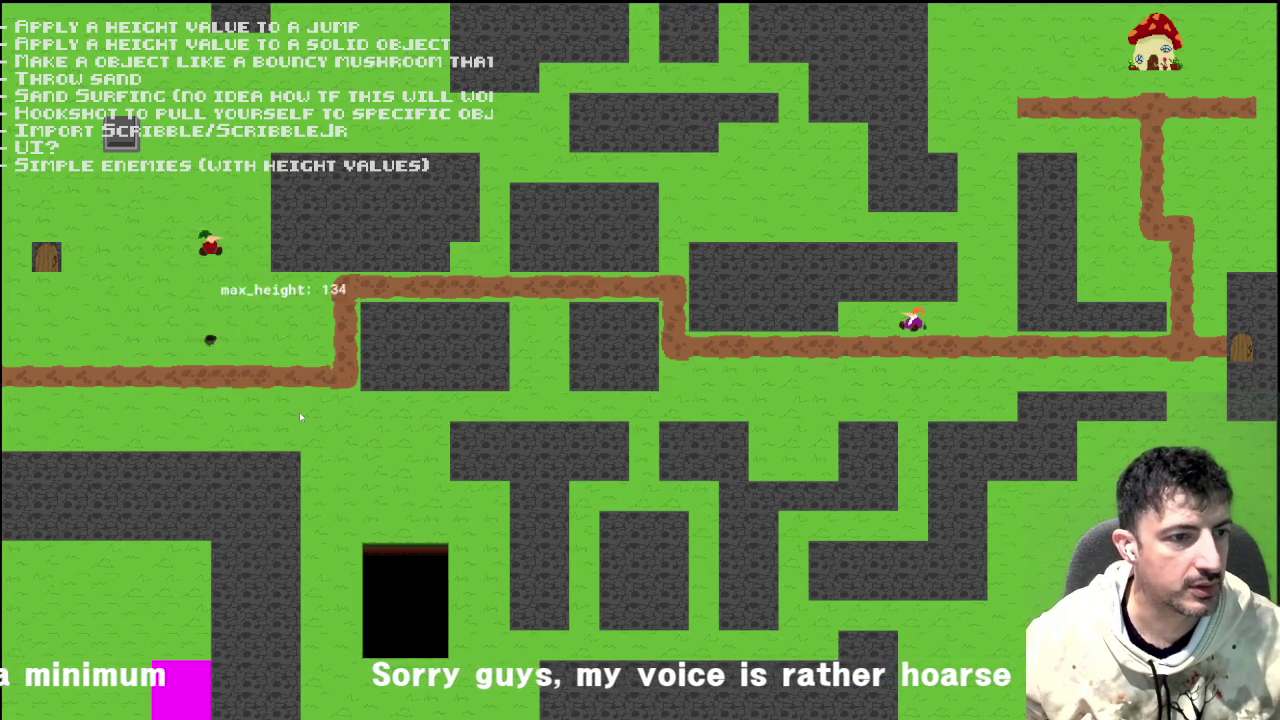
key("Left")
key("space")
key("Right")
key("space")
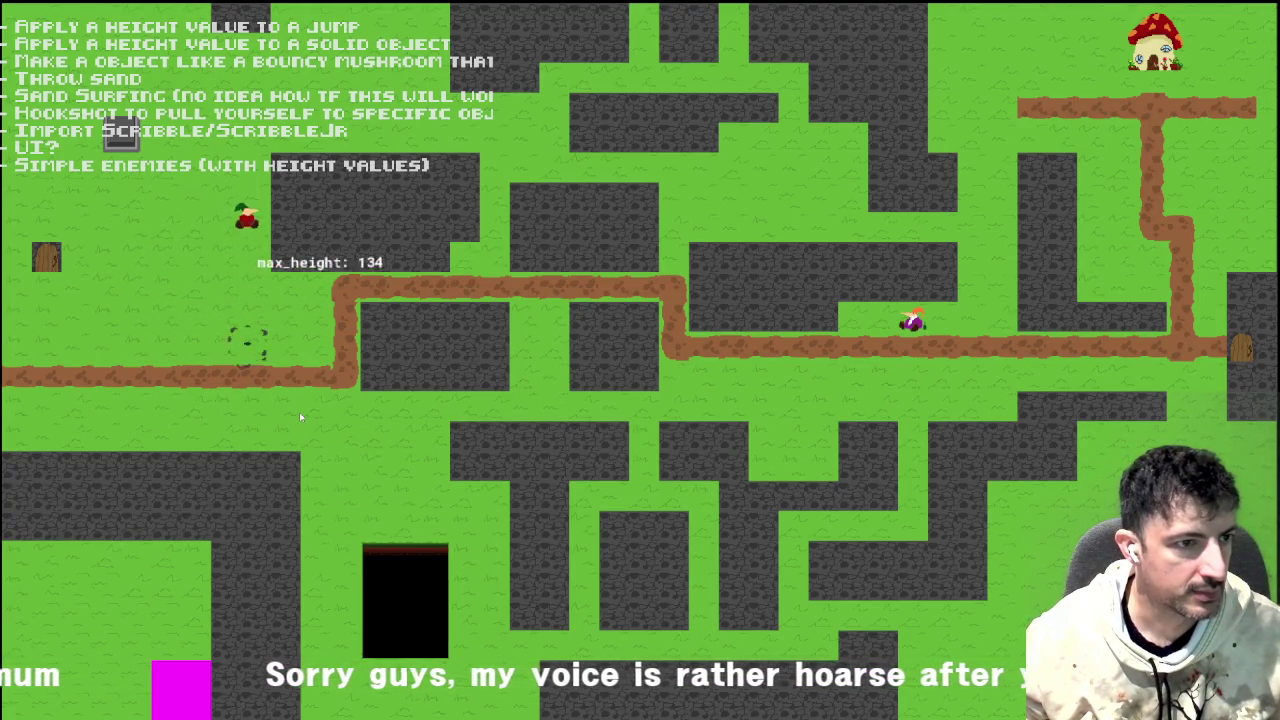
key("space")
key("Left")
key("space")
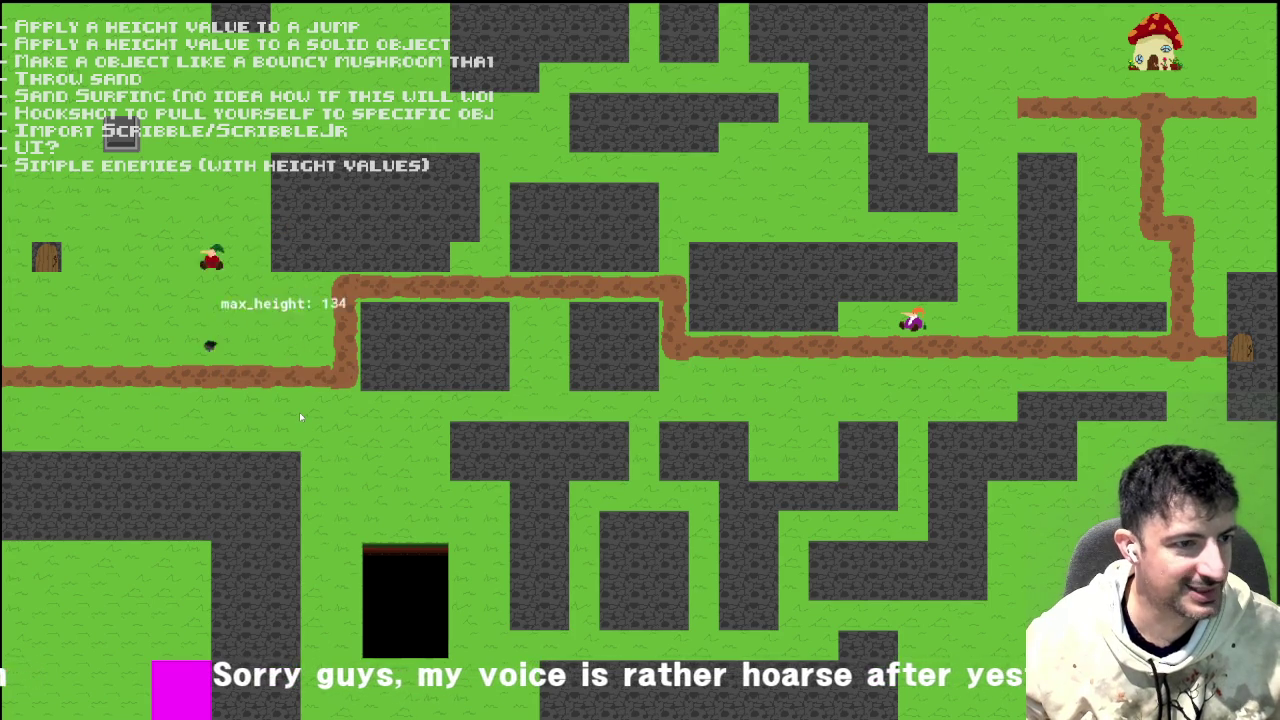
key("space")
key("space")
key("space")
key("Left")
key("Right")
key("space")
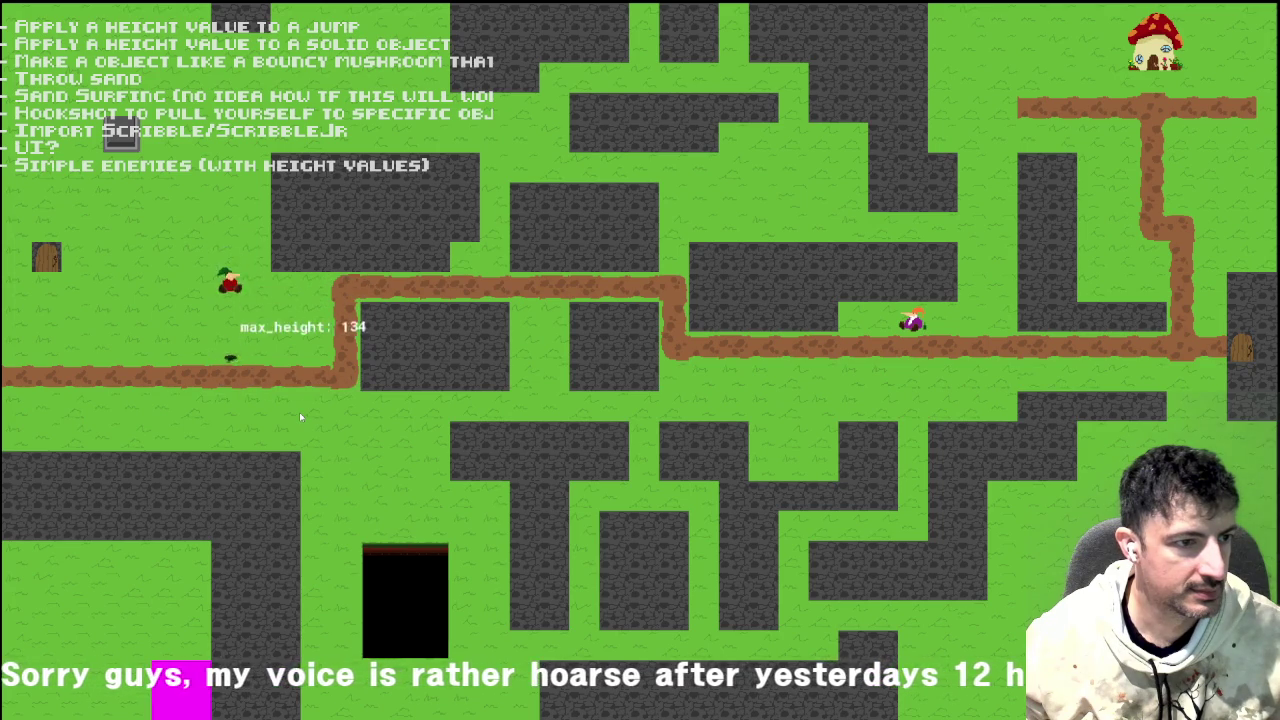
key("Left")
key("space")
key("Right")
key("Left")
key("space")
key("Right")
key("space")
key("Left")
key("Right")
key("space")
key("space")
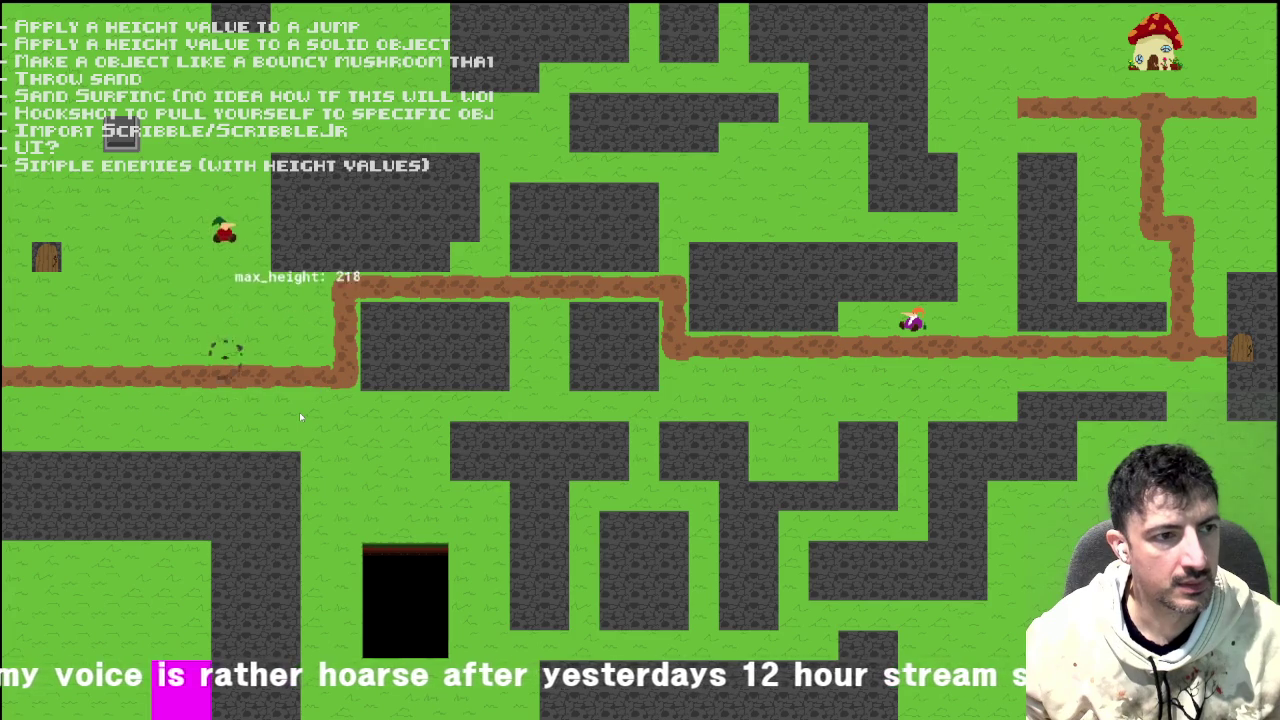
key("space")
key("space")
key("space")
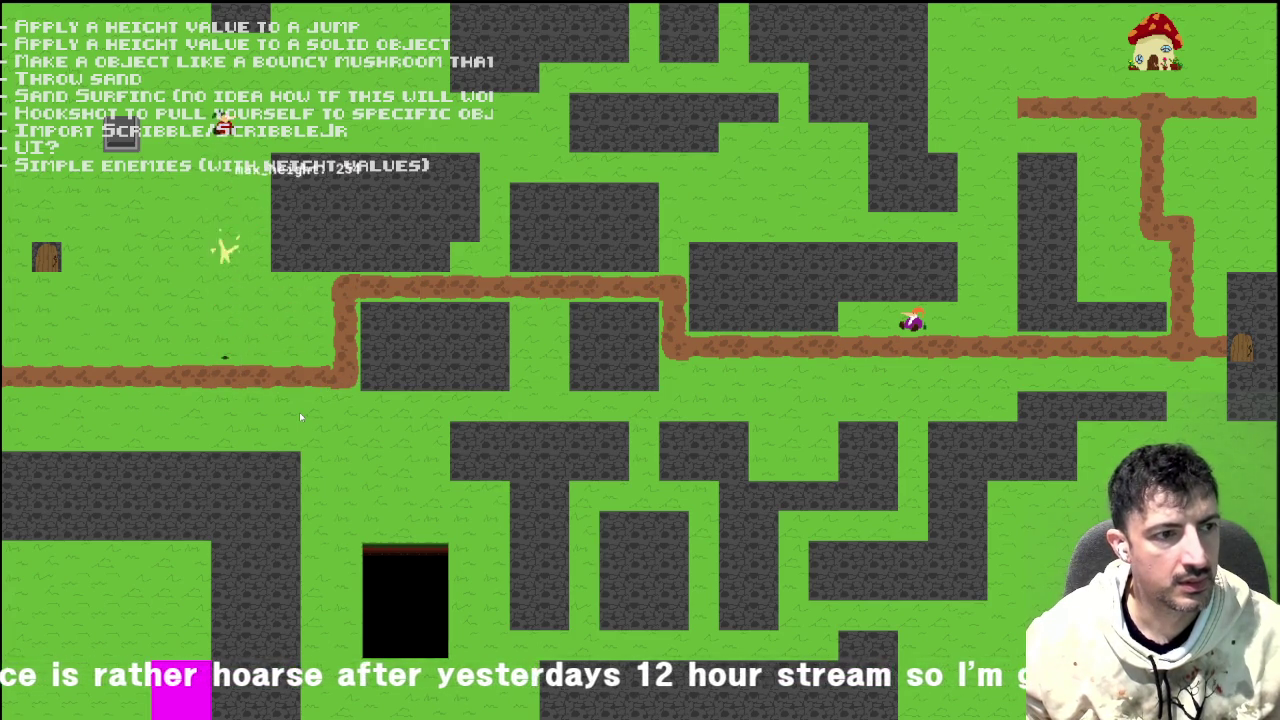
key("space")
key("space")
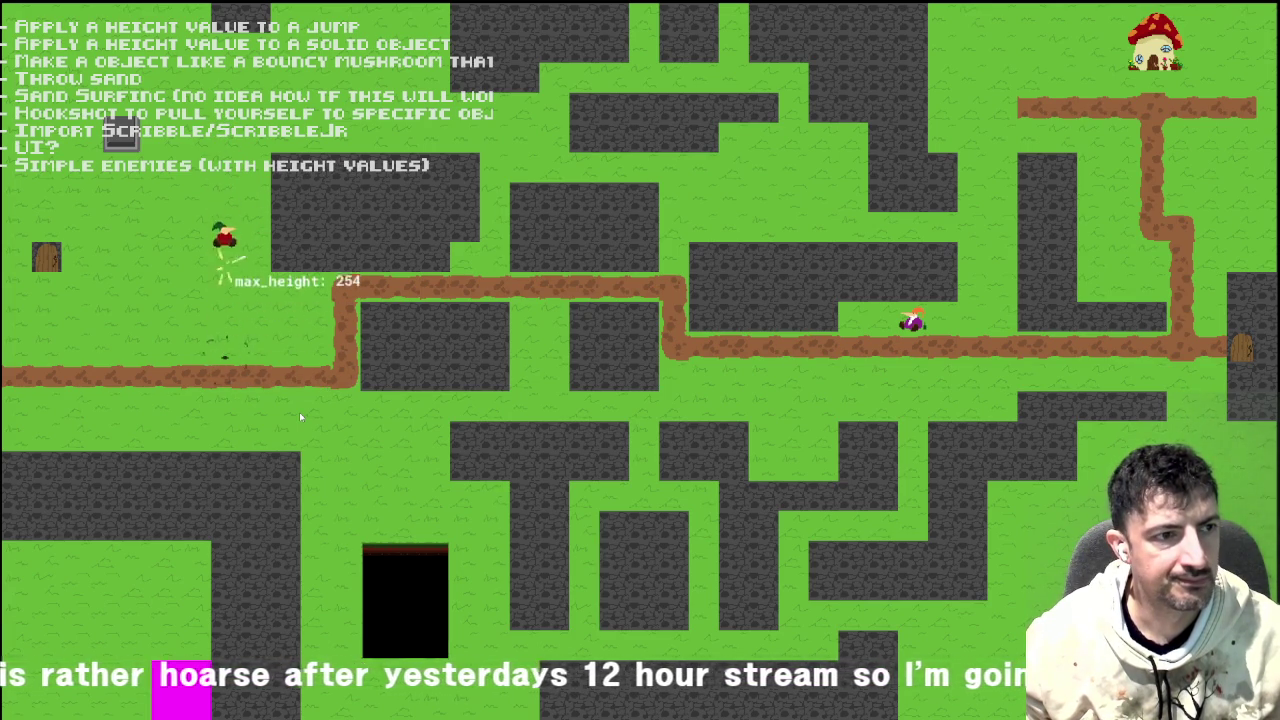
key("space")
key("space")
key("space")
key("space")
key("space")
key("space")
key("space")
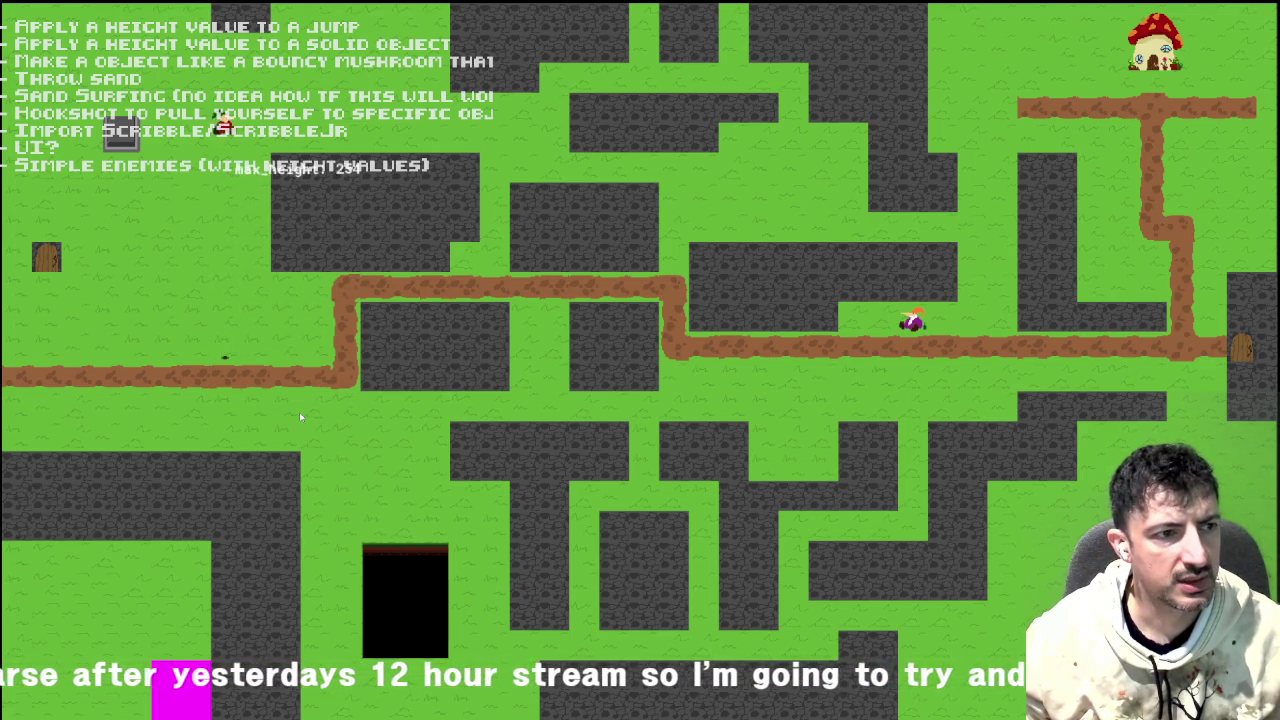
key("space")
key("space")
key("space")
key("space")
key("space")
key("space")
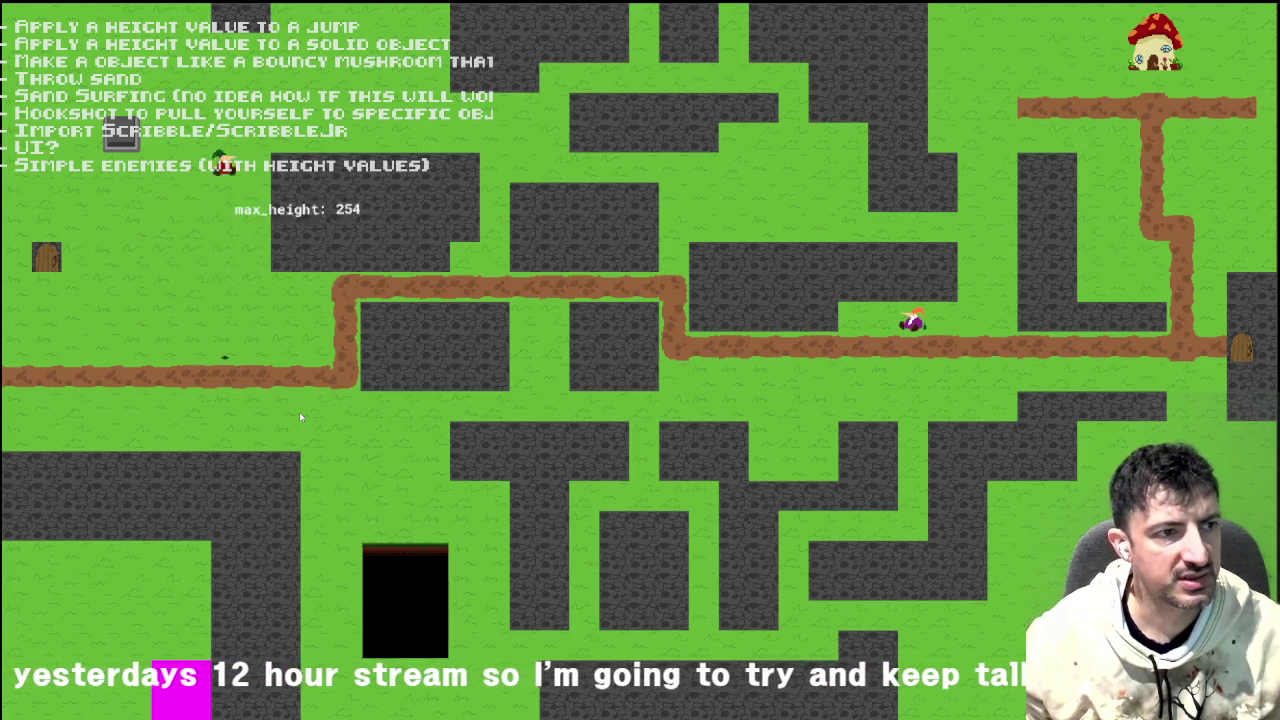
key("space")
key("space")
Keep leaping high above the path to push the max_height readout up to 253.12.
key("Up")
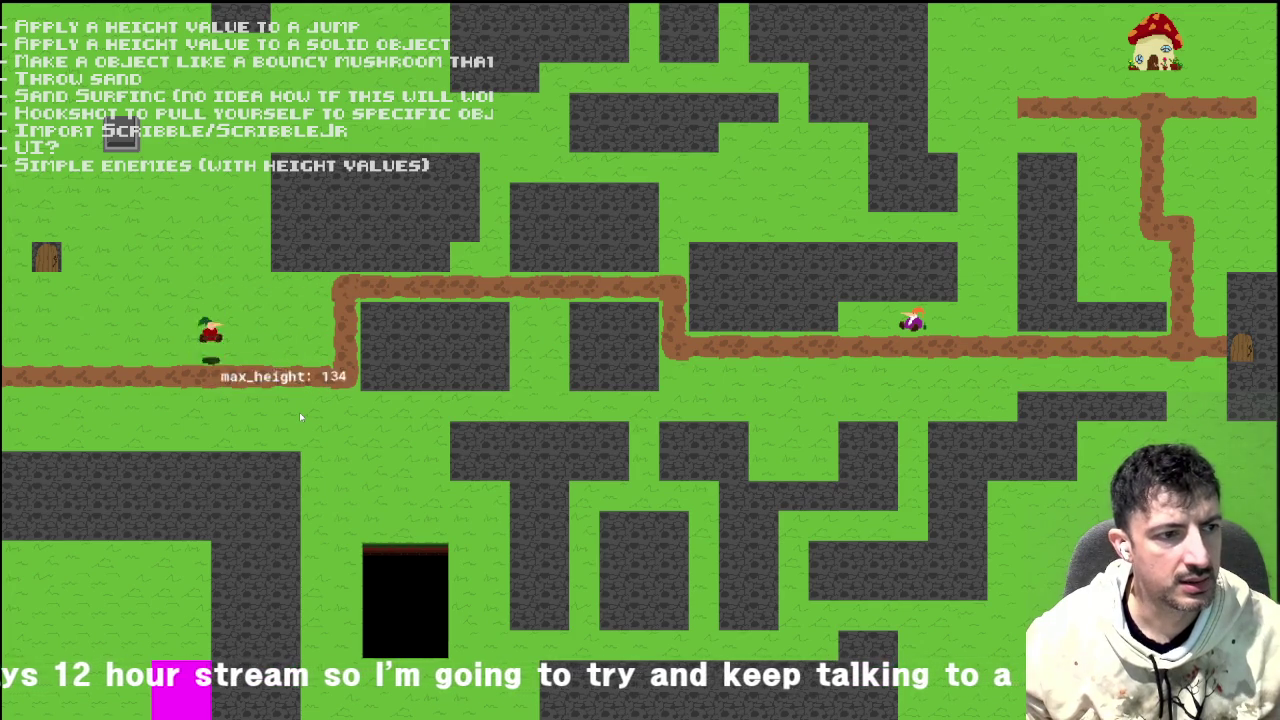
key("space")
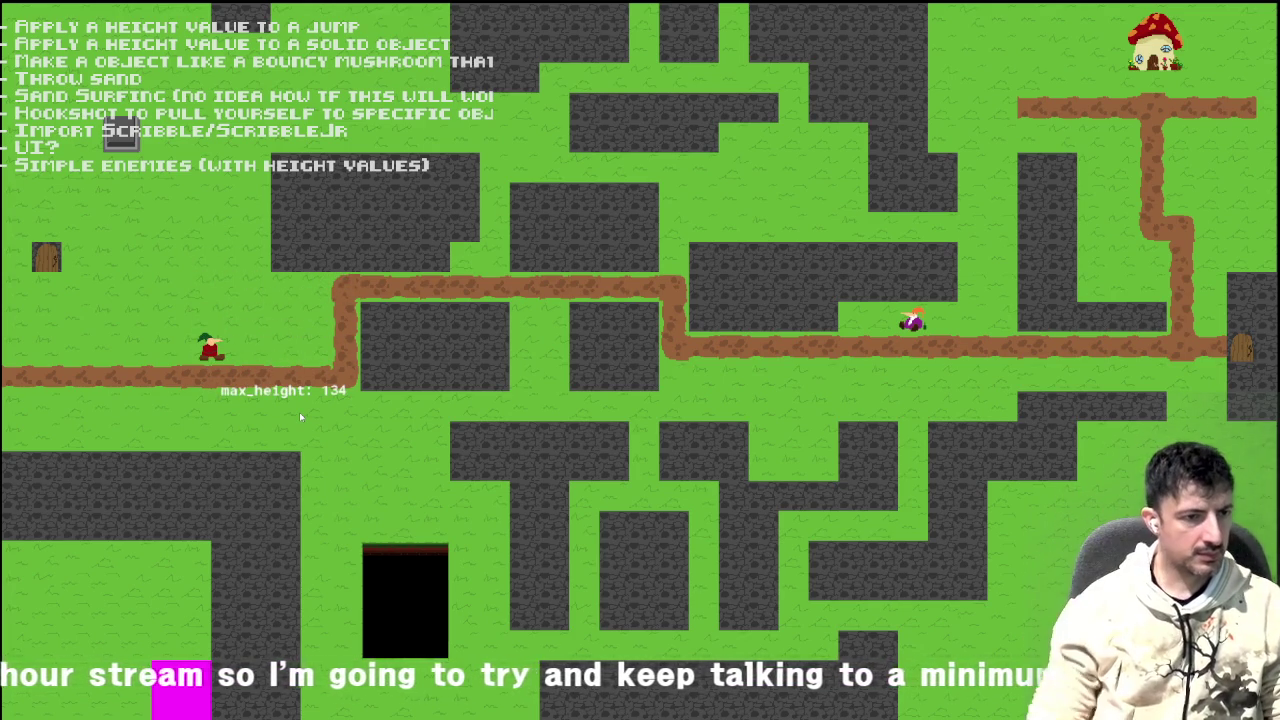
key("space")
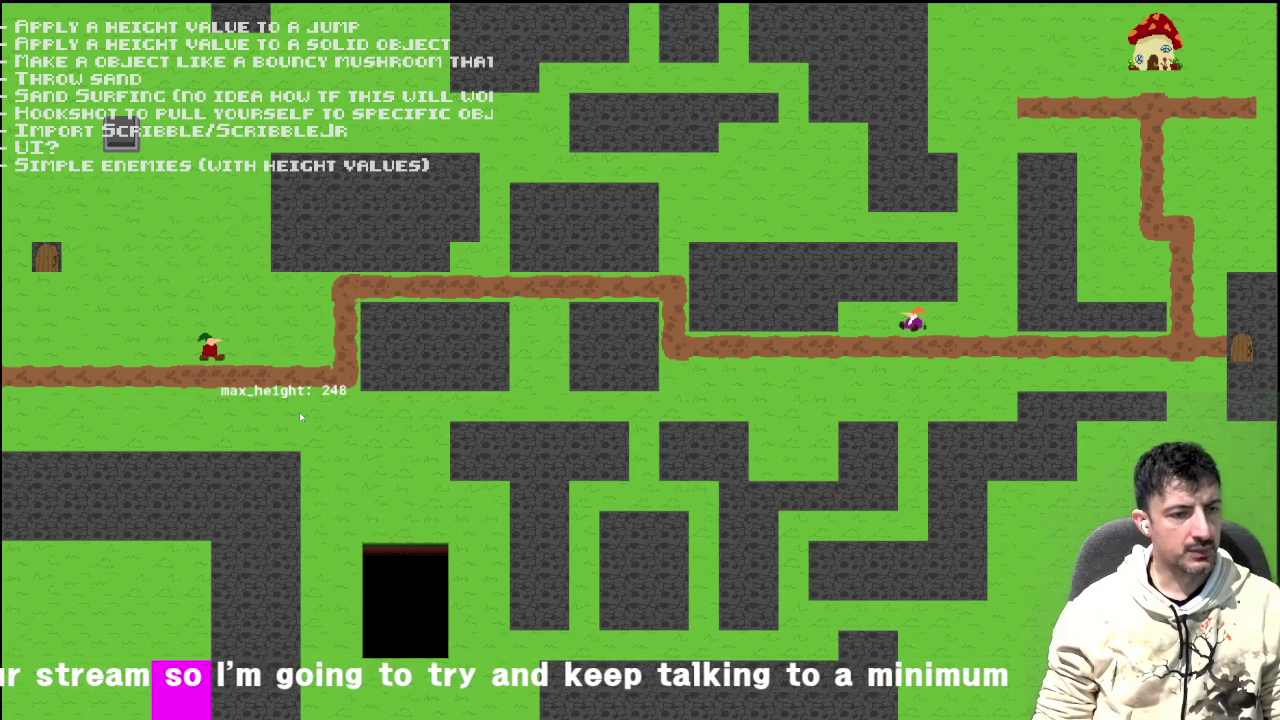
key("space")
key("space")
key("space")
key("space")
key("space")
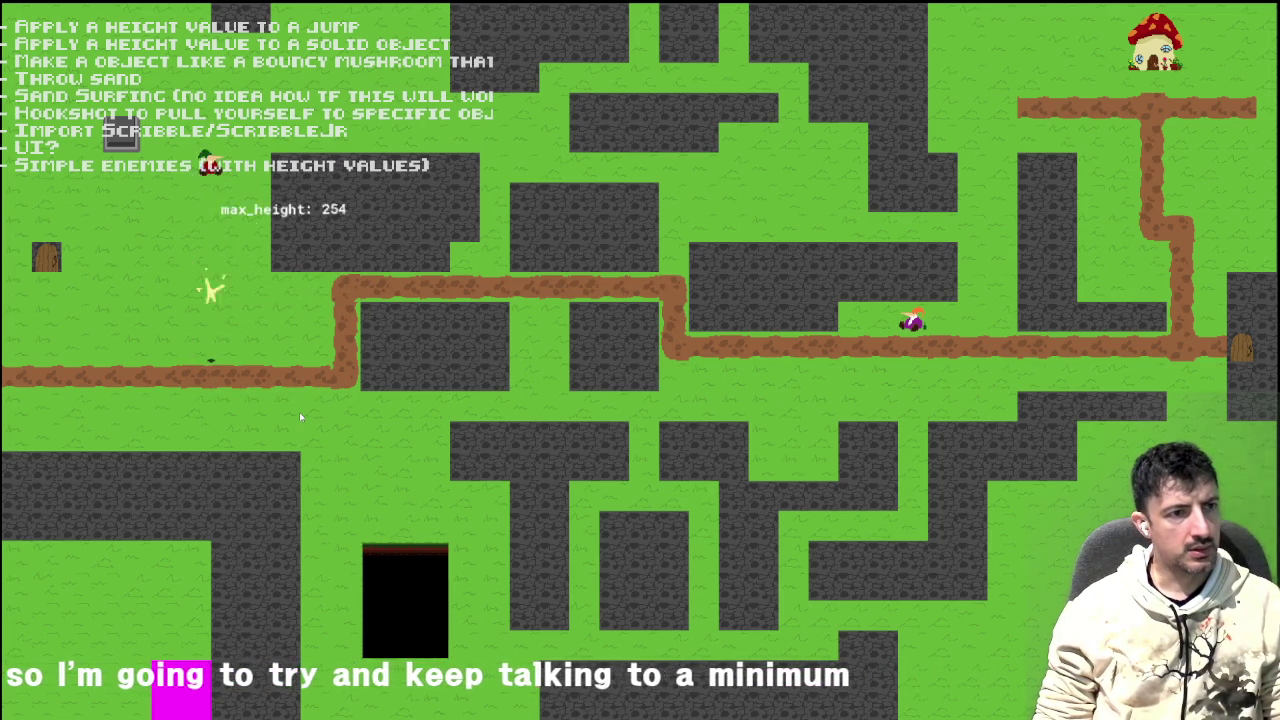
key("space")
key("space")
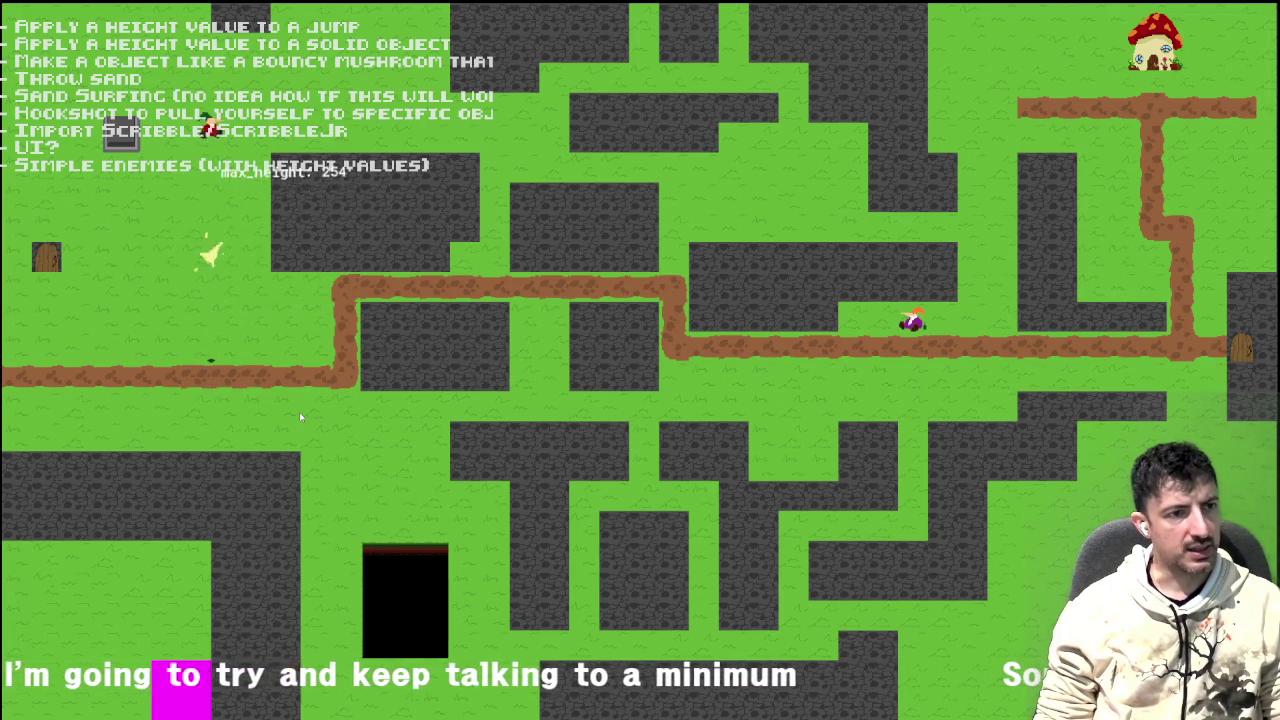
key("space")
key("space")
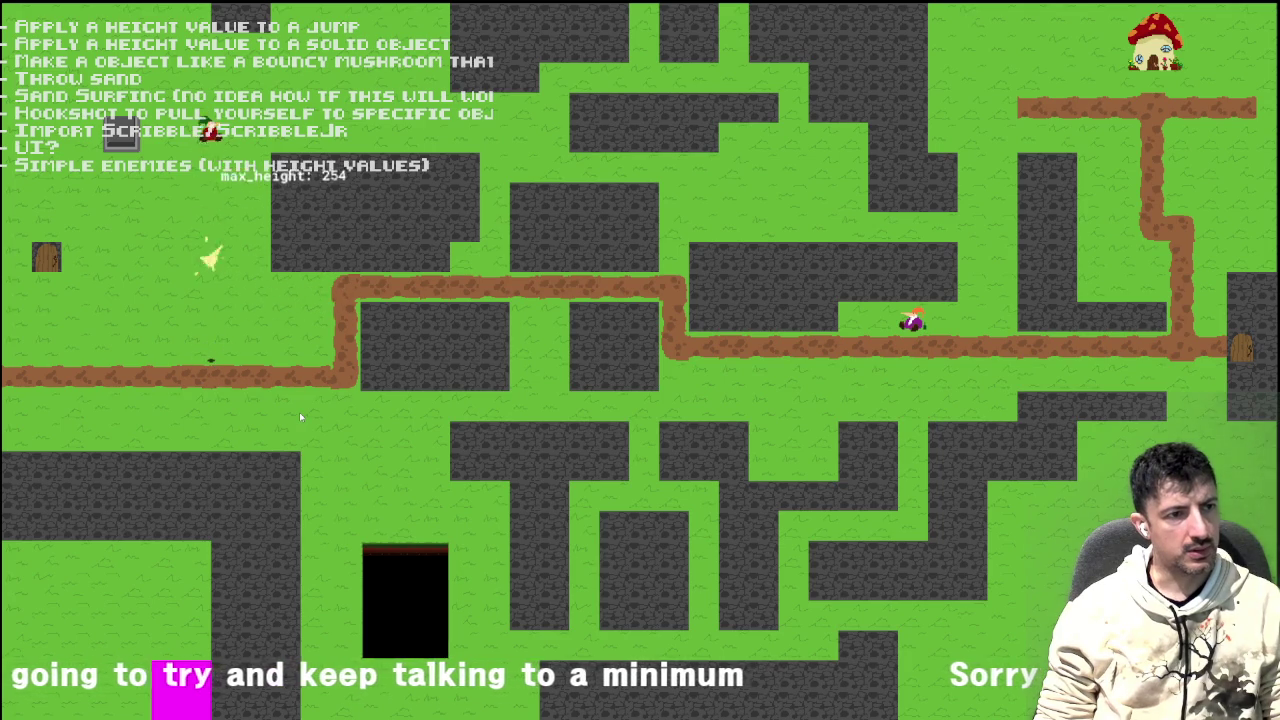
key("space")
key("space")
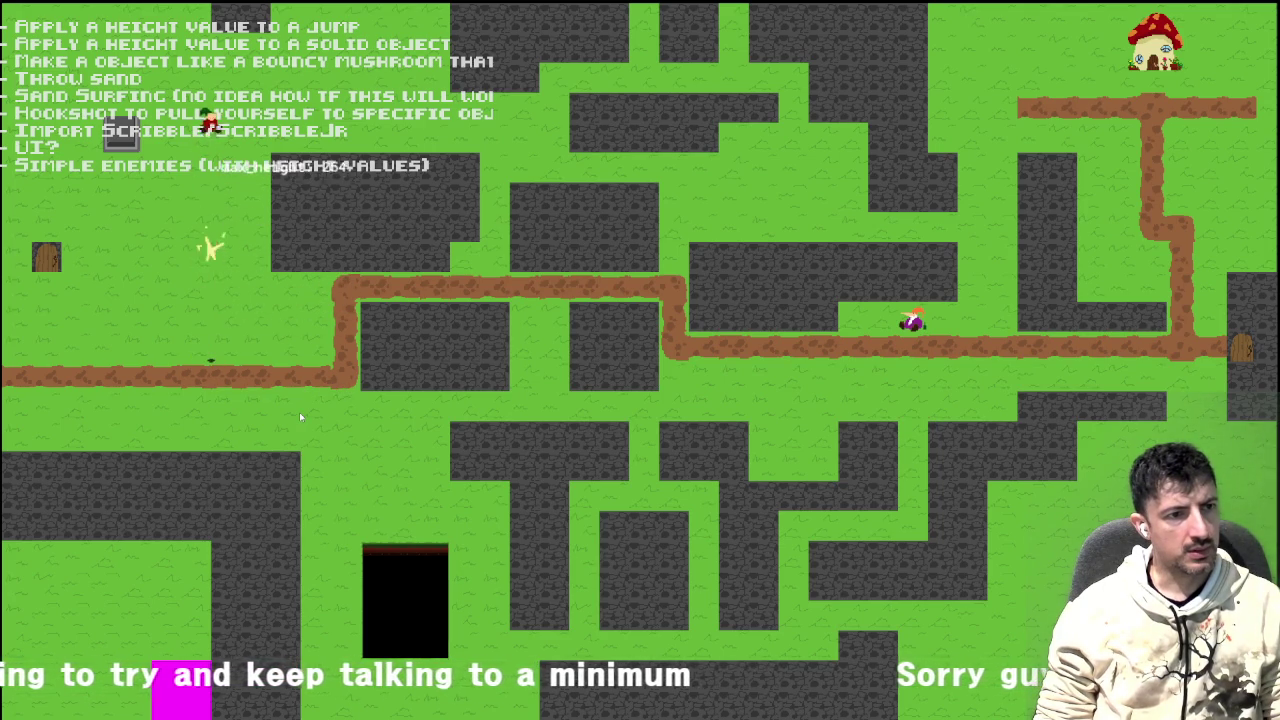
key("space")
key("space")
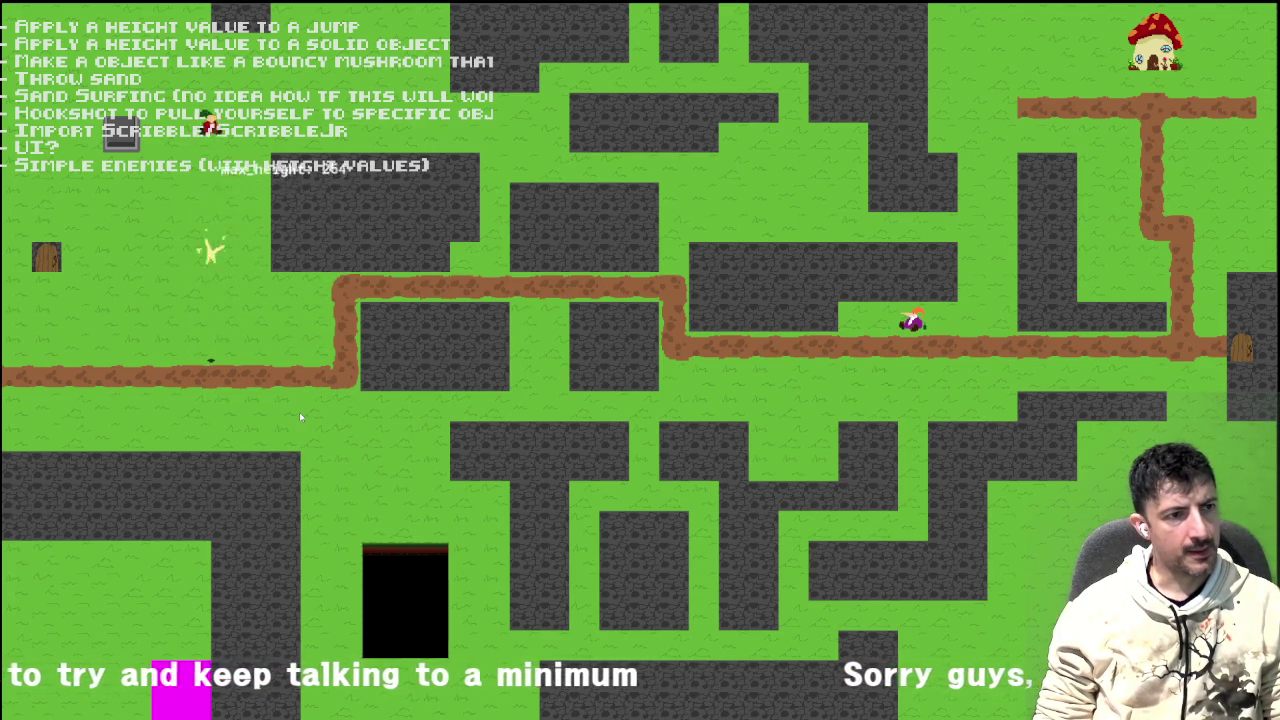
key("space")
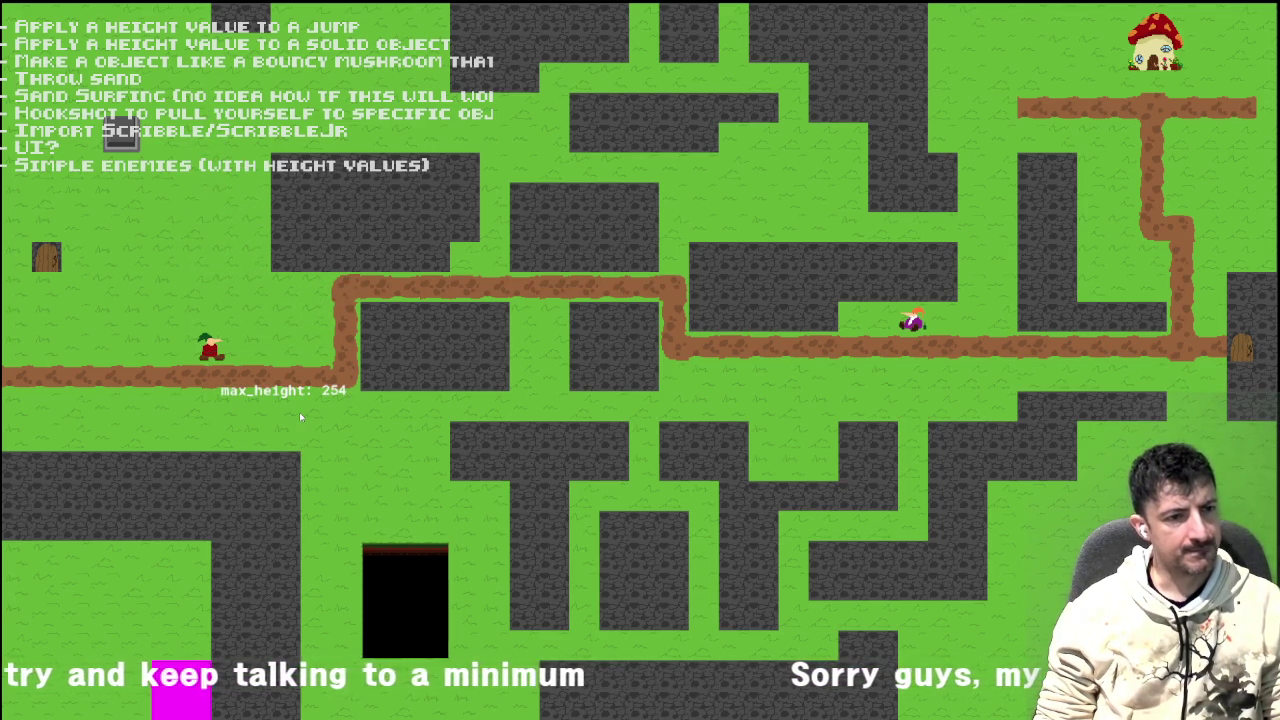
key("space")
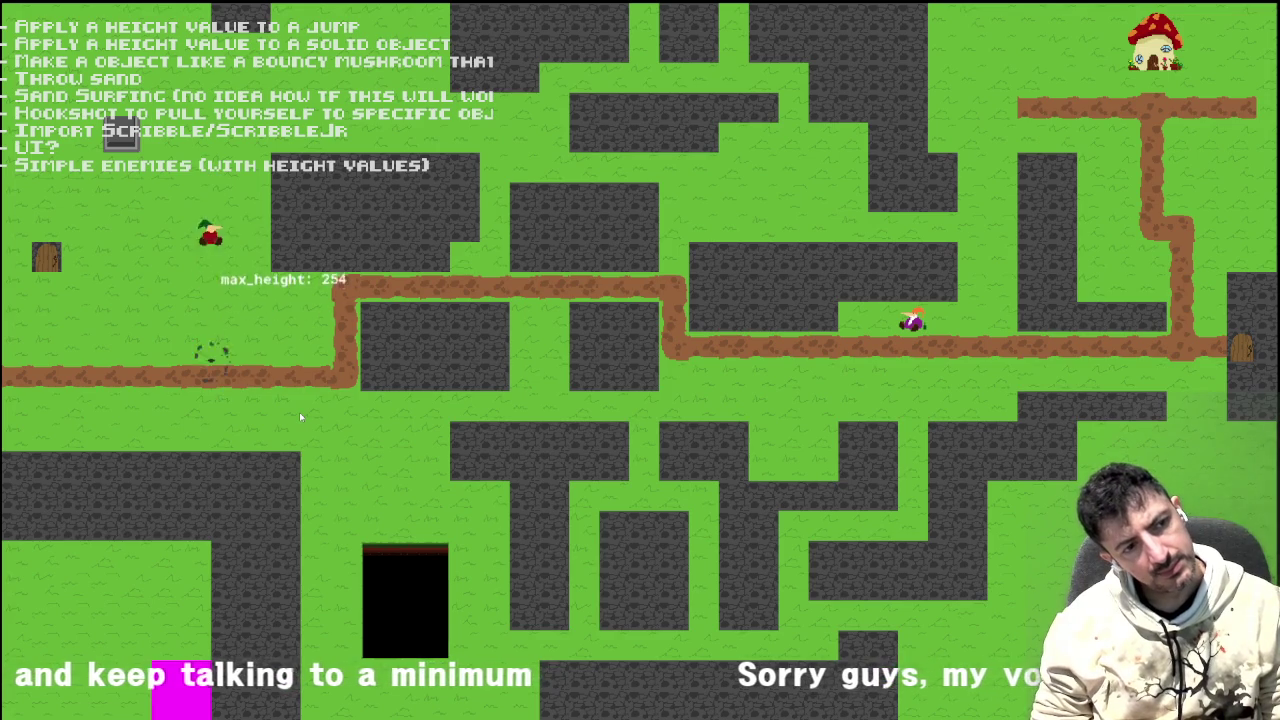
key("space")
key("space")
key("space")
key("space")
key("space")
key("space")
key("space")
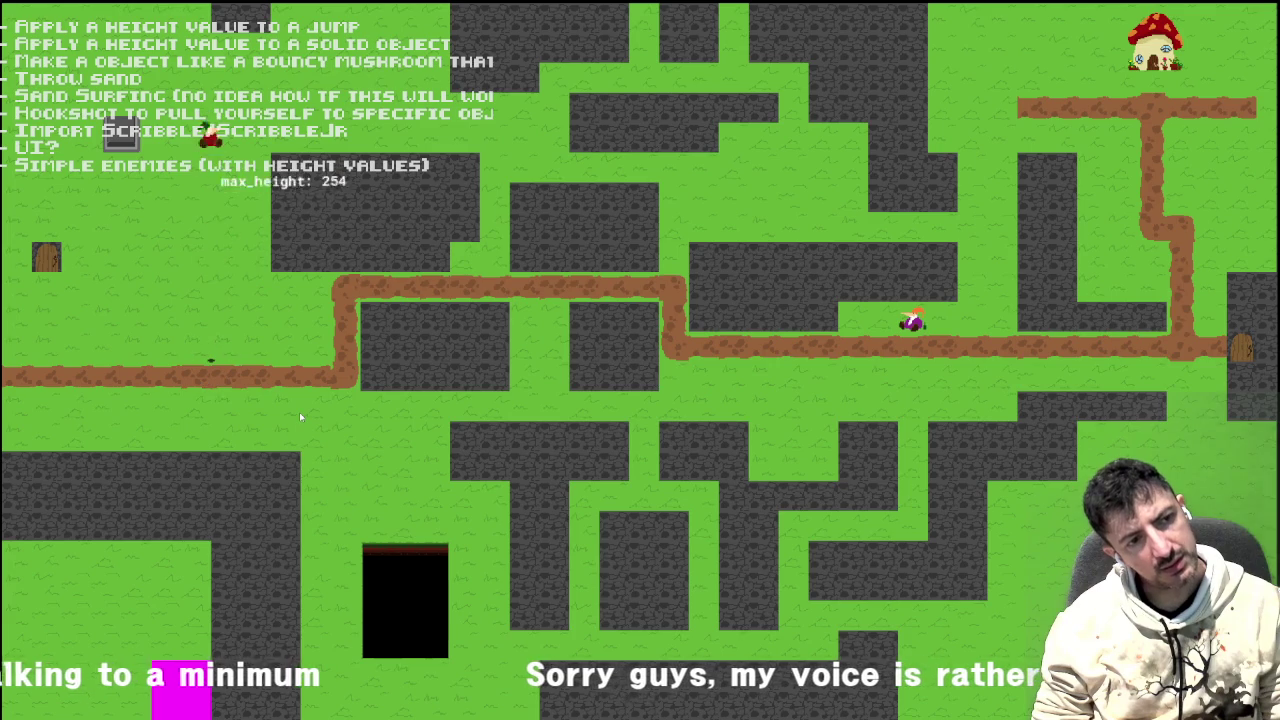
key("space")
key("space")
key("space")
key("space")
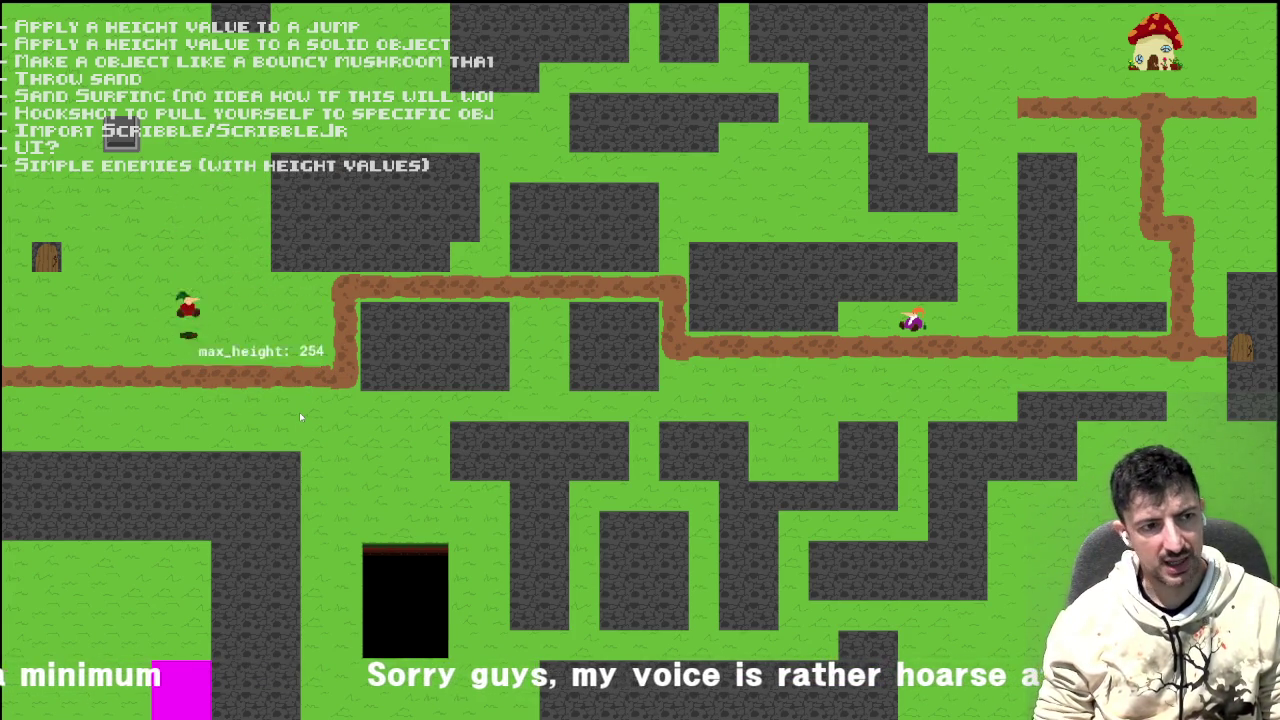
key("space")
key("space")
key("space")
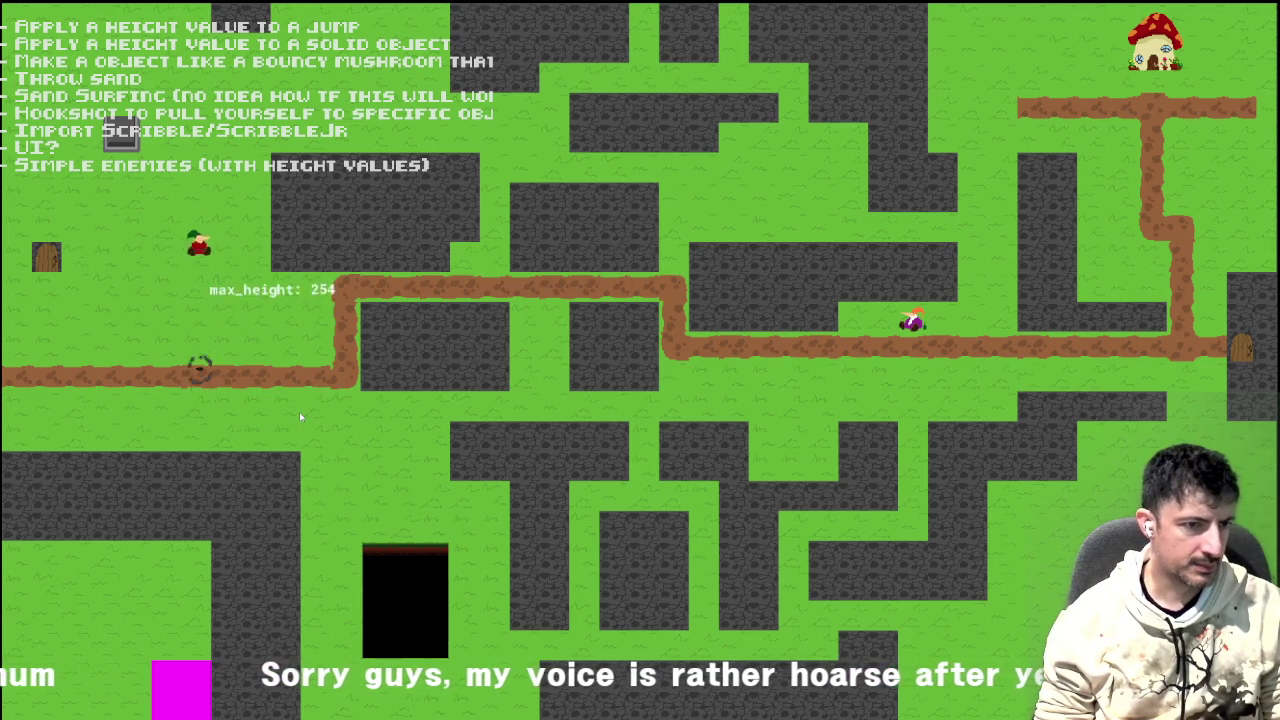
key("space")
key("space")
key("space")
key("space")
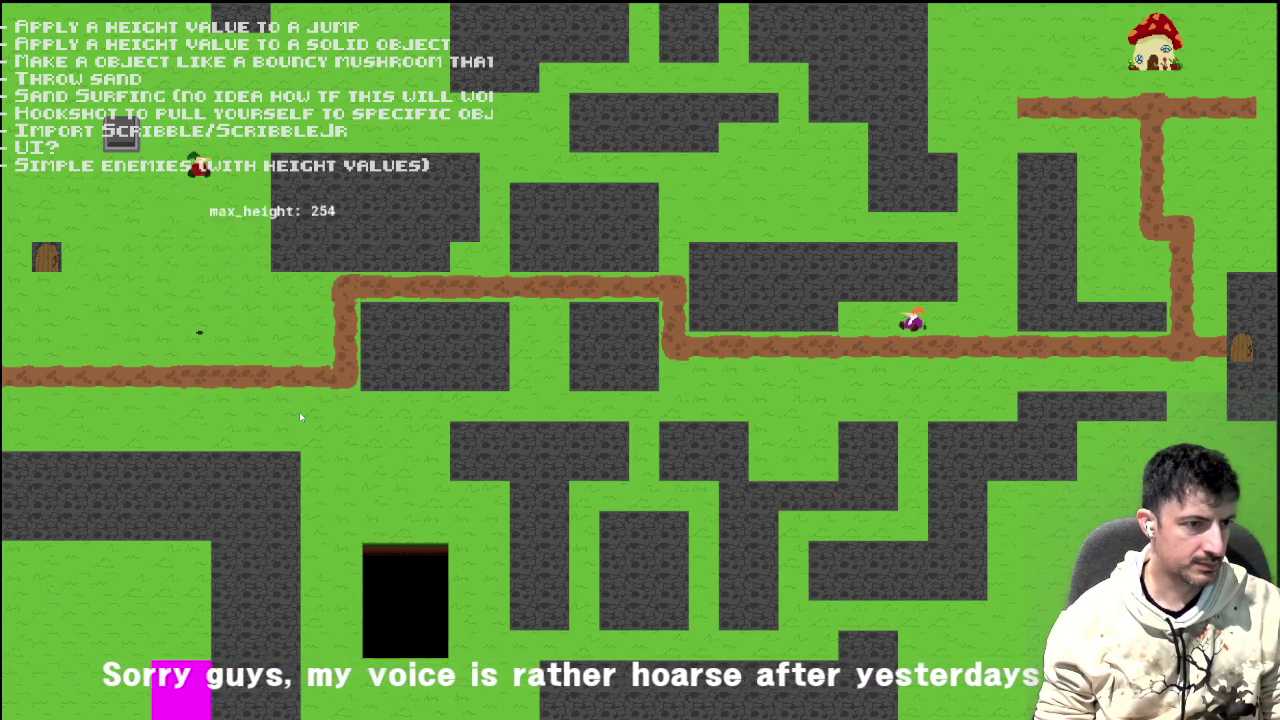
Walk through the left door into the stone room and back, roam the map, then close the game.
key("space")
key("space")
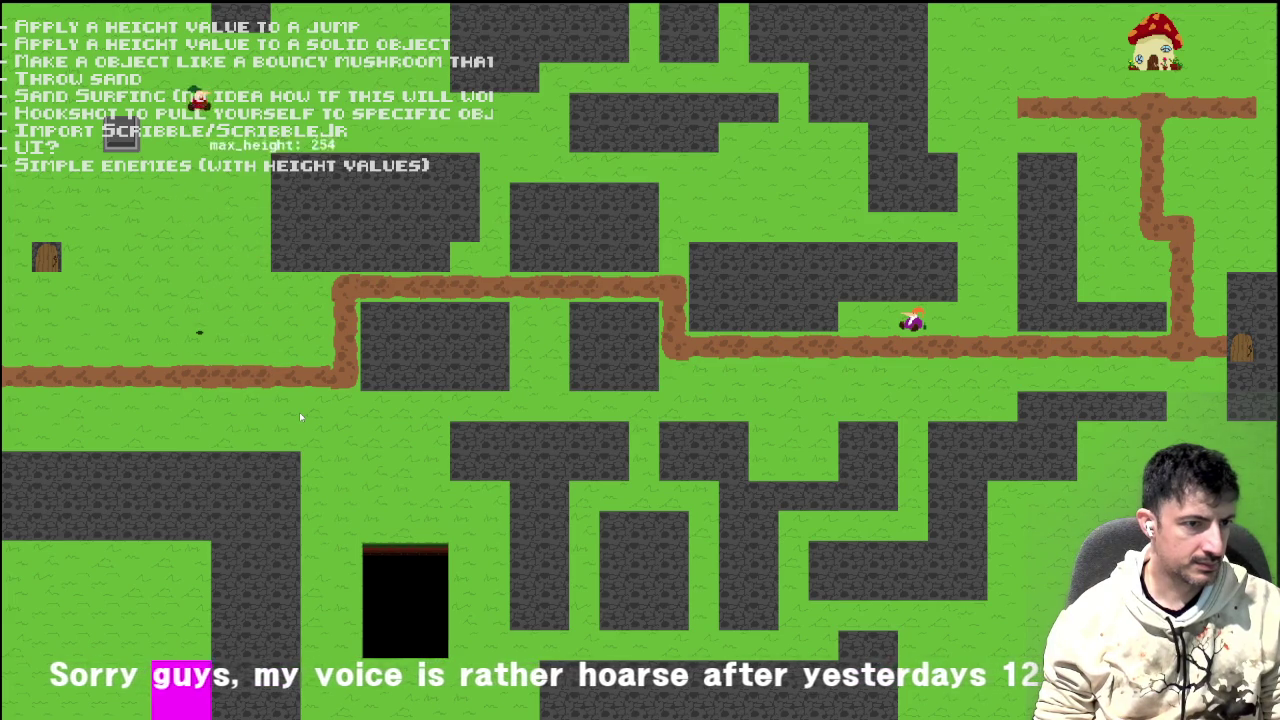
key("Left")
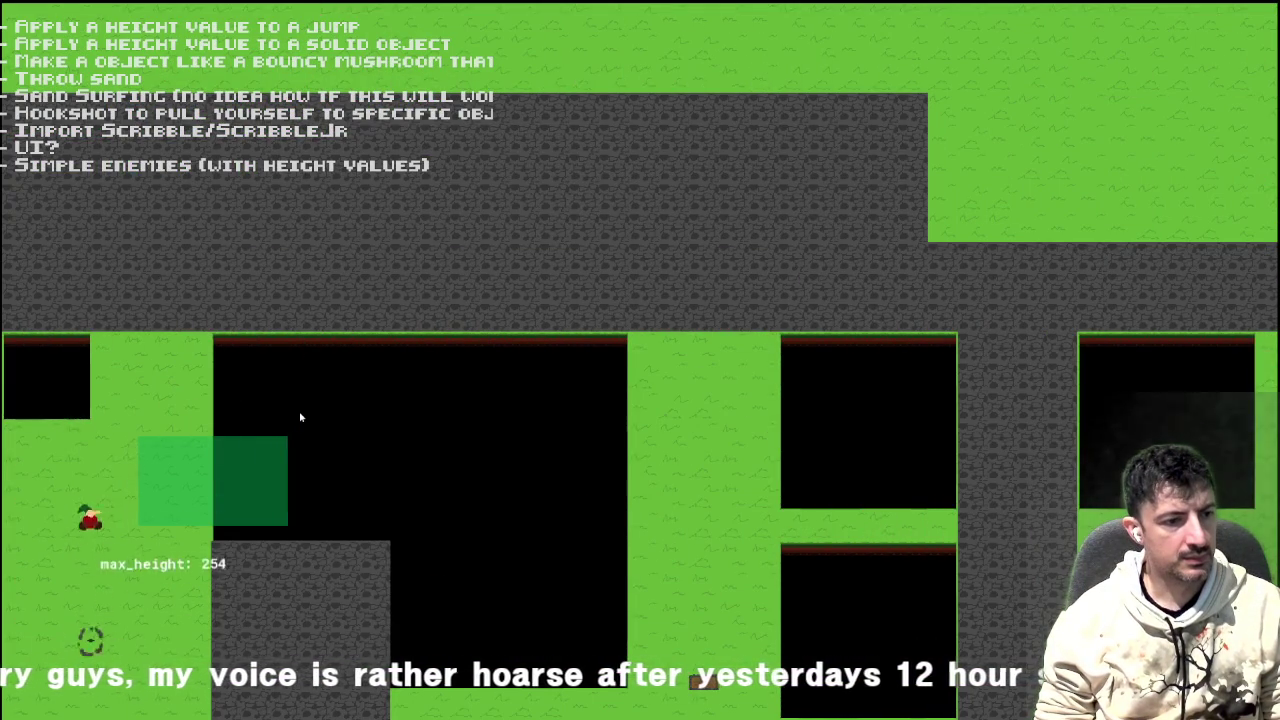
key("Down")
key("Left")
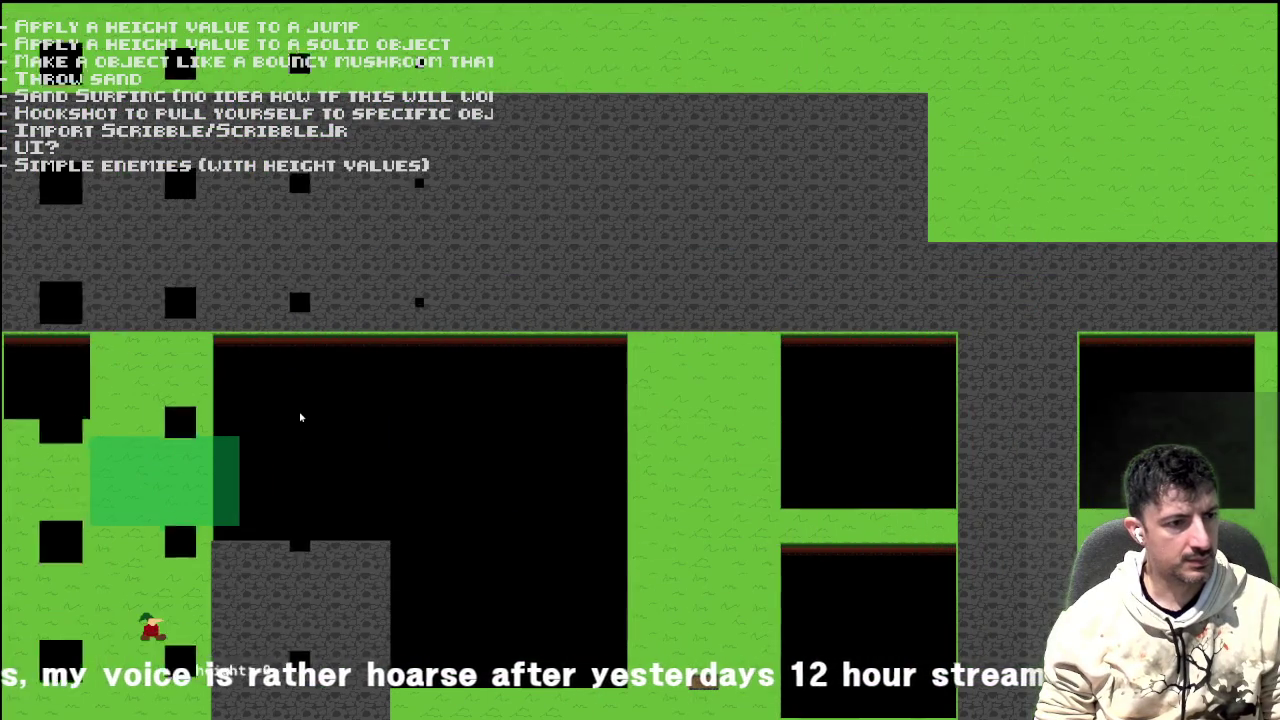
key("Up")
key("Left")
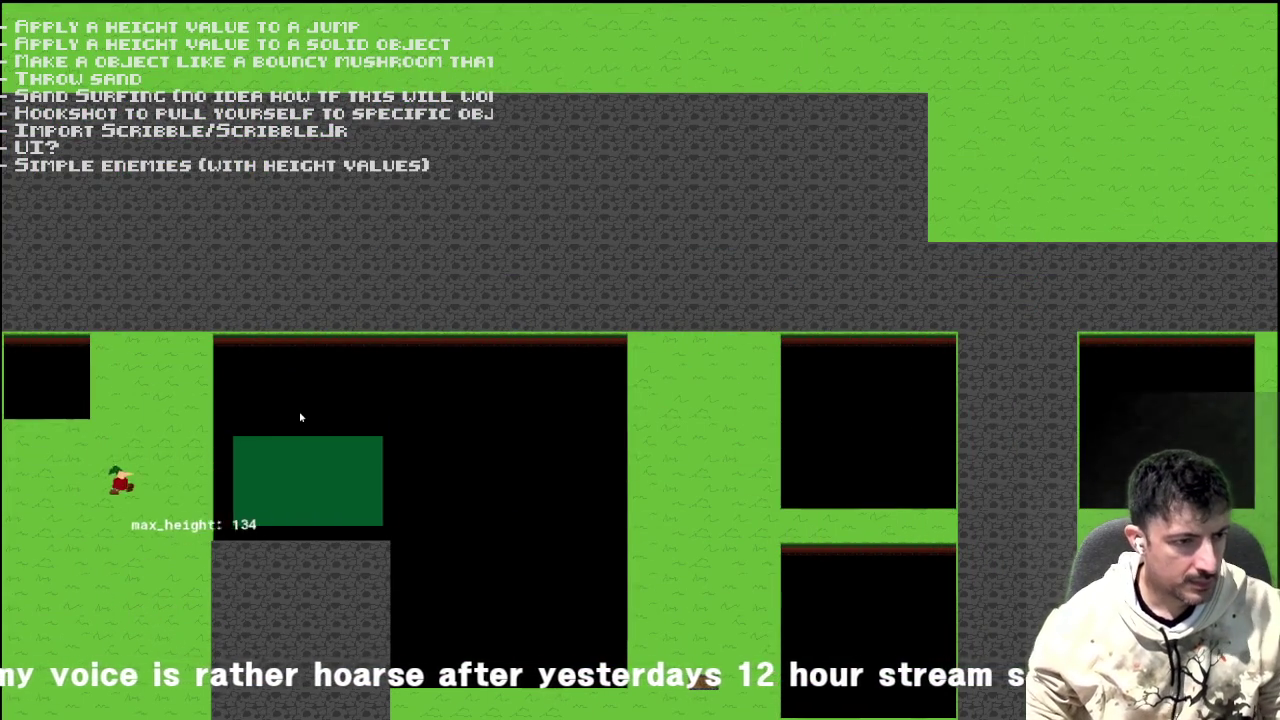
key("Right")
key("space")
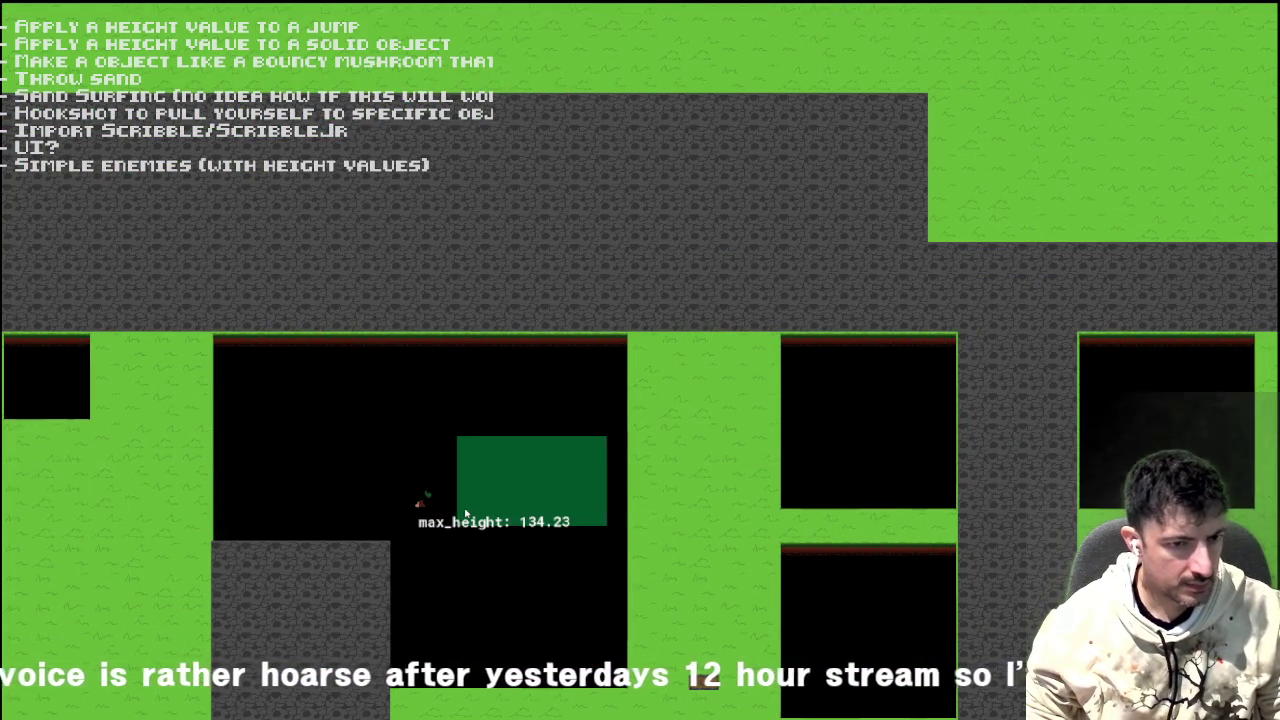
key("Left")
key("Down")
key("Right")
key("space")
key("Left")
key("Right")
key("Left")
key("Up")
key("Right")
key("Down")
key("Right")
key("Up")
key("Left")
key("Down")
key("Left")
key("Up")
key("Down")
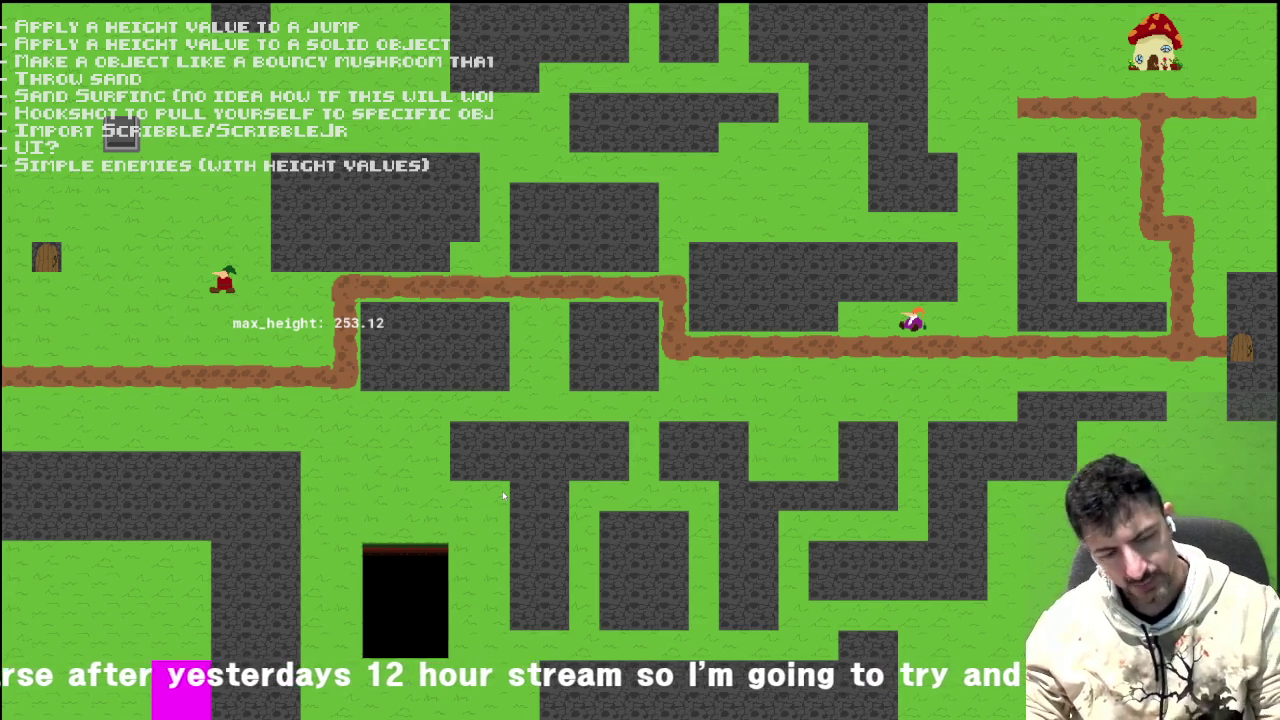
key("Escape")
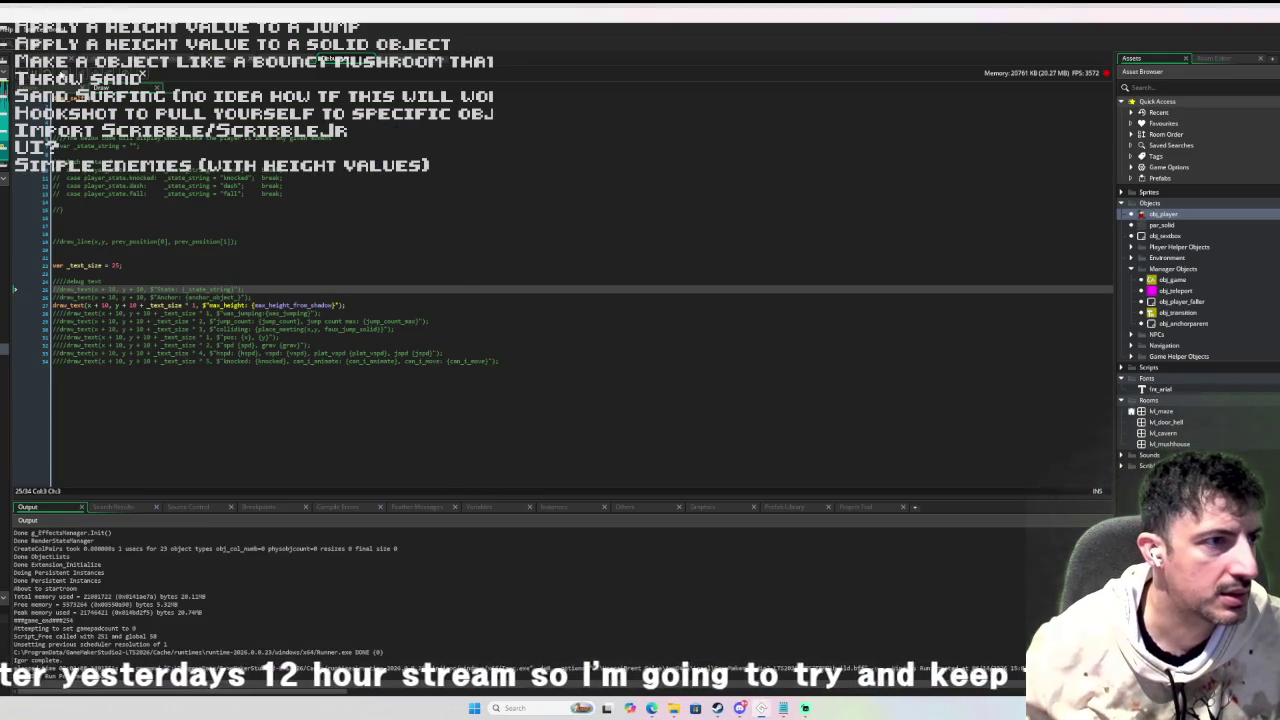
Restore the workspace and delete the max_height_from_shadow = 0; line from the player's Create event.
key("shift+space")
scroll(226, 213, "up", 1)
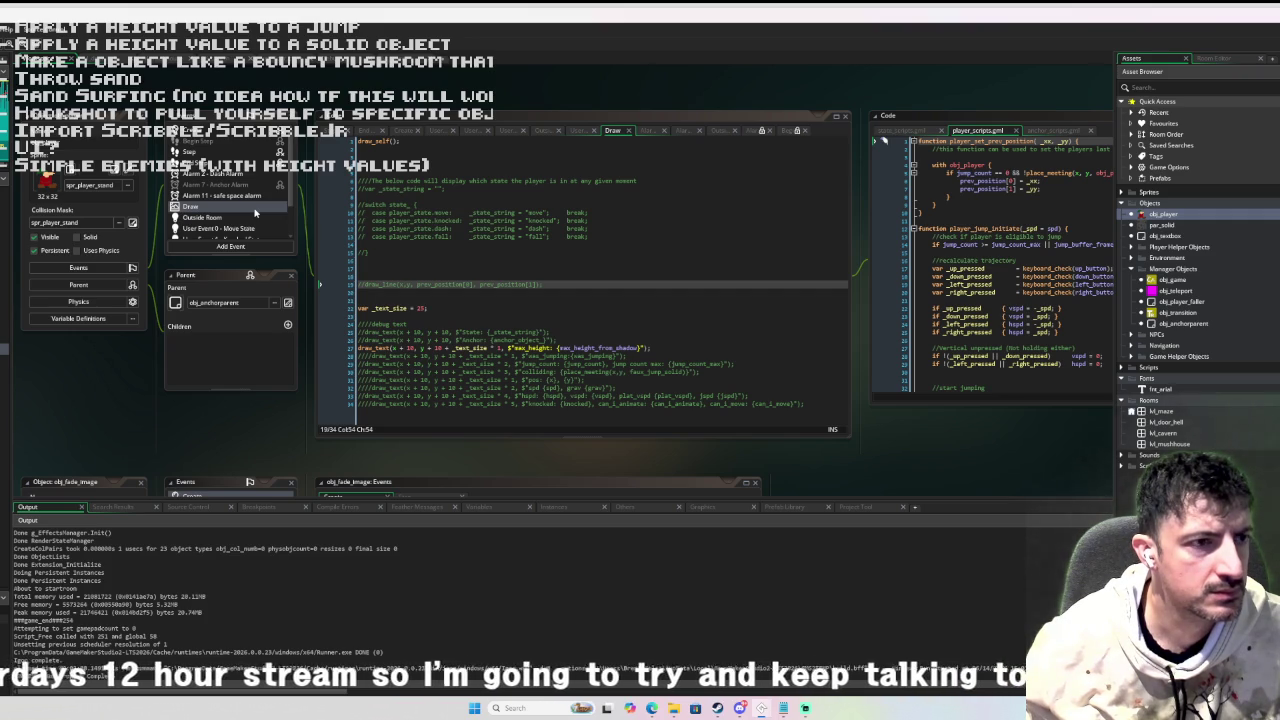
left_click(236, 132)
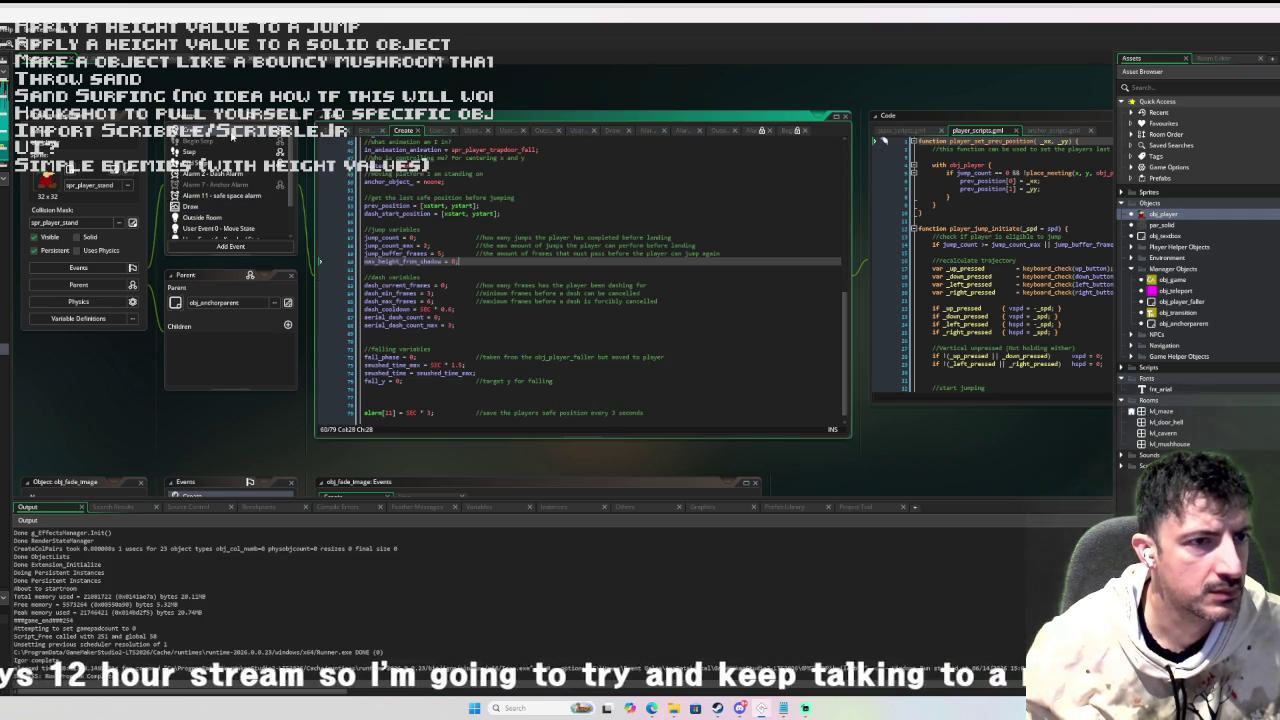
scroll(480, 343, "down", 1)
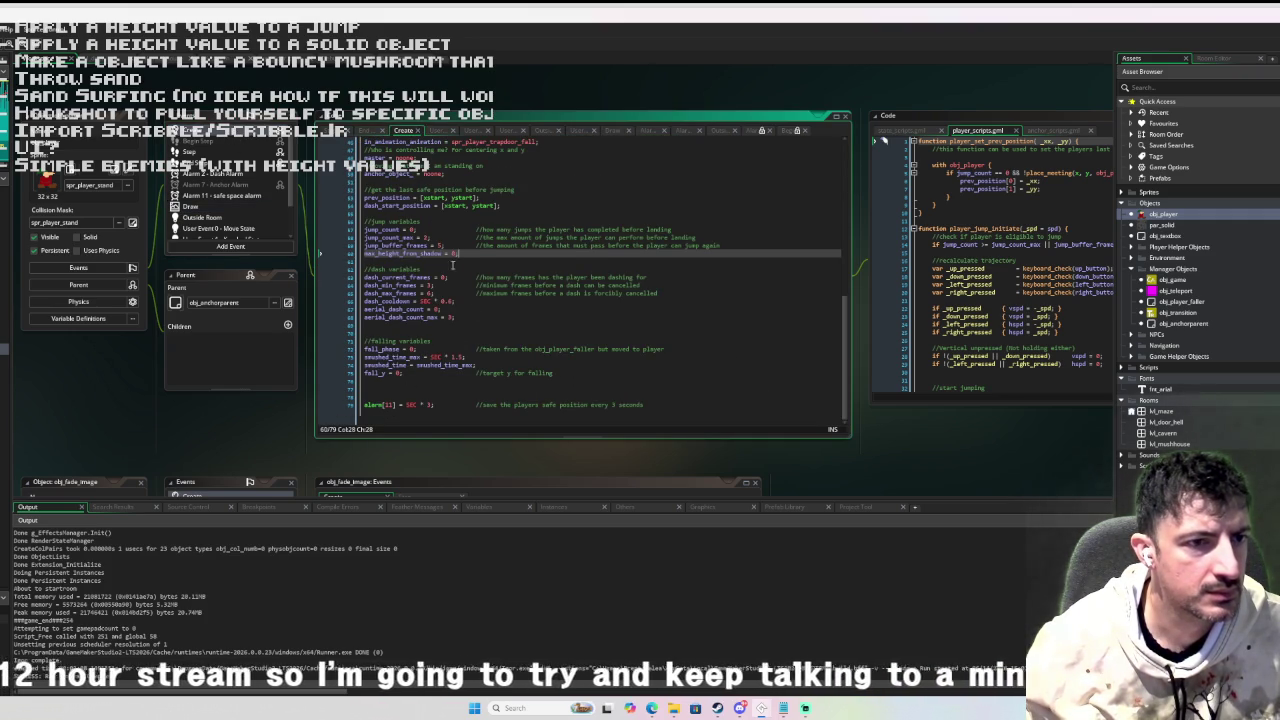
left_click_drag(456, 253, 357, 255)
key("Delete")
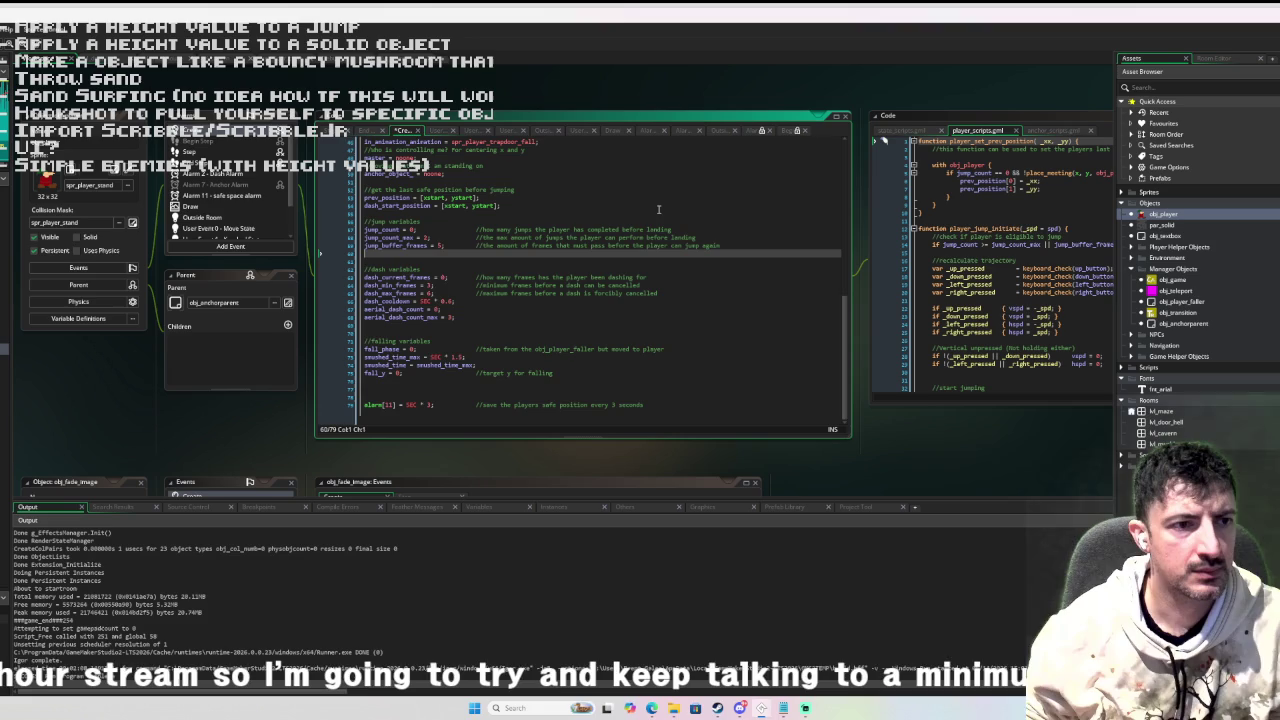
Review the Create code and expand the Scripts folder in the asset browser.
scroll(658, 209, "up", 10)
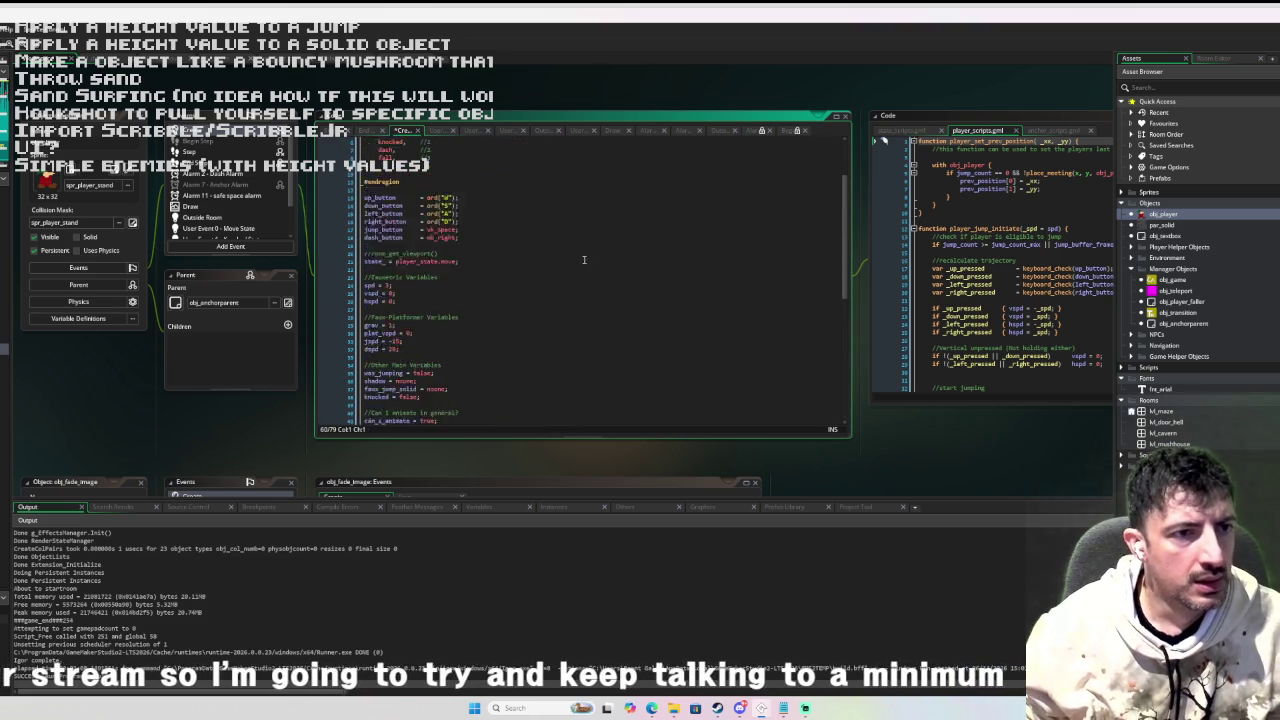
scroll(577, 255, "down", 10)
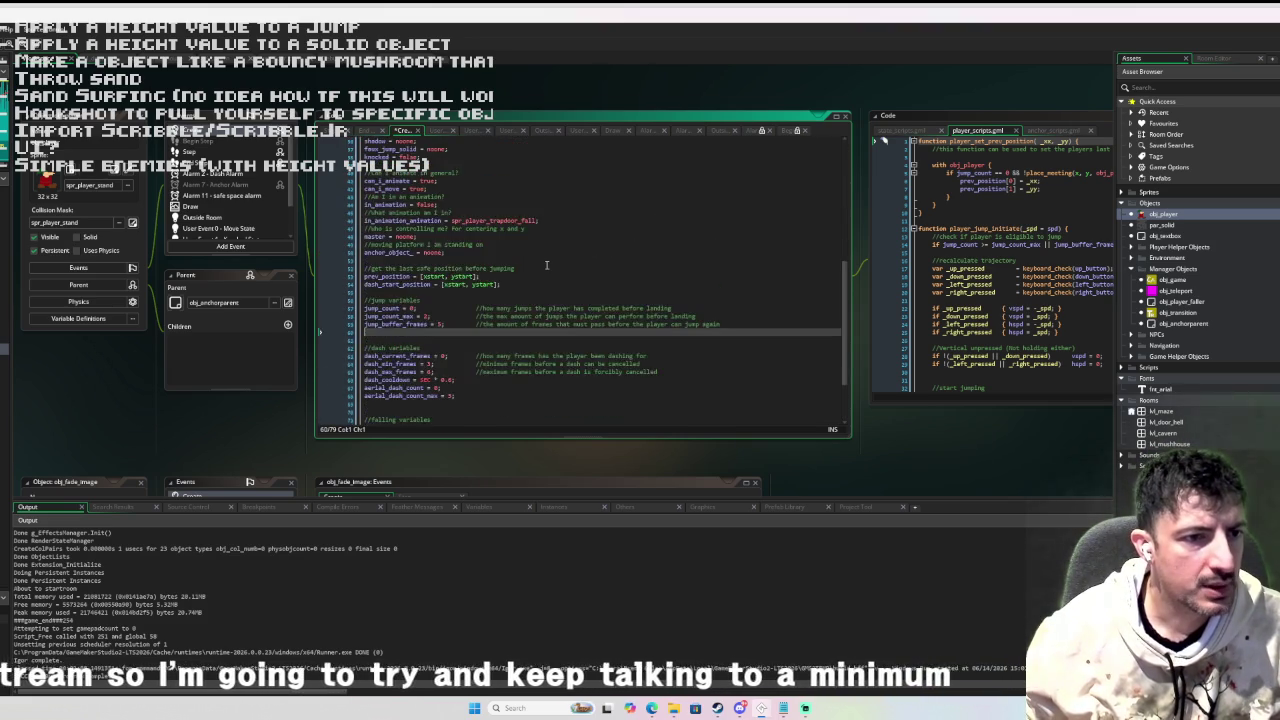
scroll(512, 278, "up", 1)
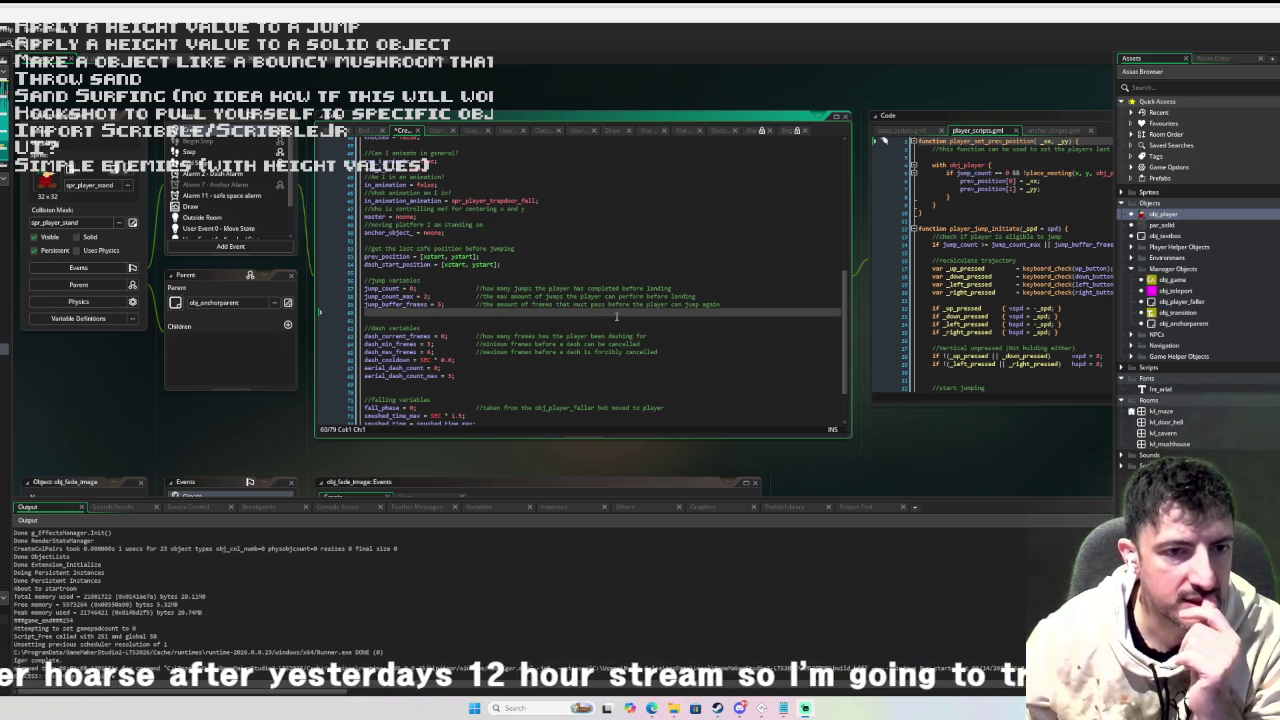
scroll(617, 297, "down", 2)
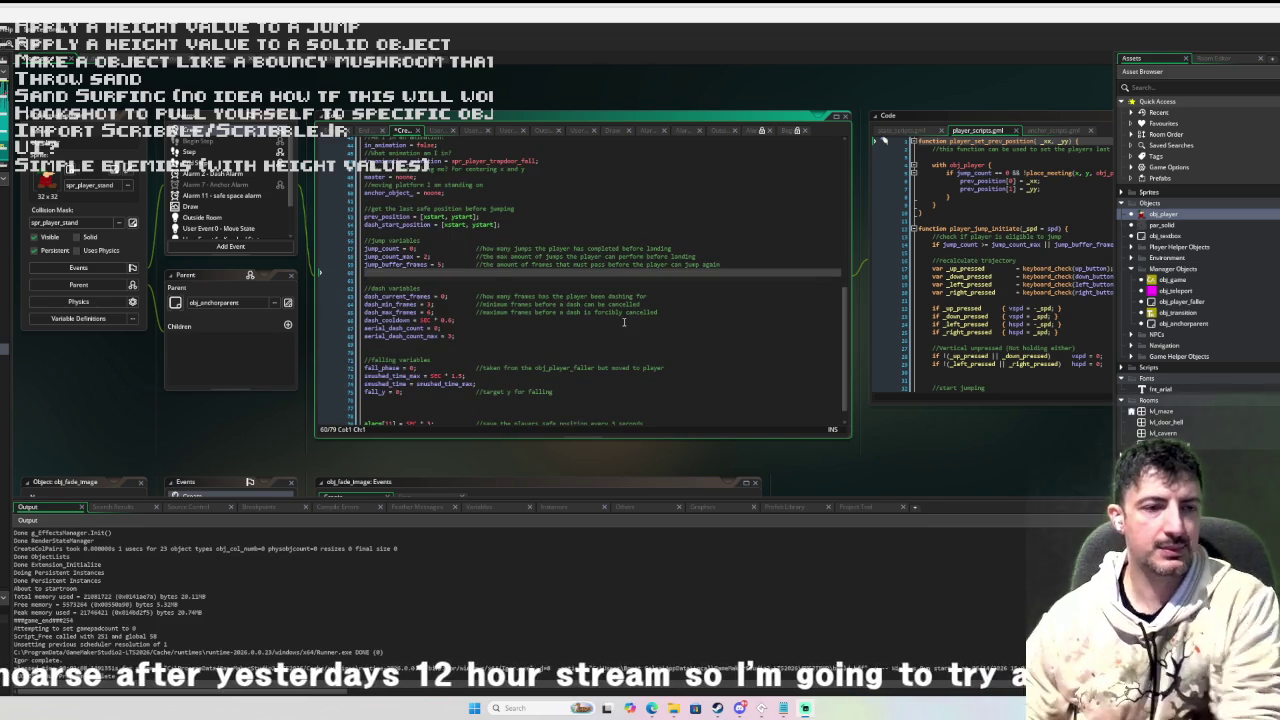
scroll(625, 322, "down", 1)
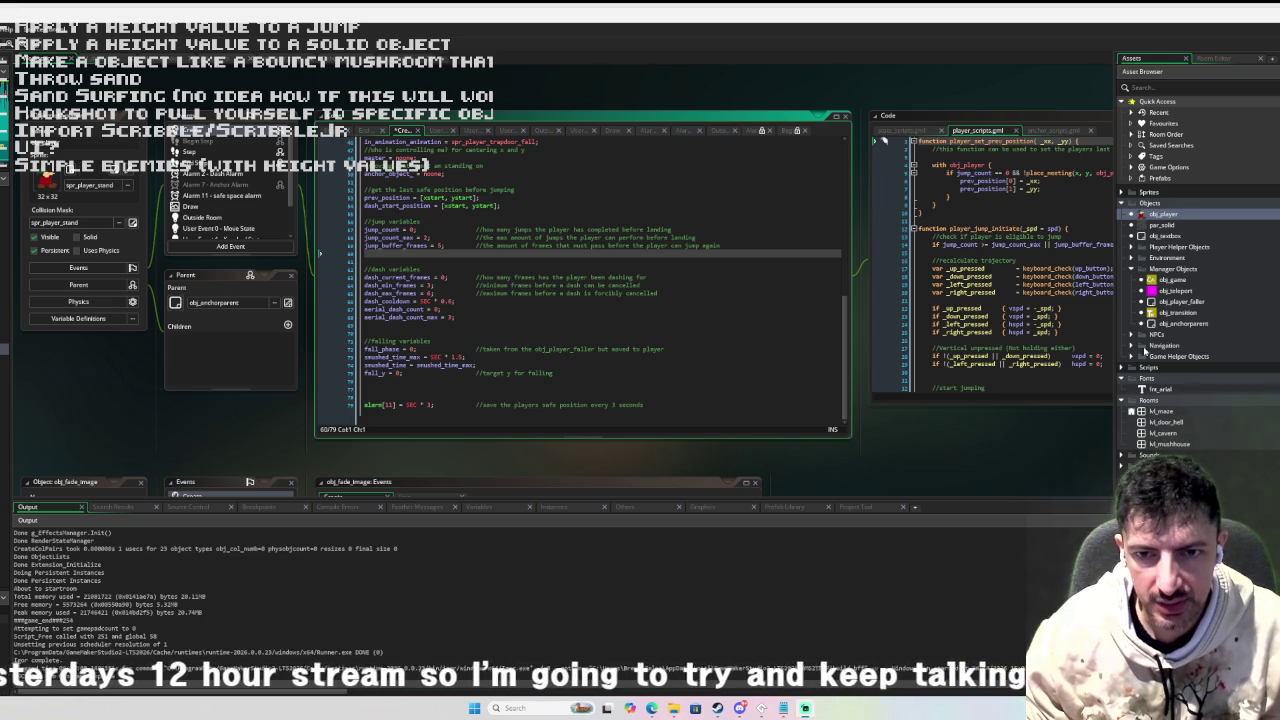
left_click(1123, 367)
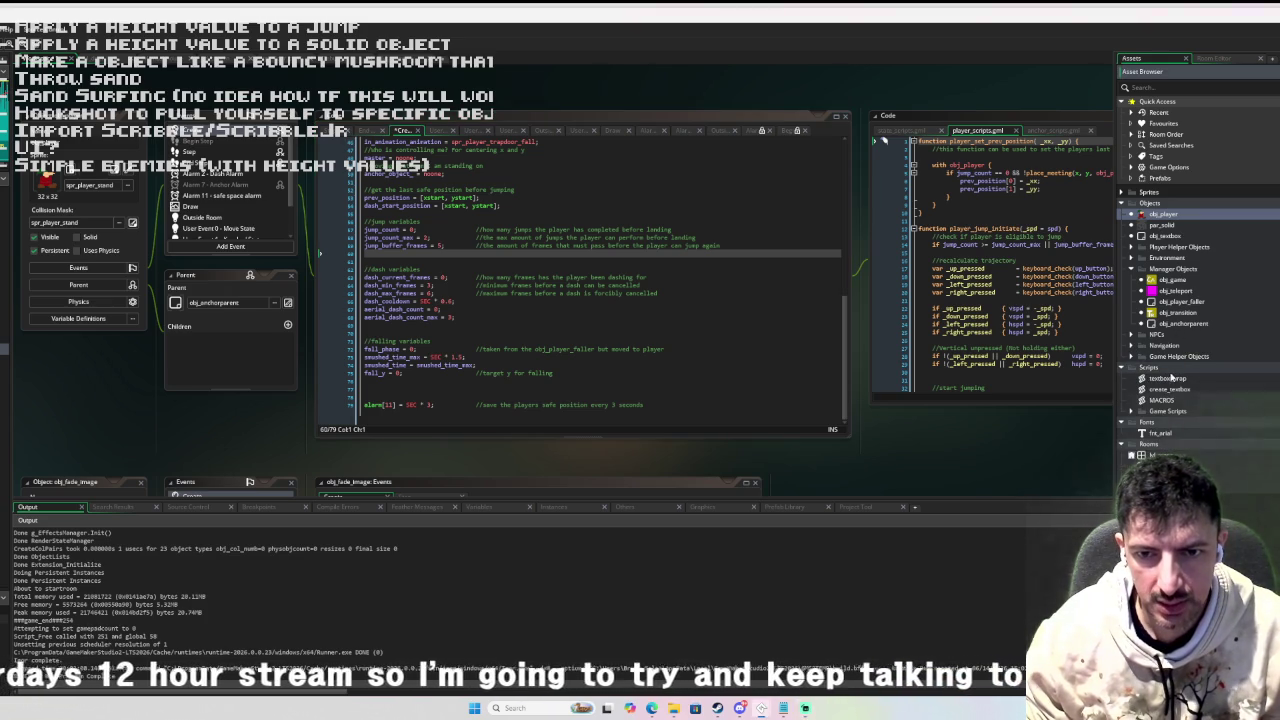
Add '#macro HEIGHT 100' to the MACROS script, then reopen obj_player.
double_click(1176, 401)
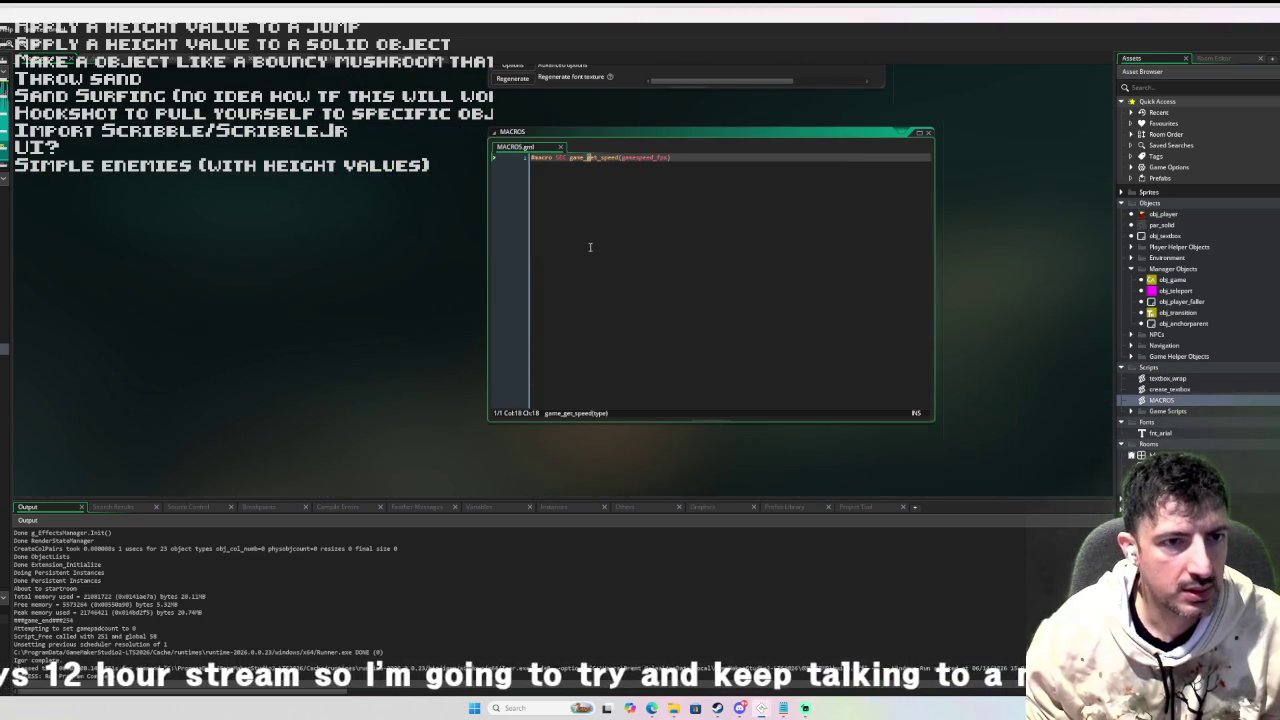
key("Return")
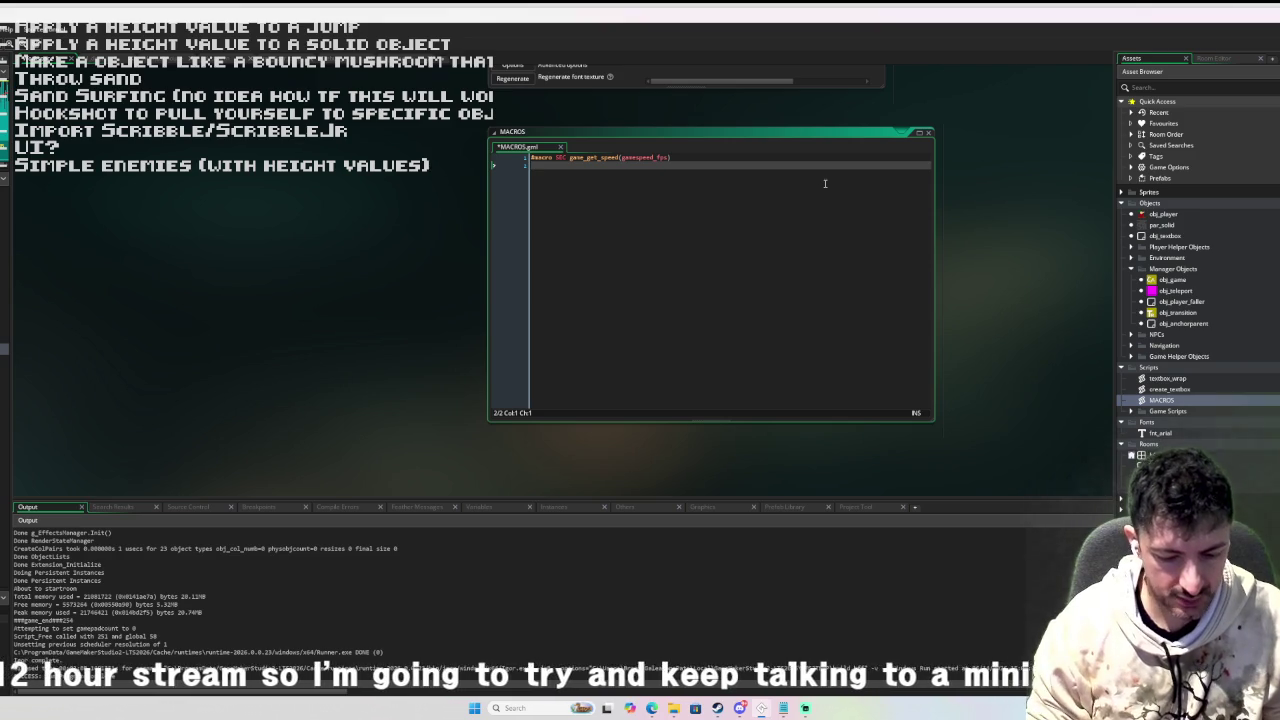
type("#mac")
key("BackSpace")
type("cro ")
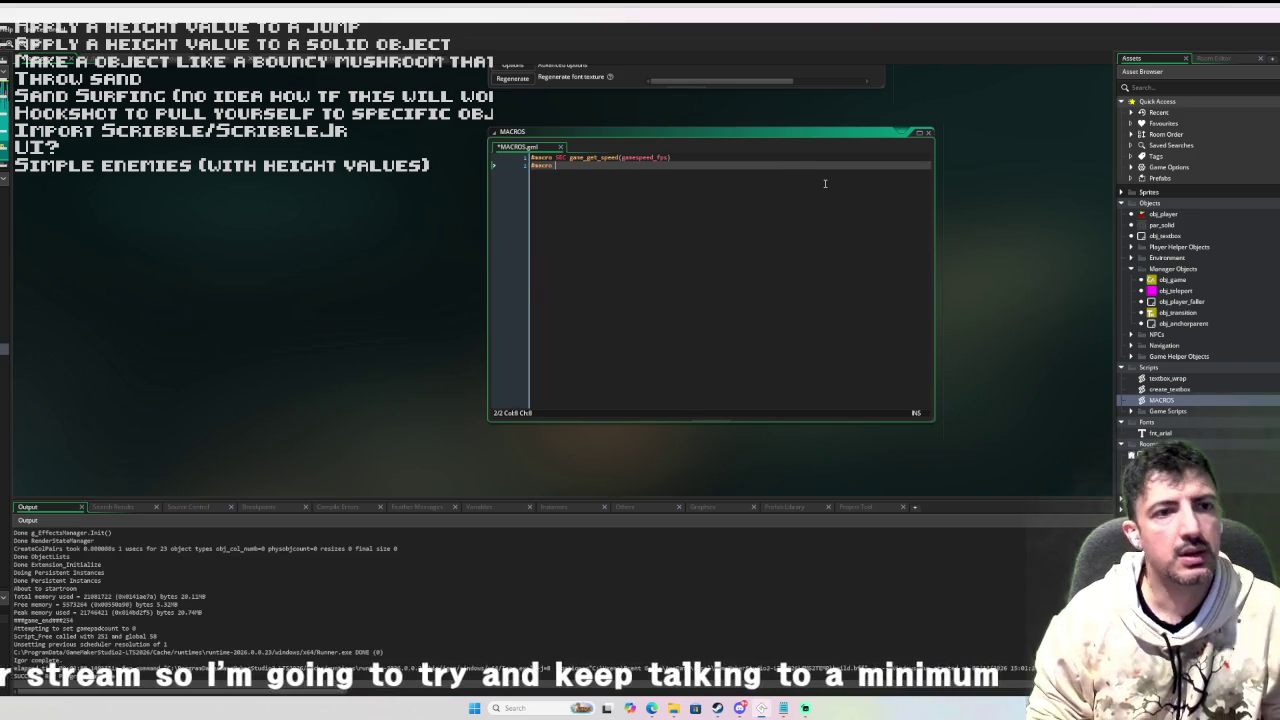
type("HEIGHT")
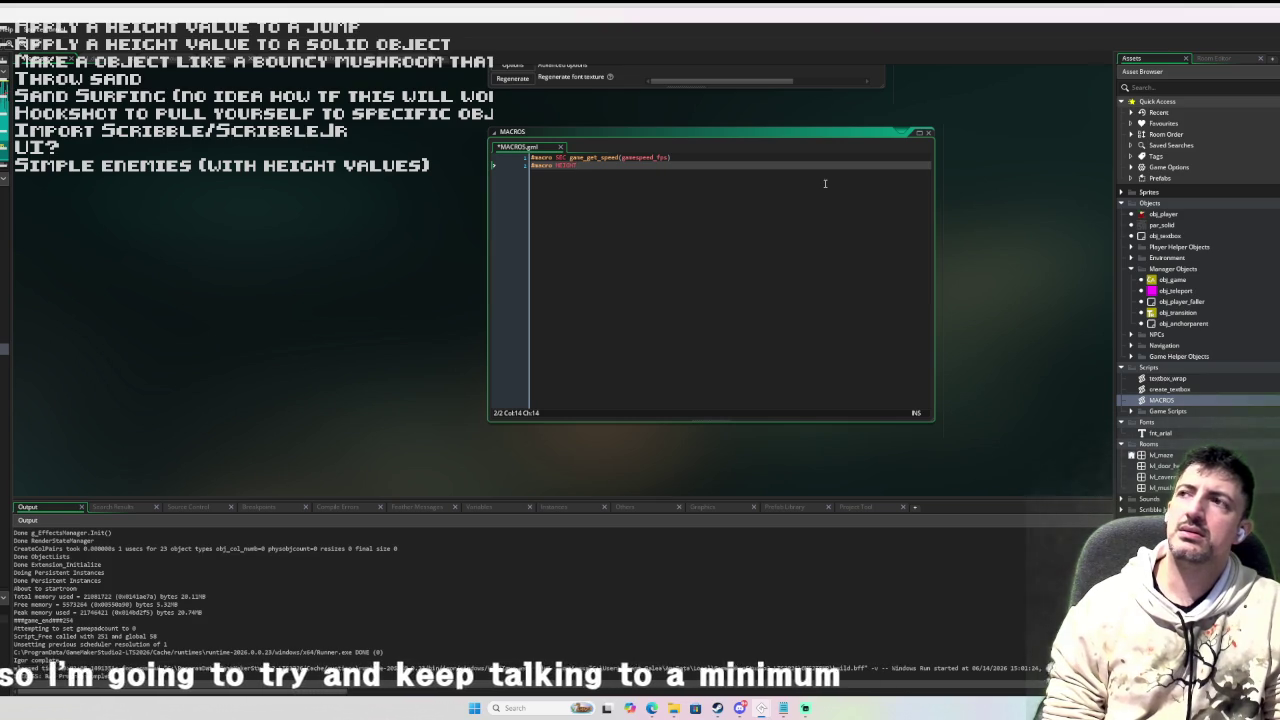
type("100")
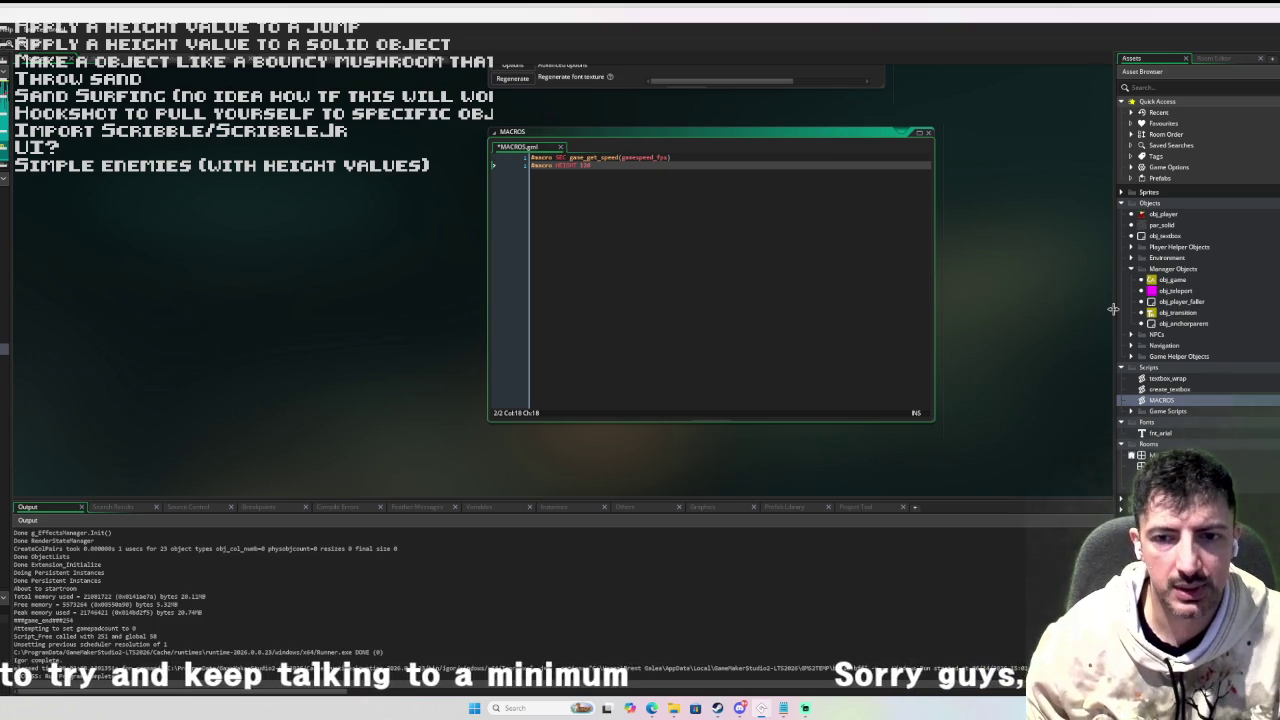
double_click(1163, 214)
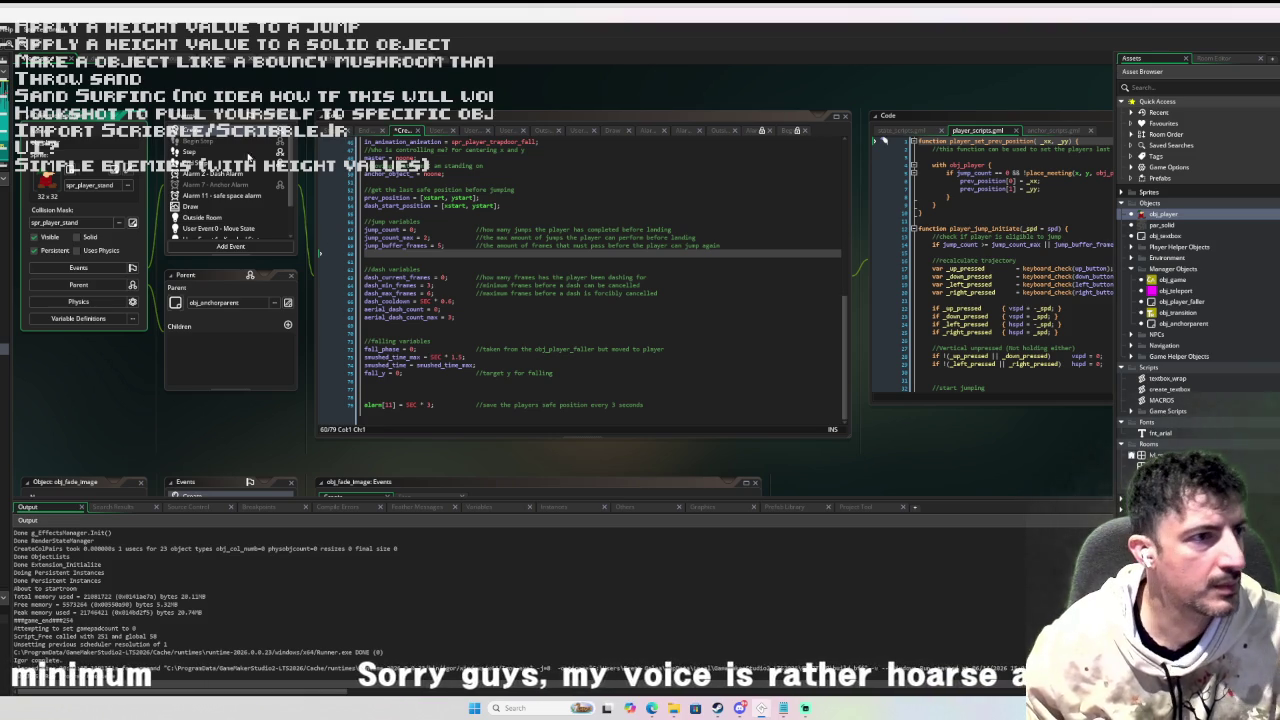
Start typing height in a par_solid wall instance's creation code, then abandon that approach.
left_click(364, 68)
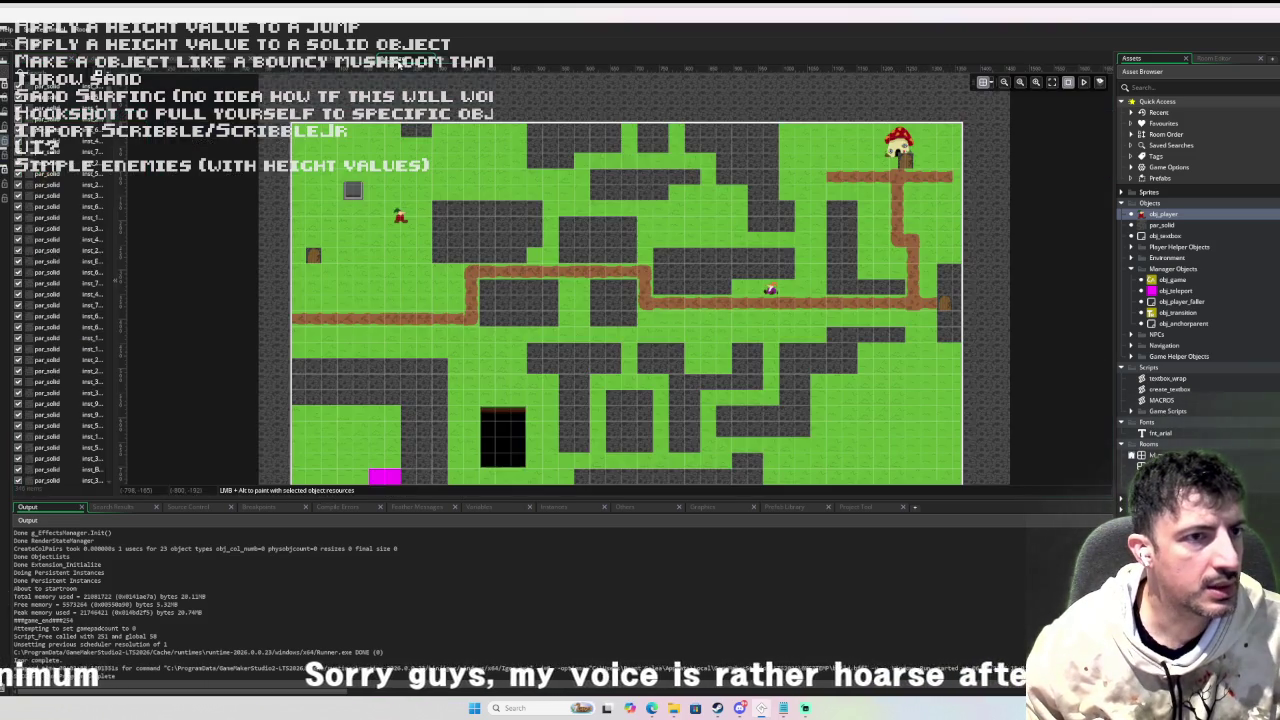
double_click(445, 210)
left_click(538, 251)
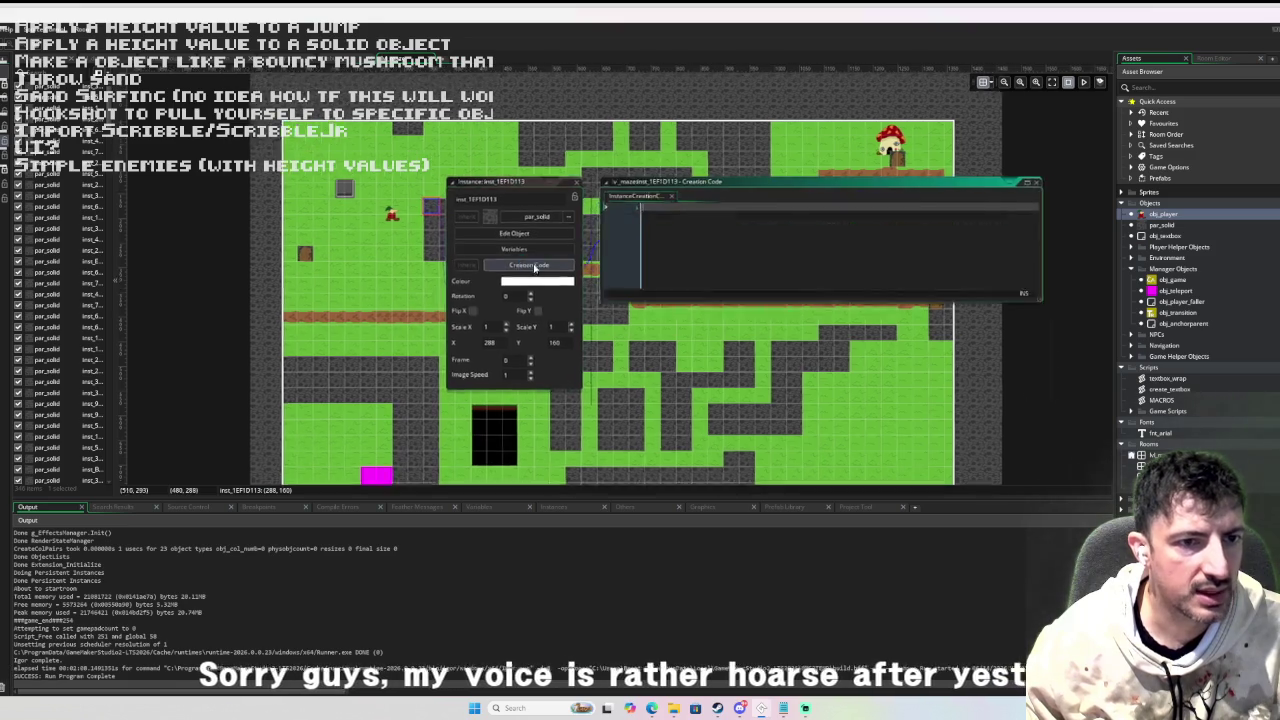
left_click(622, 222)
type("hei")
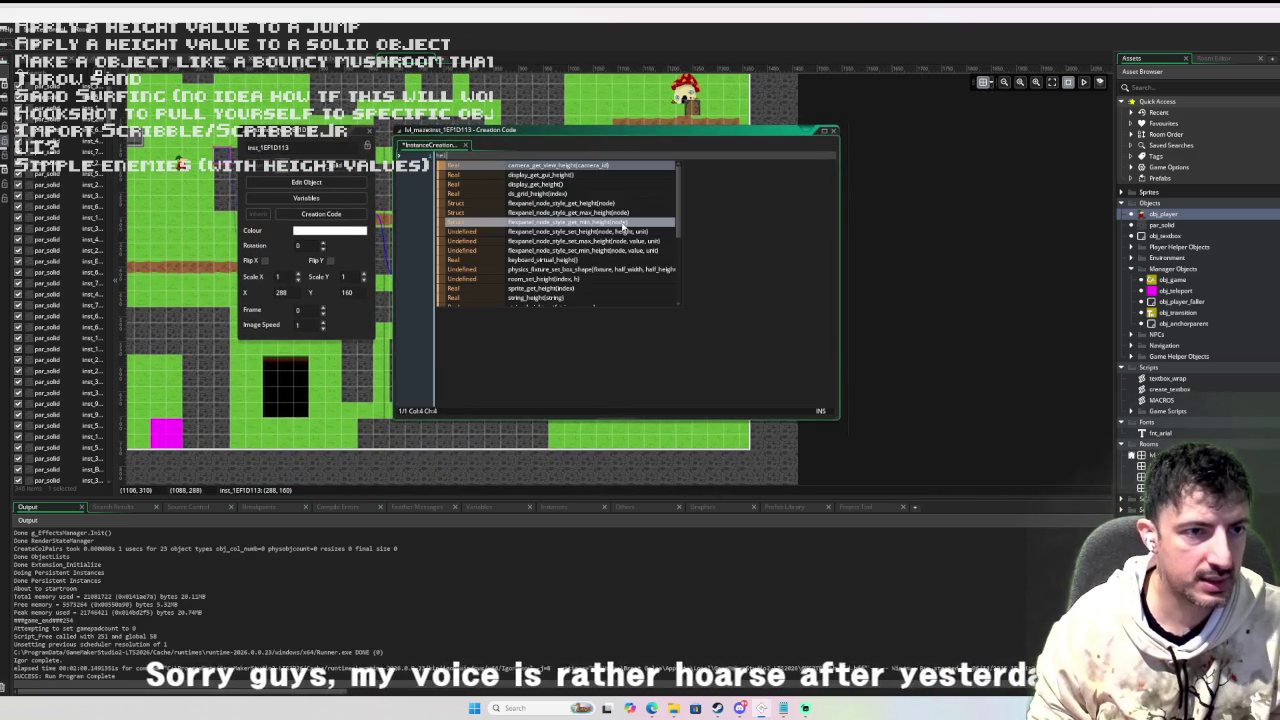
key("Escape")
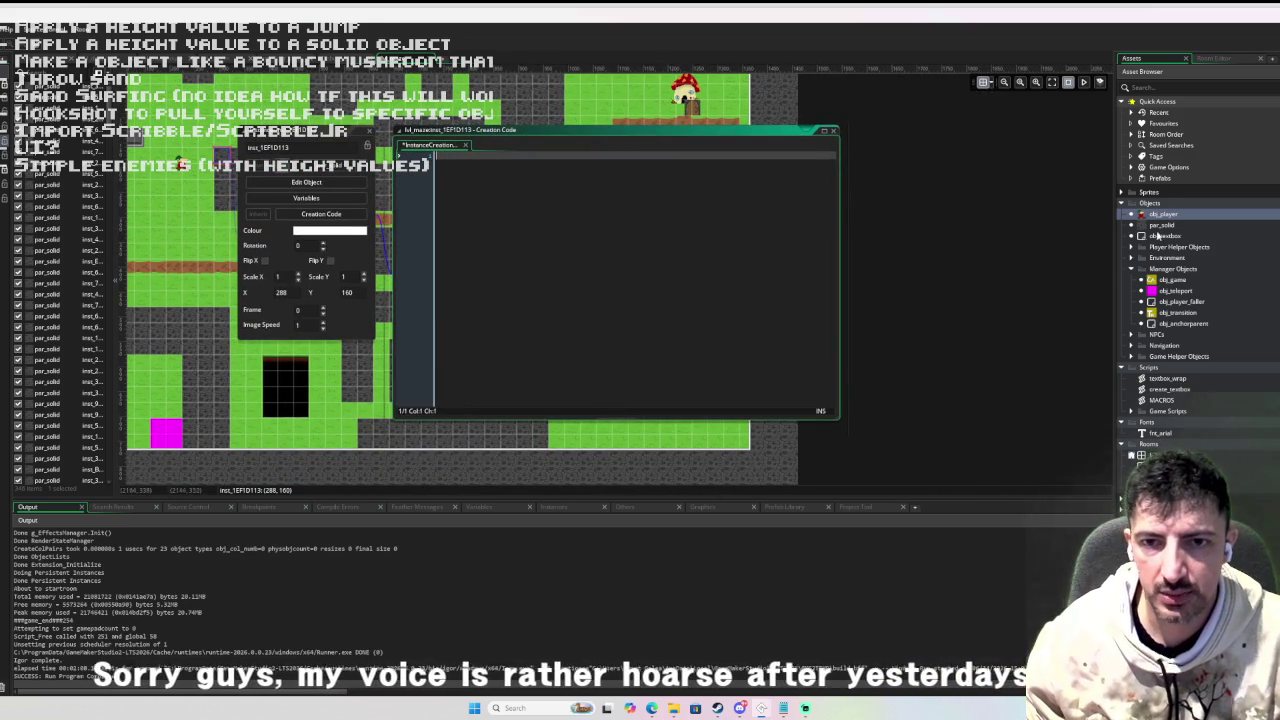
double_click(1162, 214)
Give par_solid a Create event containing 'height = 0.5;' and return to obj_player.
double_click(1162, 225)
left_click(231, 300)
left_click(266, 301)
type("hei")
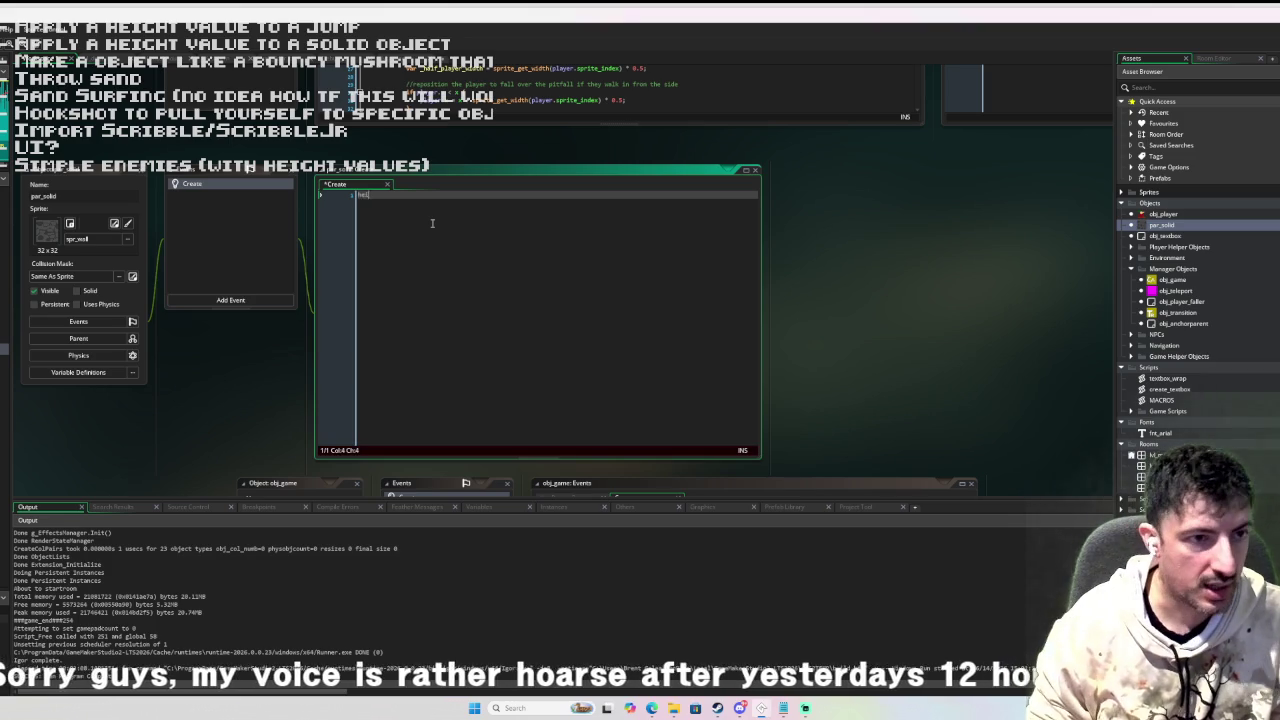
type("ght = 0.")
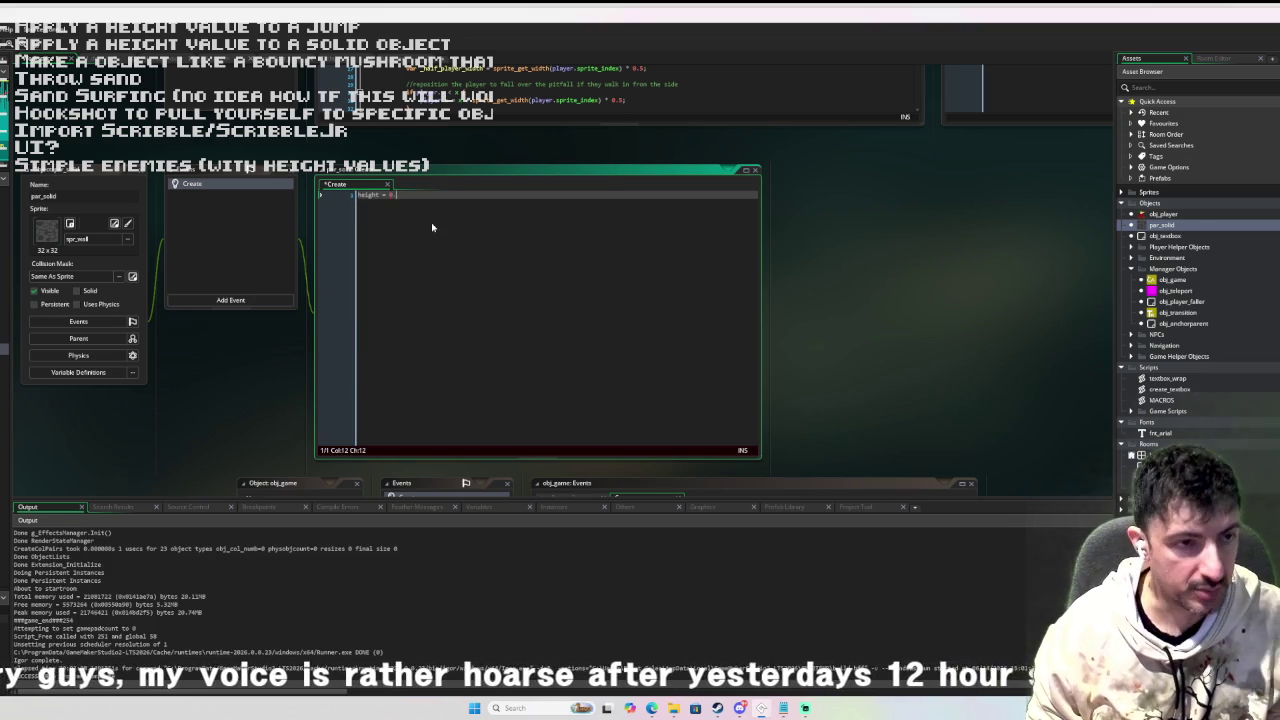
type("5;")
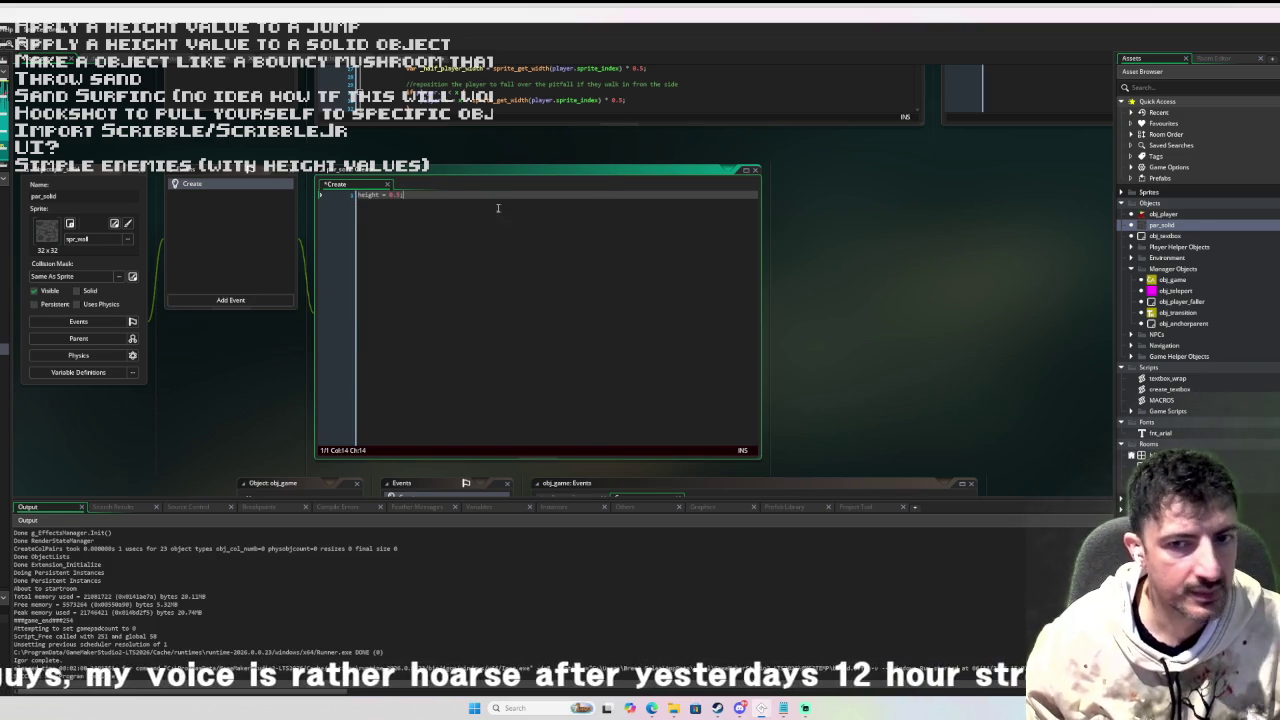
double_click(1185, 213)
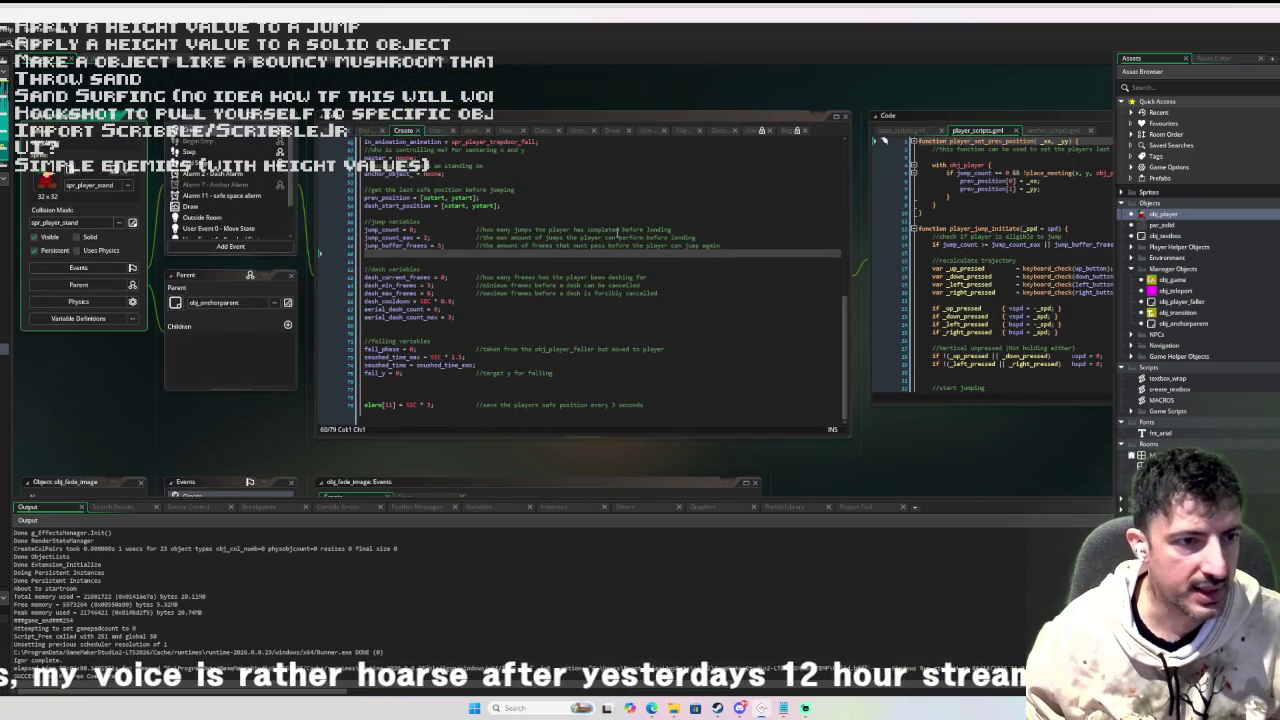
Add 'height = 0;' among obj_player's jump variables, then open the Move State user event.
left_click(393, 256)
type("height ")
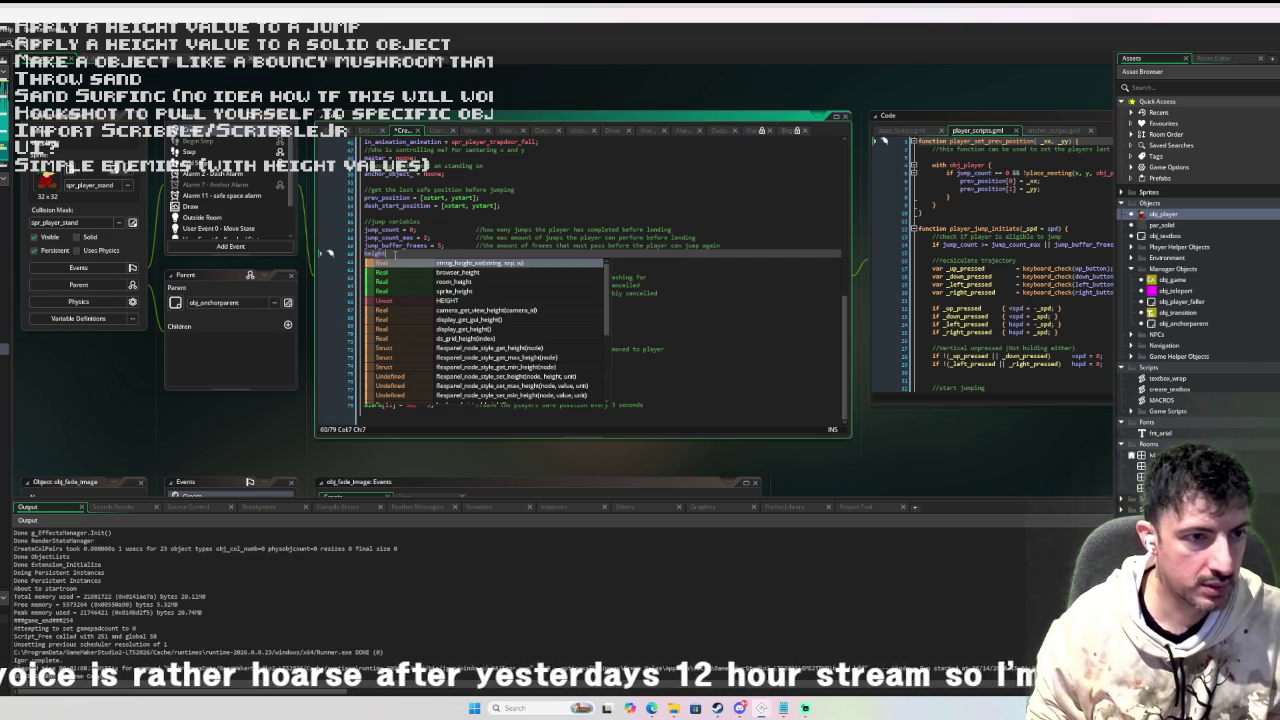
type(" 0;;")
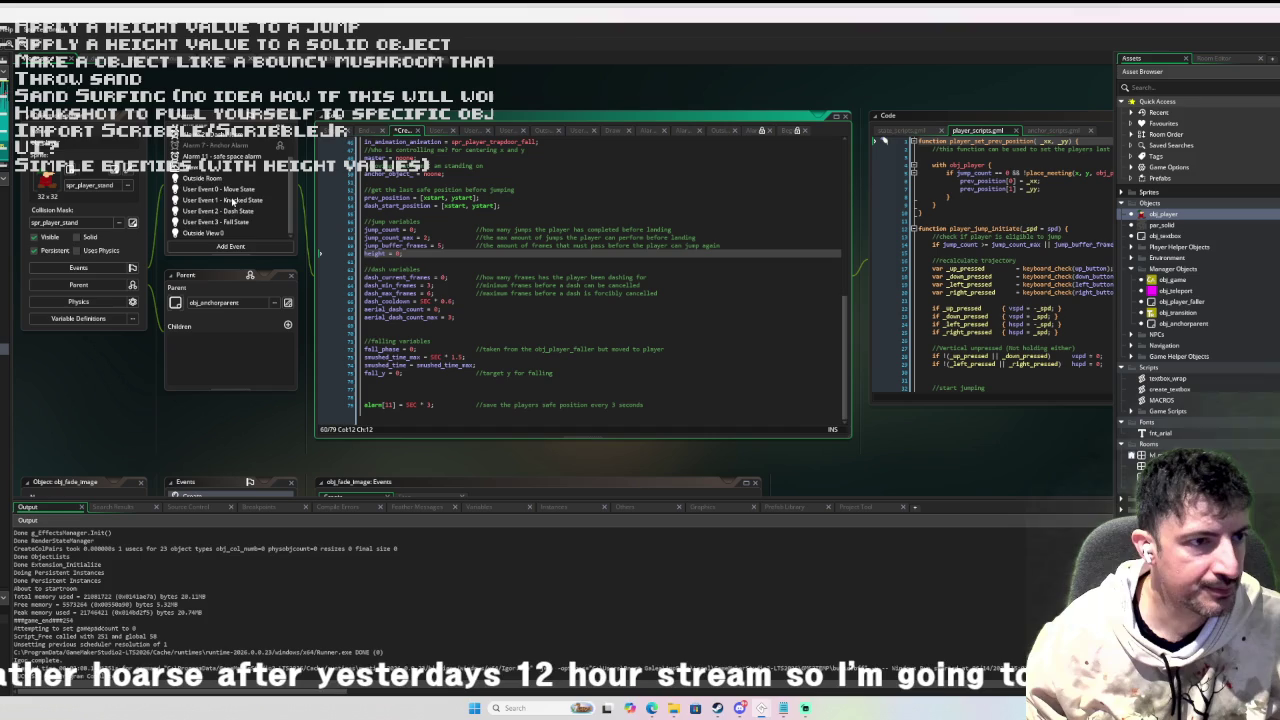
scroll(231, 196, "down", 2)
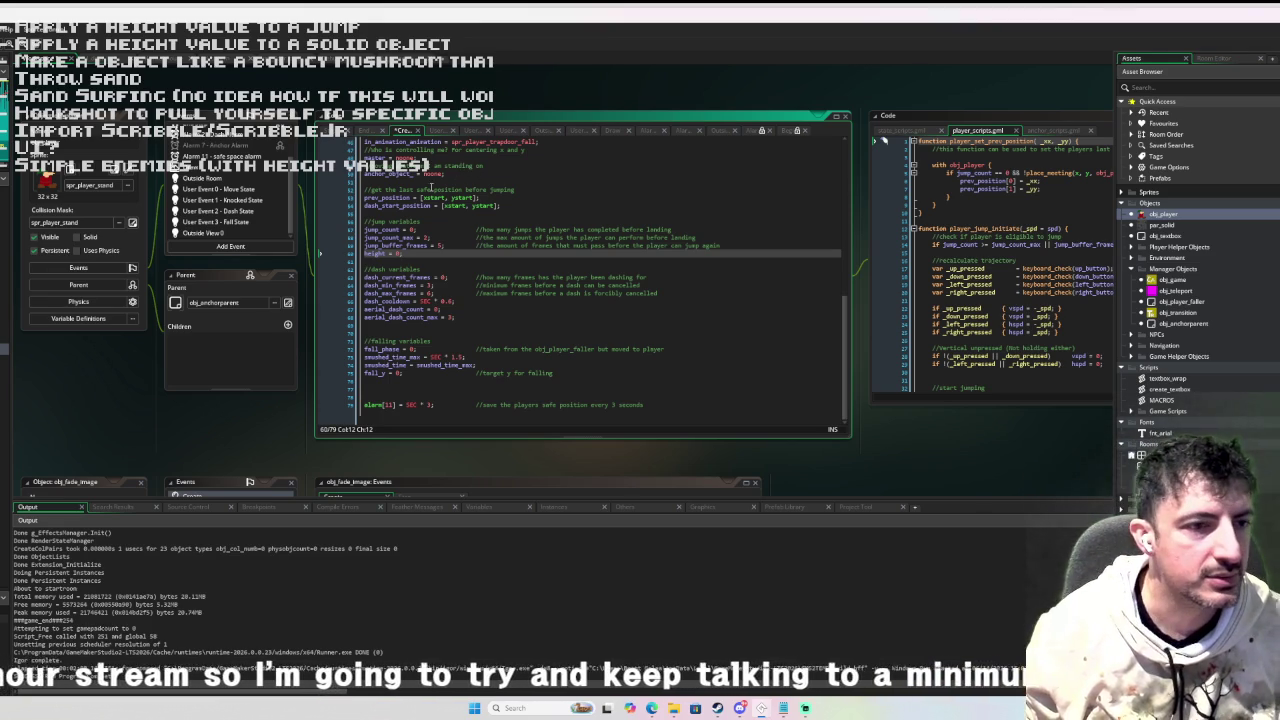
scroll(445, 218, "up", 4)
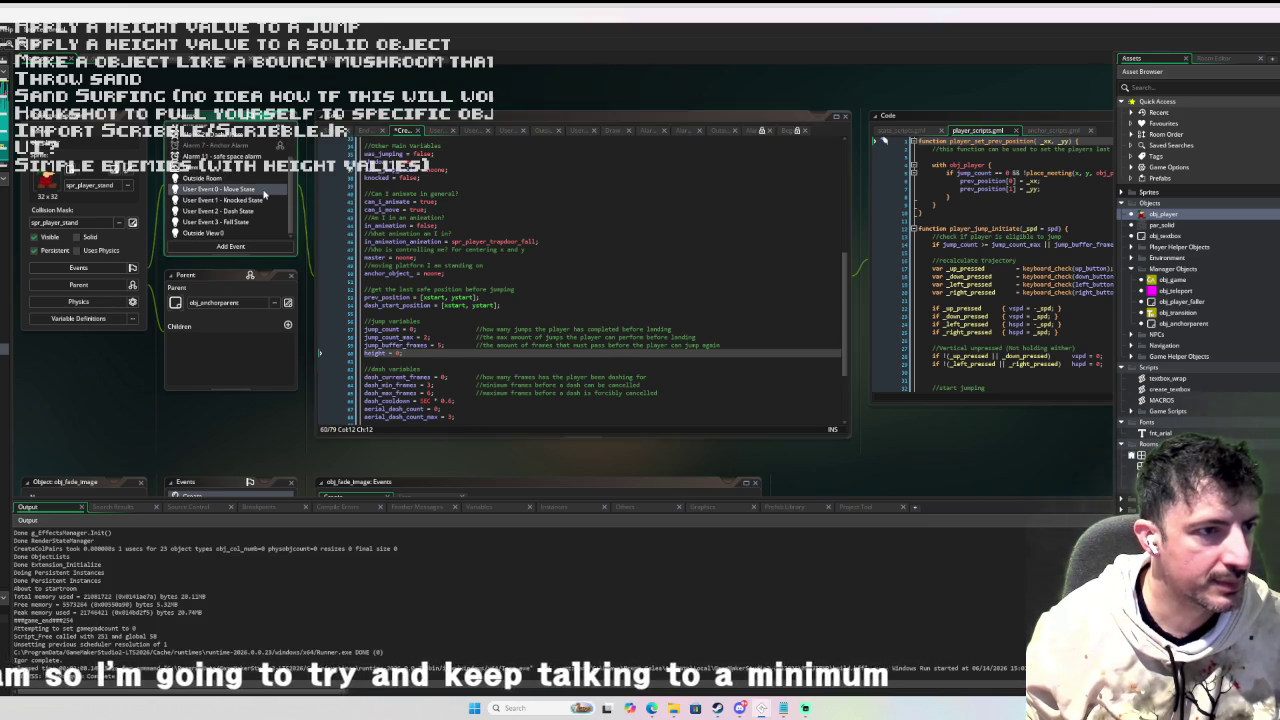
left_click(264, 194)
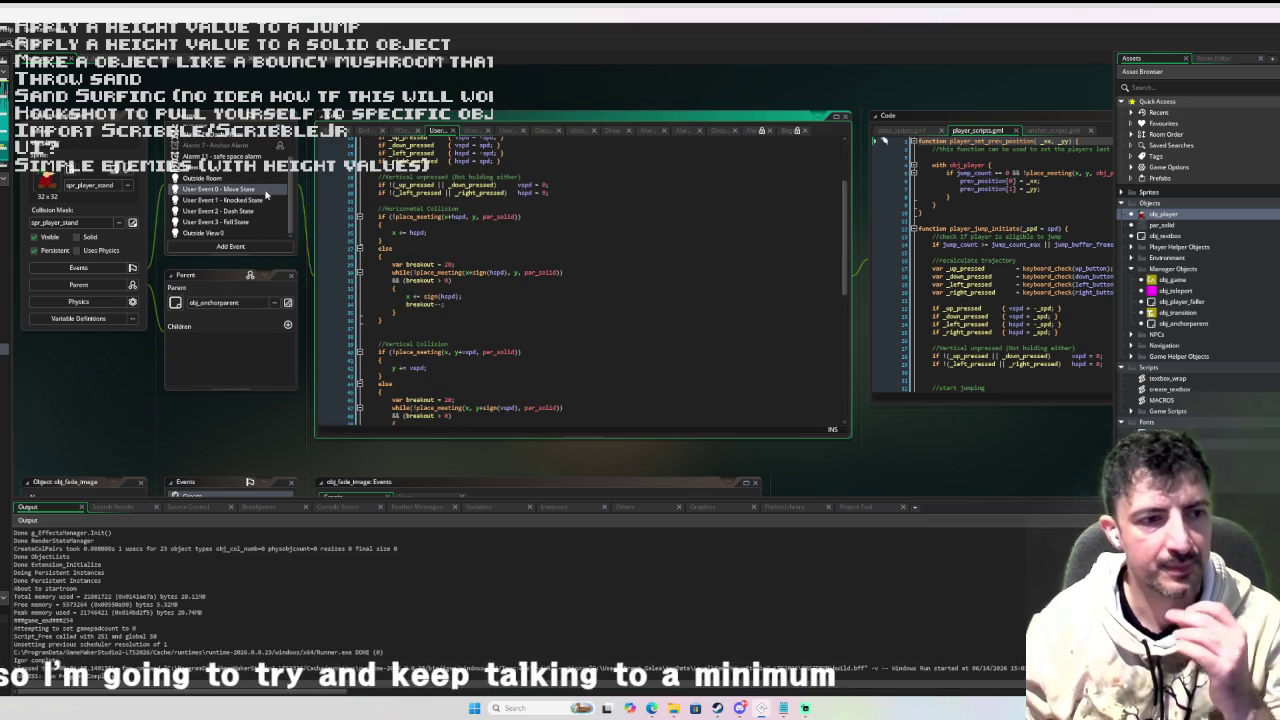
scroll(468, 182, "up", 3)
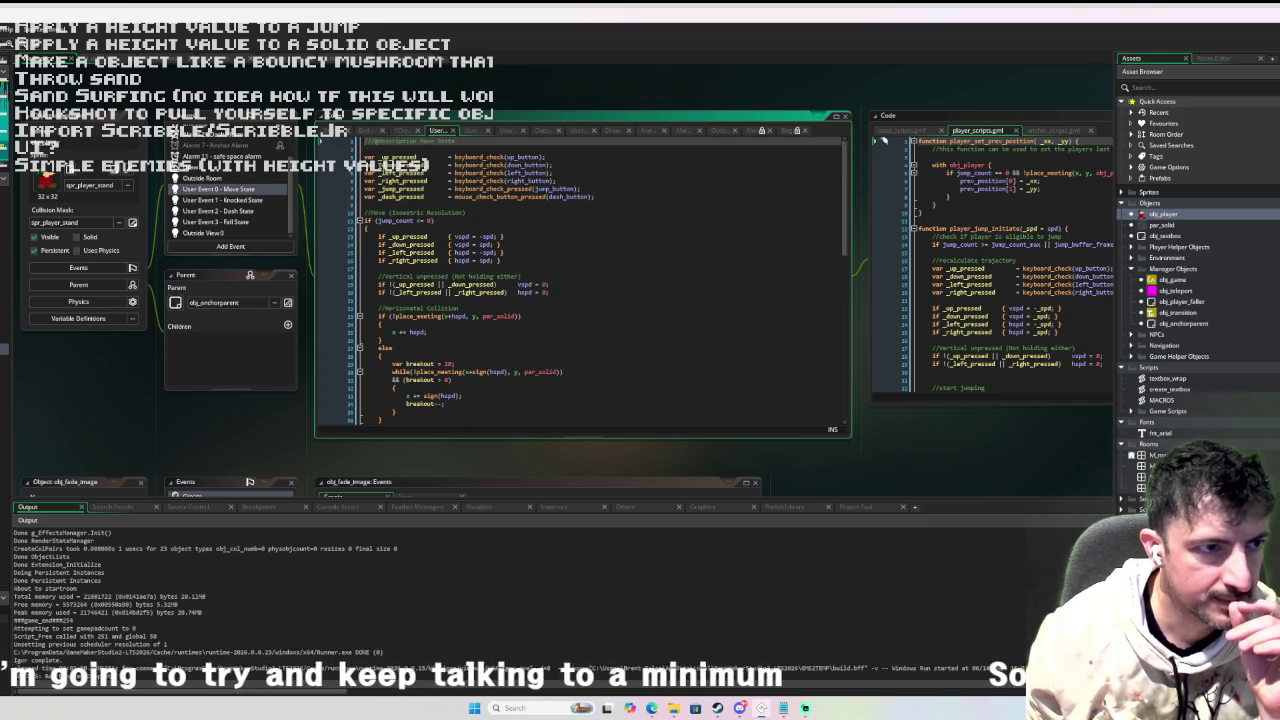
Add a '//calculate player height' comment above the shadow check and begin 'var _height ='.
scroll(274, 172, "up", 2)
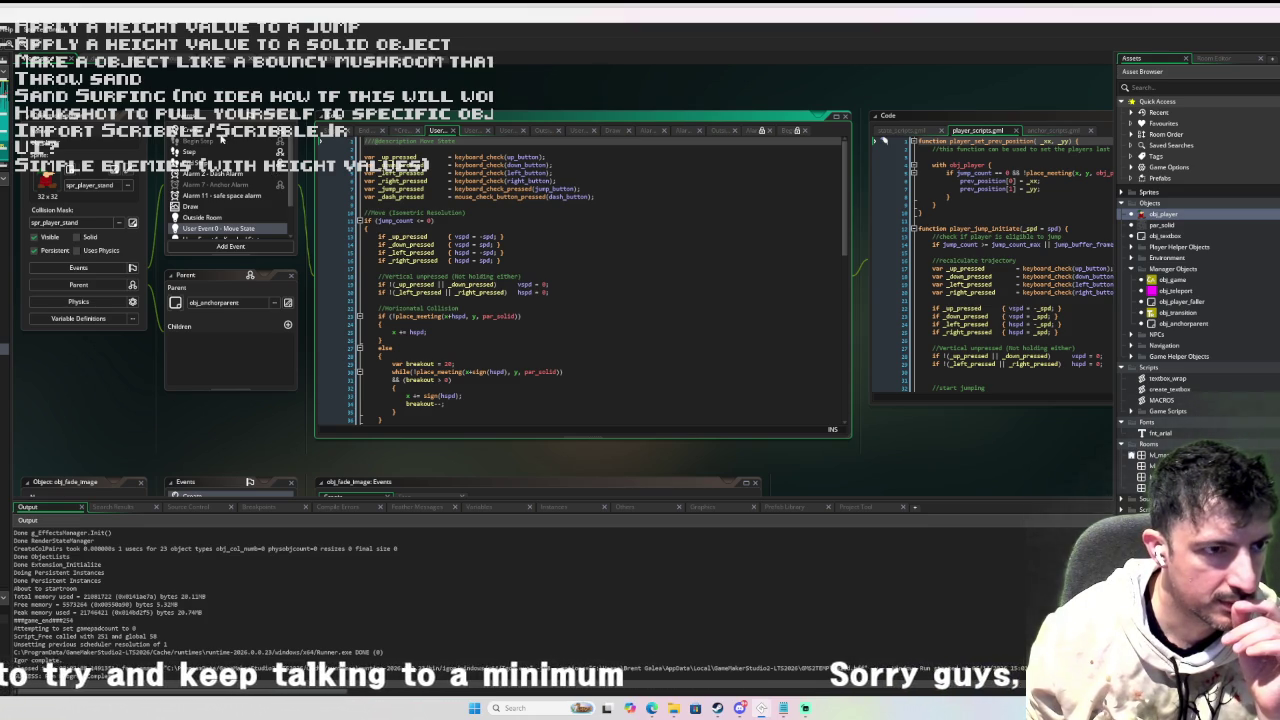
scroll(828, 234, "down", 9)
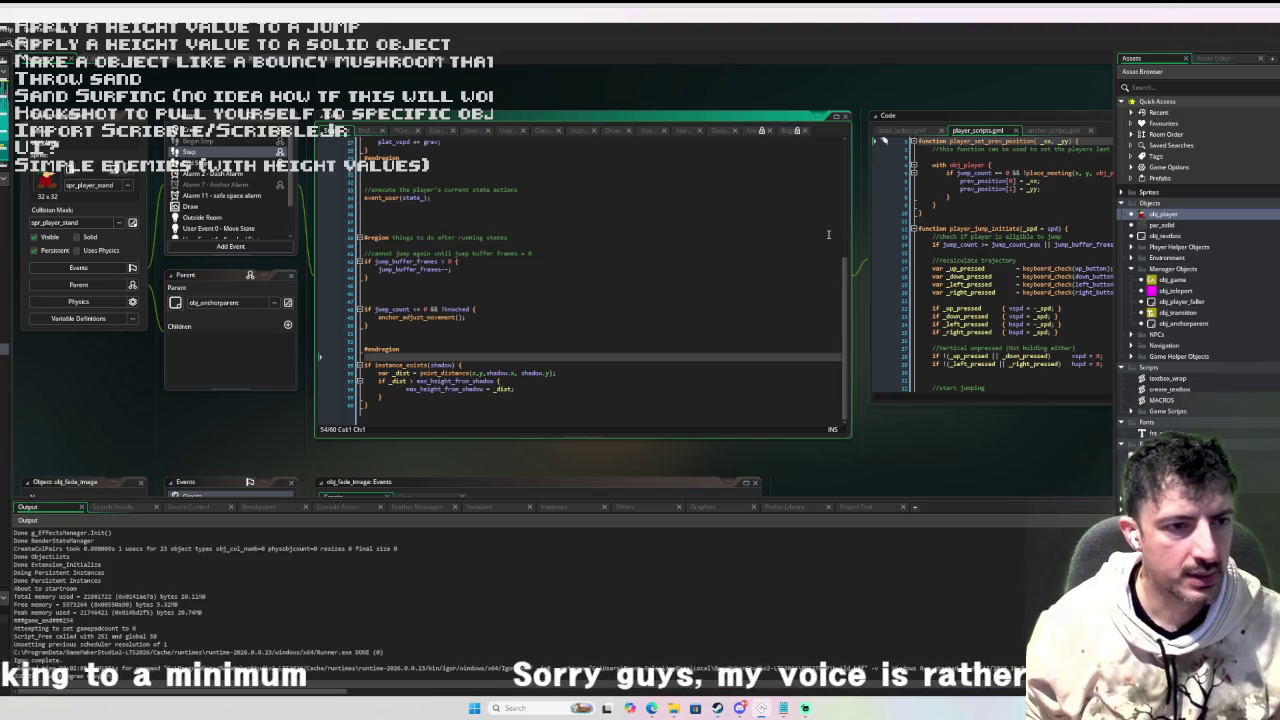
type("#regio")
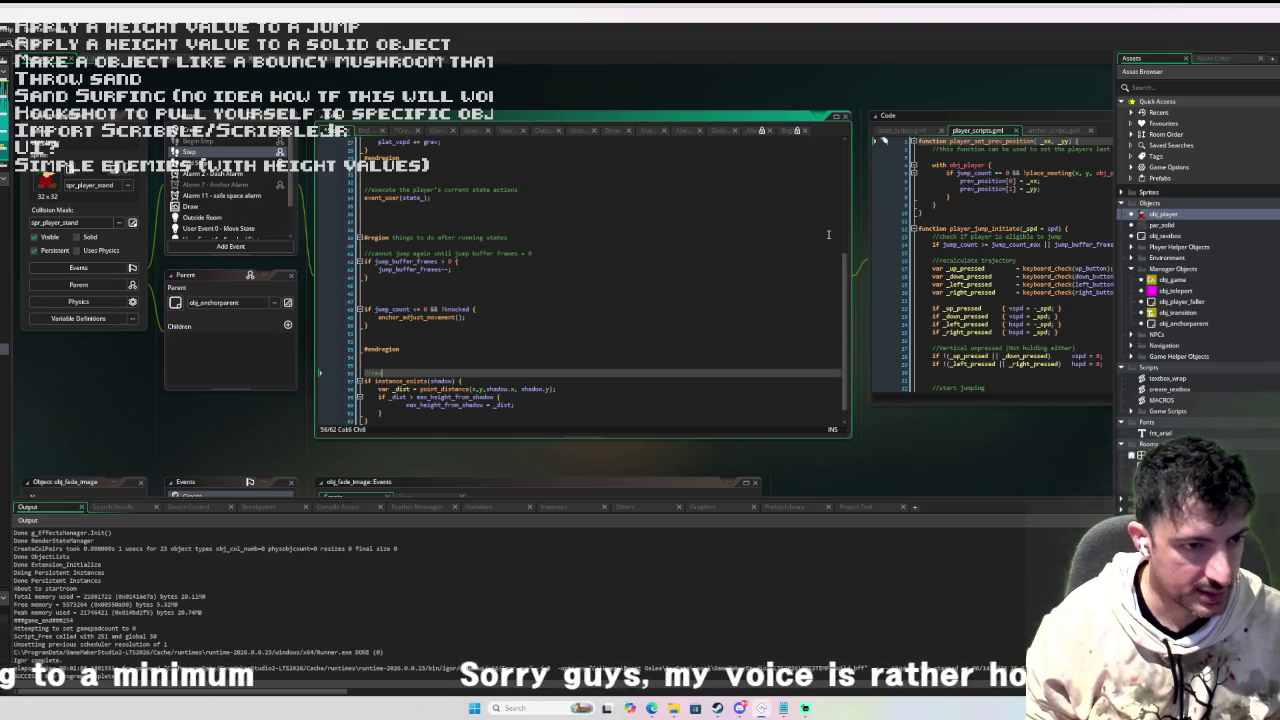
type("on ")
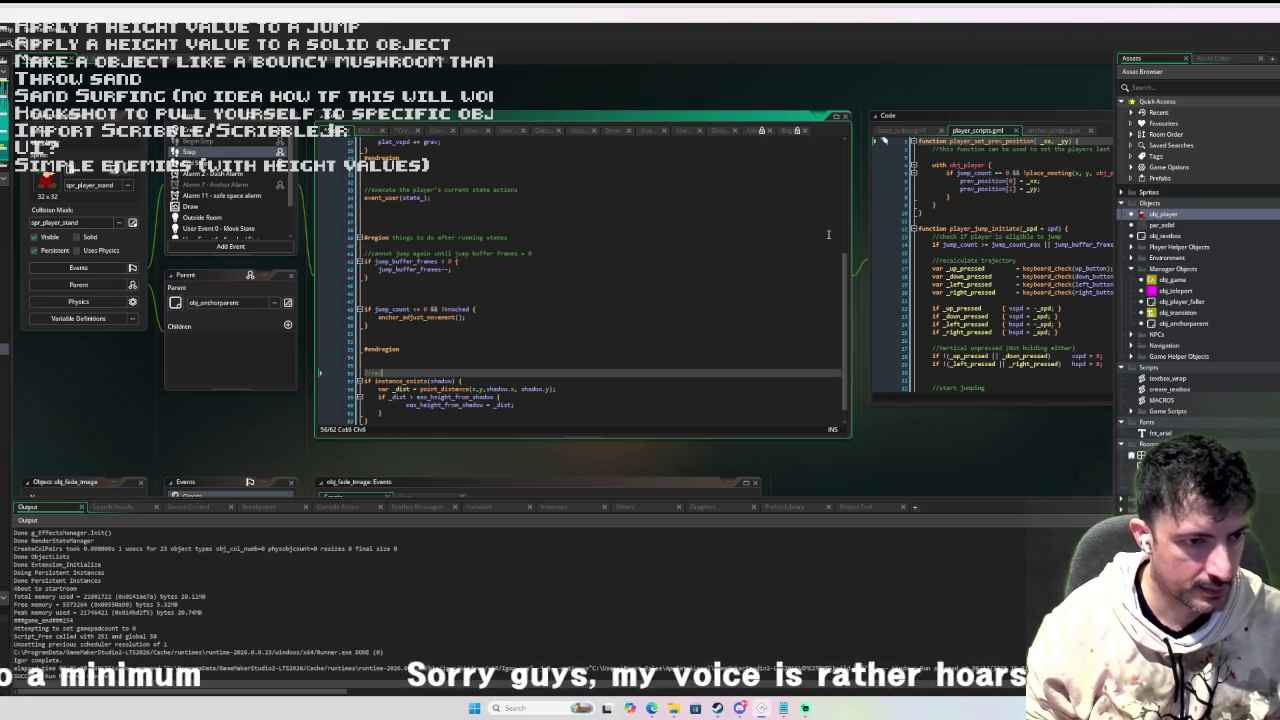
type("sh")
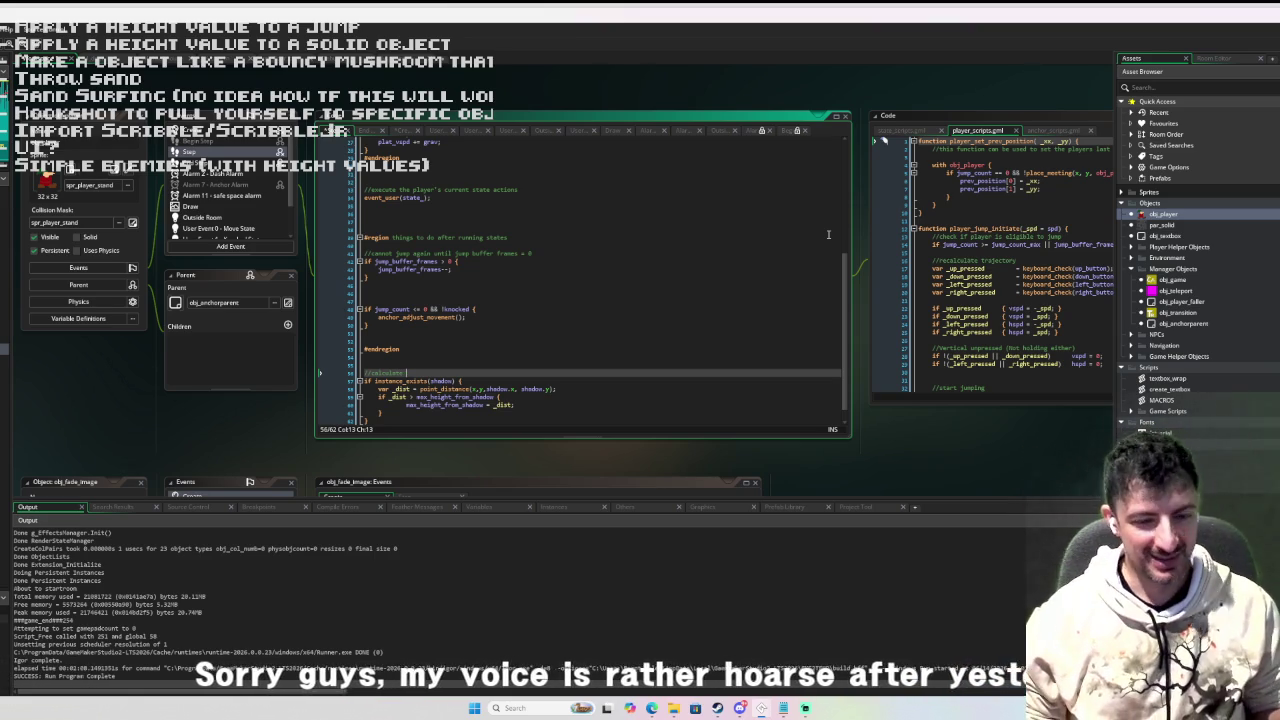
type("player height")
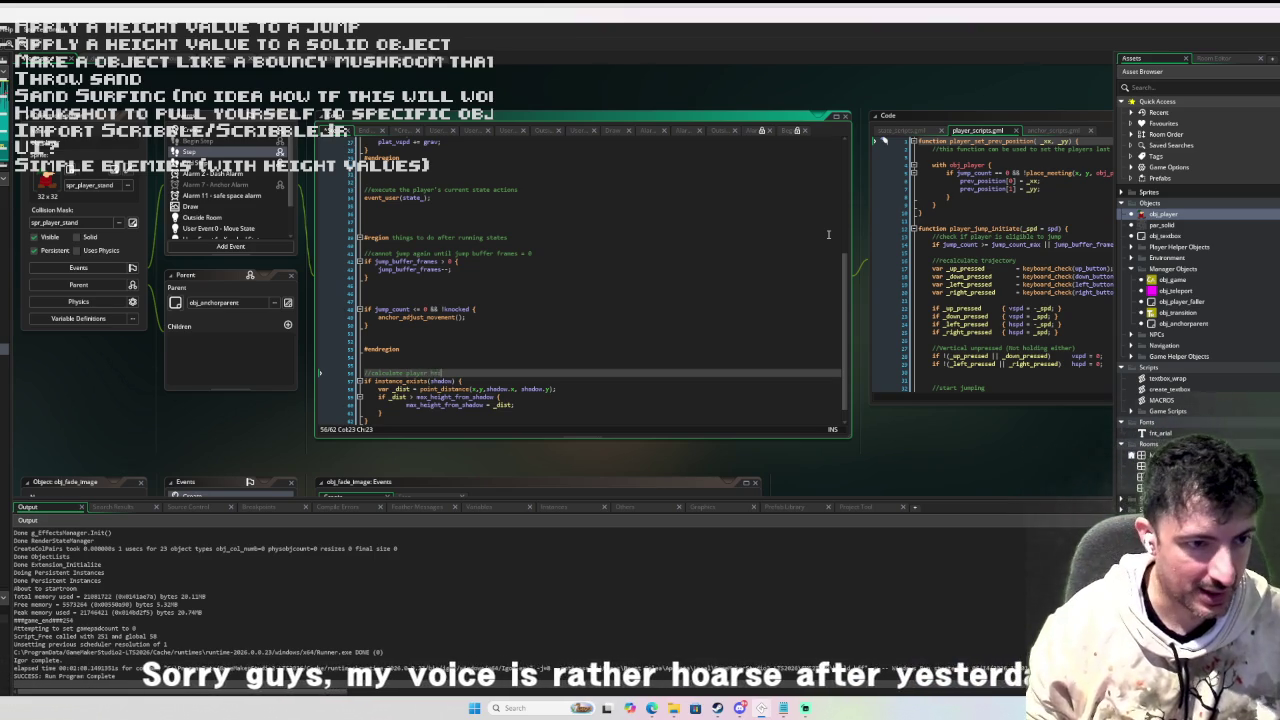
key("Return")
type("var")
key("BackSpace")
key("BackSpace")
type("eight =")
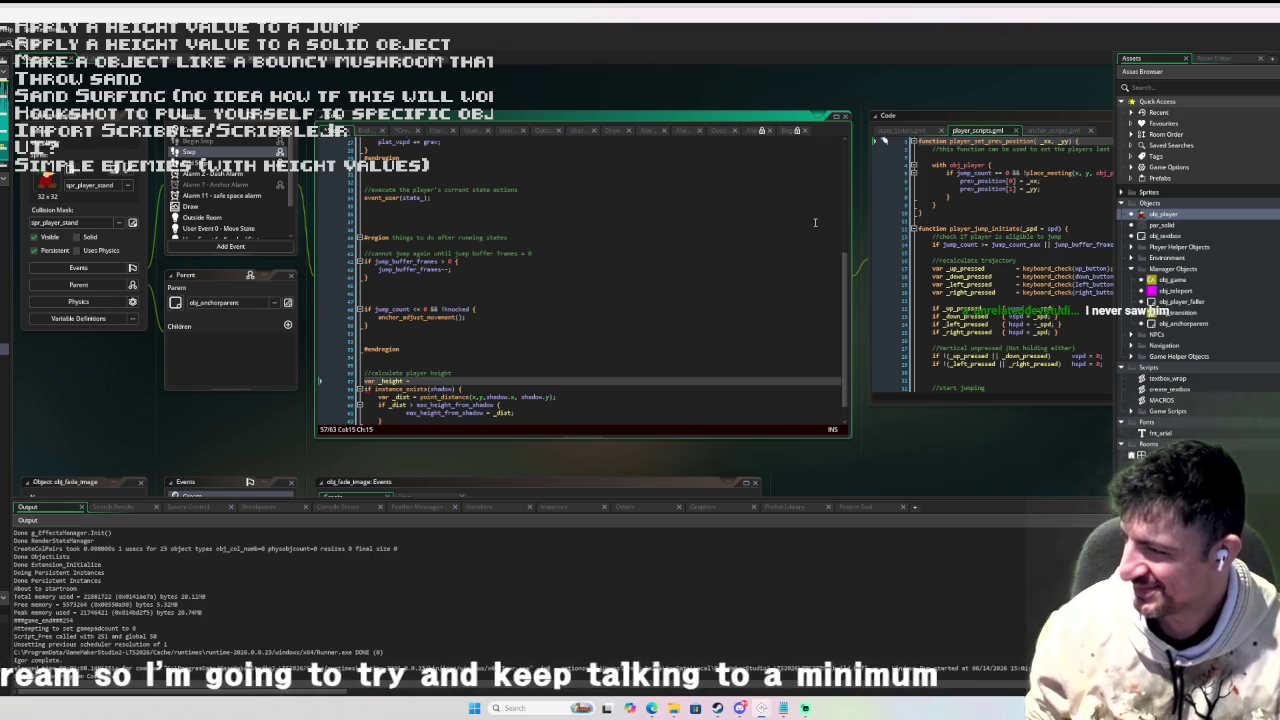
Finish the declaration as 'var _height = 0;' and make room above the shadow check.
type("0;")
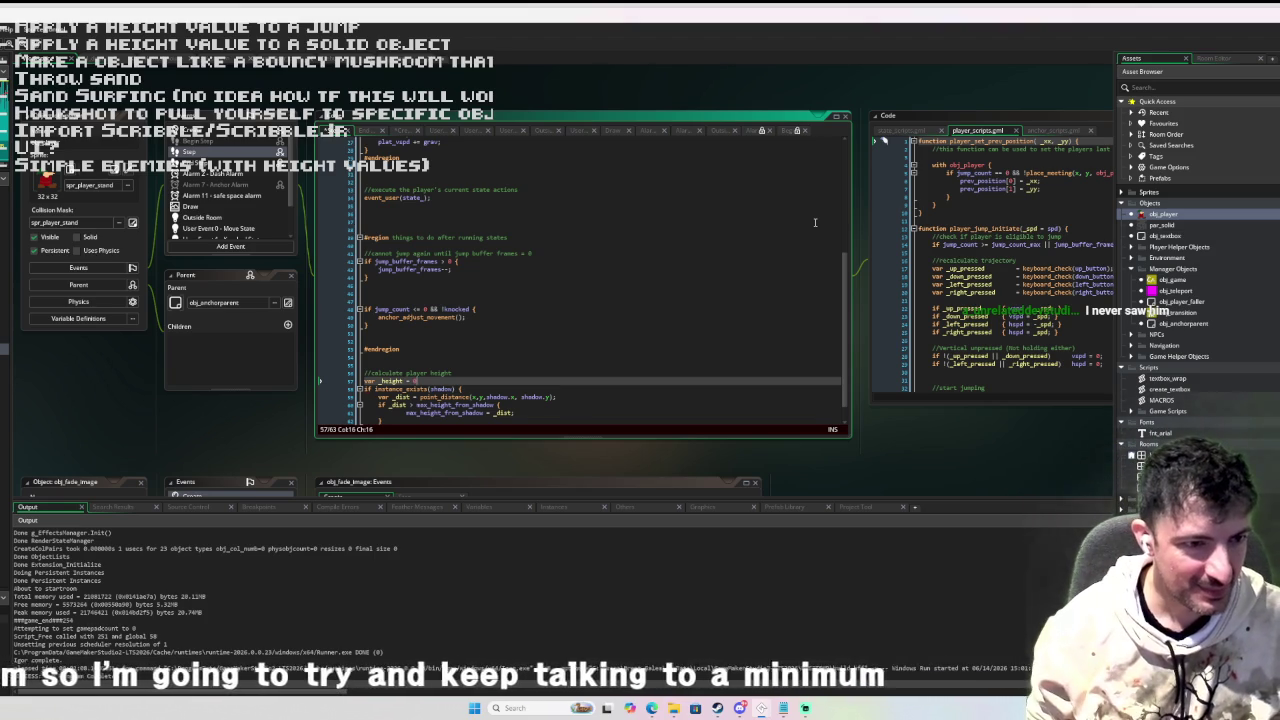
key("Return")
scroll(498, 232, "down", 1)
scroll(500, 230, "down", 1)
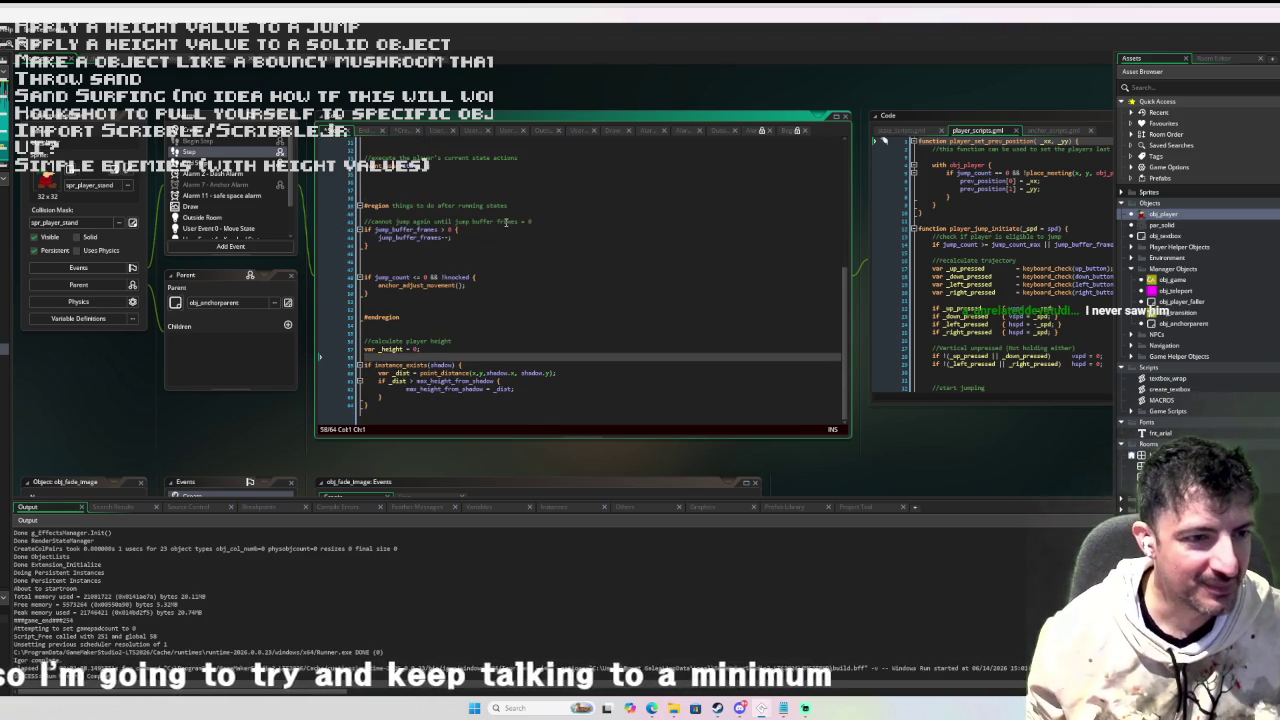
key("Return")
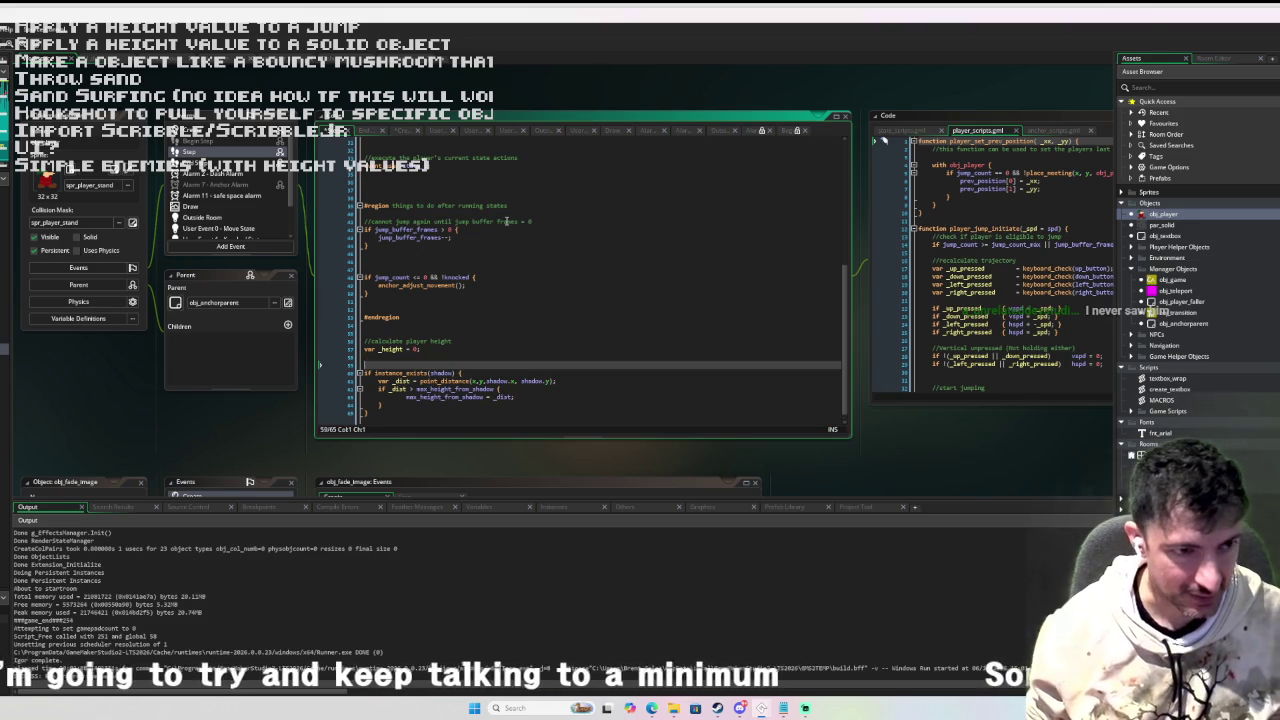
key("Up")
key("Return")
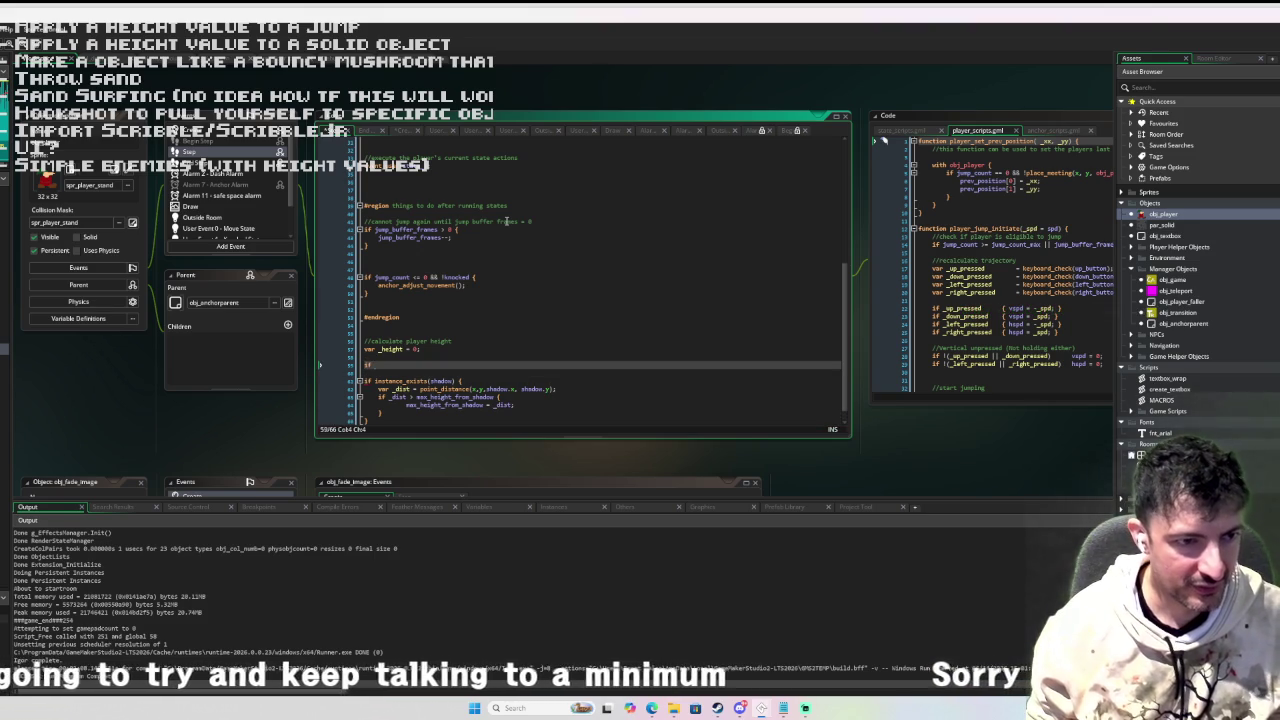
Add an 'anchor_object_ != noone' block containing '_height += anchor_object_.height;'.
type("anchor_object_ ")
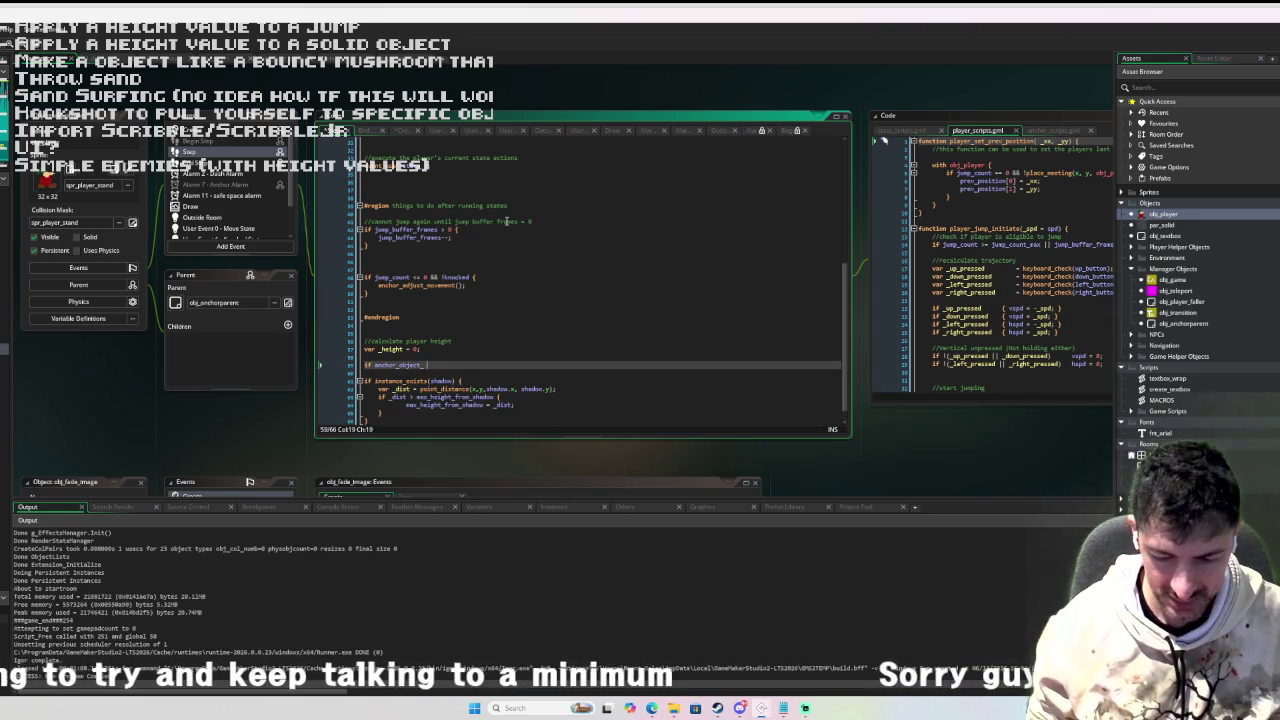
type("!= noone ")
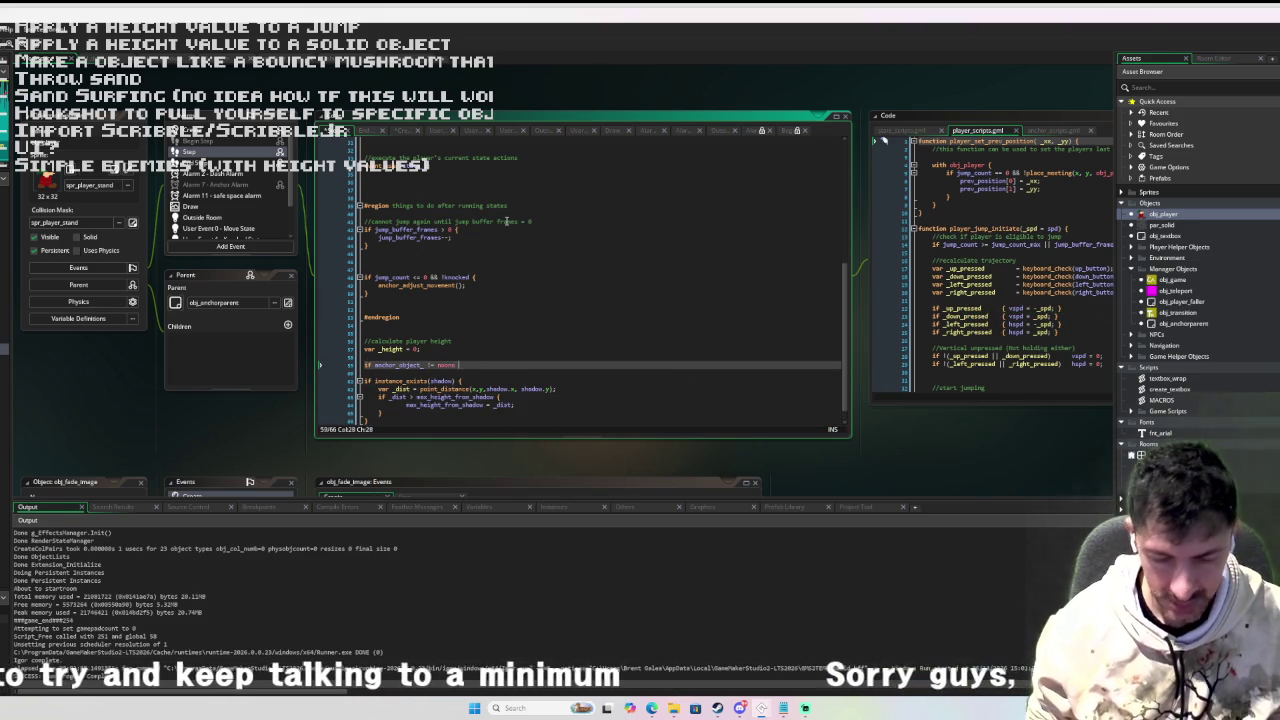
type("{")
key("Return")
type("if")
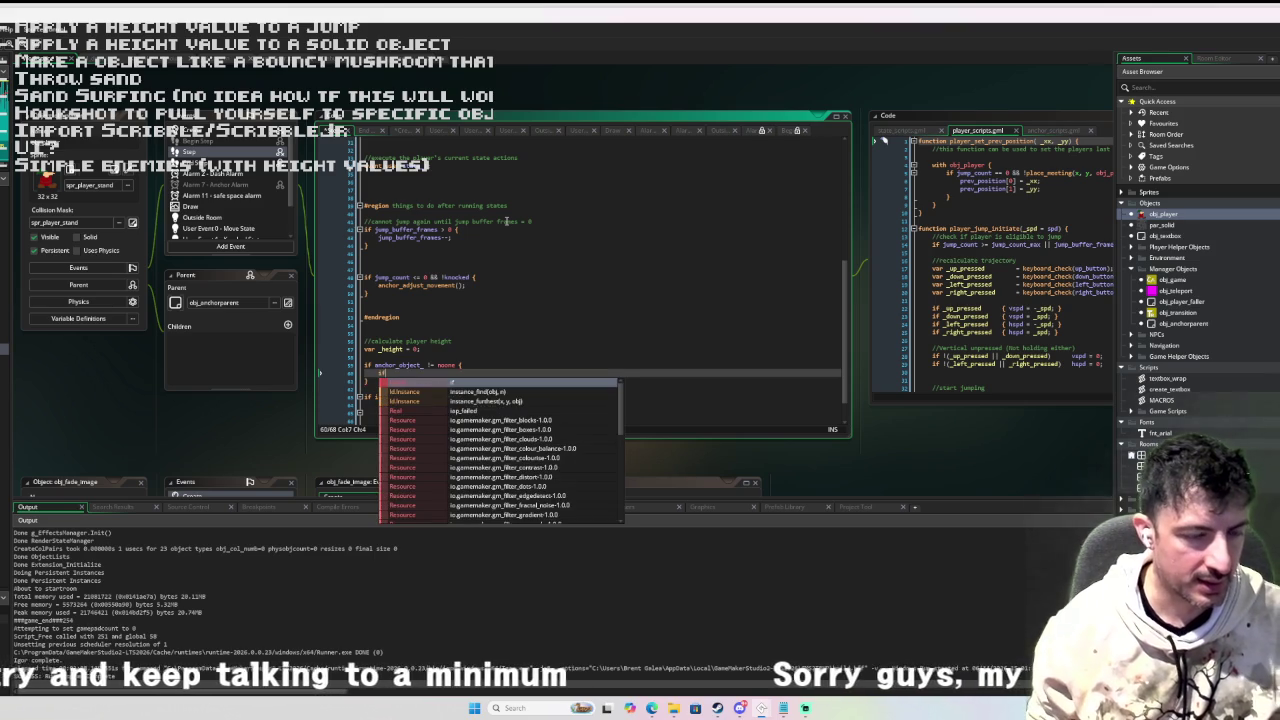
key("BackSpace")
key("BackSpace")
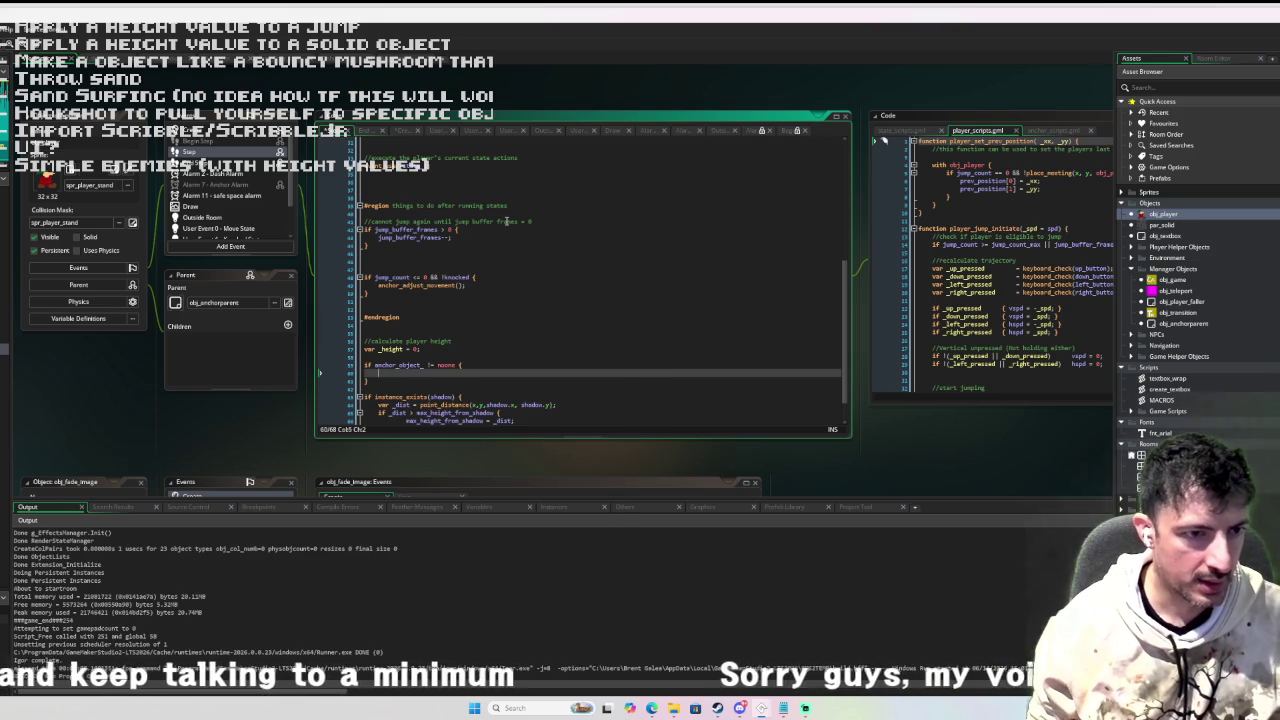
type("_he")
key("Return")
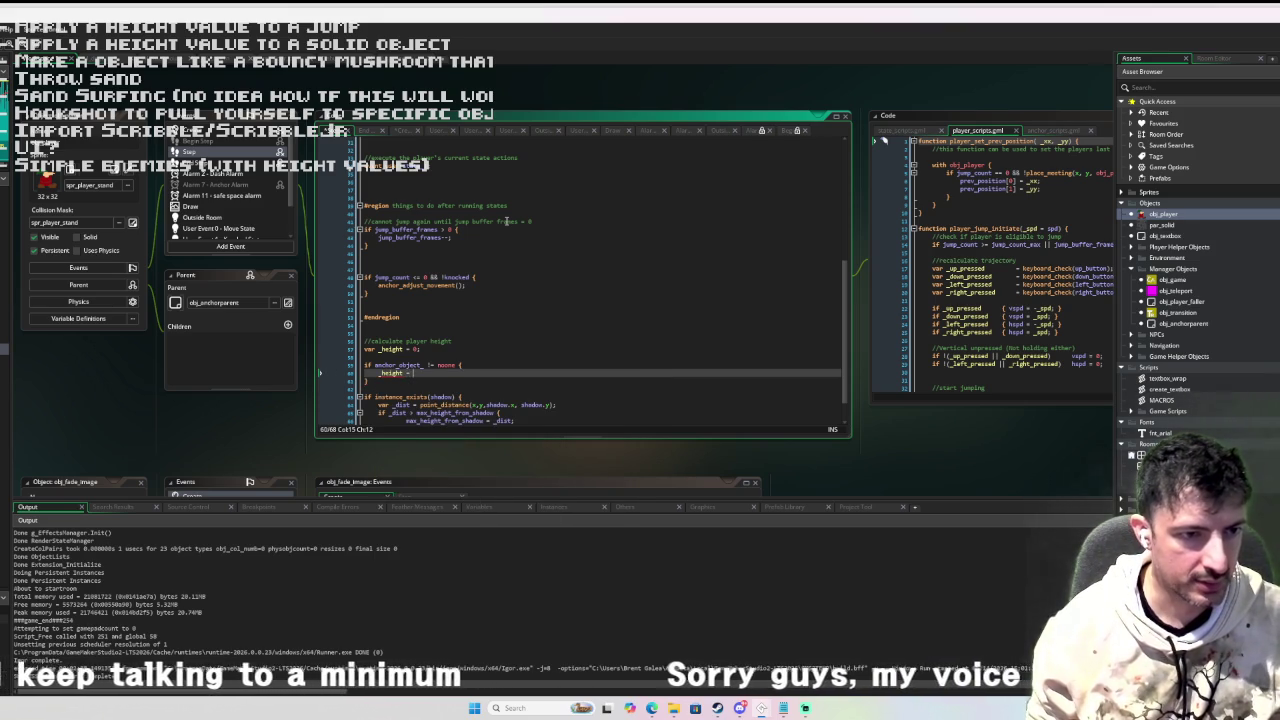
type("+")
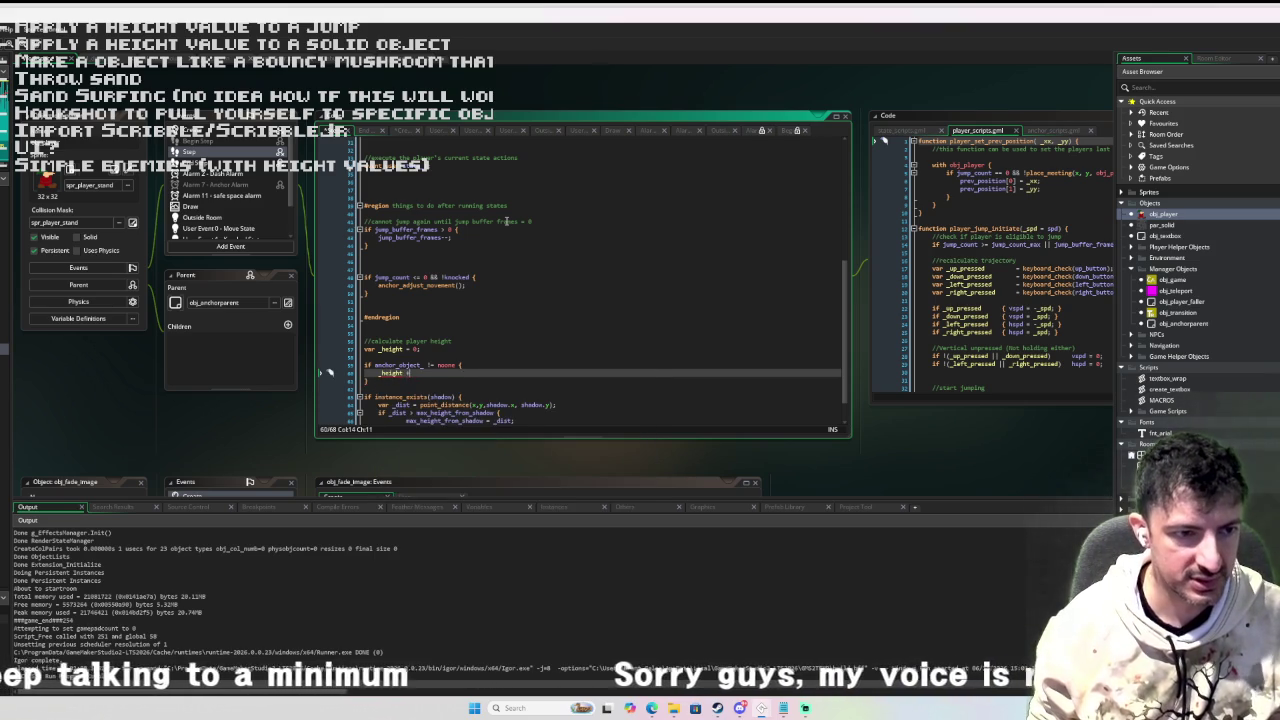
type("= anchor")
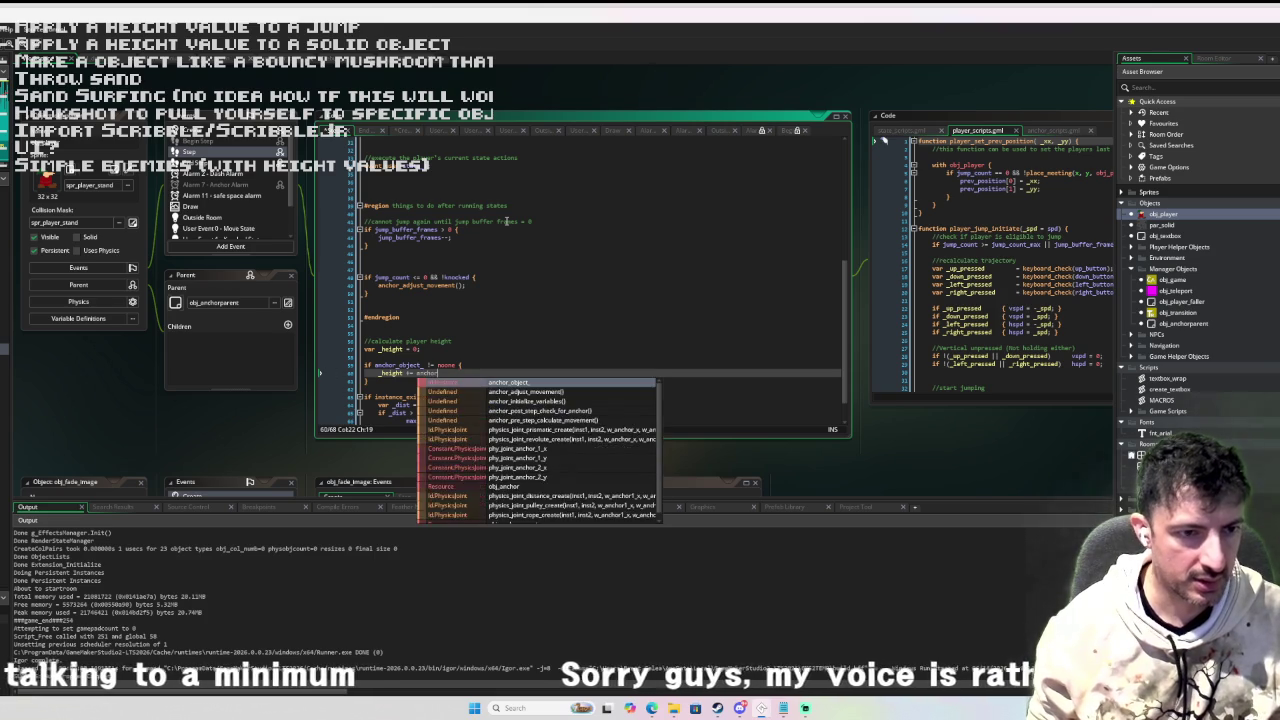
type("_object_.height")
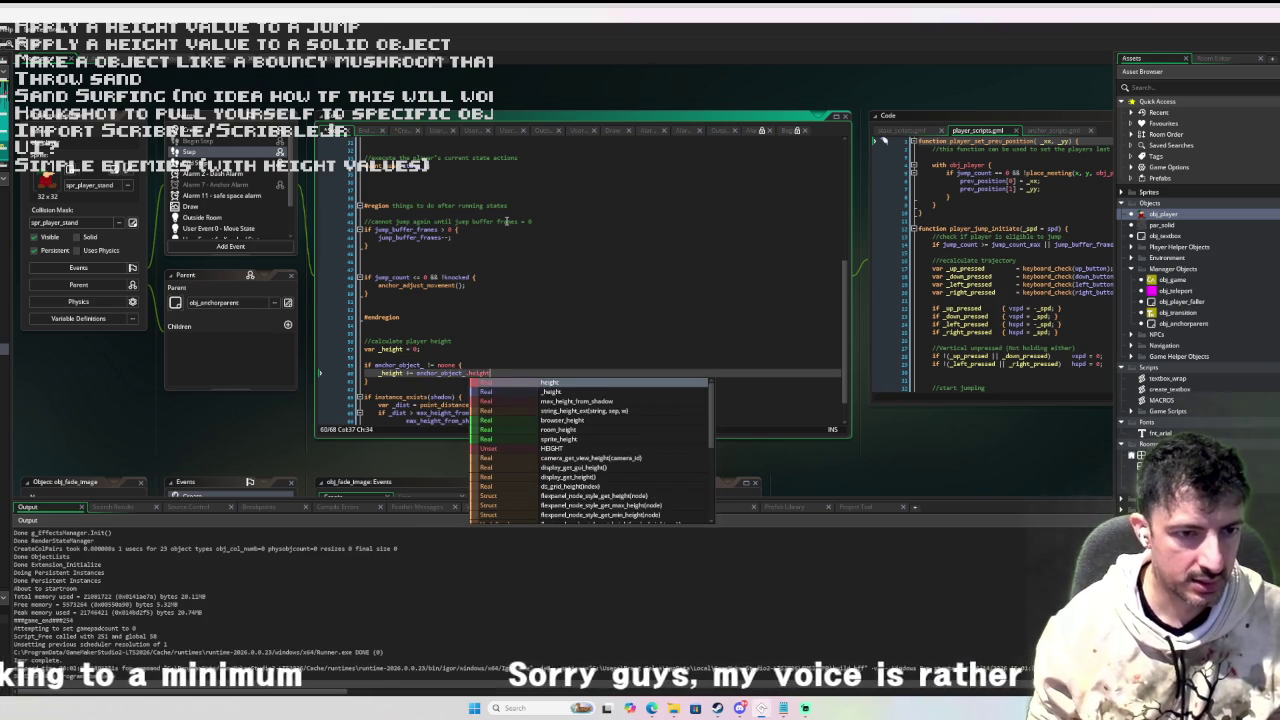
type(";")
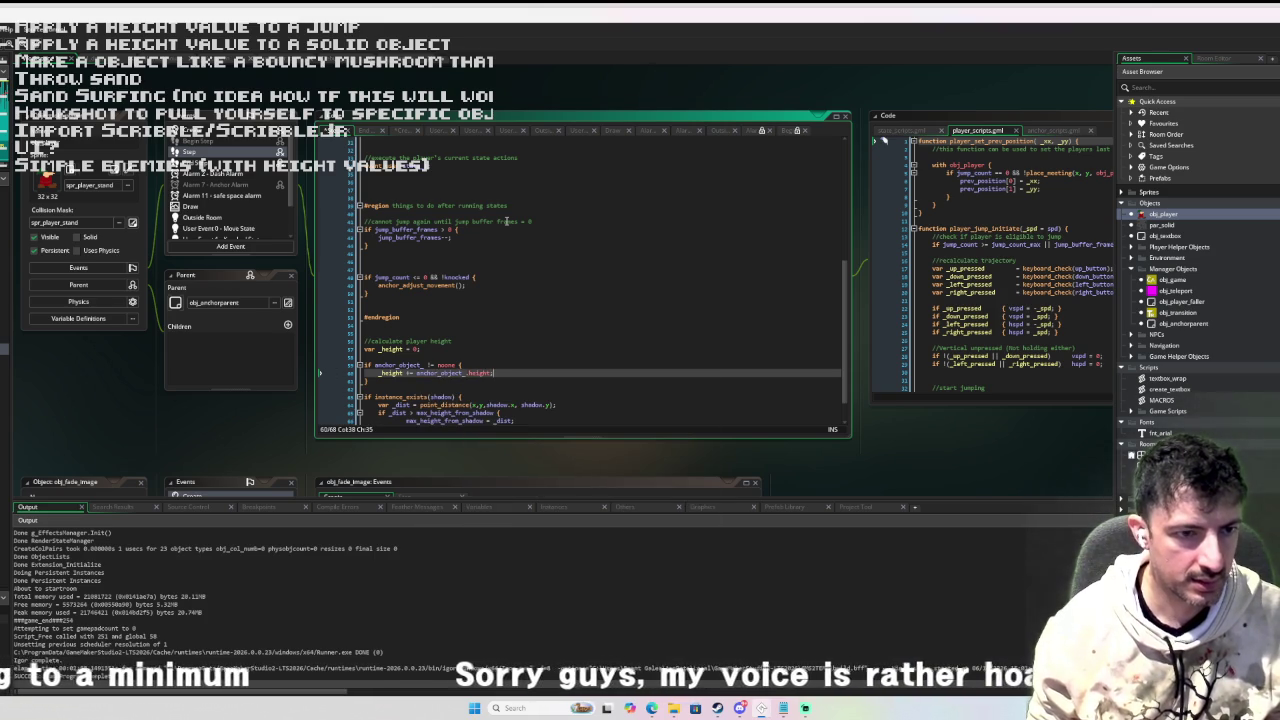
key("Home")
key("Return")
key("Up")
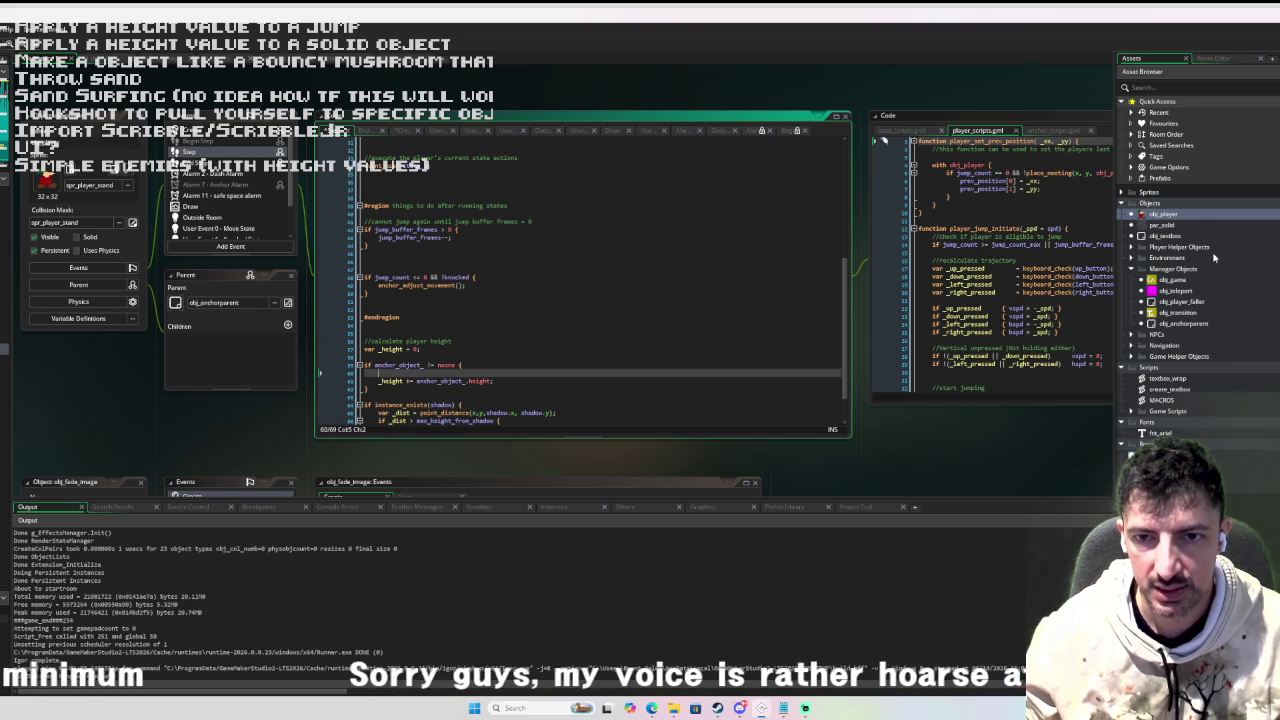
left_click(1160, 87)
Find obj_anchor, add 'height = 0;' to its Create event, clear the filter, reopen obj_player.
type("anchor")
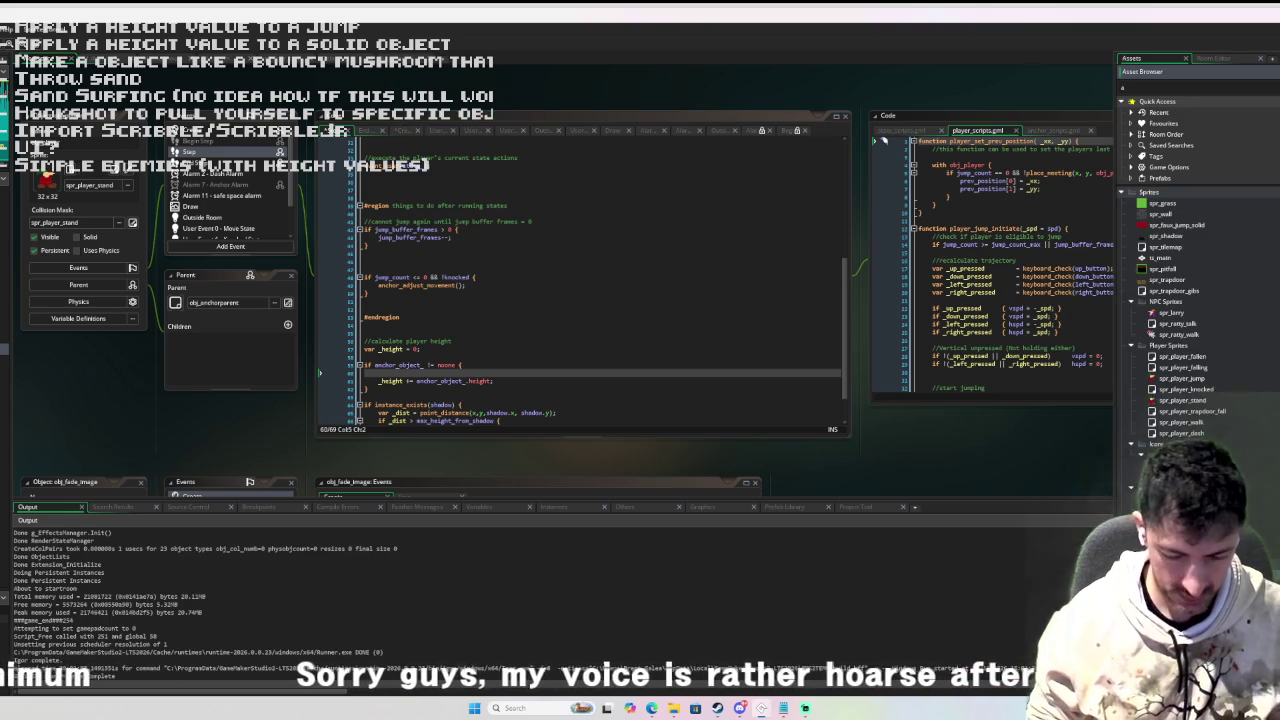
double_click(1242, 226)
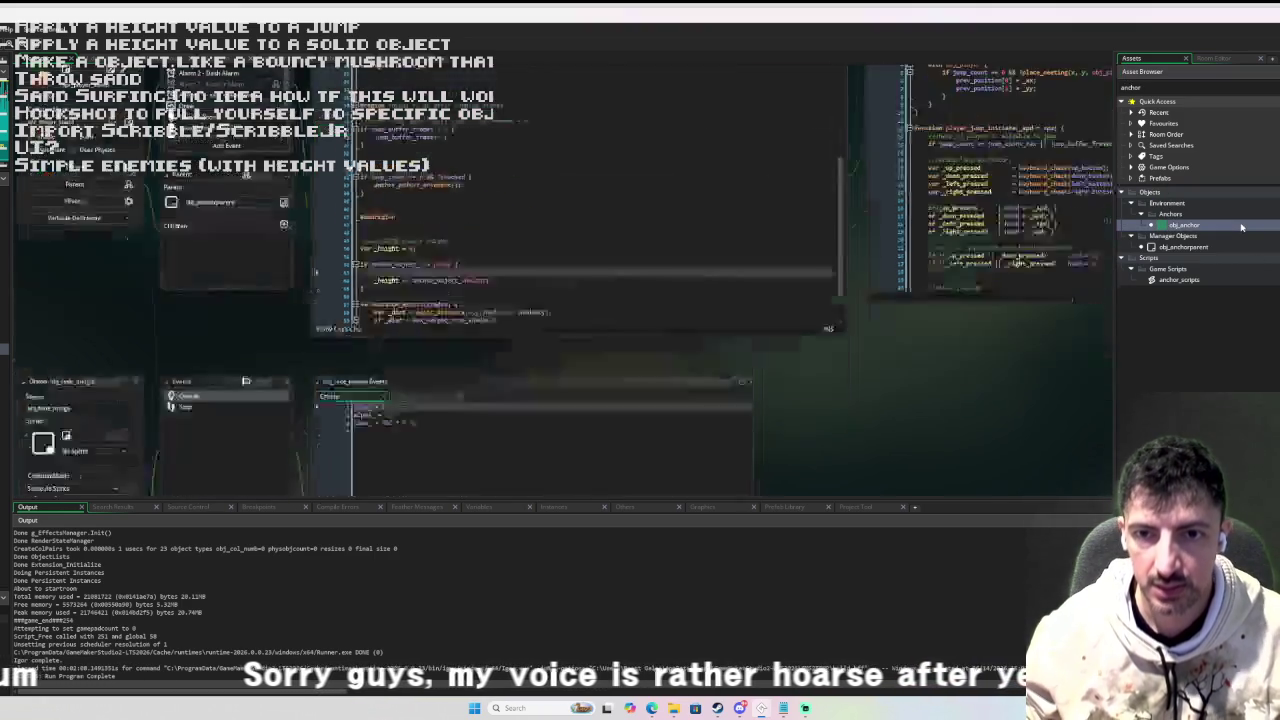
left_click(535, 146)
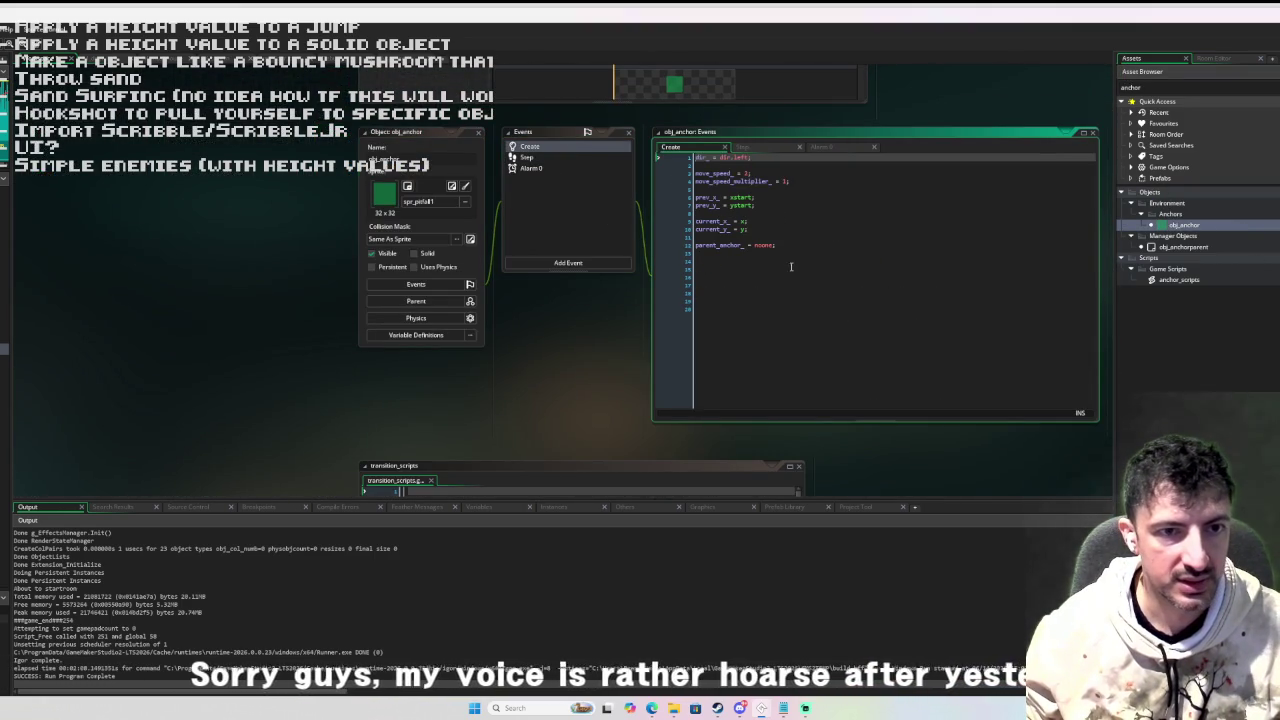
key("Up")
type("hei")
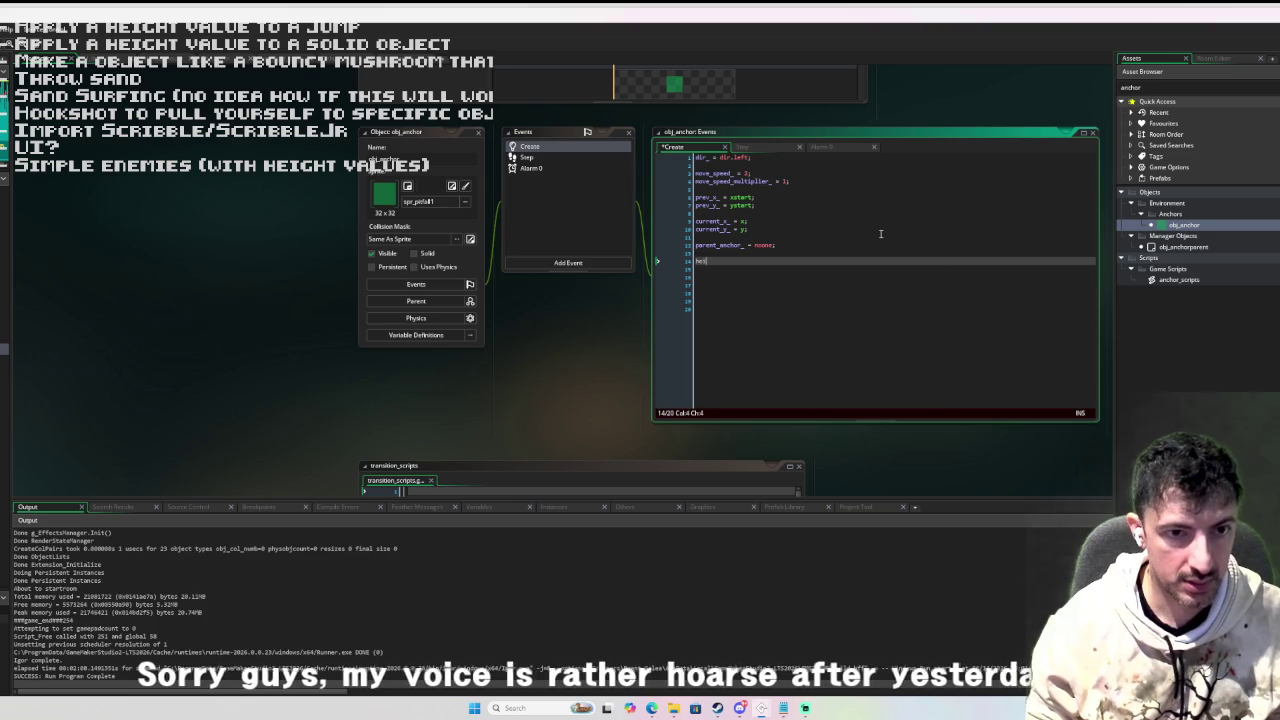
type("ght = 0;")
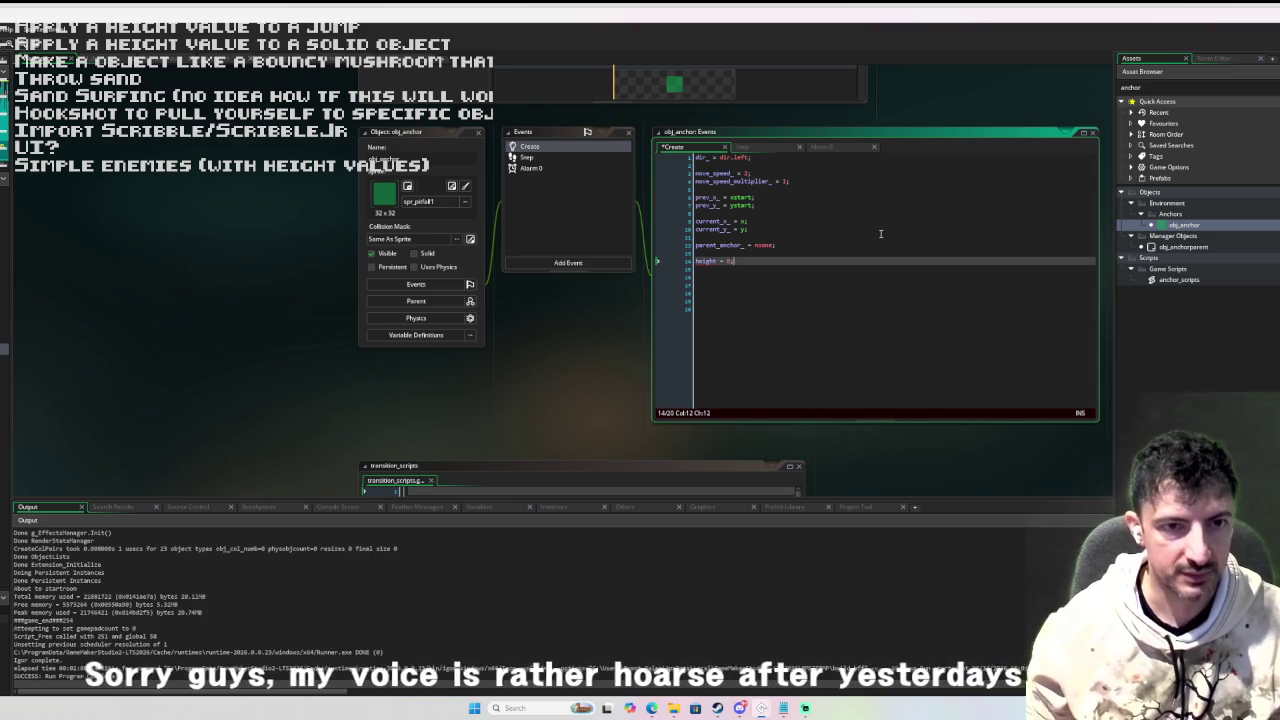
left_click(1243, 87)
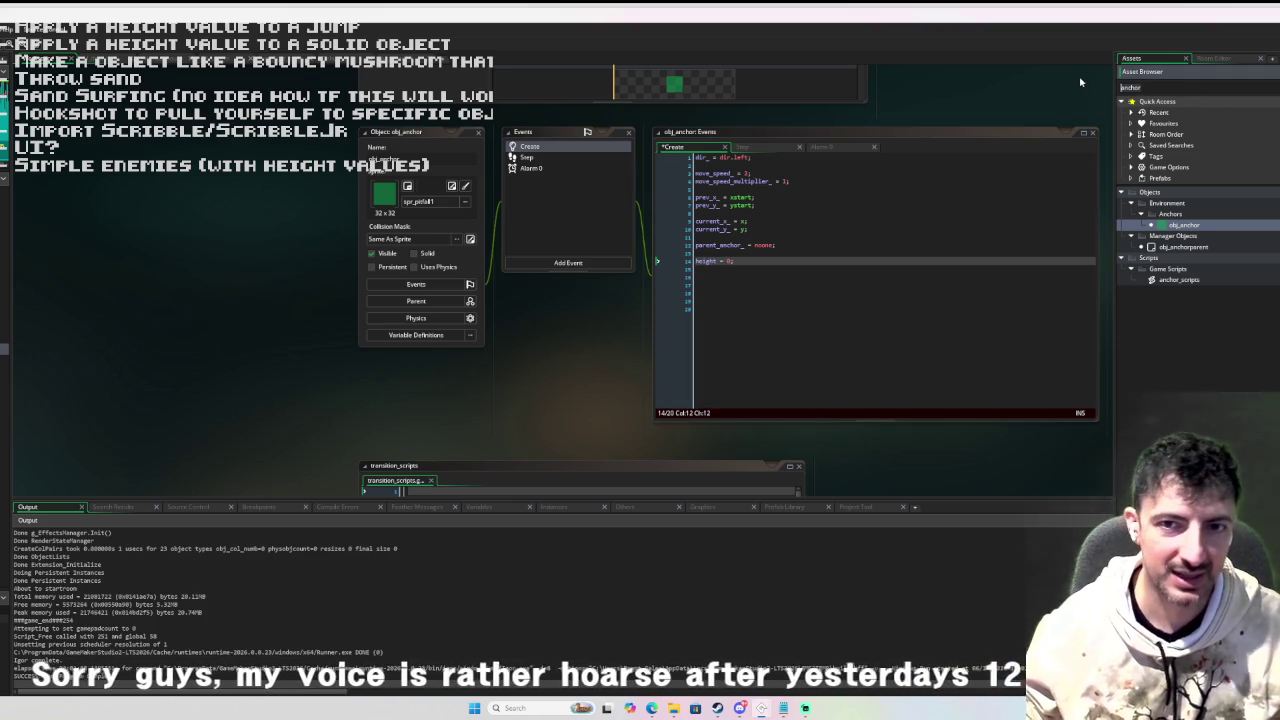
key("ctrl+a")
key("BackSpace")
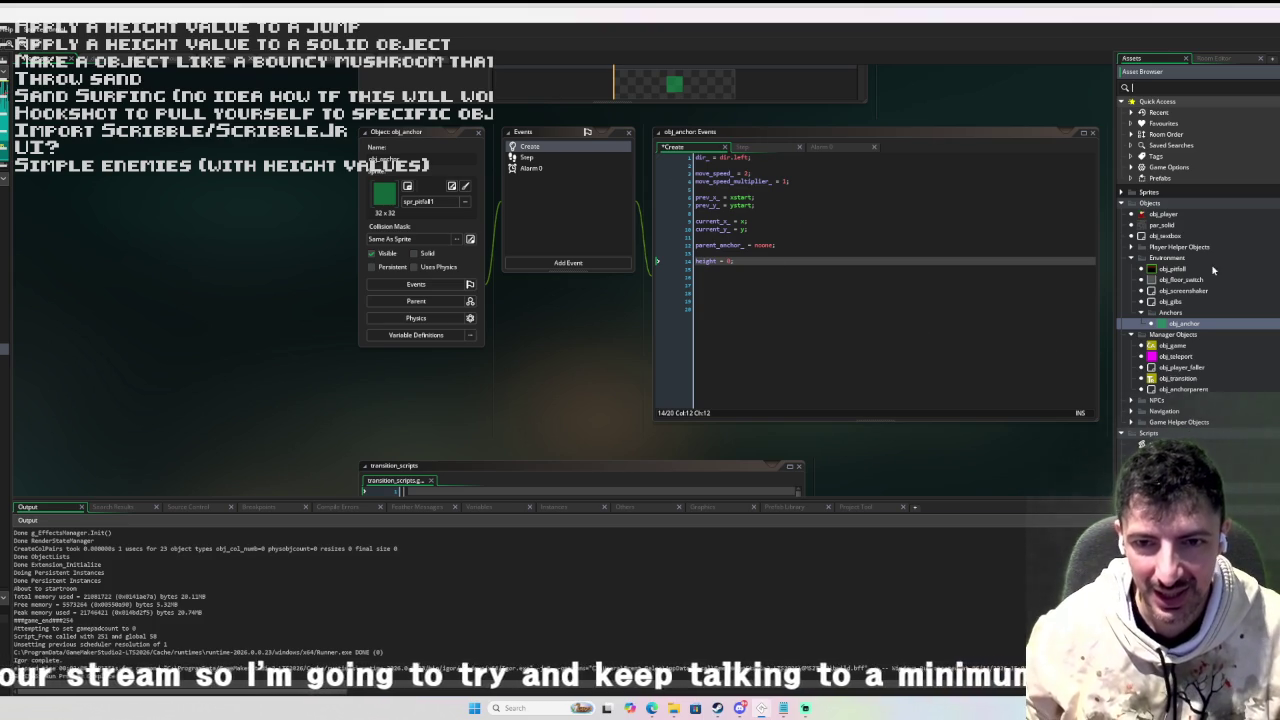
double_click(1212, 218)
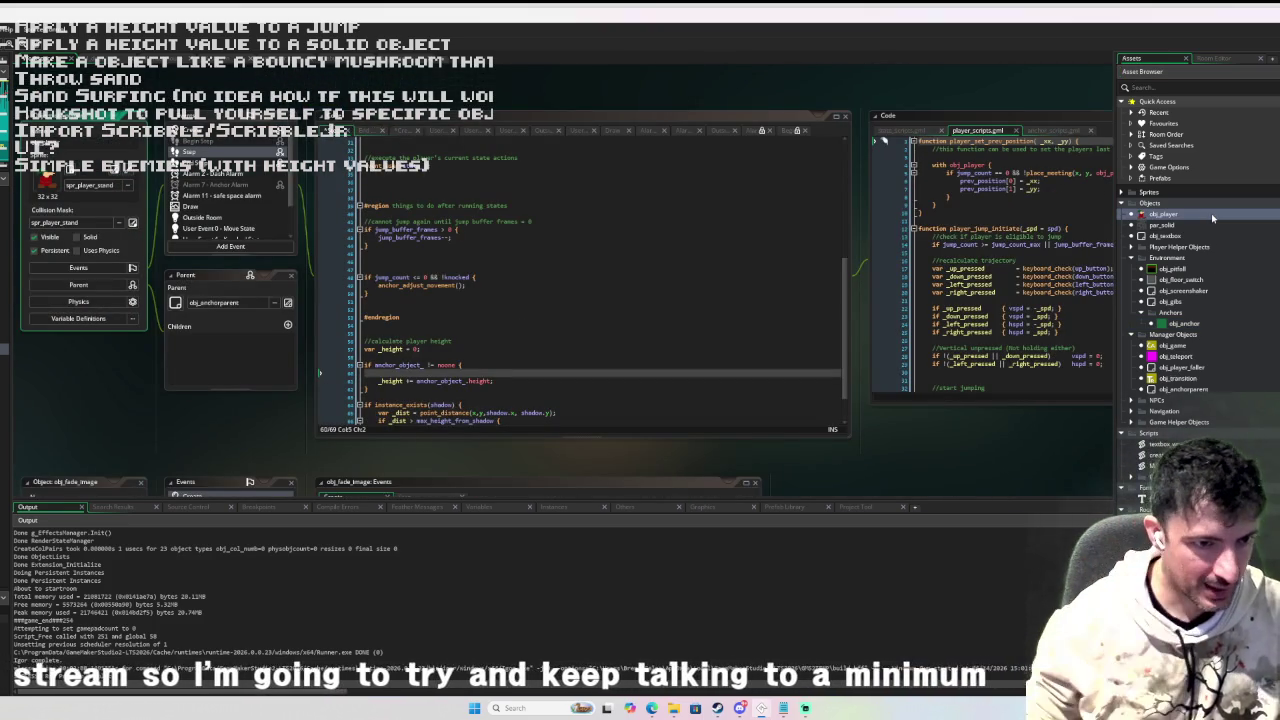
Below the anchor block, add an 'if instance_exists(shadow) {' block starting a _height line.
scroll(470, 364, "down", 2)
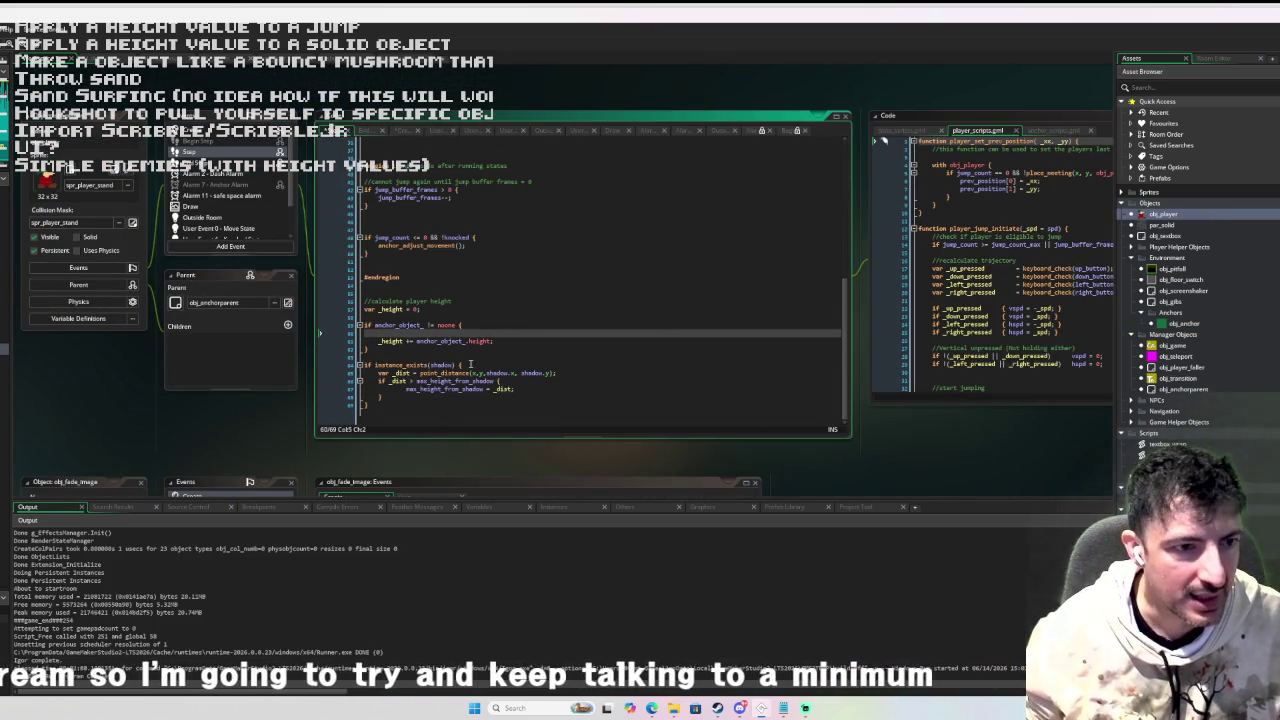
key("BackSpace")
key("Down")
key("Down")
key("Return")
key("Return")
key("Up")
type("if")
type(" o")
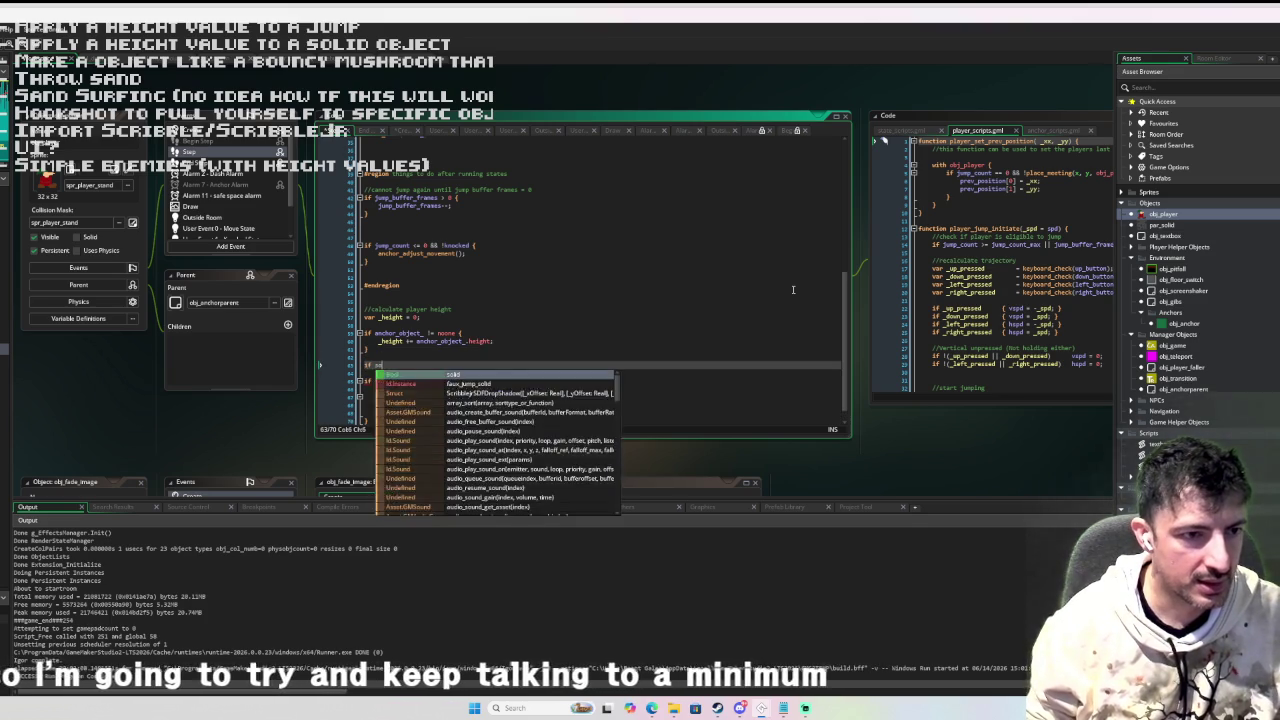
type("bject")
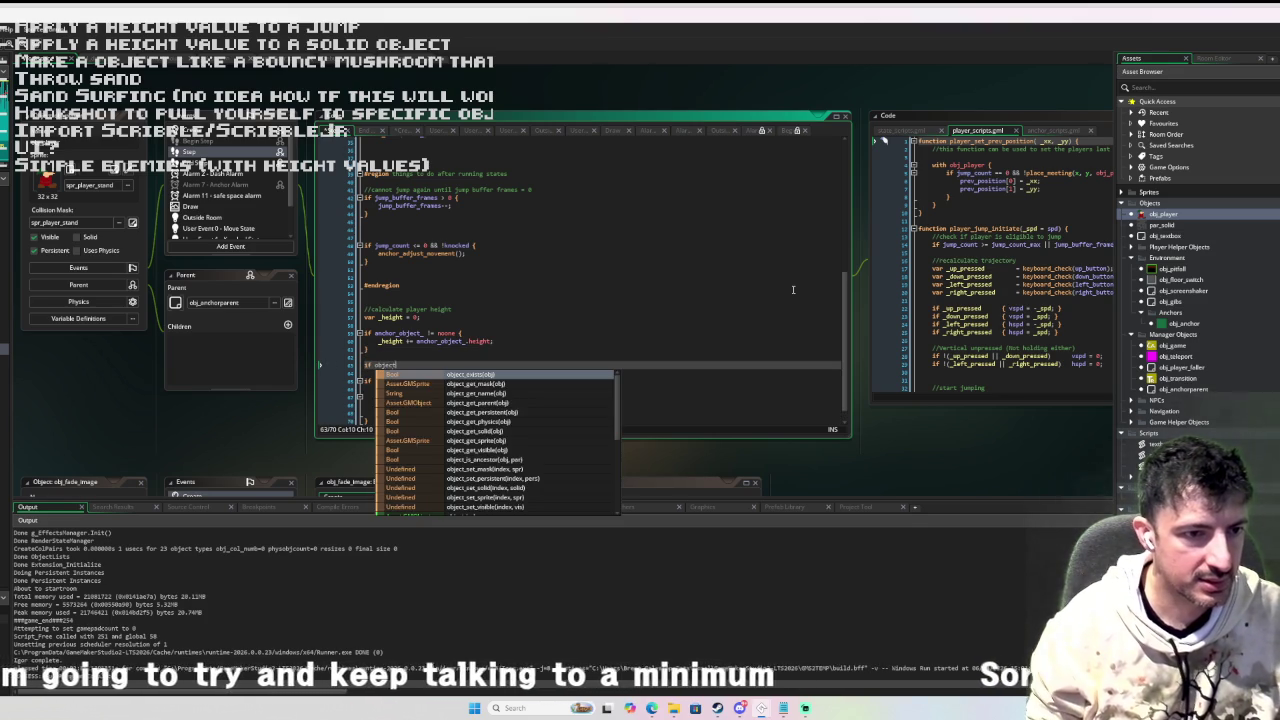
key("BackSpace")
key("BackSpace")
key("BackSpace")
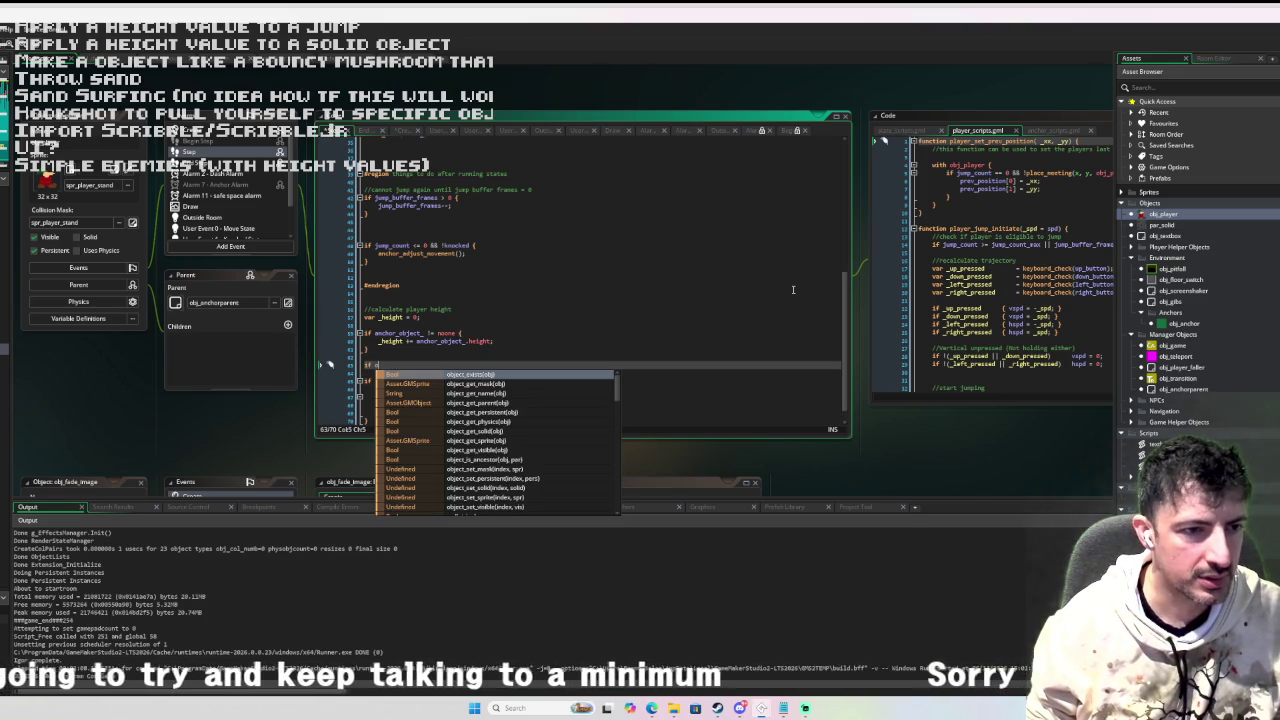
type("instan")
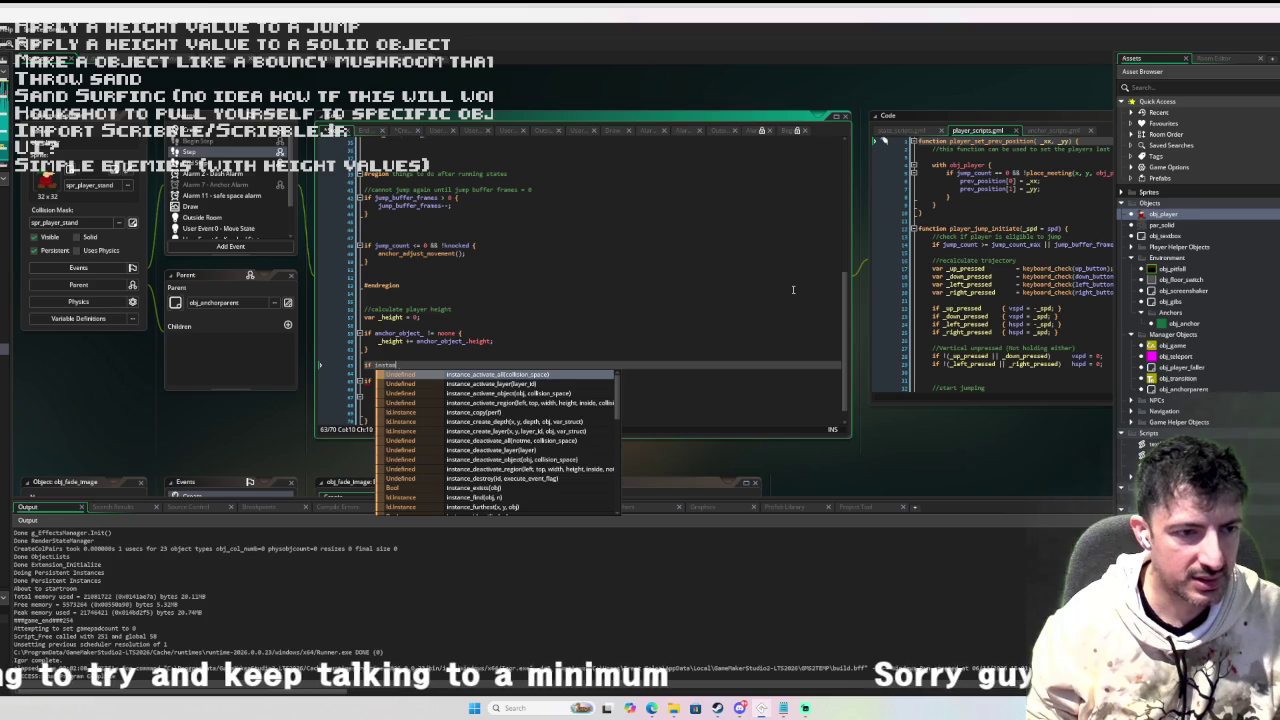
type("ce_exis")
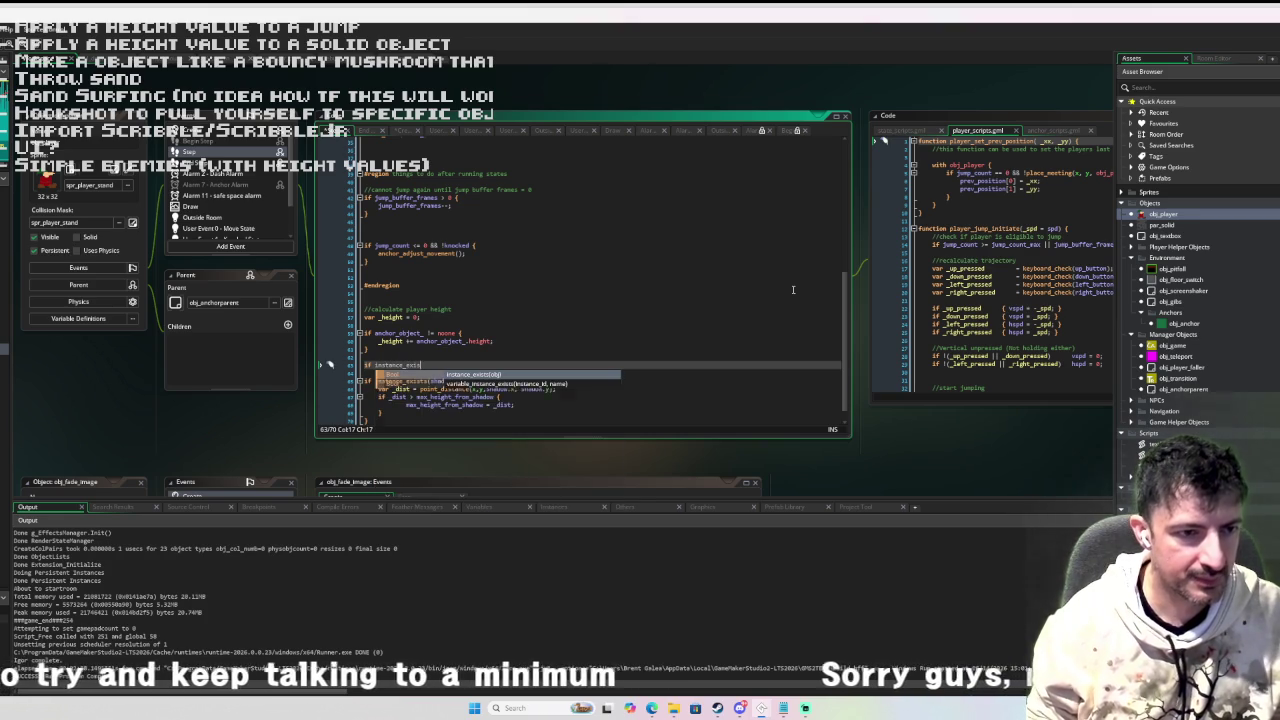
type("tsts(shadow")
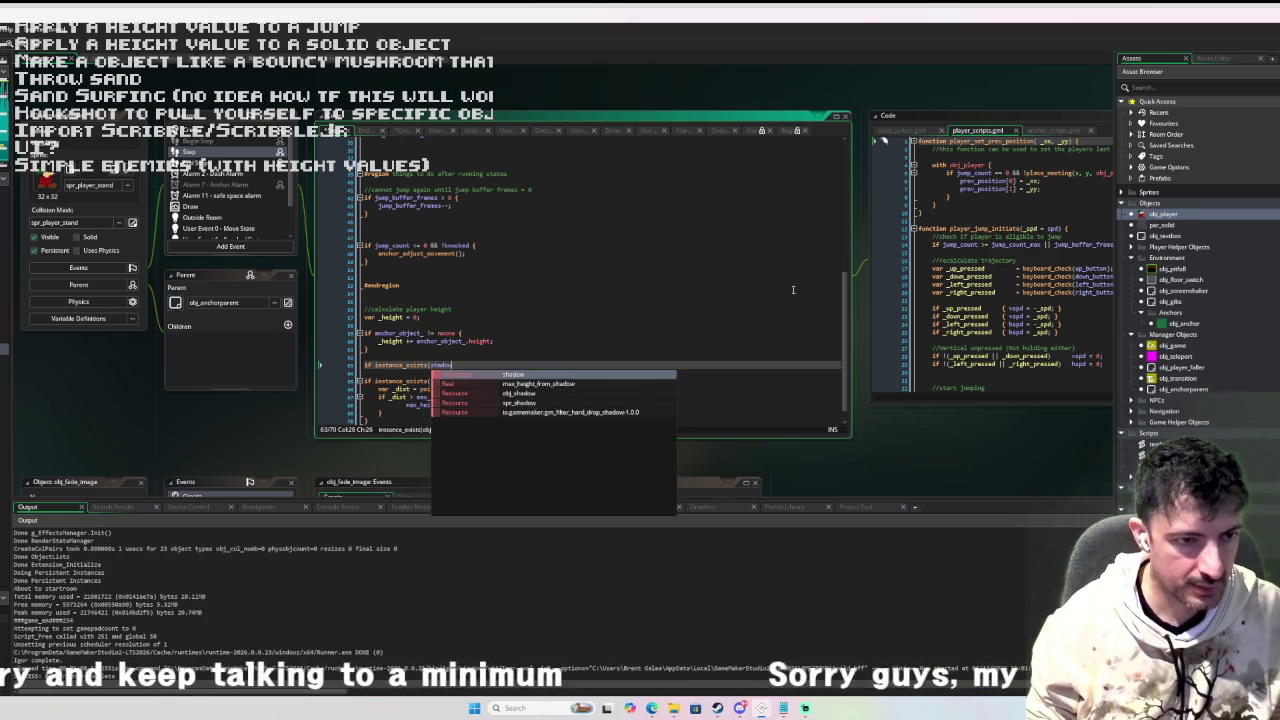
type(") {")
key("Return")
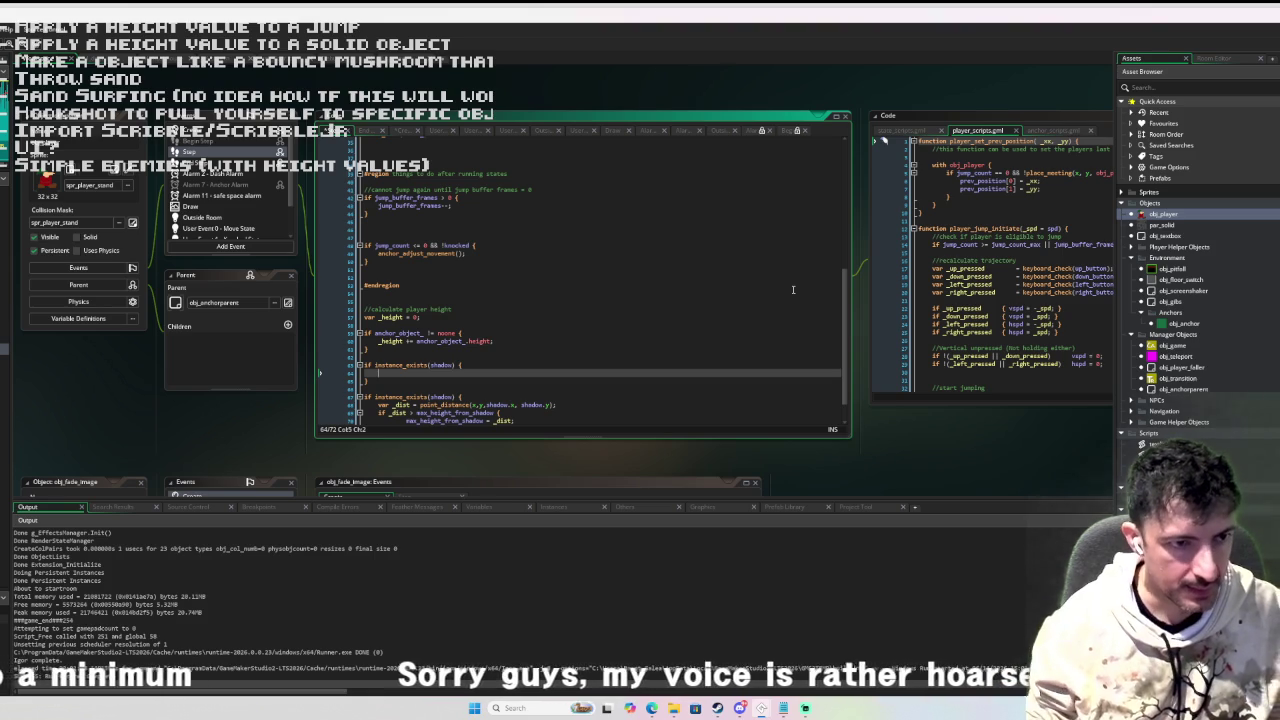
type("_height +=")
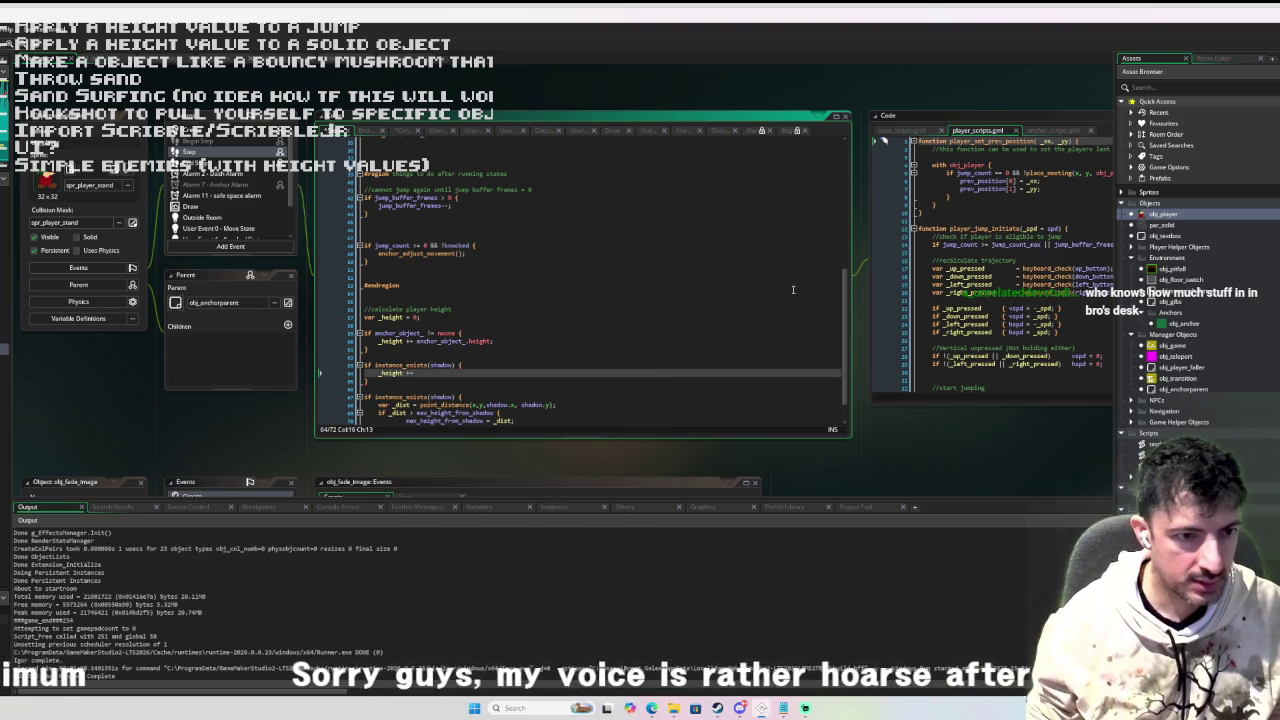
Paste the shadow point_distance expression after '_height +=' inside the shadow block.
scroll(793, 290, "down", 1)
left_click_drag(420, 373, 593, 376)
key("ctrl+c")
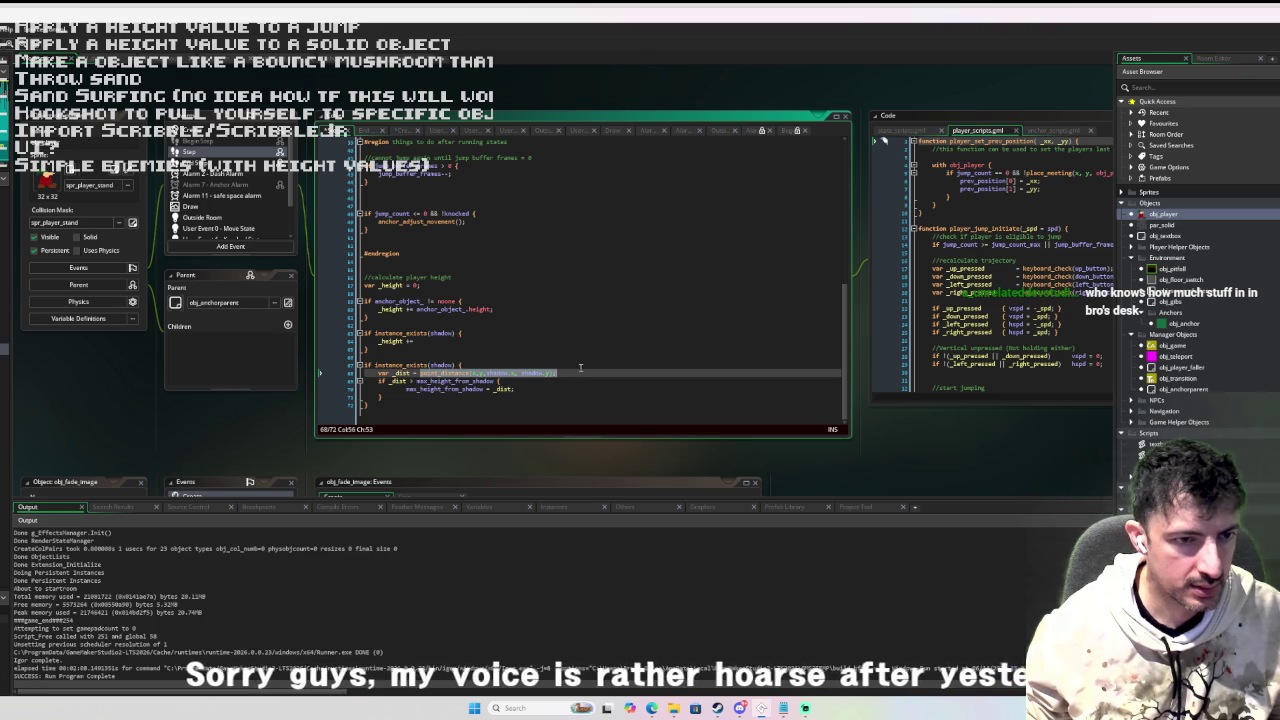
left_click(430, 342)
key("ctrl+v")
key("Left")
key("Left")
key("Left")
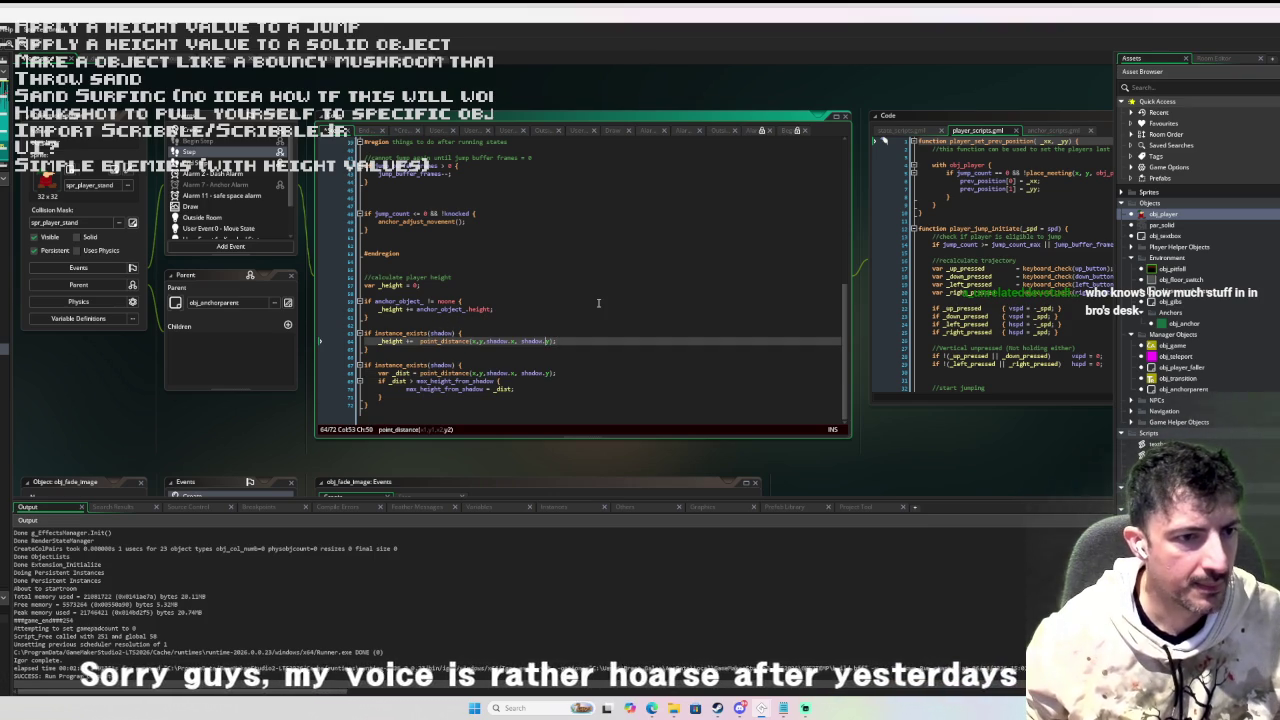
key("Left")
key("Left")
key("Left")
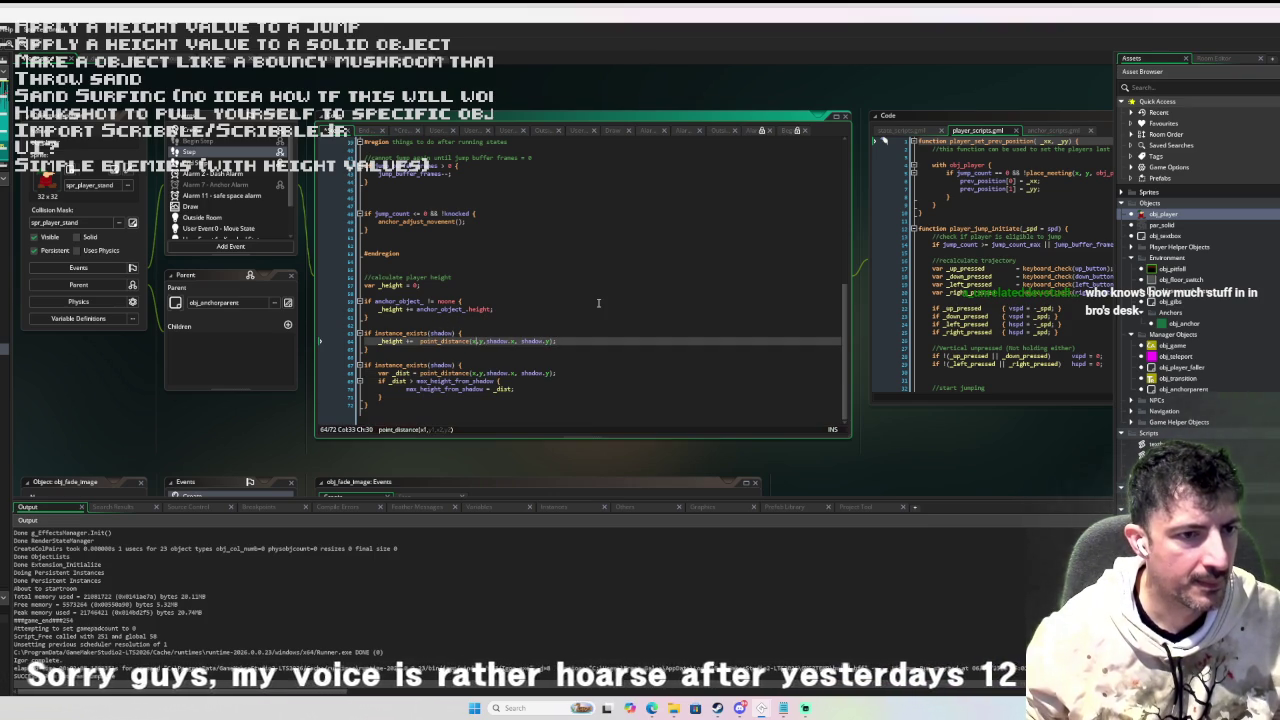
key("Left")
key("Left")
key("Left")
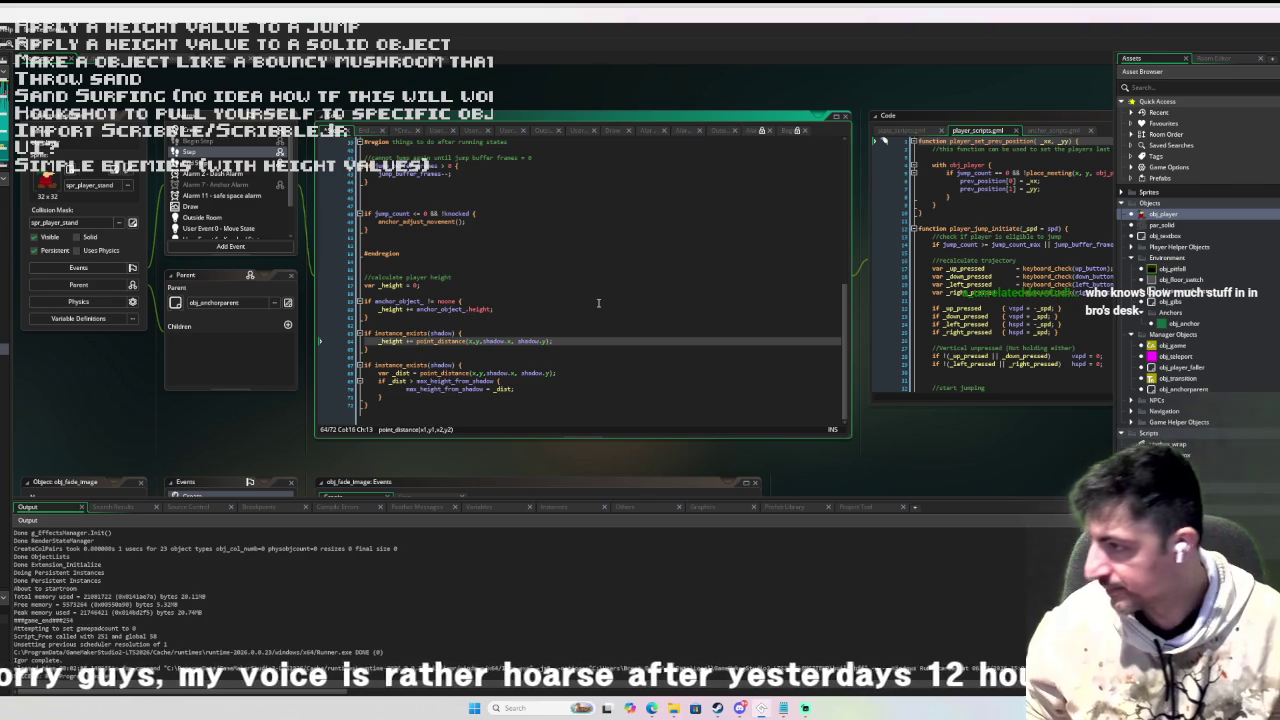
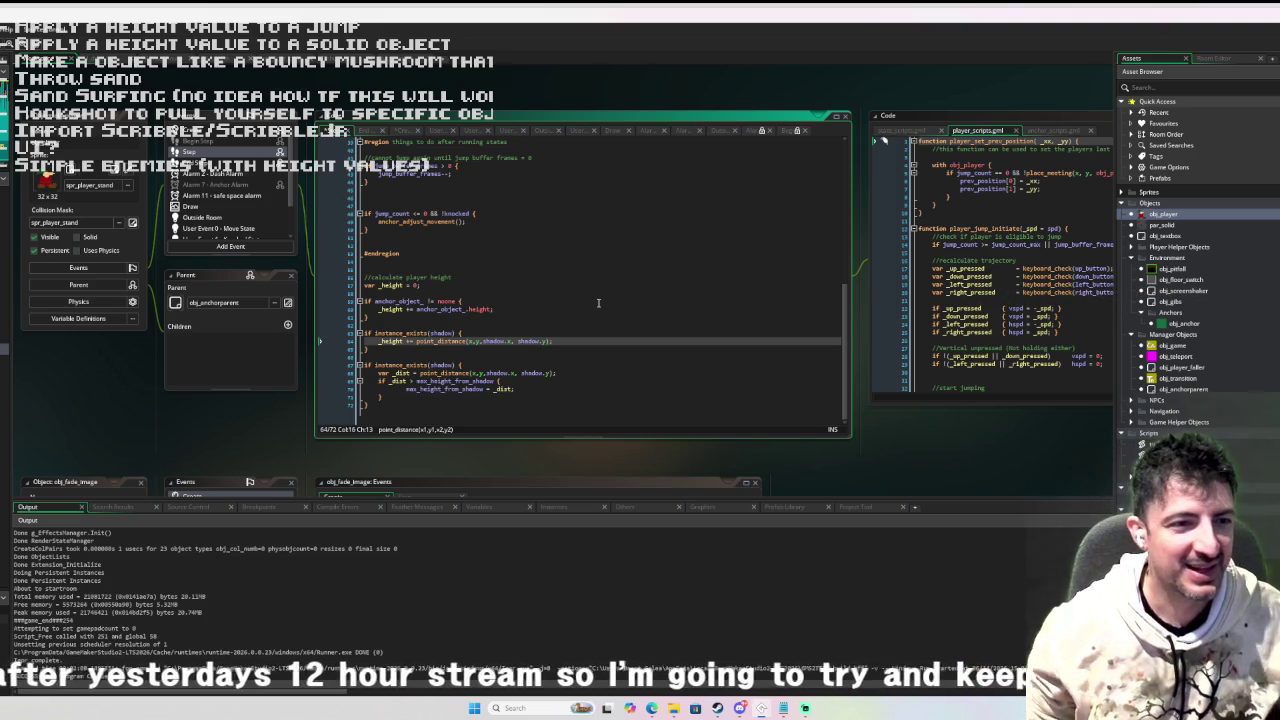
Replace the point_distance call on line 64 with (shadow.y - y).
left_click(579, 341)
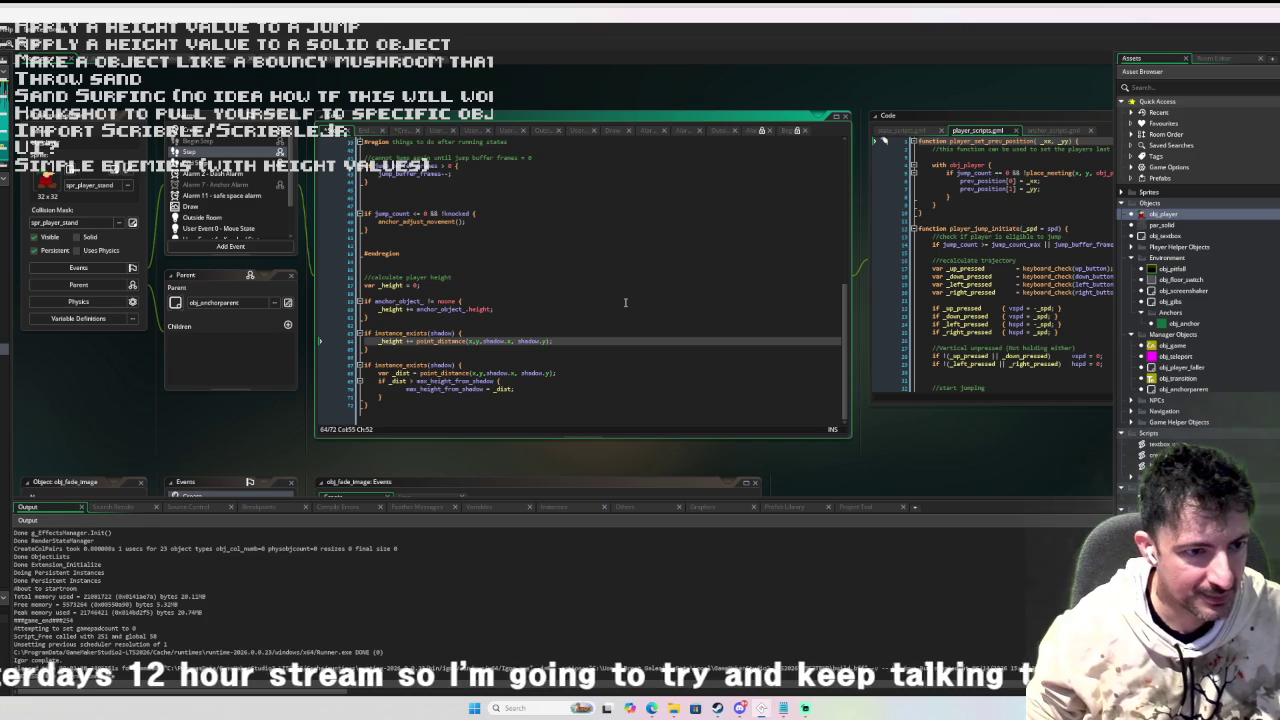
left_click(417, 341, "shift")
key("BackSpace")
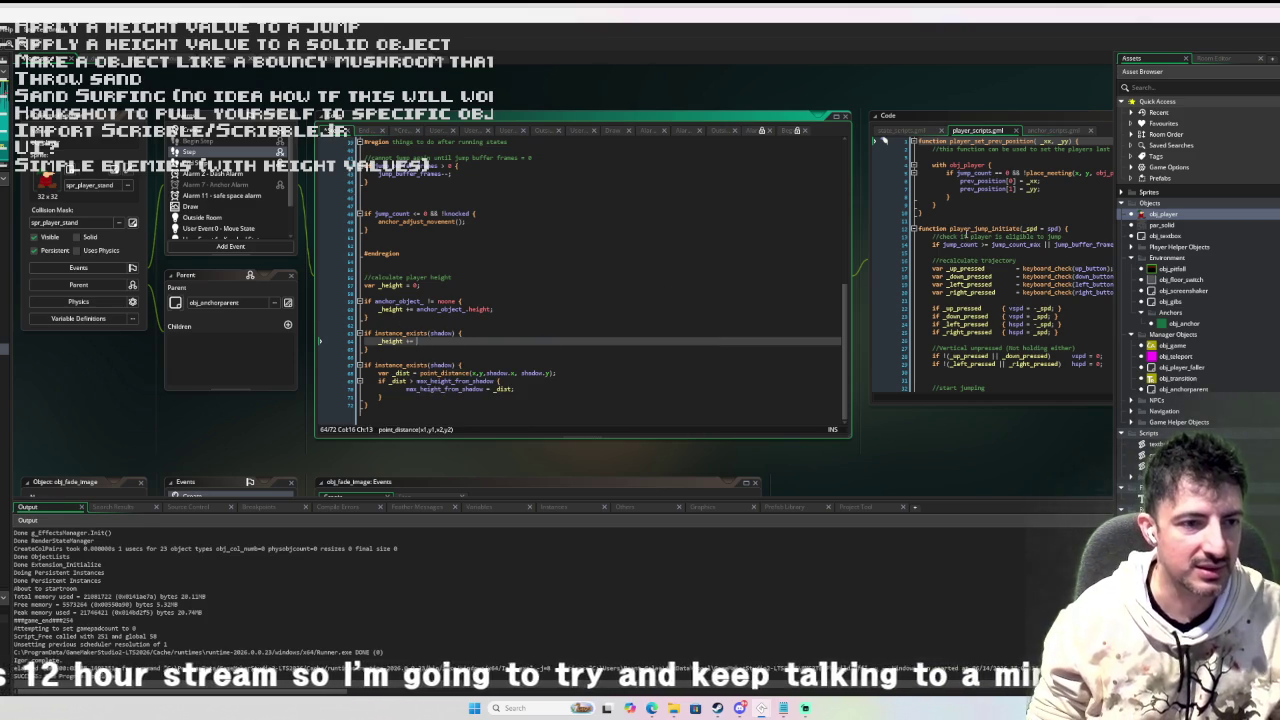
type("(")
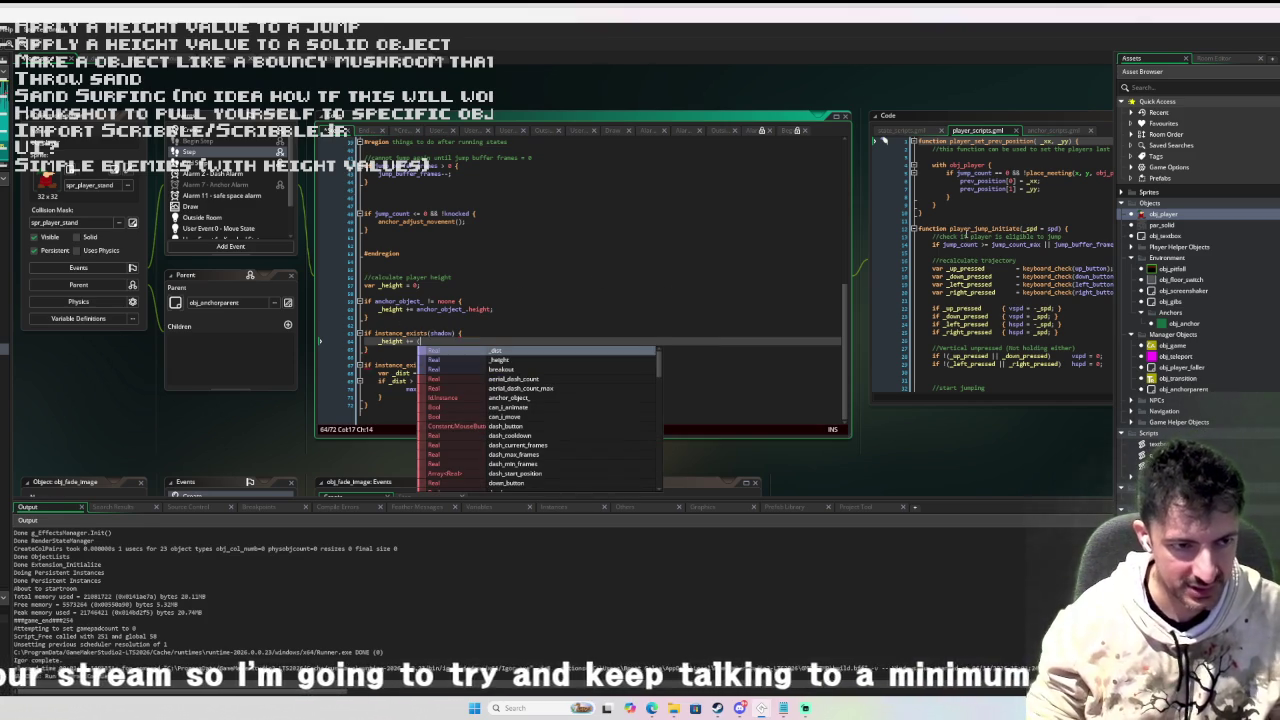
type("y")
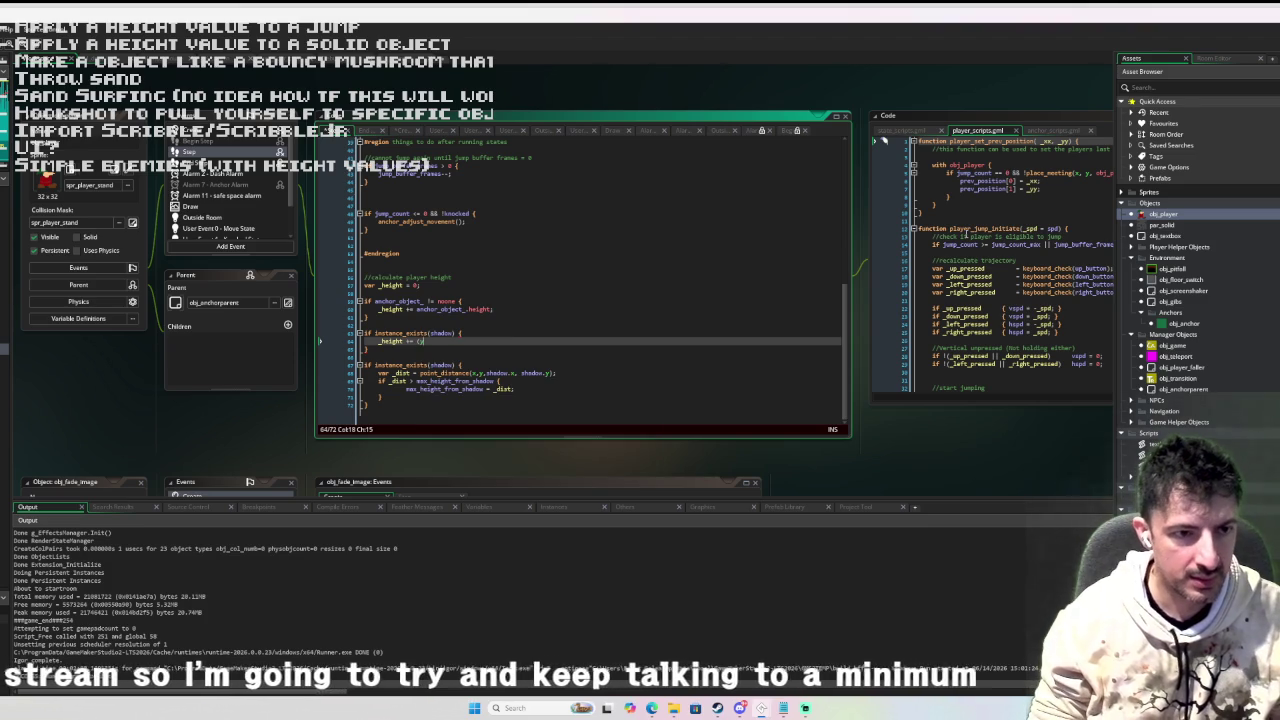
type("had")
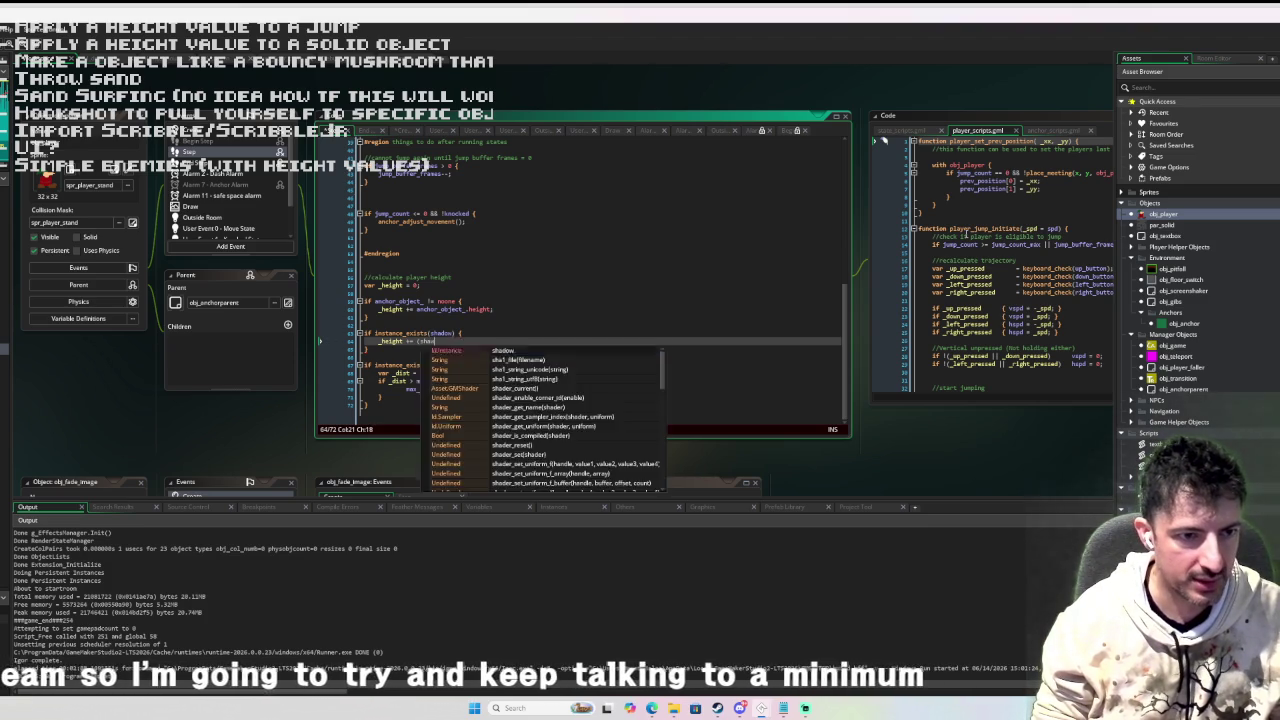
type("ow.y -")
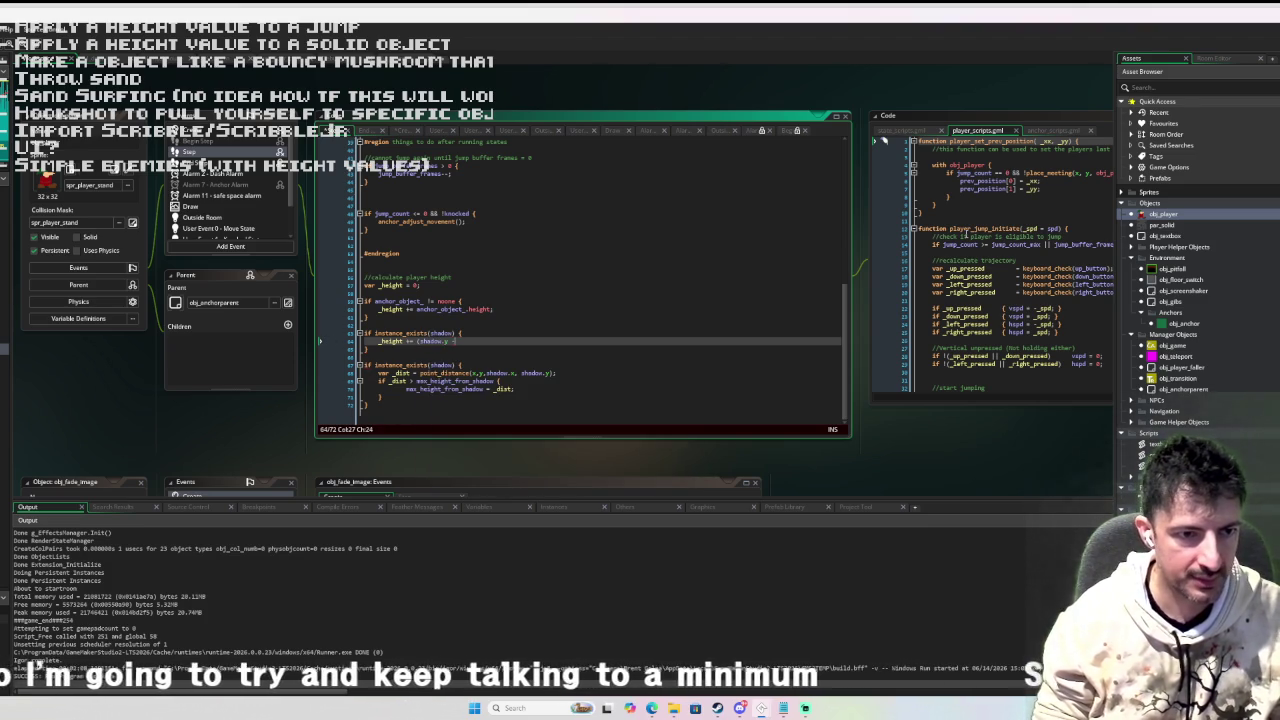
type("y);")
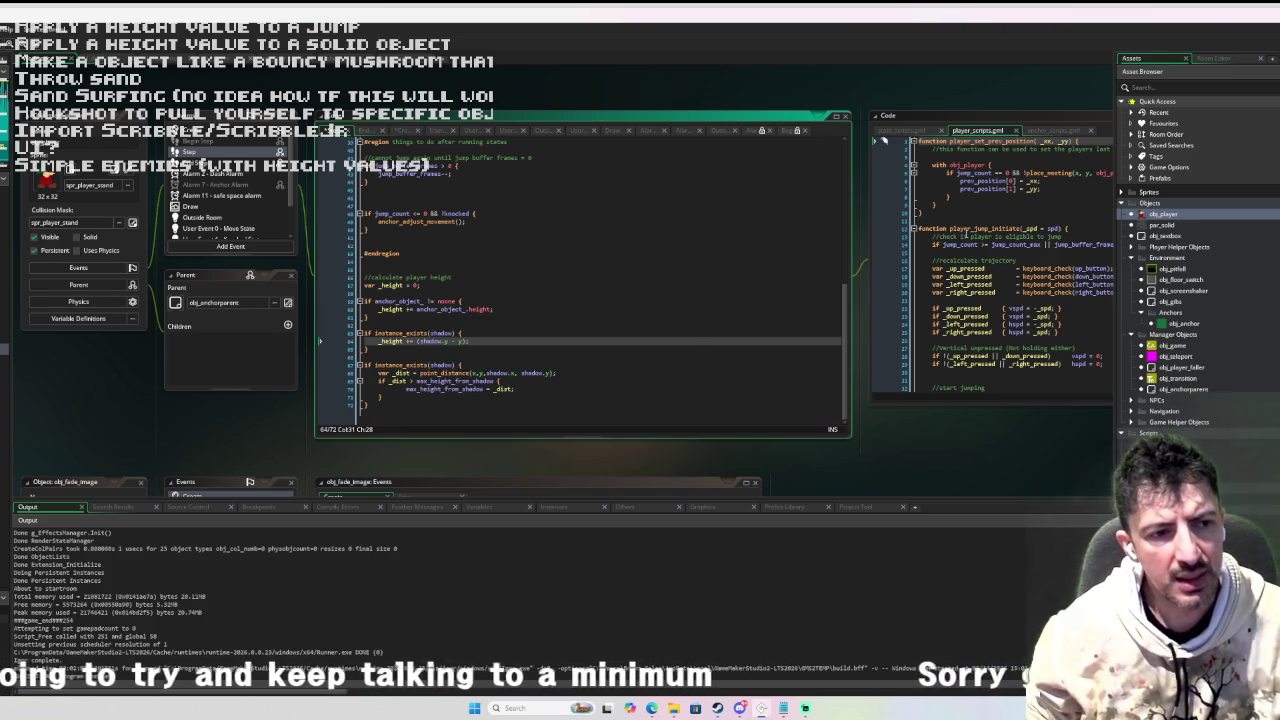
Comment out the final max-height-from-shadow if-block with Ctrl+K.
left_click(368, 348)
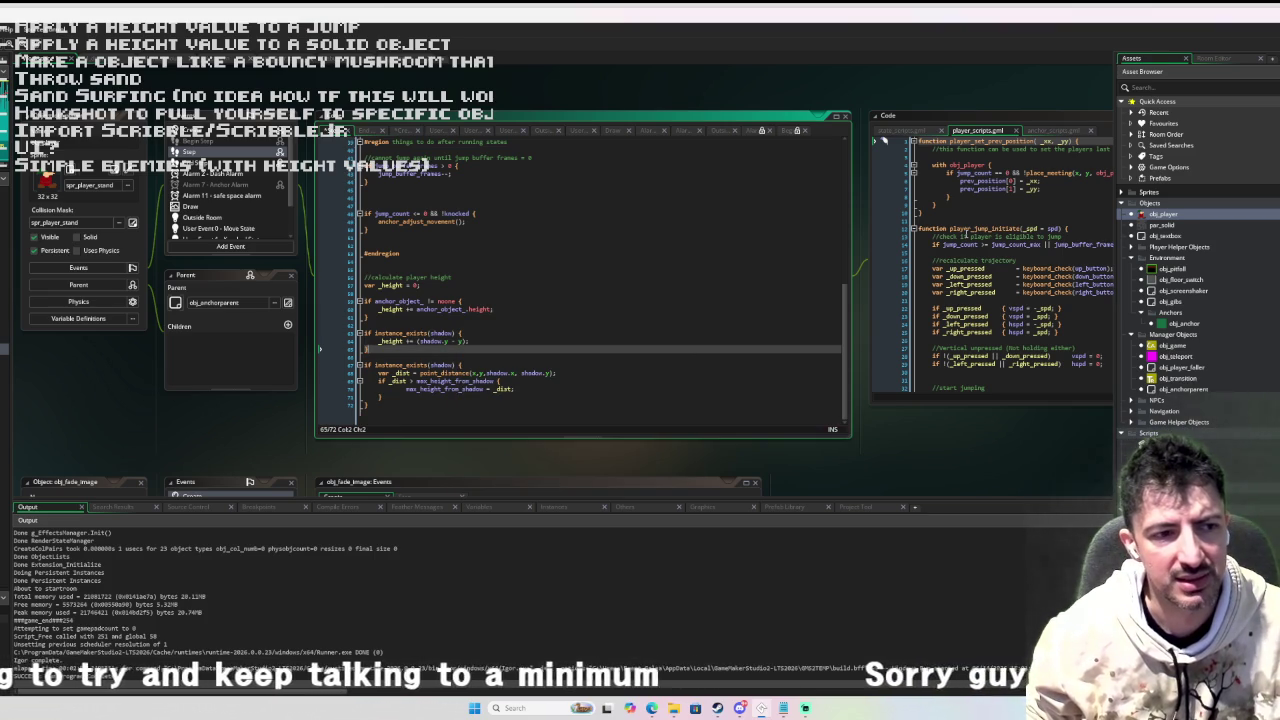
key("shift+Down")
key("shift+Down")
key("shift+Down")
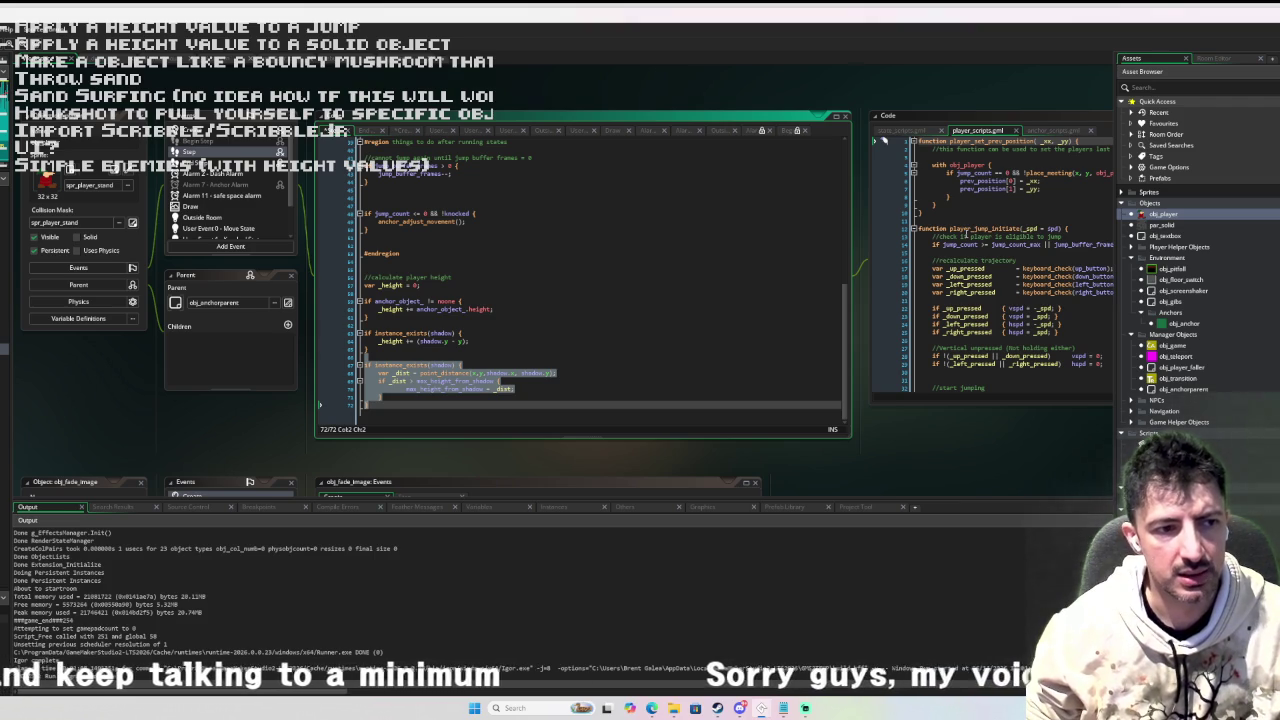
key("Up")
key("Up")
key("Up")
key("shift+Down")
key("shift+Down")
key("shift+Down")
key("ctrl+k")
left_click(468, 292)
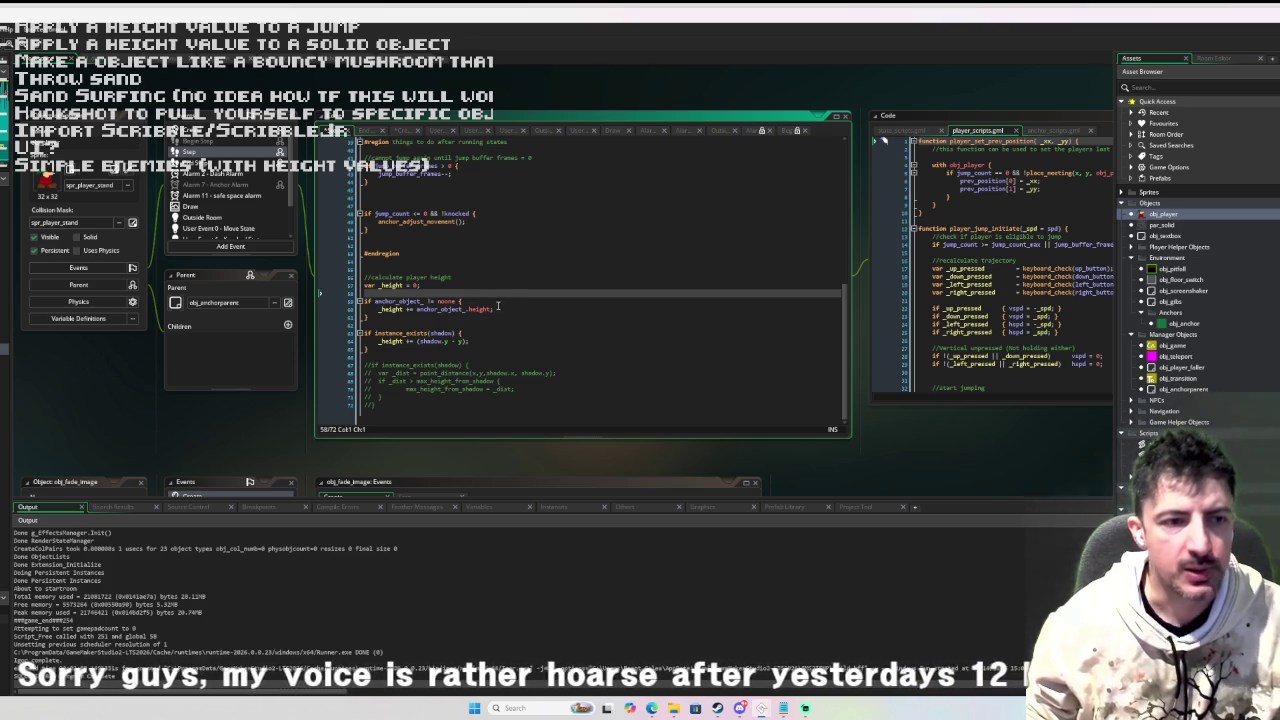
Add 'height = _height' on a new line below the shadow height block.
left_click(403, 350)
key("Return")
key("Return")
type("height = ")
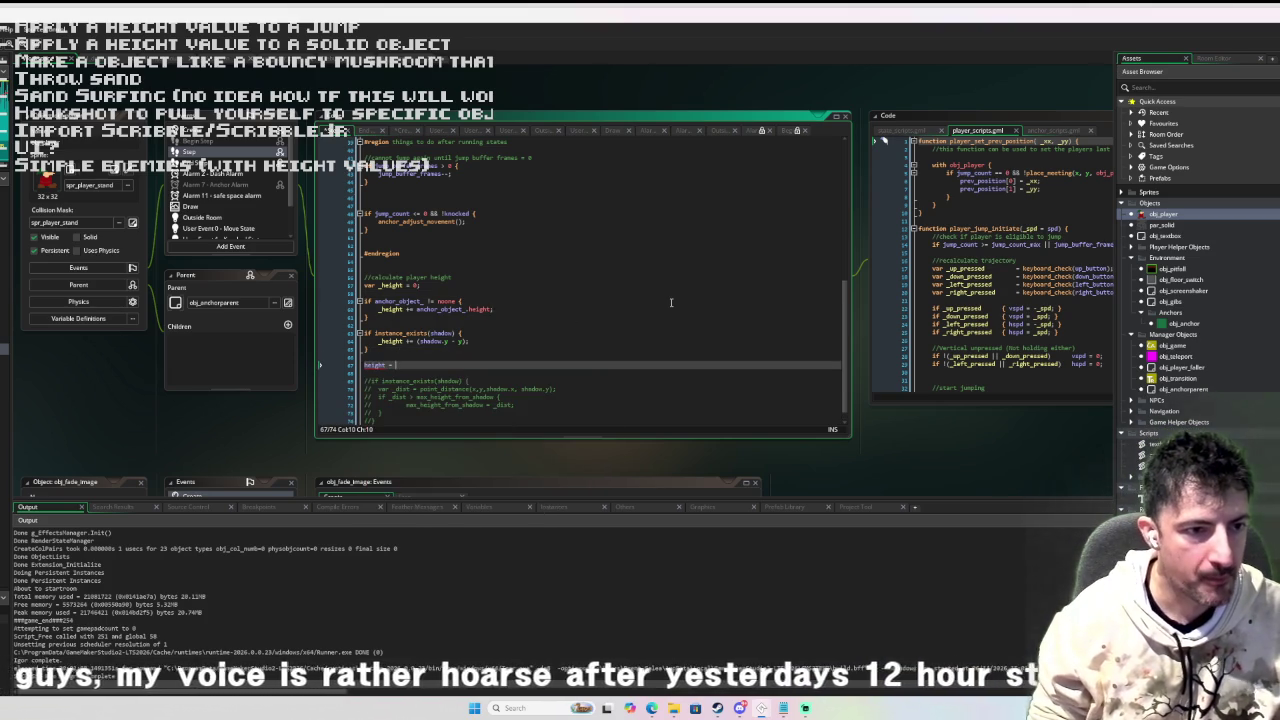
type("_height")
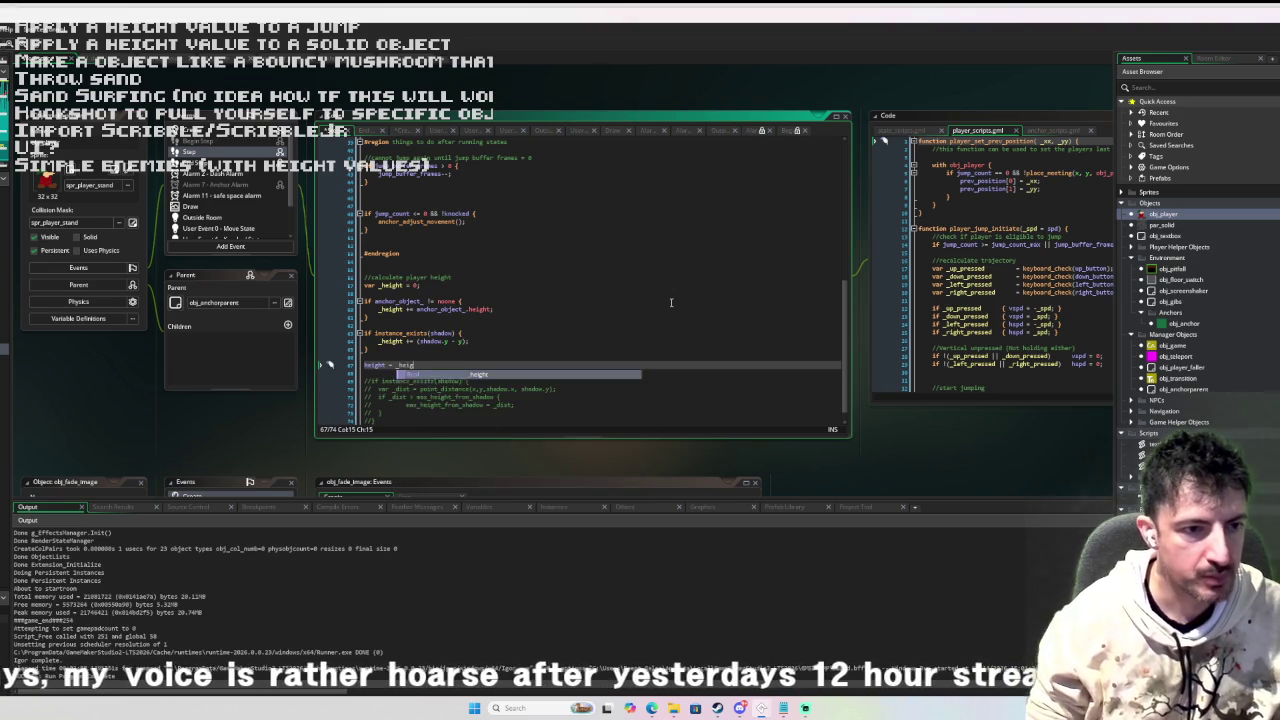
Scroll up the object's events and open the Move State user event.
left_click(663, 297)
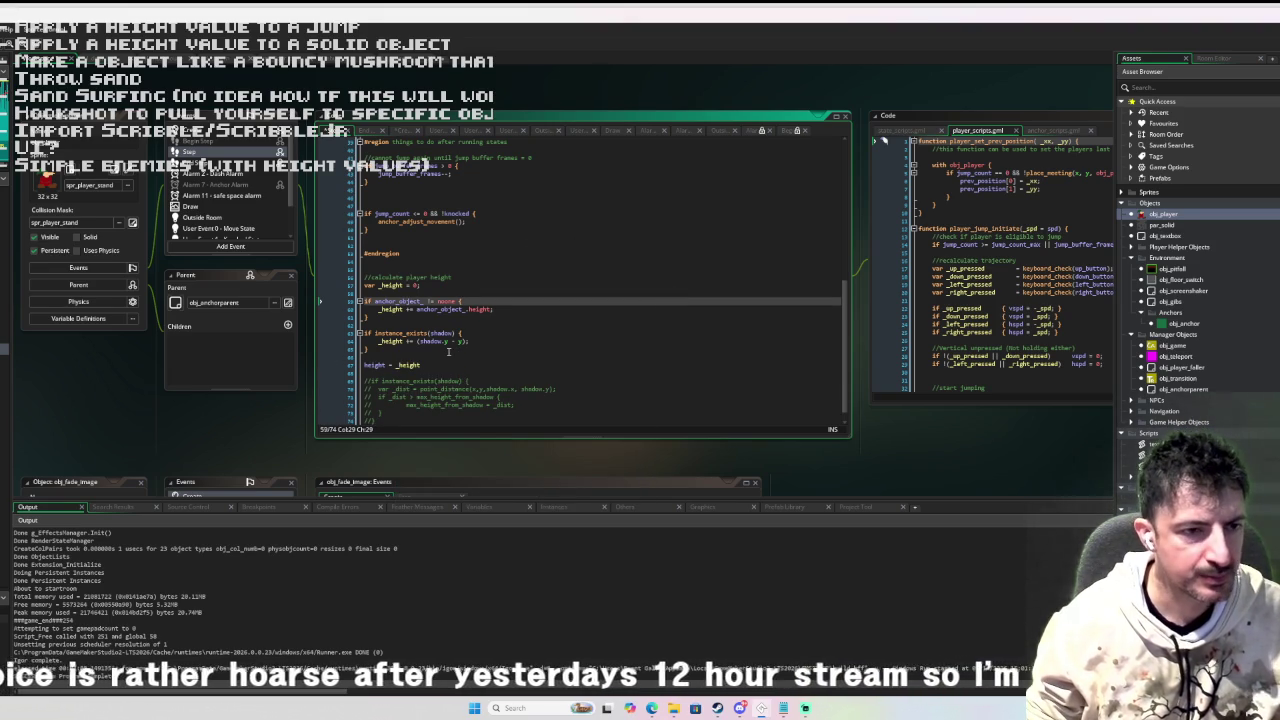
scroll(496, 277, "up", 2)
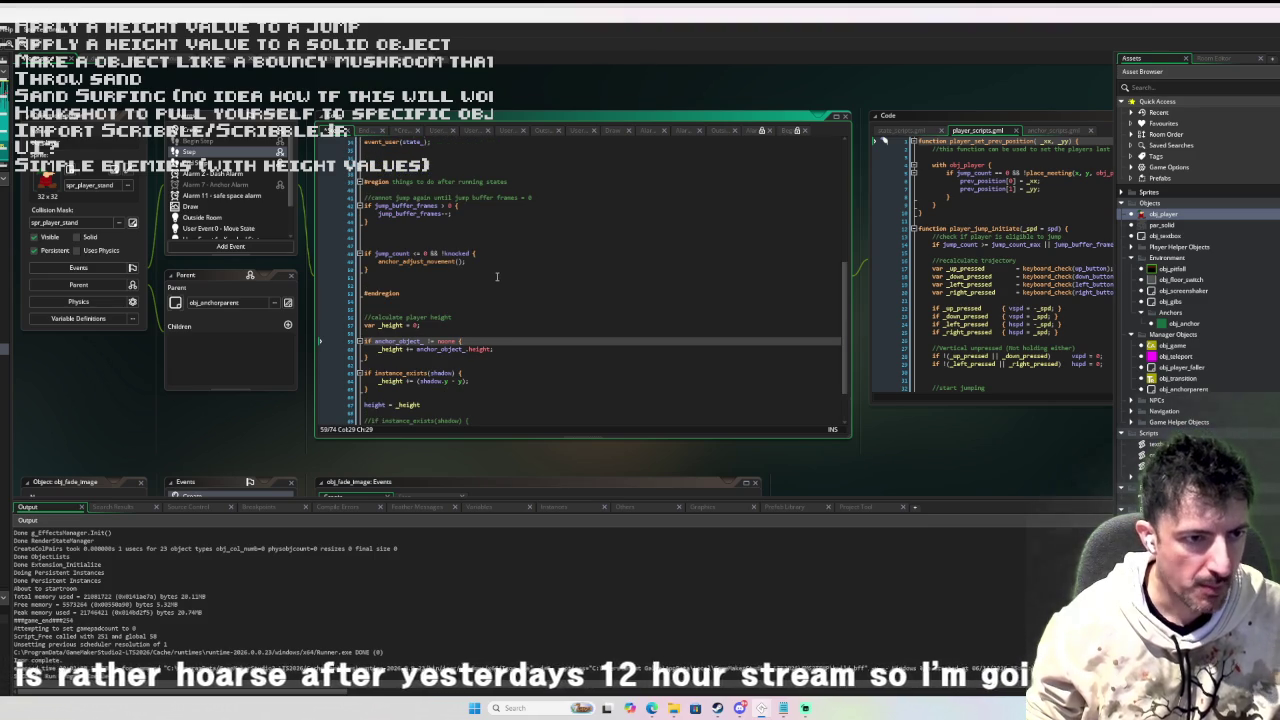
scroll(497, 270, "up", 2)
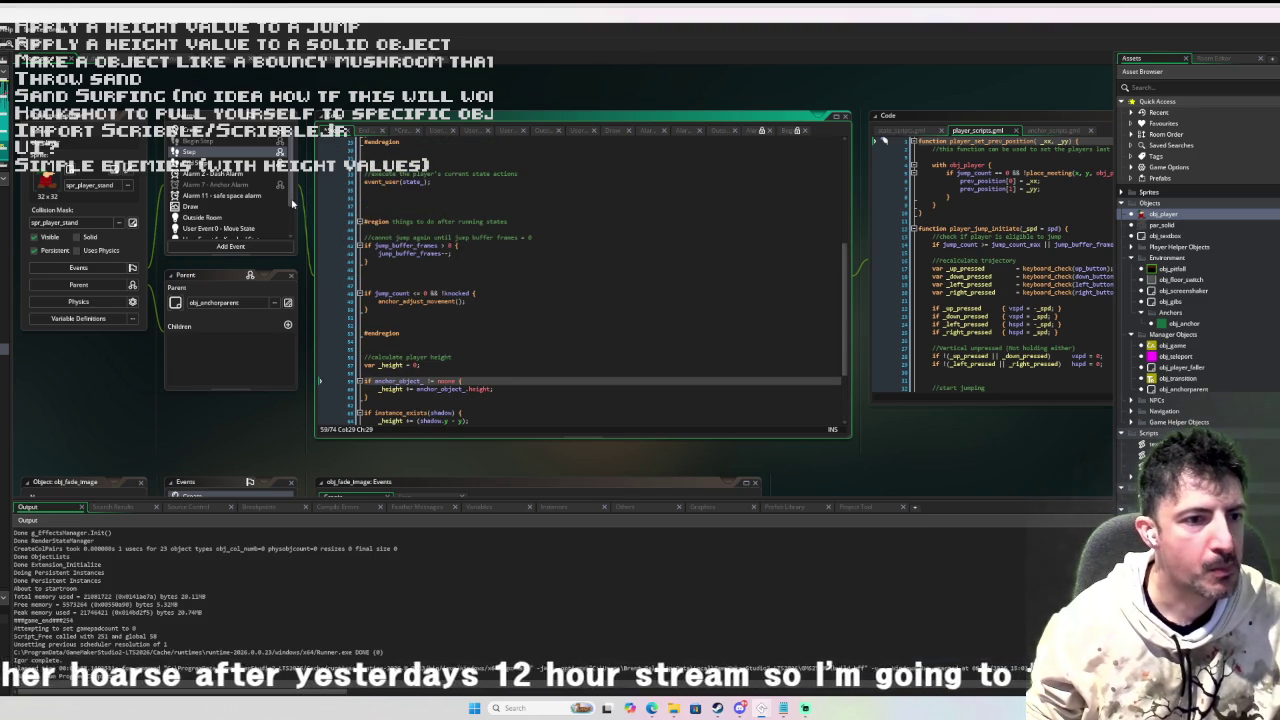
scroll(430, 270, "up", 4)
left_click(268, 229)
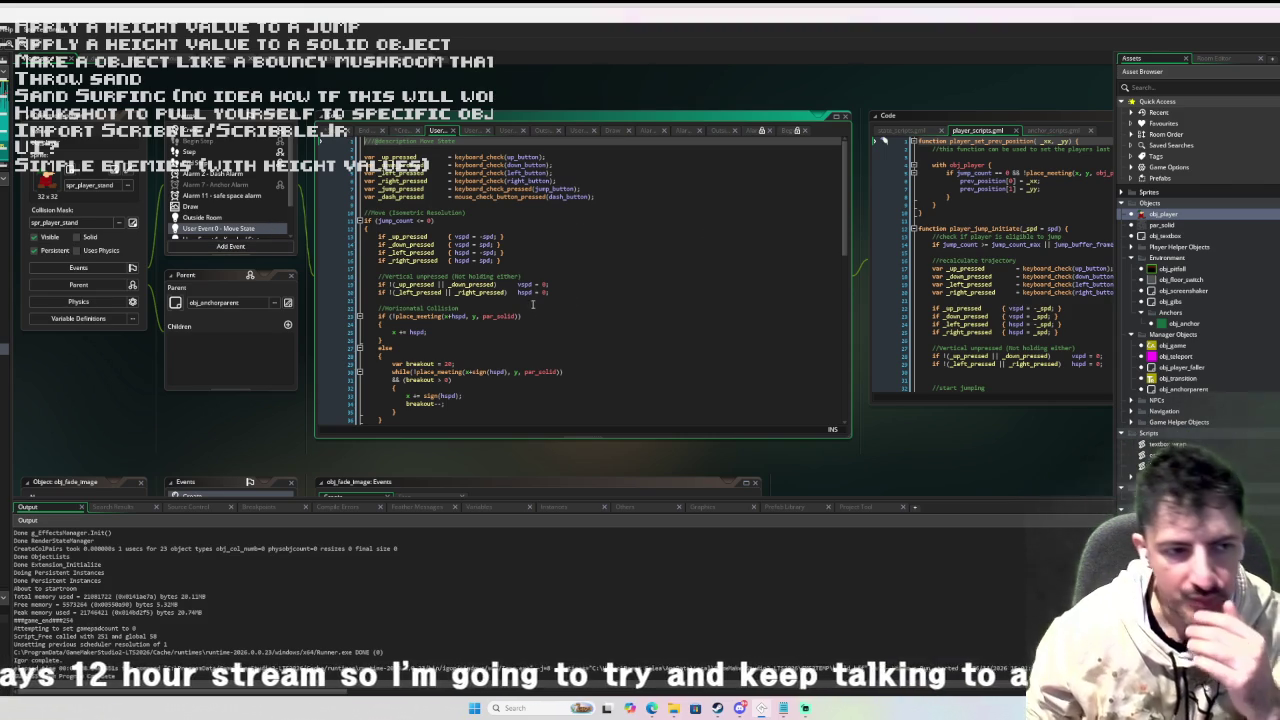
Look over the Move State collision code, then focus the player_scripts code.
scroll(535, 300, "down", 5)
scroll(536, 283, "up", 3)
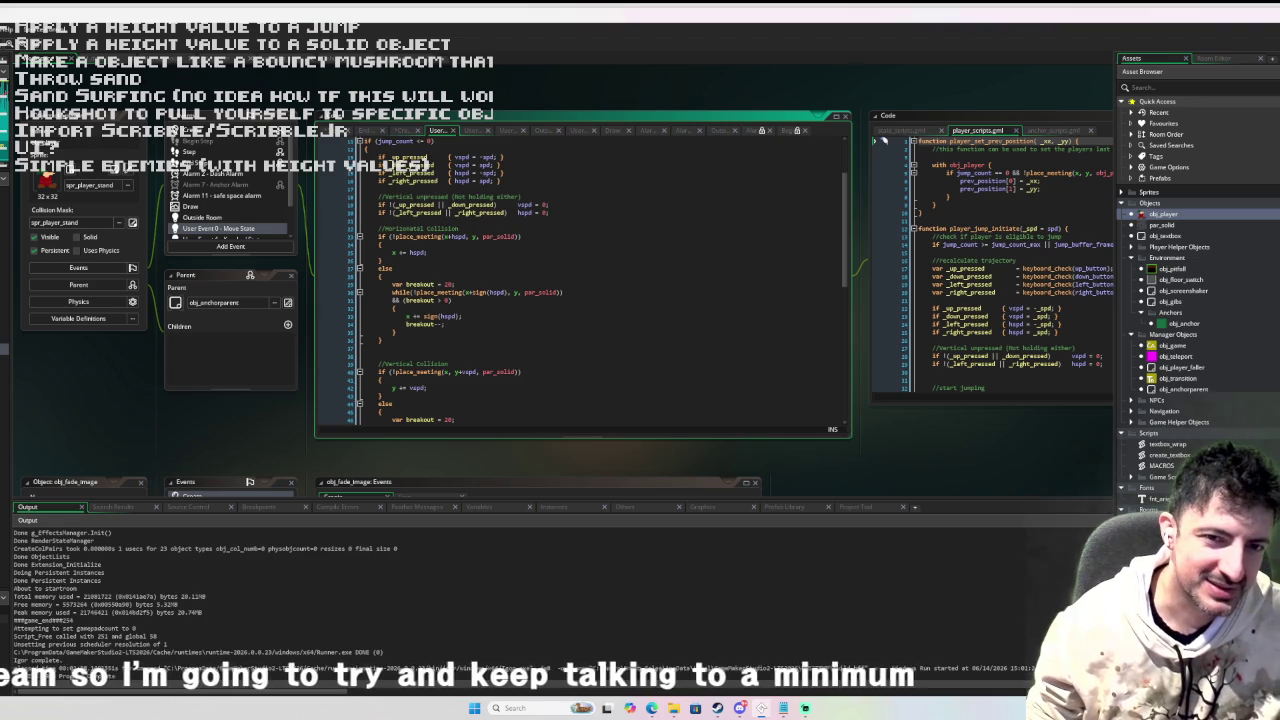
mouse_move(900, 118)
left_mouse_down()
mouse_move(900, 134)
mouse_move(900, 118)
left_mouse_up()
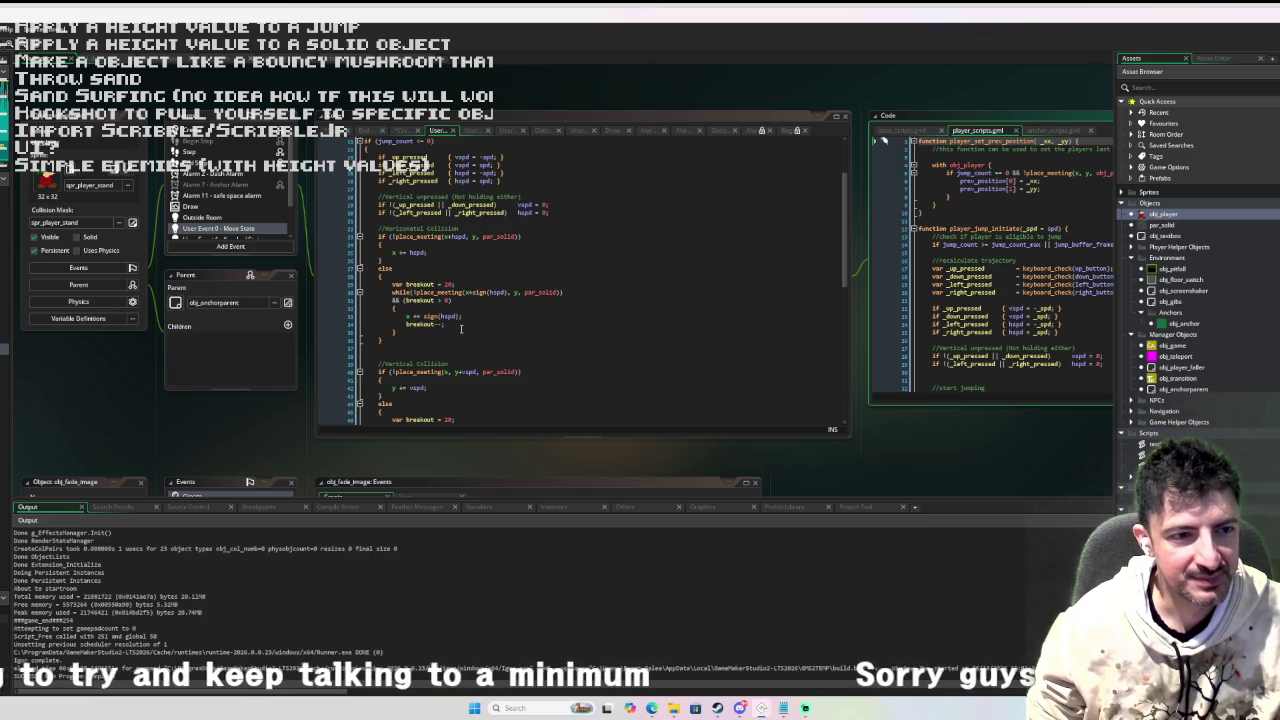
scroll(460, 324, "down", 3)
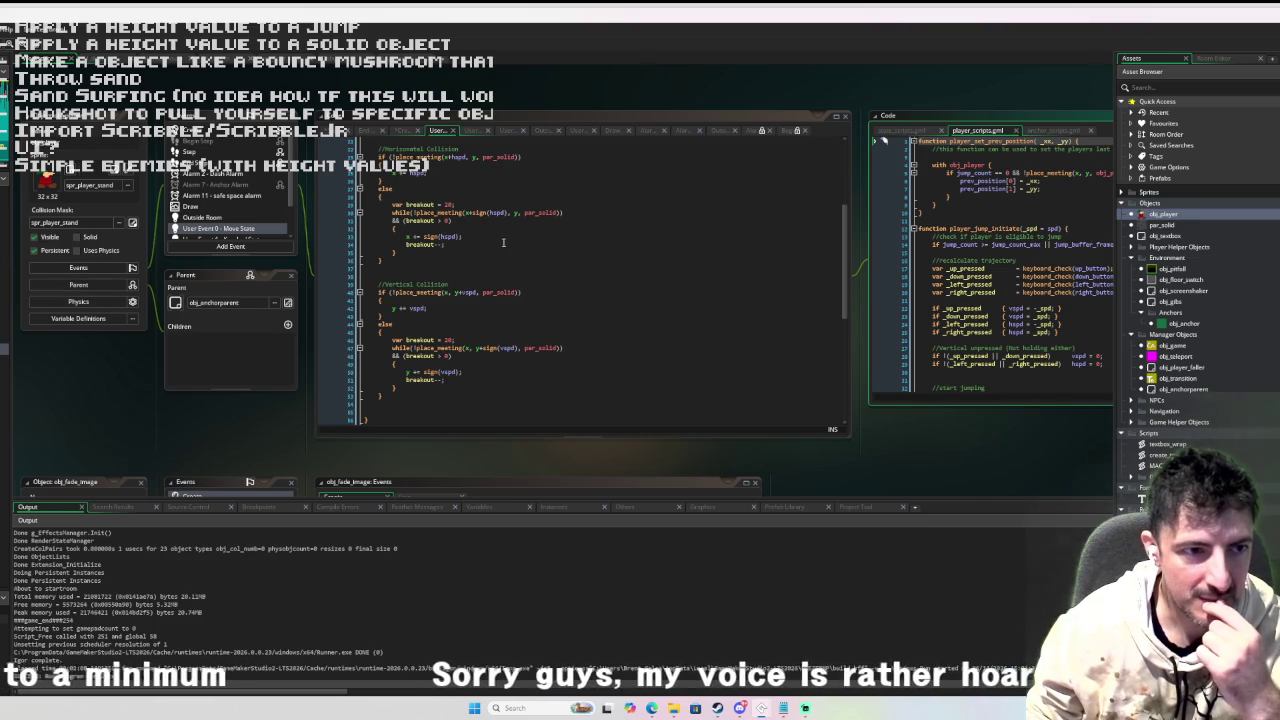
scroll(503, 242, "up", 5)
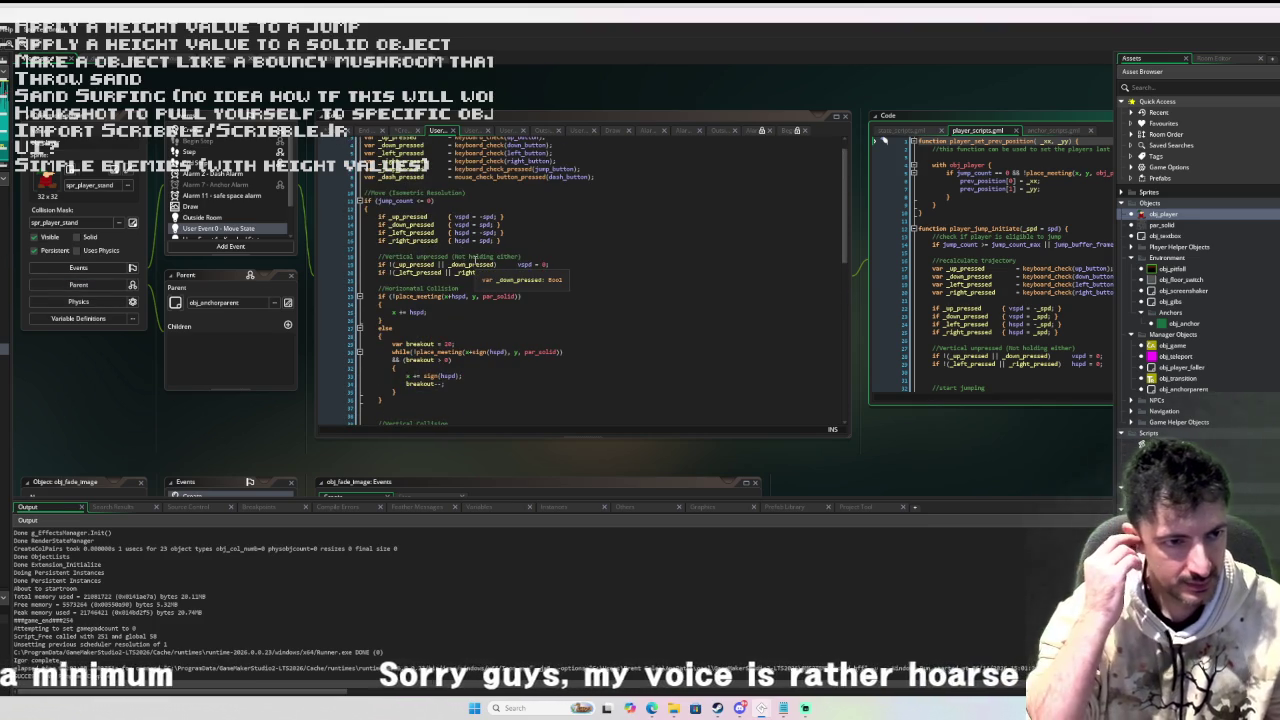
scroll(493, 263, "down", 1)
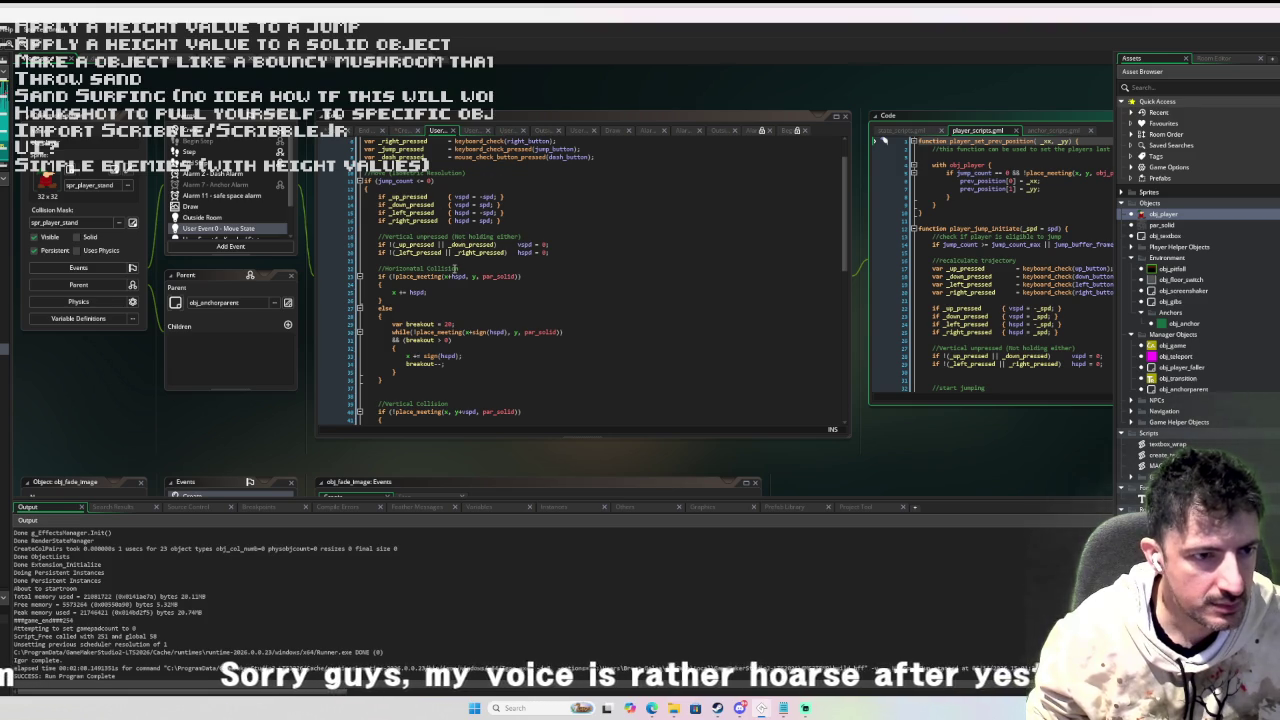
Insert 'var _collision_list = ds_list_create();' above the Horizontal Collision block.
left_click(453, 262)
key("Return")
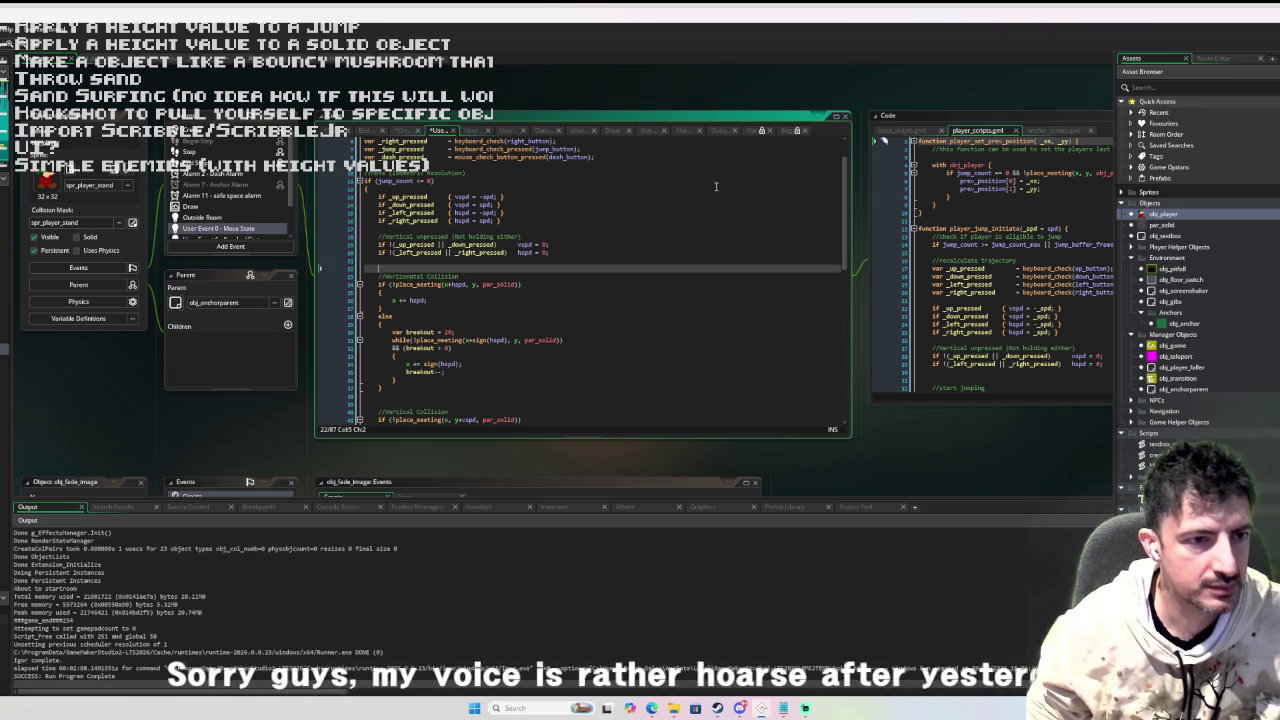
key("Return")
key("Return")
key("Up")
type("var _c")
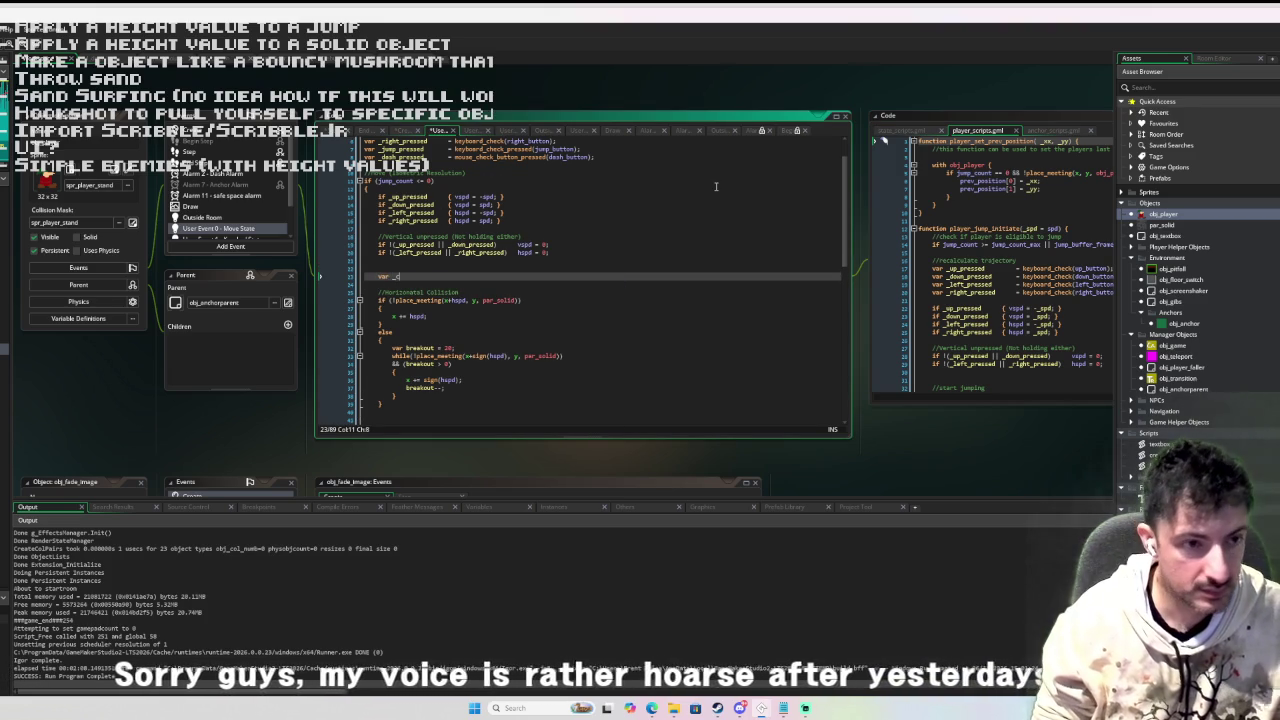
type("ollision")
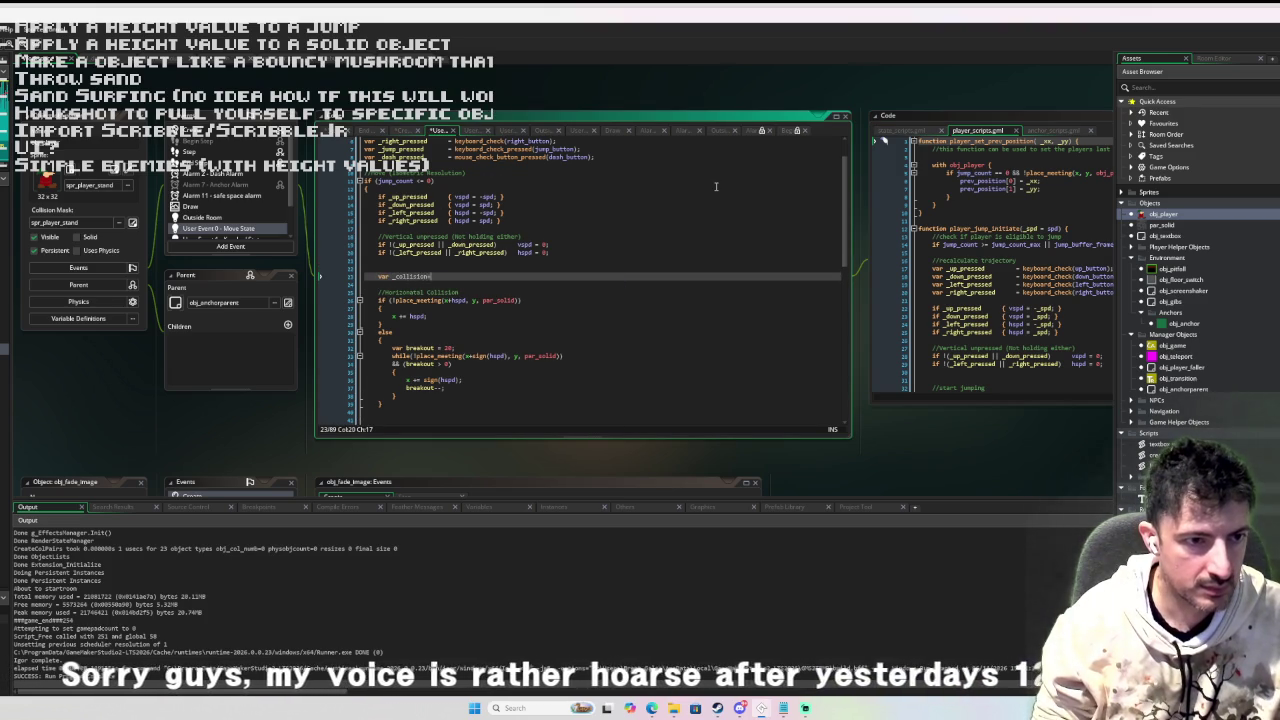
type("_l")
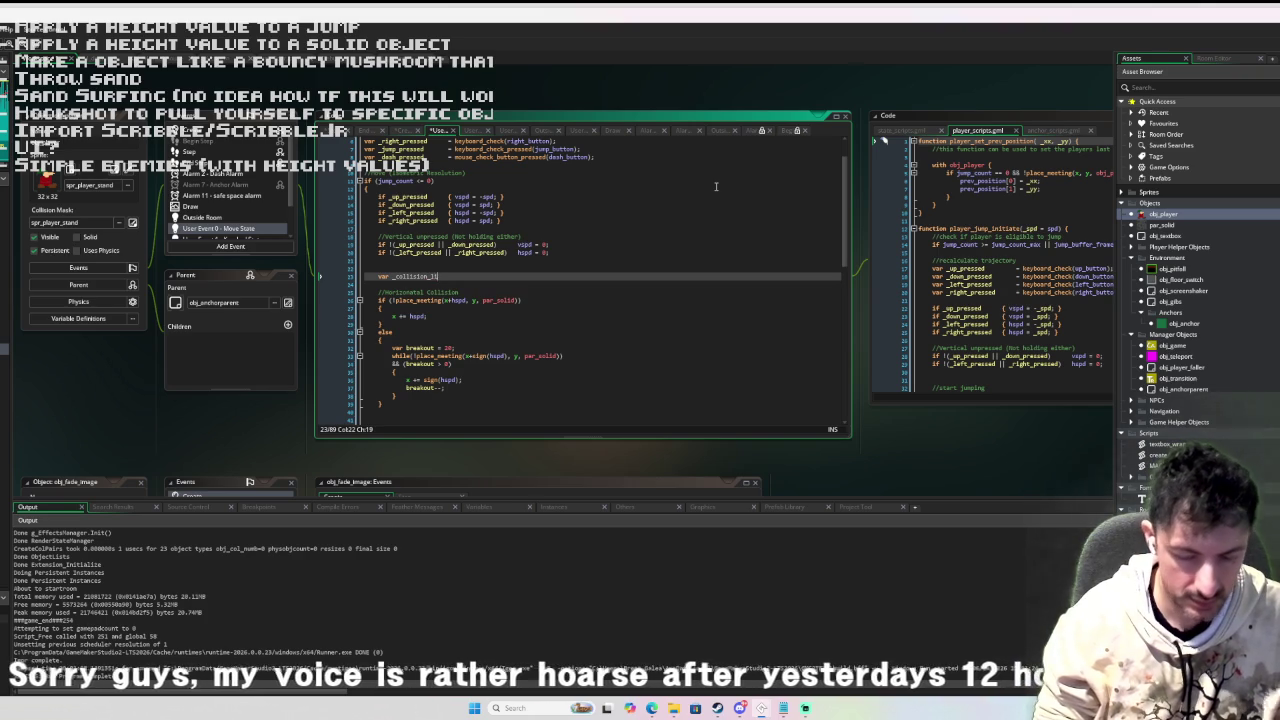
type("ist = instance_place")
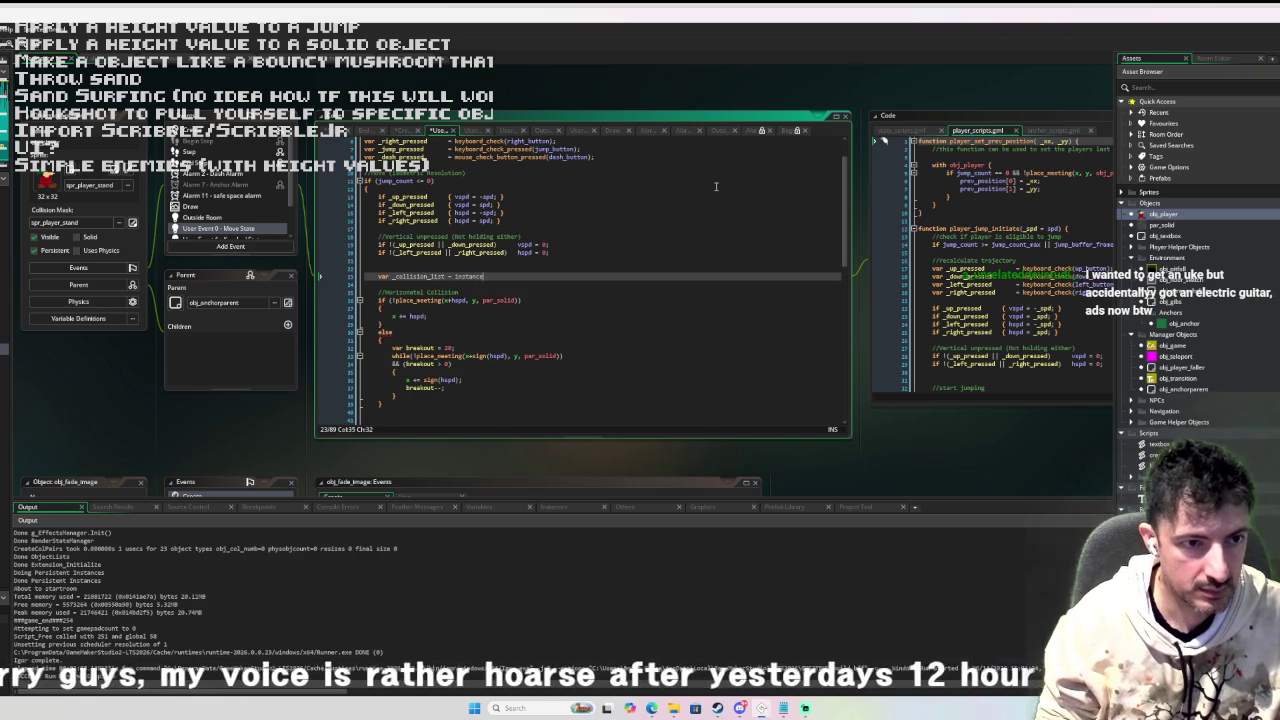
key("BackSpace")
key("BackSpace")
key("BackSpace")
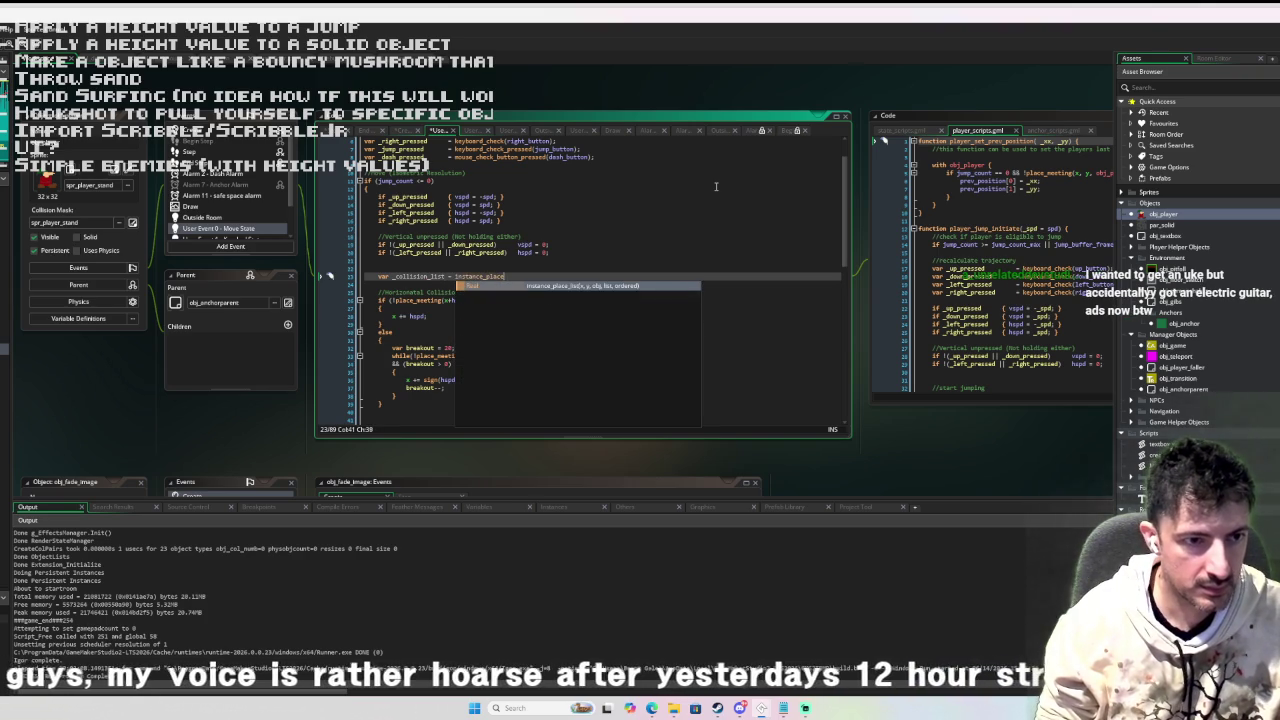
key("BackSpace")
key("BackSpace")
key("BackSpace")
type("ds_list_d")
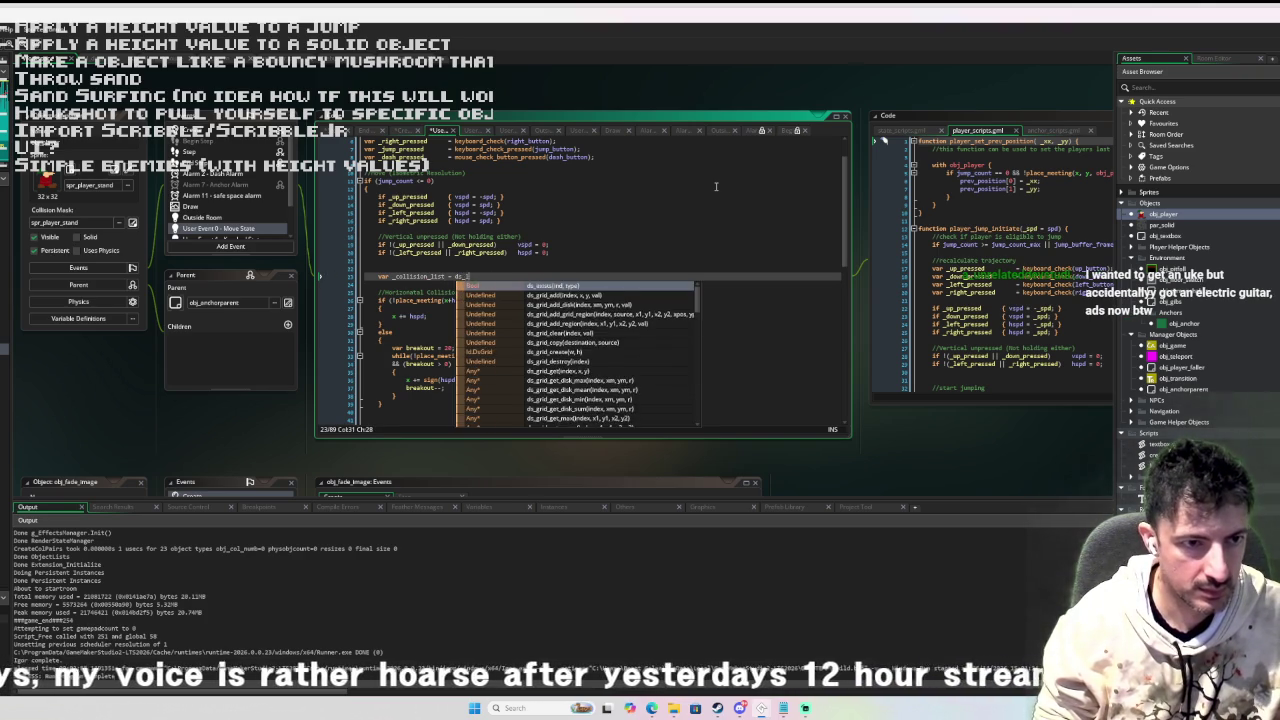
key("BackSpace")
type("cre")
key("Return")
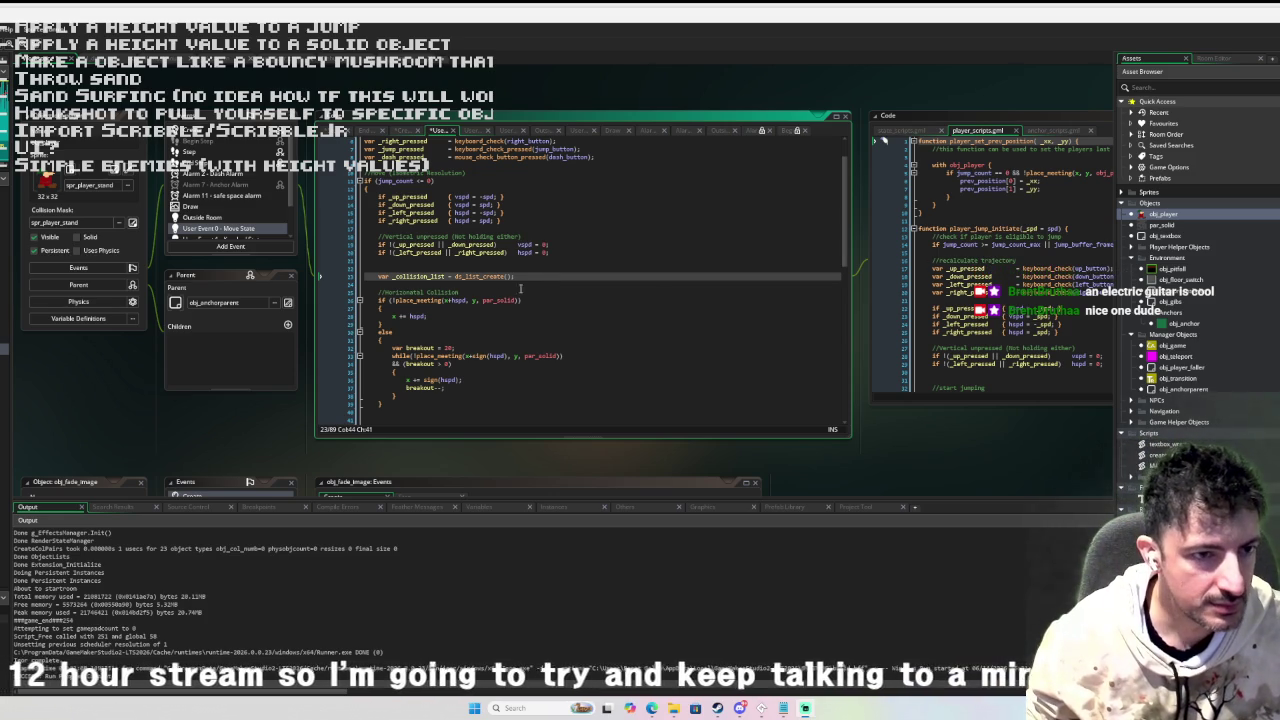
left_click(446, 277)
scroll(474, 296, "down", 8)
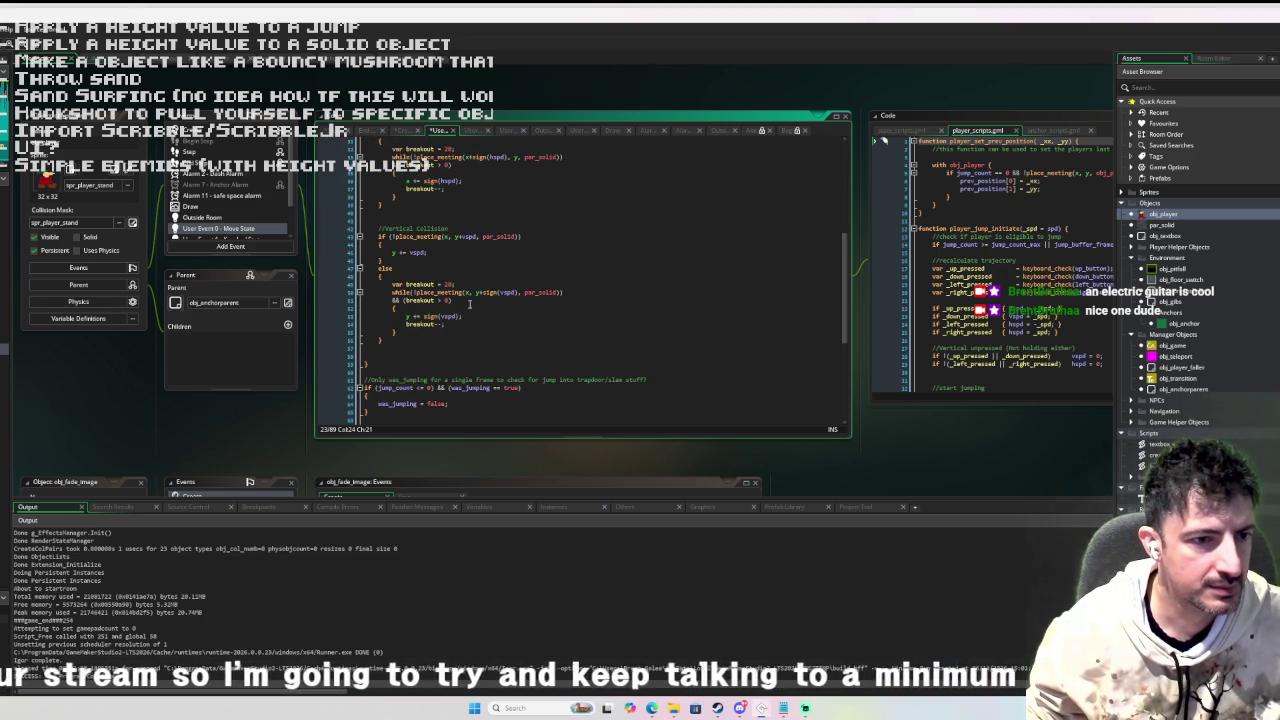
Add ds_list_destroy(_collision_list) on a new line after the vertical collision code.
scroll(383, 186, "up", 2)
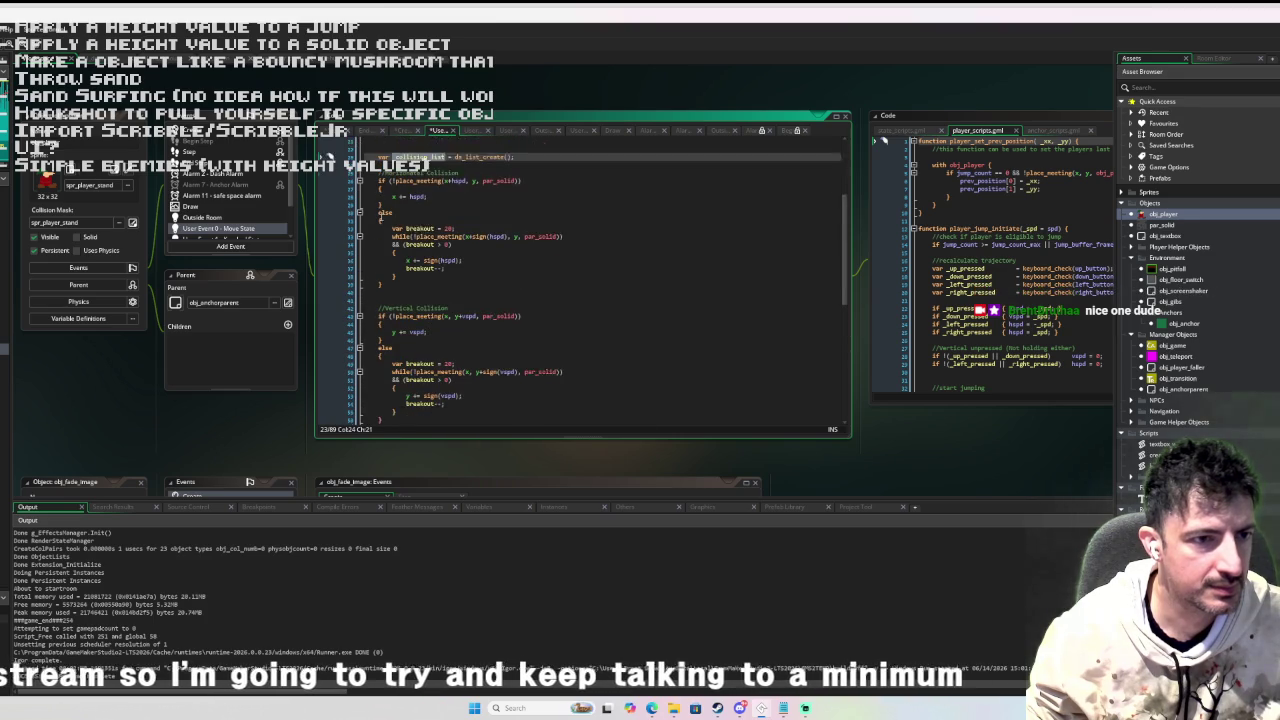
scroll(381, 225, "down", 2)
left_click(380, 355)
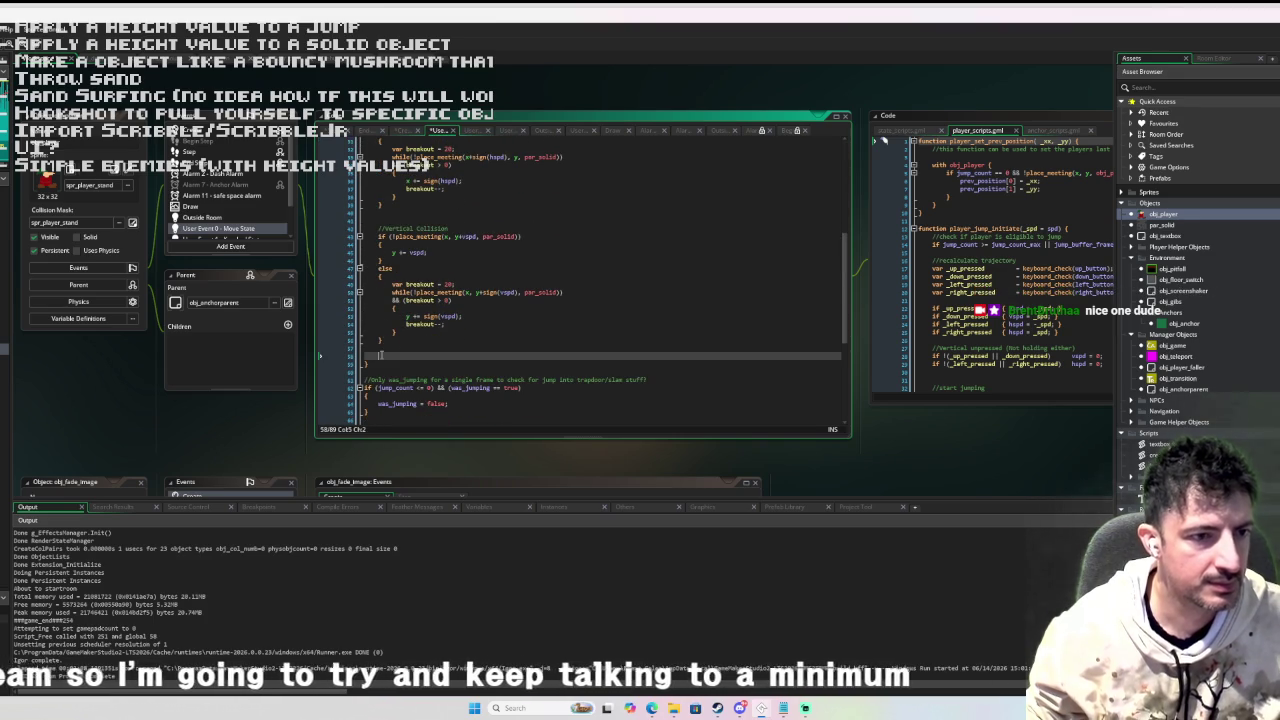
key("Return")
type("ds_list_d")
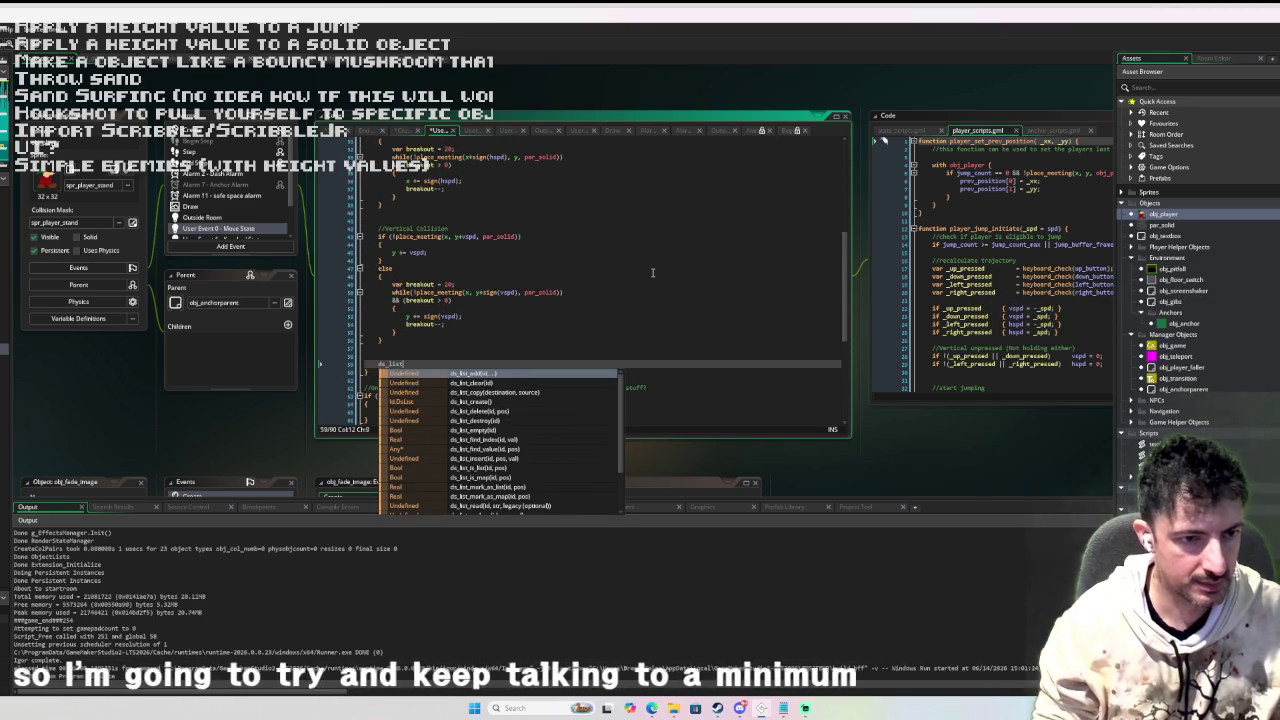
key("Down")
key("Return")
type("_collision_list);")
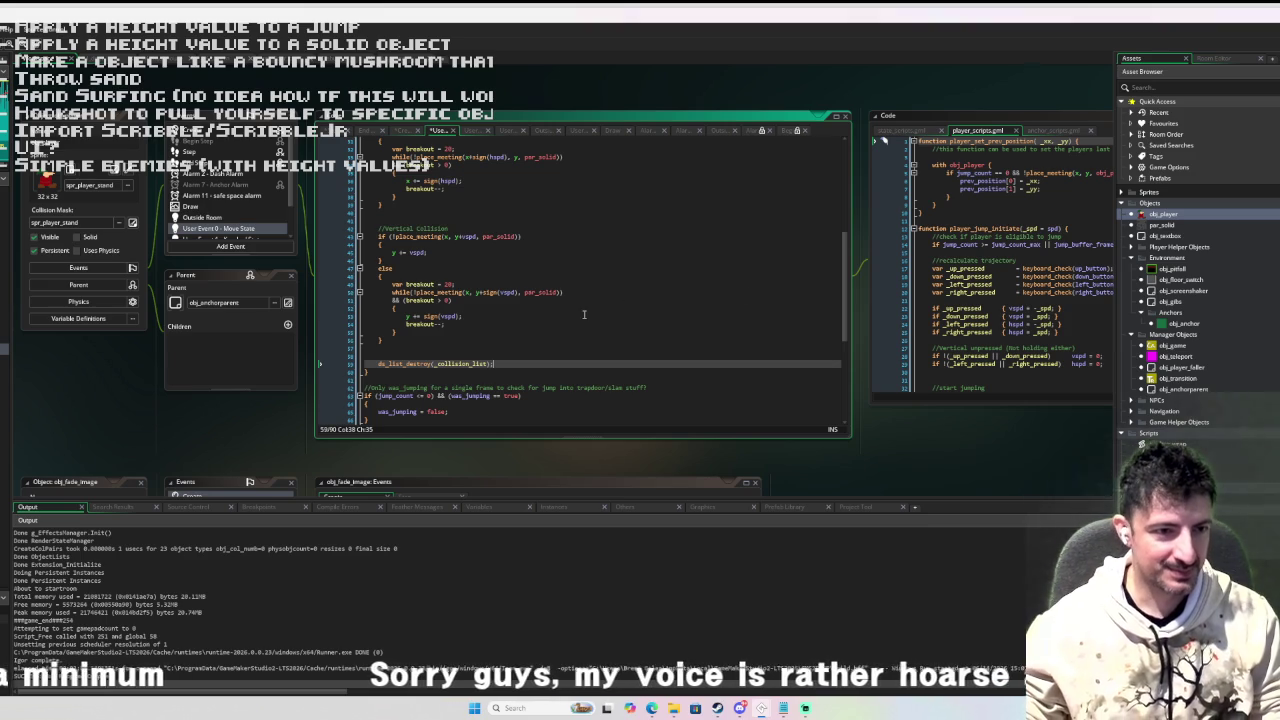
scroll(584, 315, "up", 10)
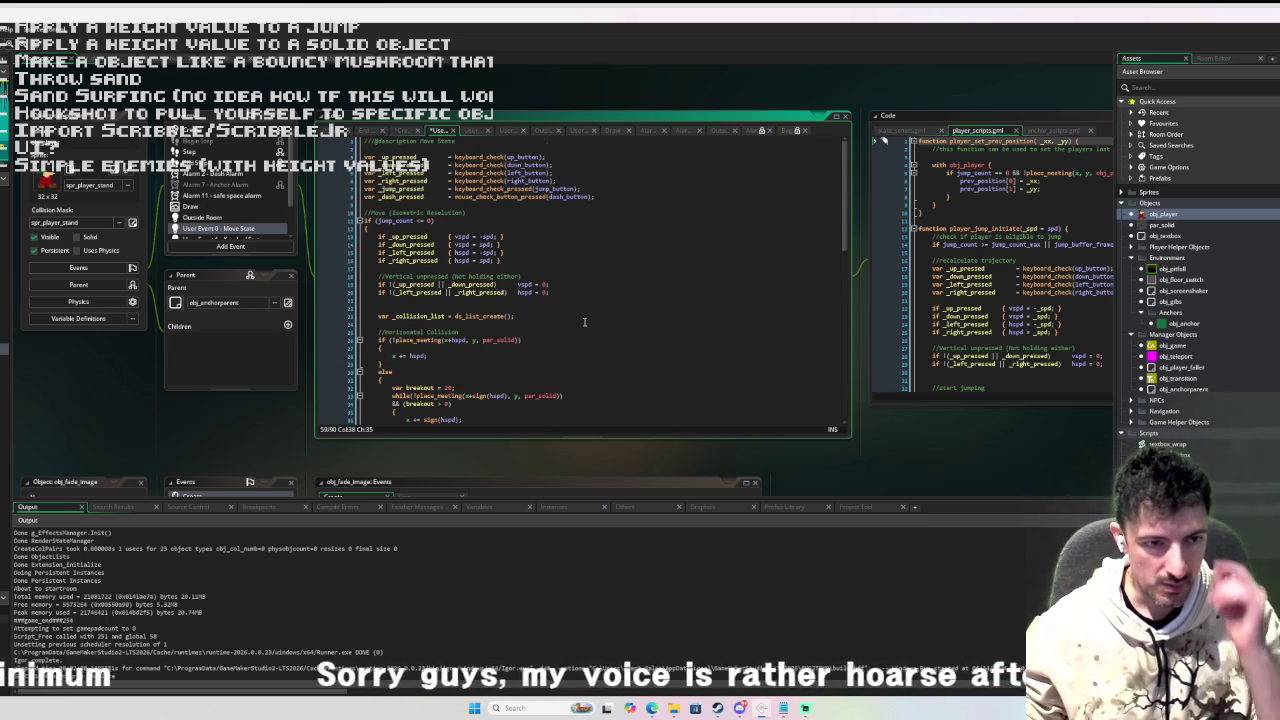
scroll(584, 322, "down", 1)
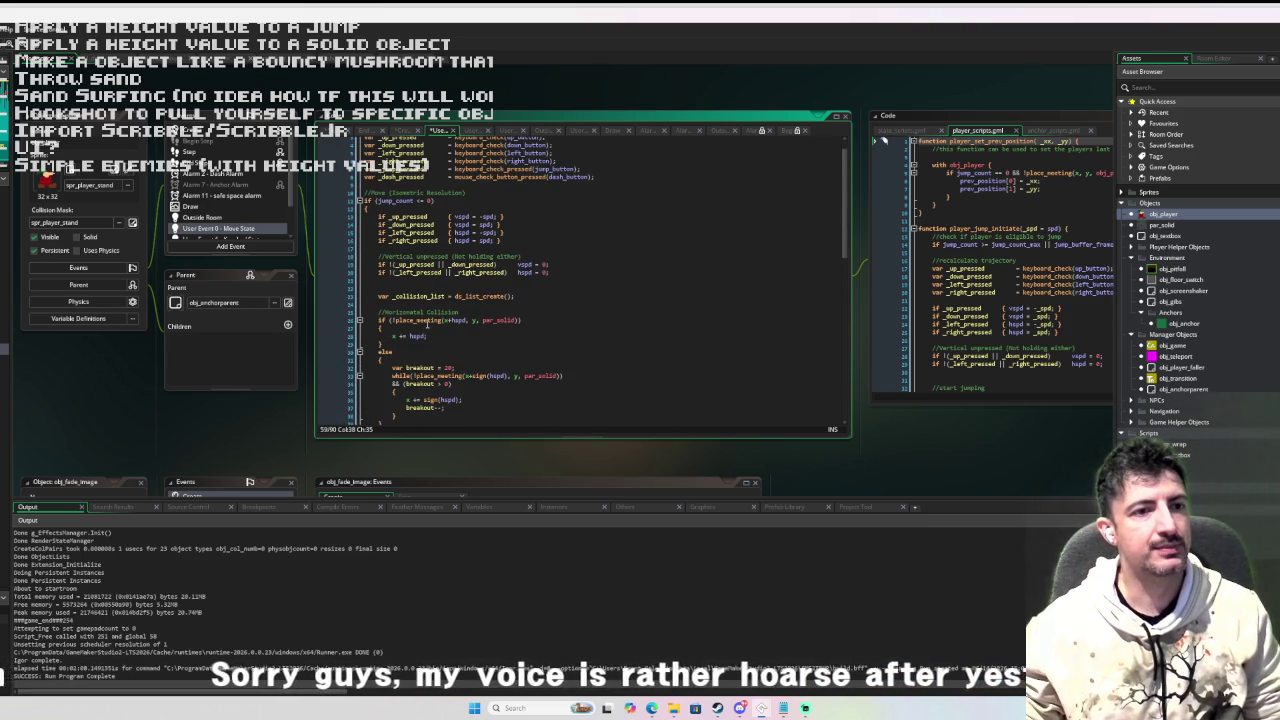
scroll(450, 319, "down", 3)
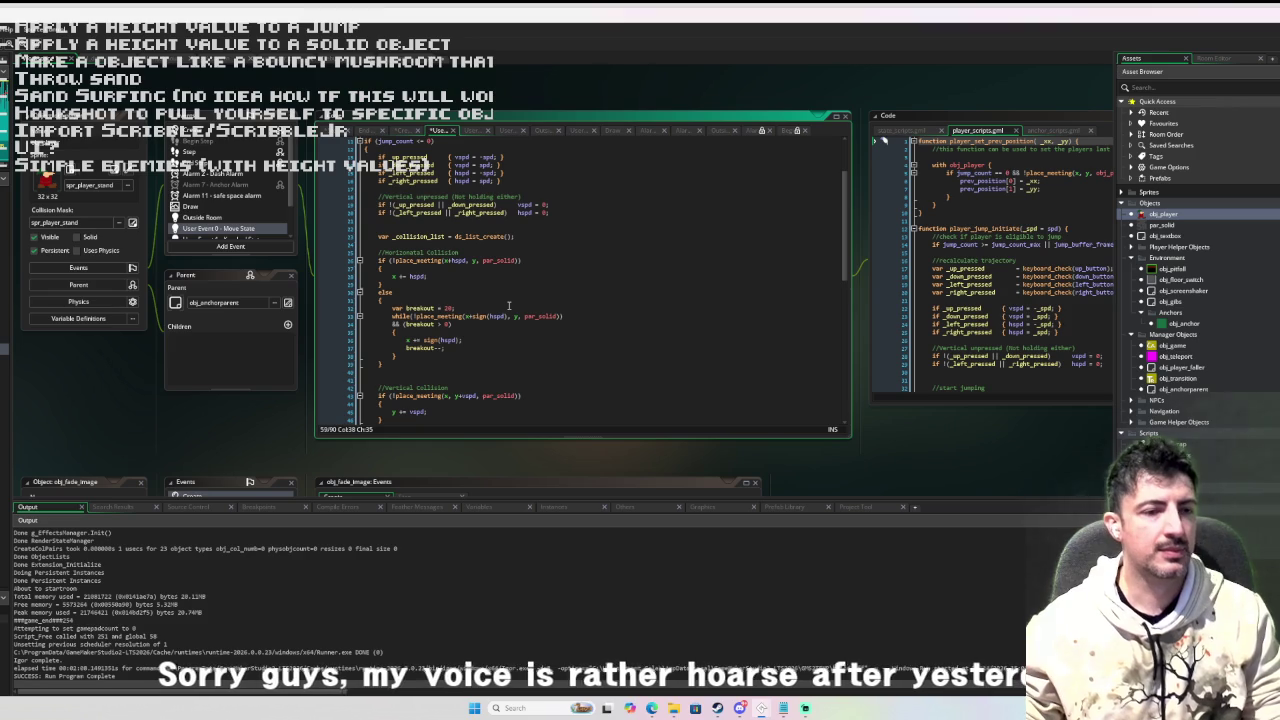
scroll(518, 303, "up", 2)
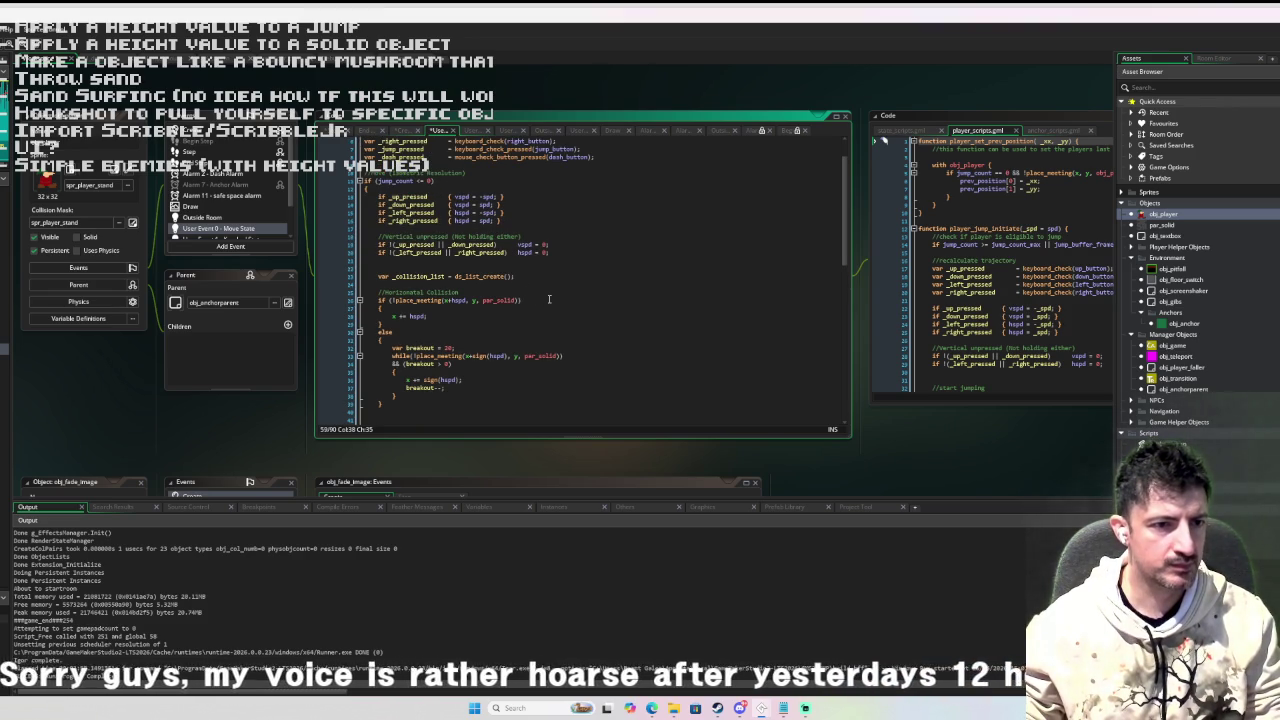
Open space in the horizontal else branch and start 'var _solids = instance_place_list('.
scroll(531, 301, "down", 1)
left_click(453, 319)
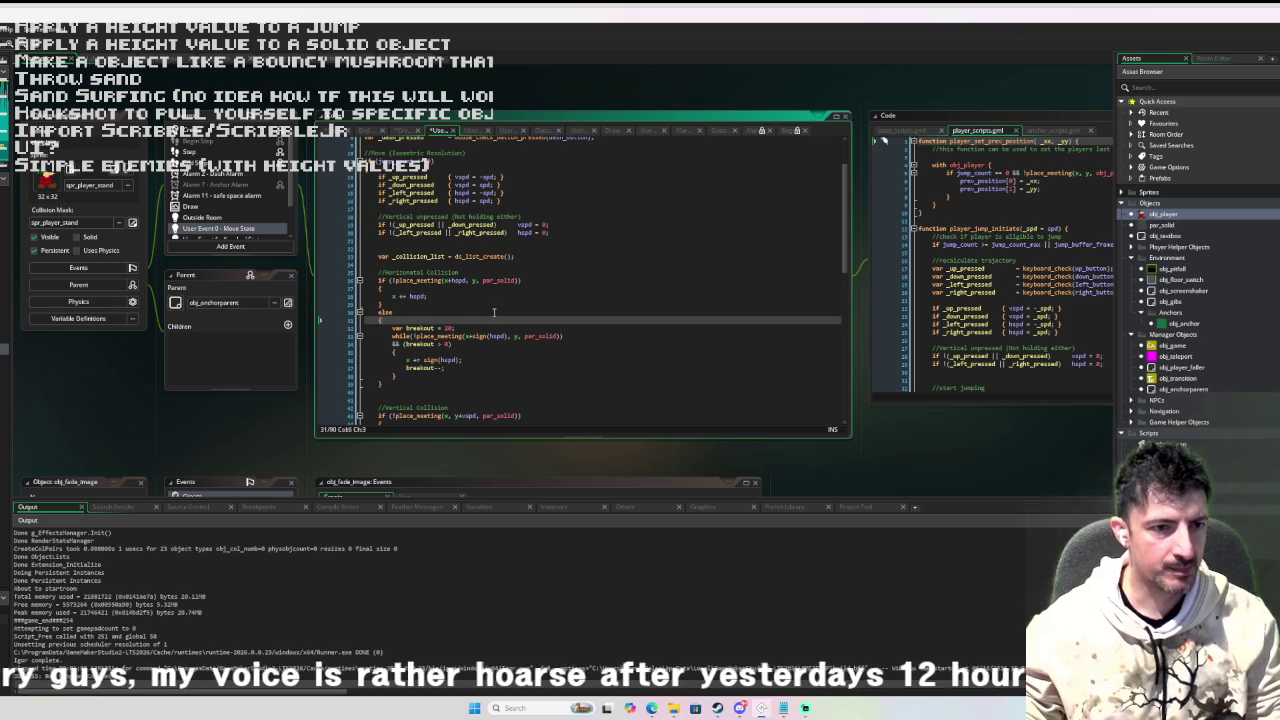
key("Return")
key("Return")
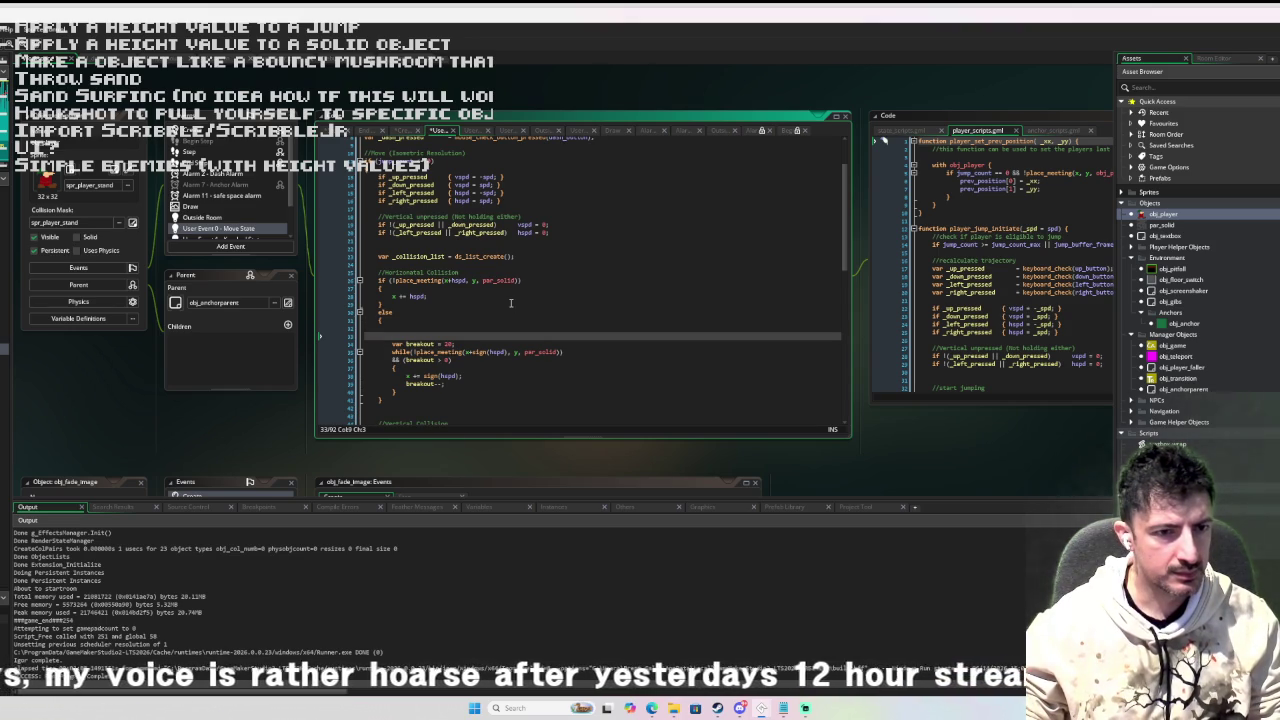
key("Up")
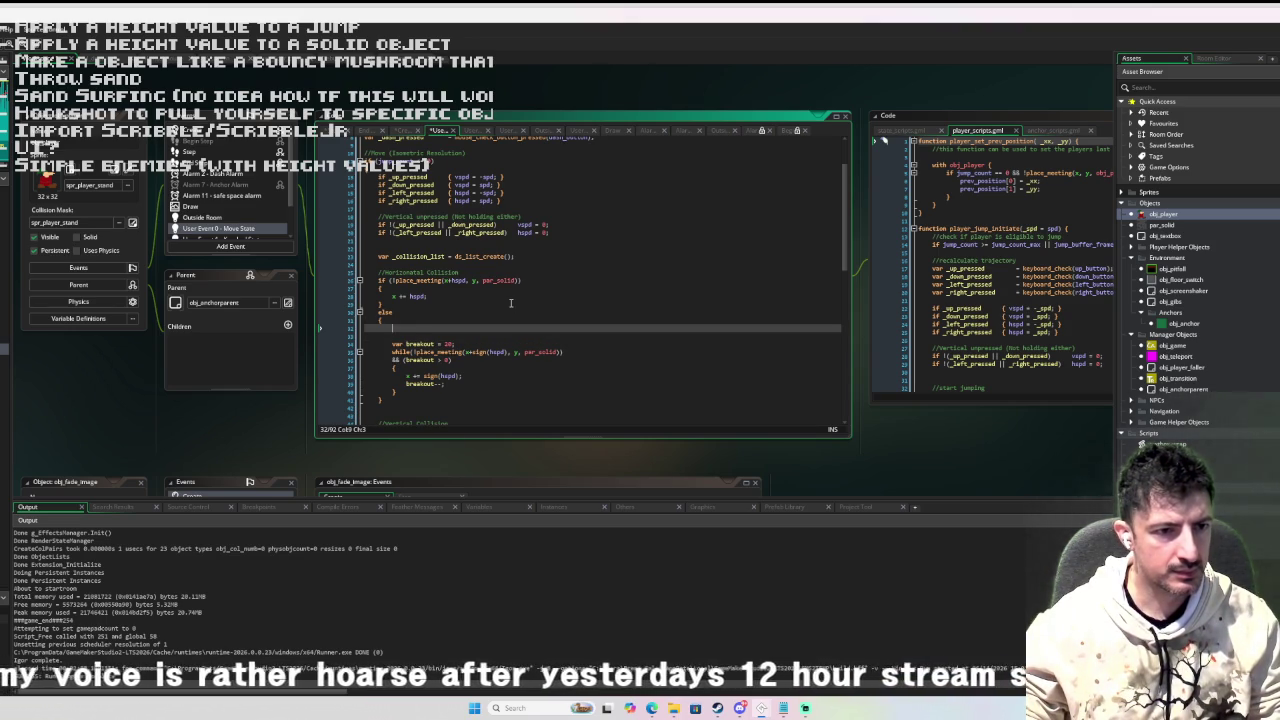
key("Return")
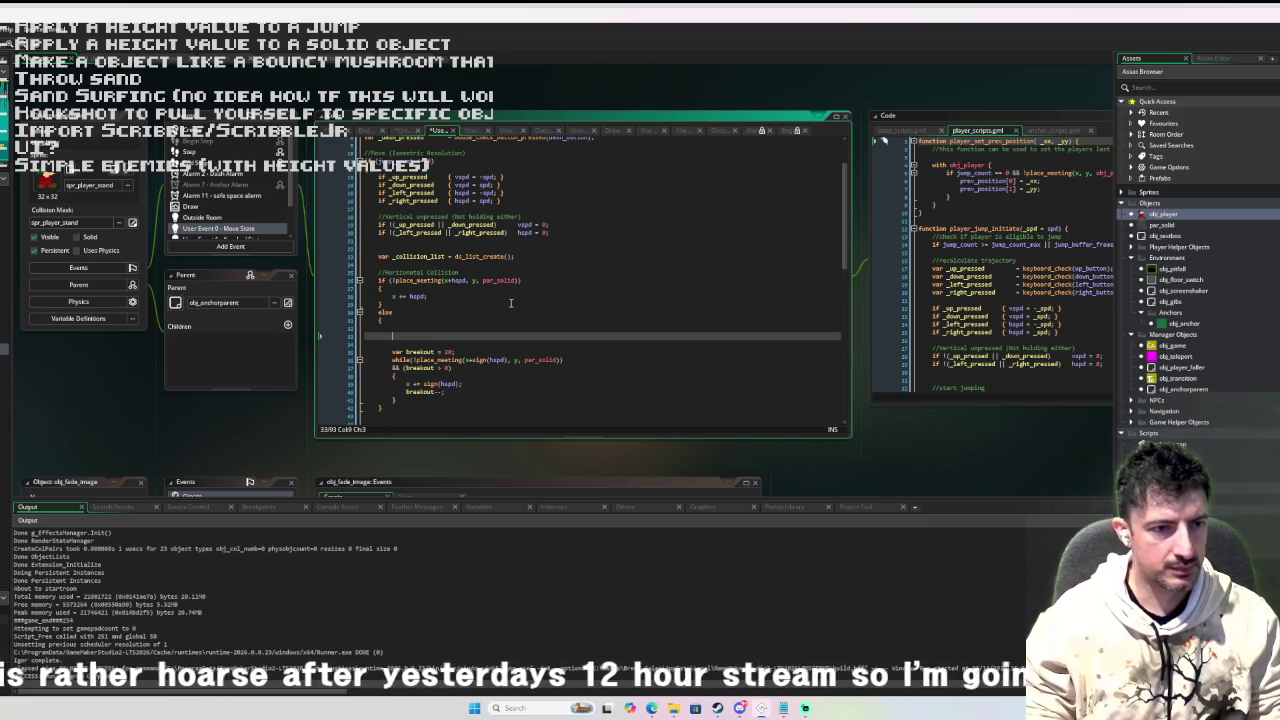
key("ctrl+space")
key("Escape")
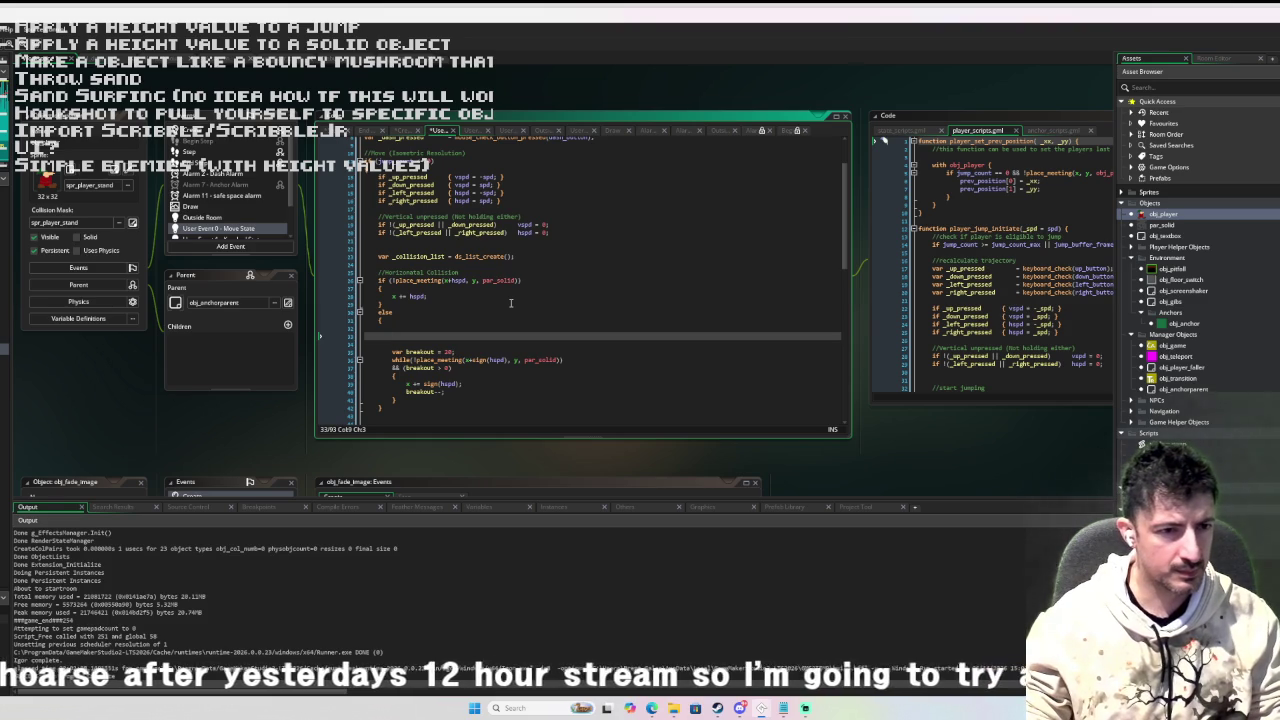
type("var _")
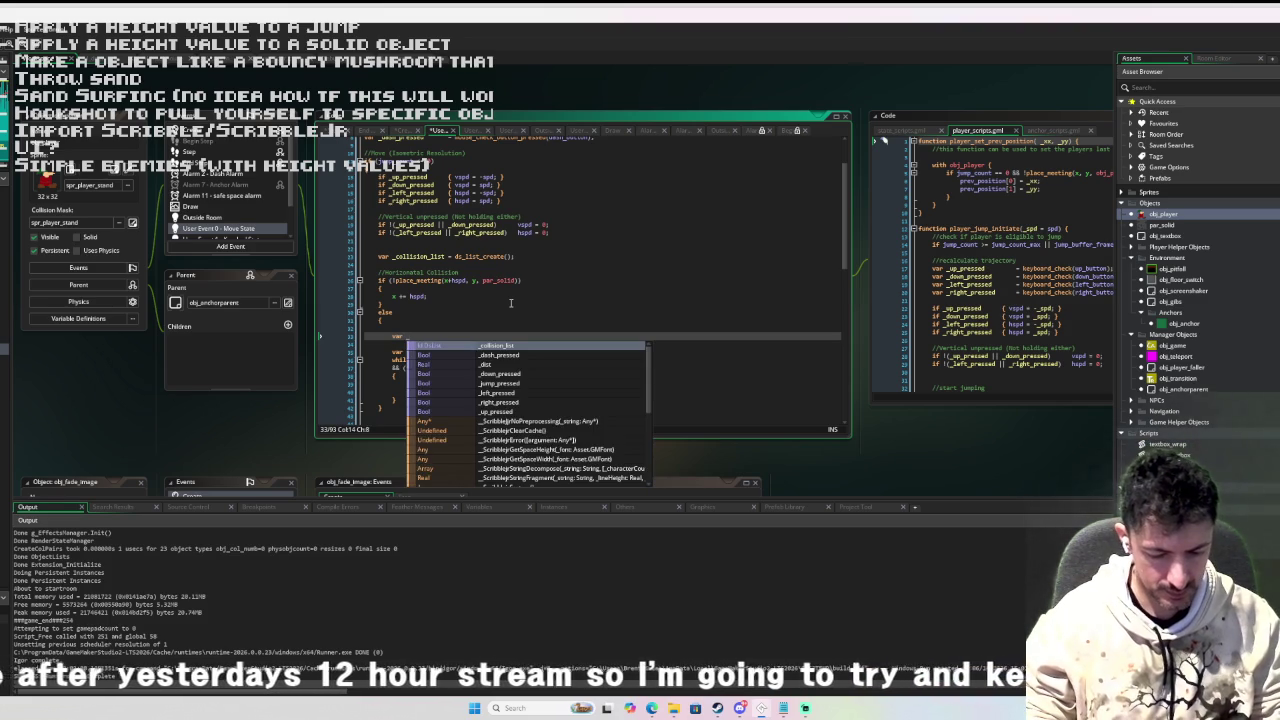
type("solids = ")
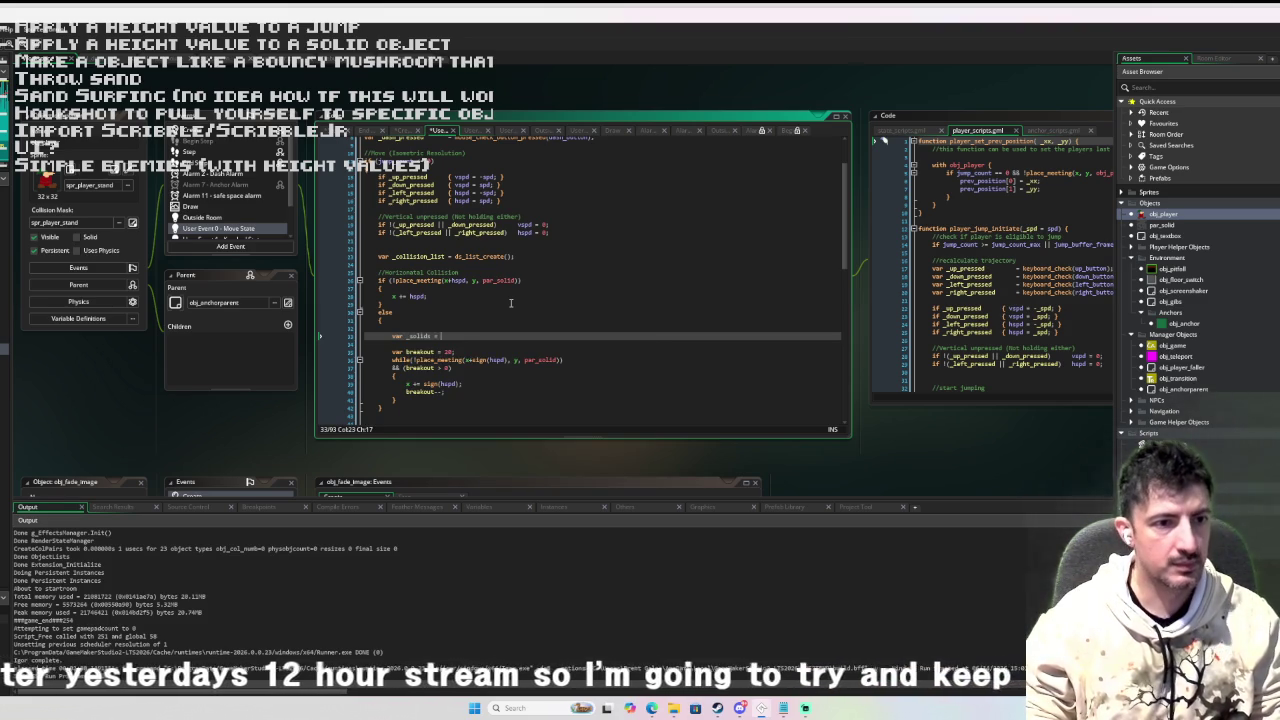
type("instance_player")
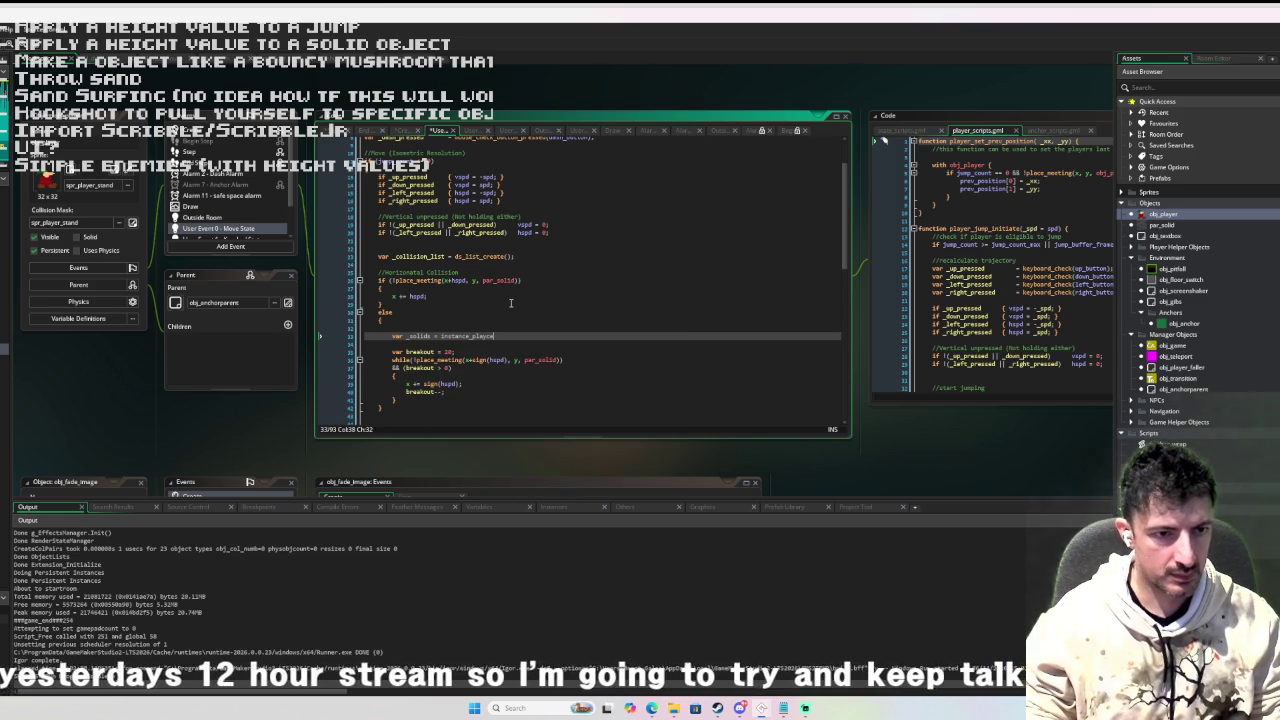
key("BackSpace")
key("BackSpace")
type("ce_lis")
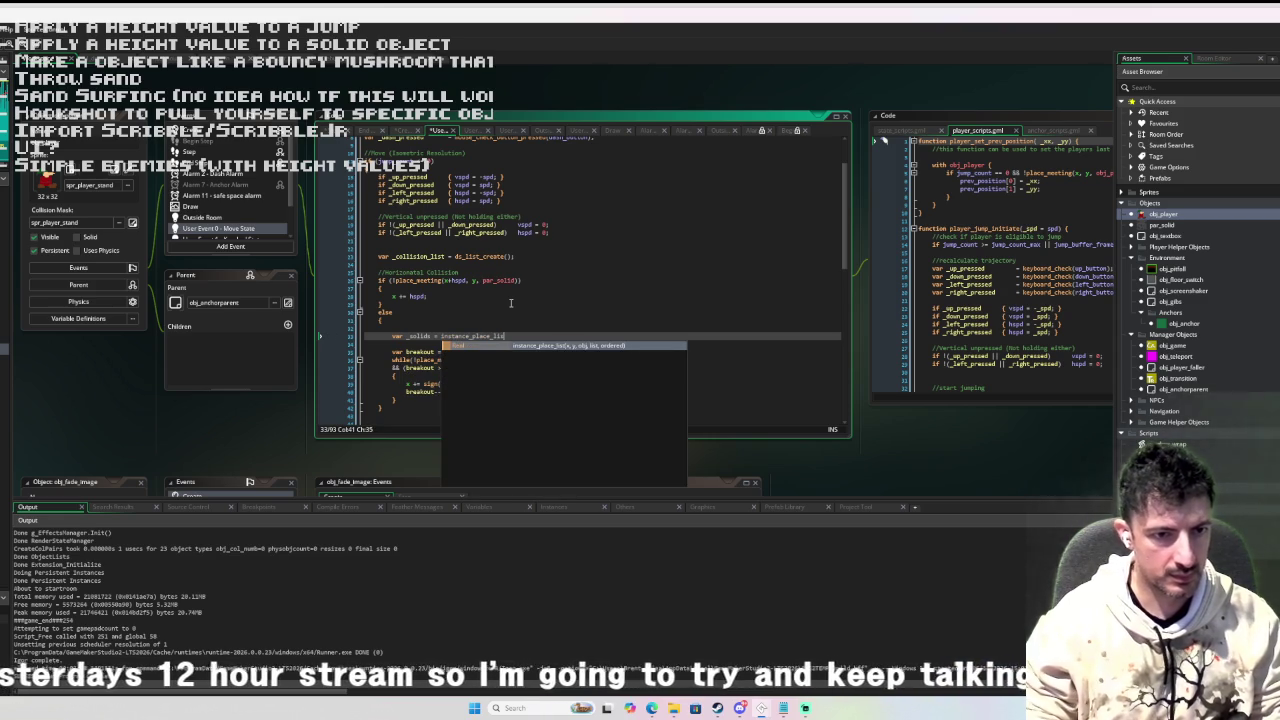
key("Return")
Fill in arguments x+sign(hspd), y, par_solid, _collision_list, false and view its manual page.
type("x,y,")
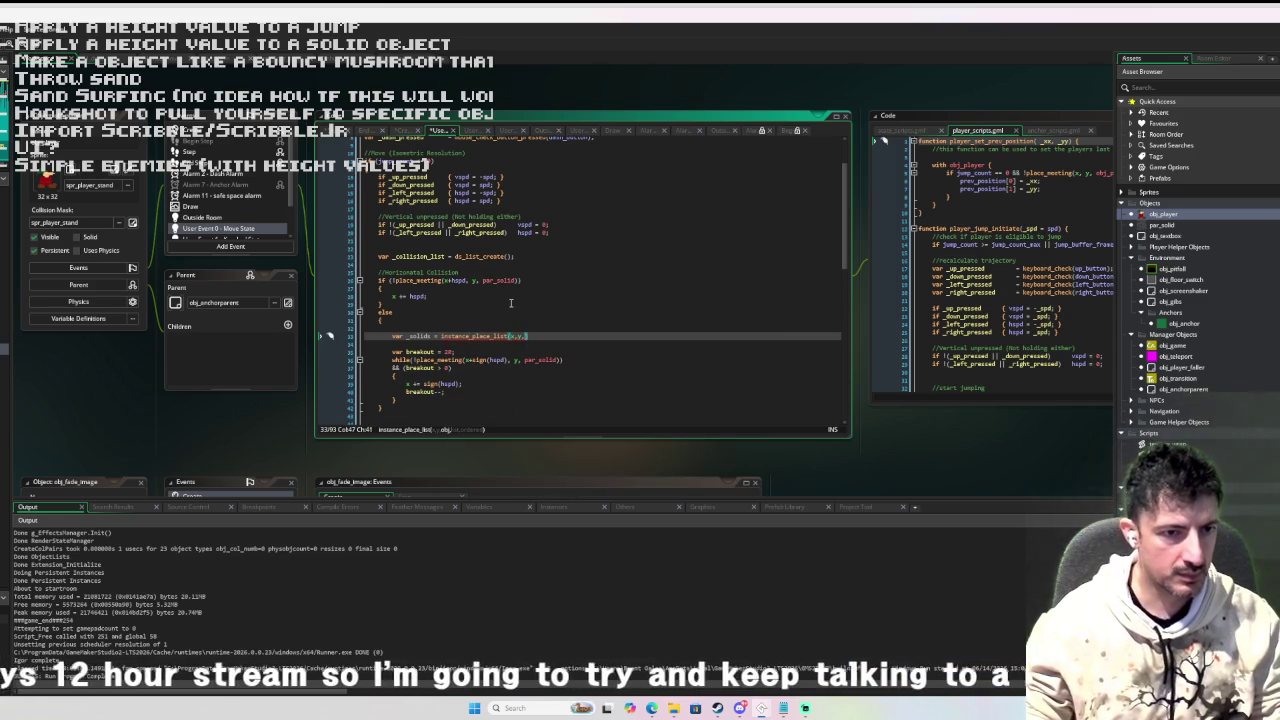
left_click_drag(509, 359, 467, 360)
key("ctrl+c")
left_click(527, 336)
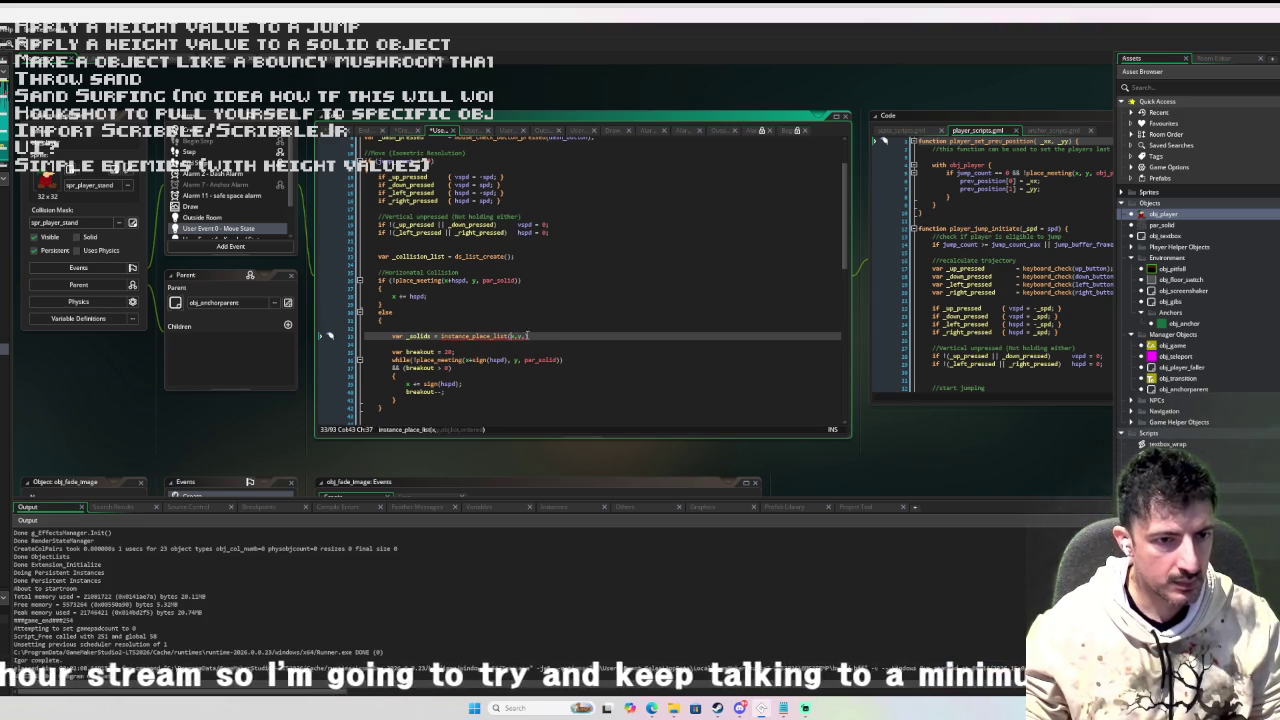
key("ctrl+v")
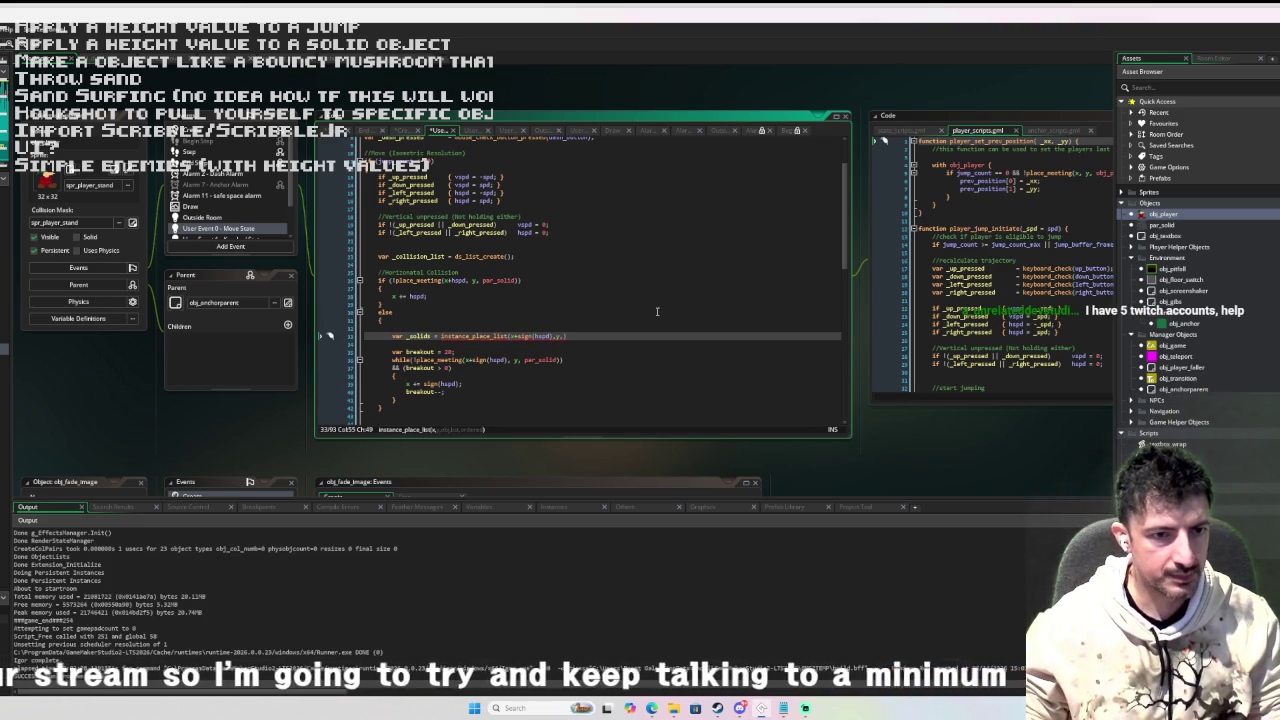
type("par")
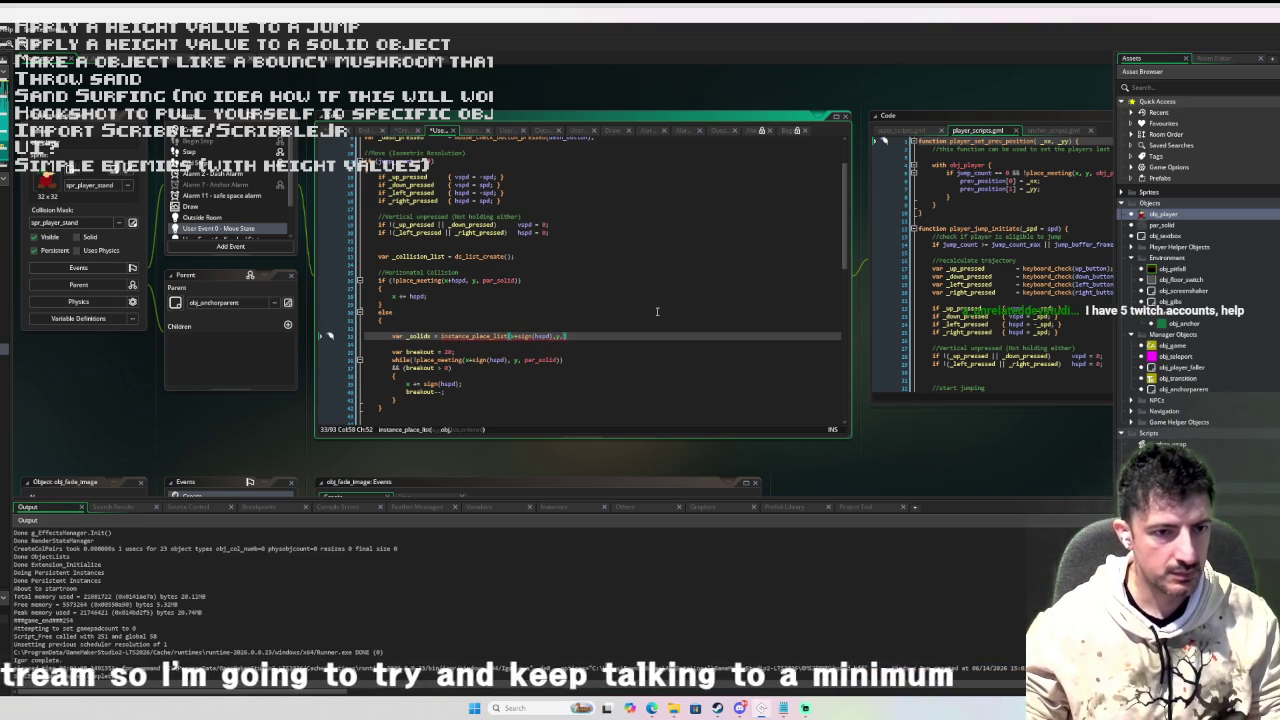
type("_solid)")
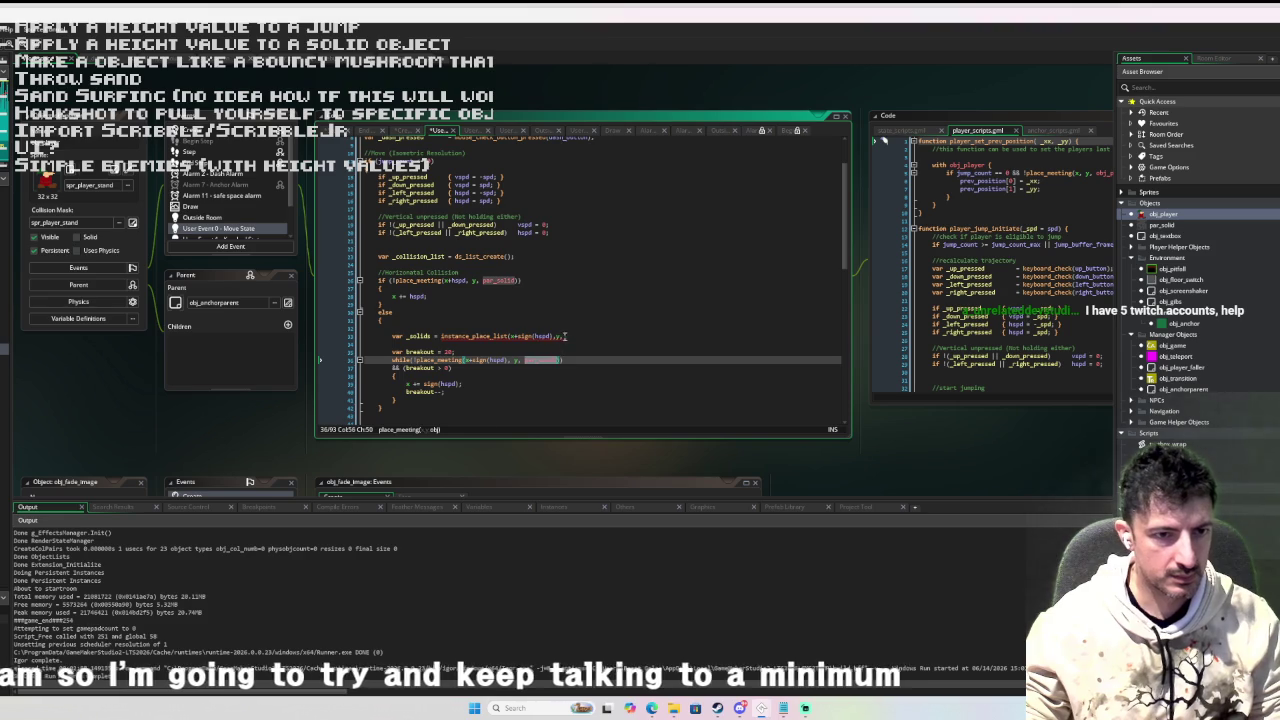
type(",")
key("BackSpace")
type("_collision_list")
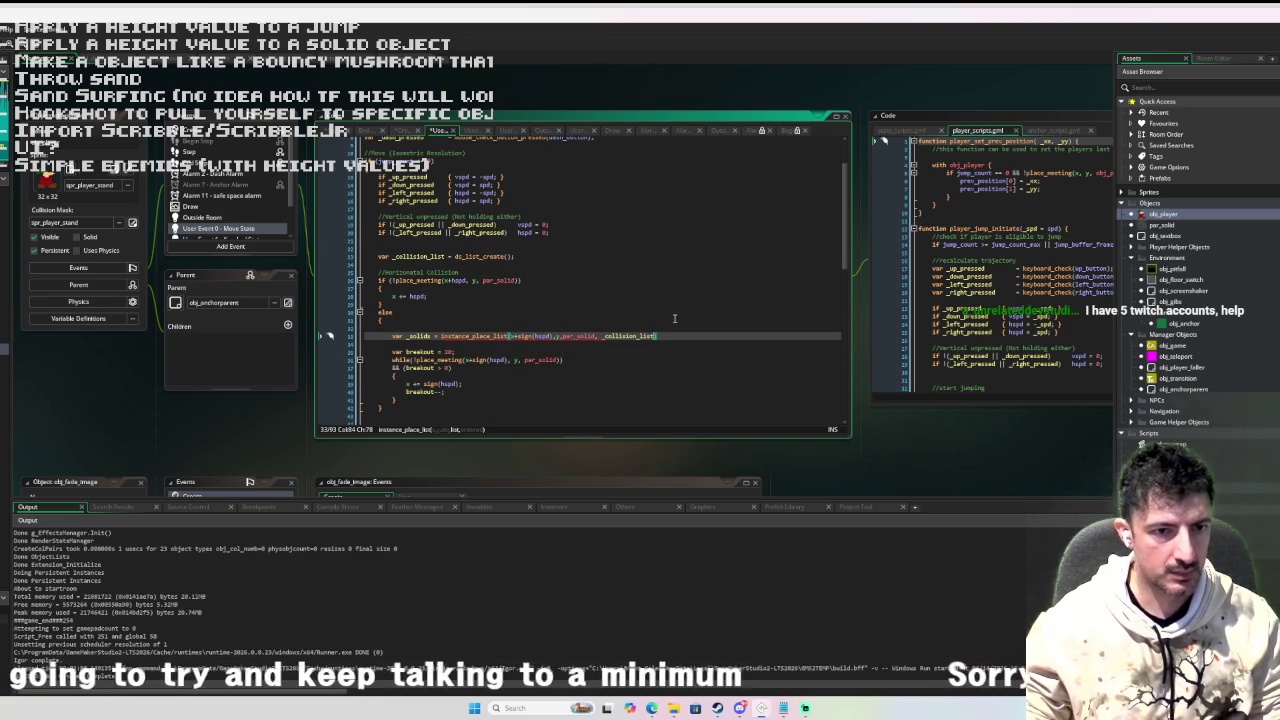
type(", false)")
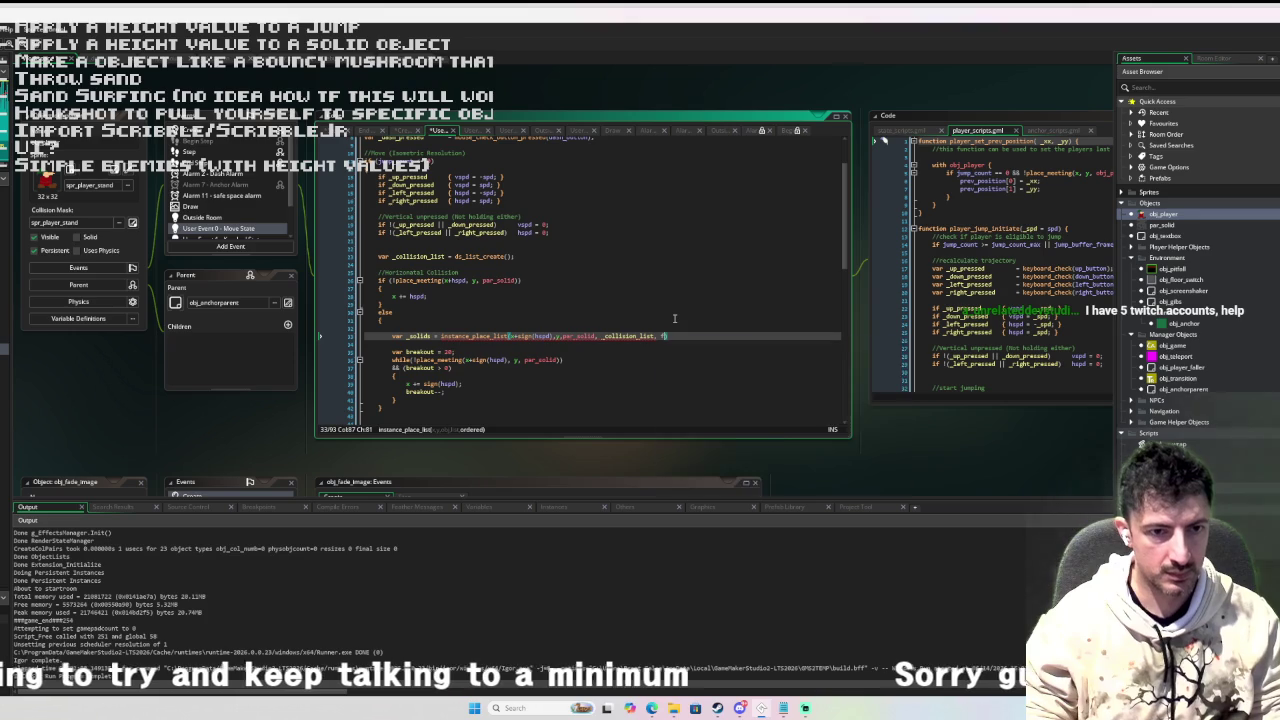
type(";")
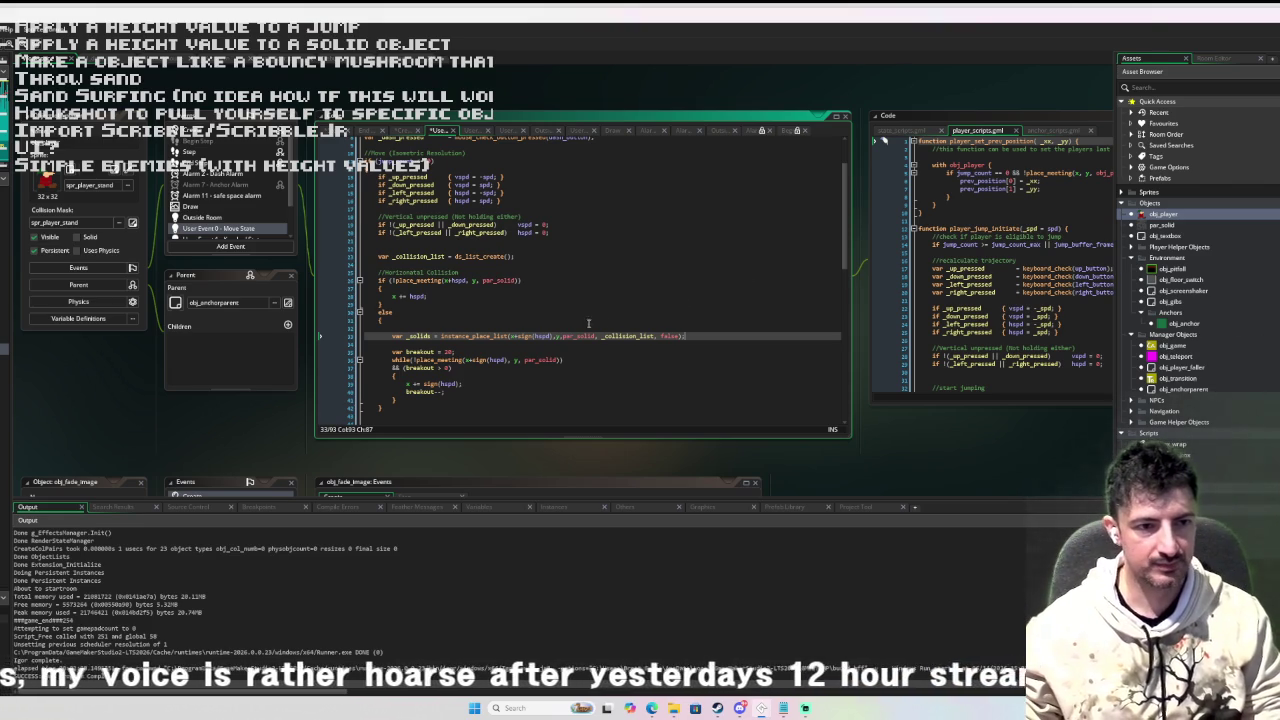
middle_click(514, 339)
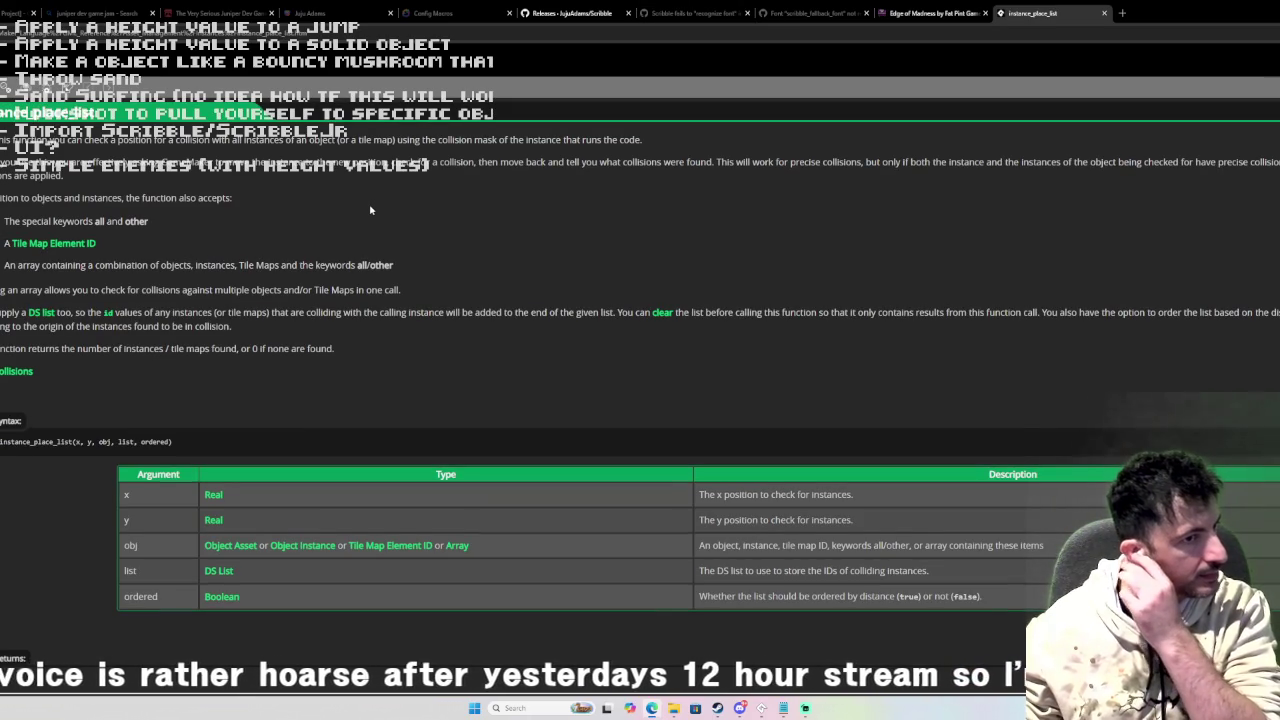
scroll(113, 290, "down", 3)
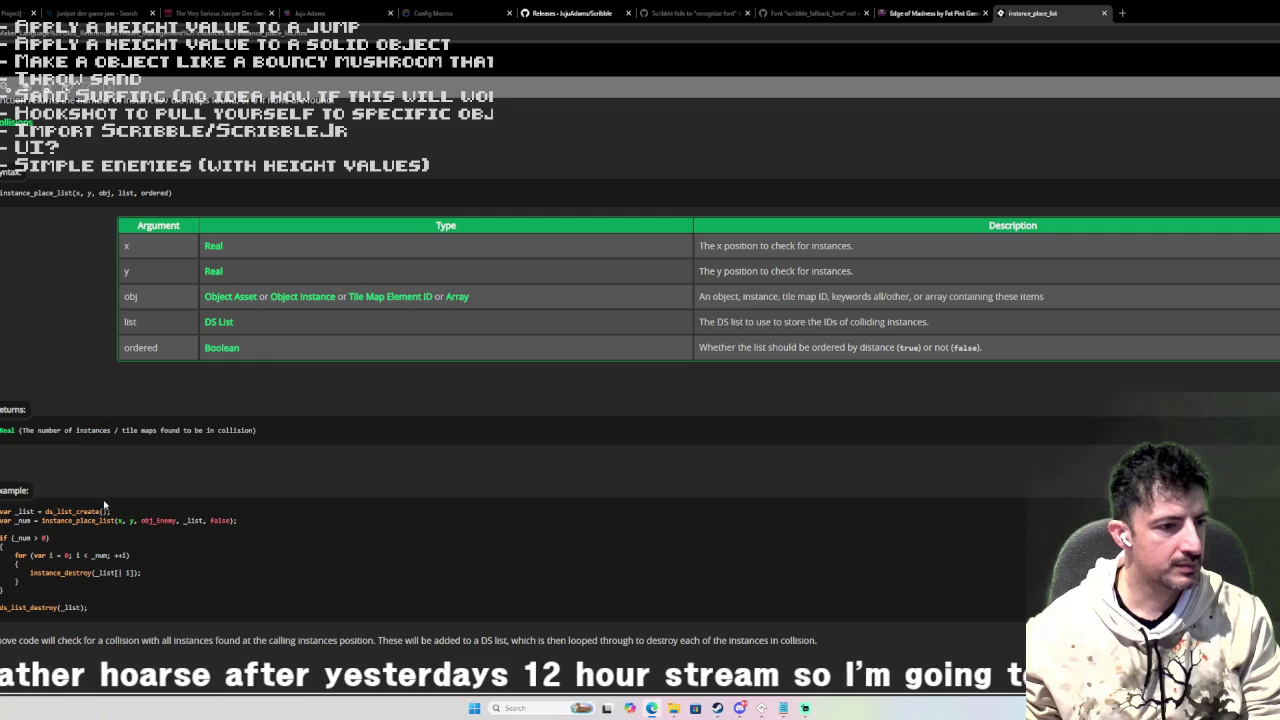
left_click(1105, 14)
key("alt+Tab")
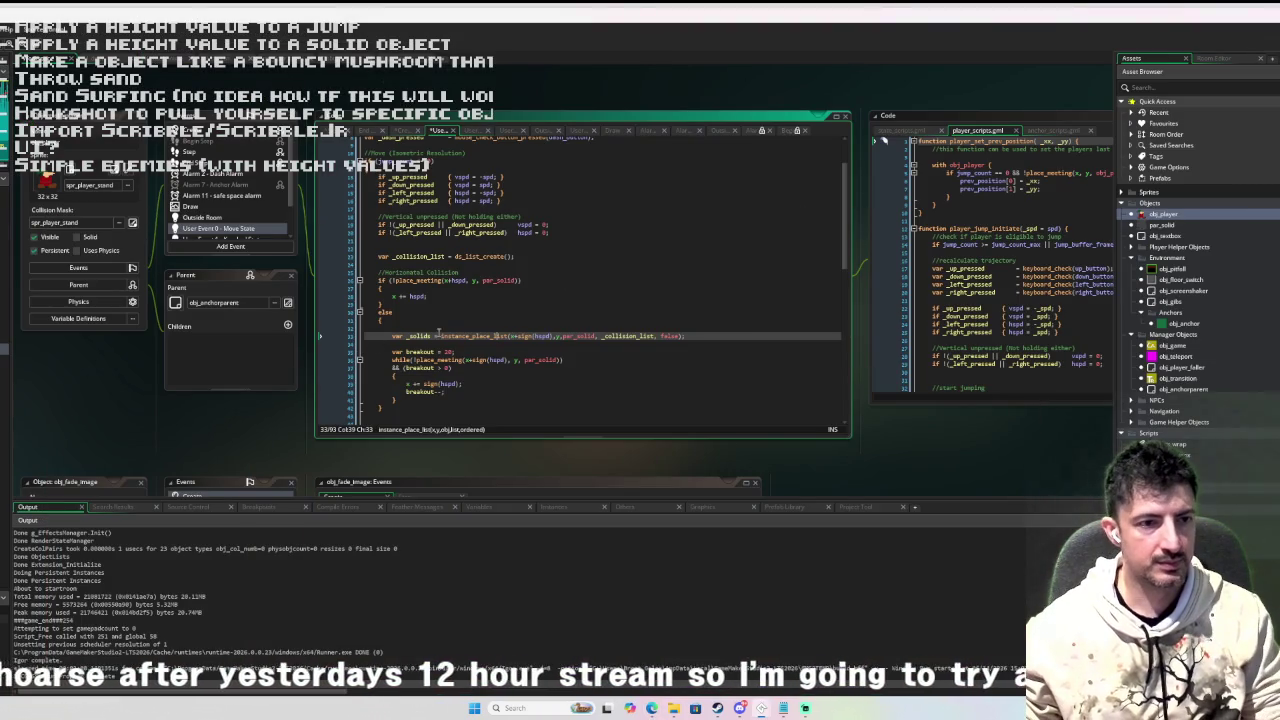
Rename _solids to _count and add an empty 'if _count > 0 { }' block.
left_click(413, 336)
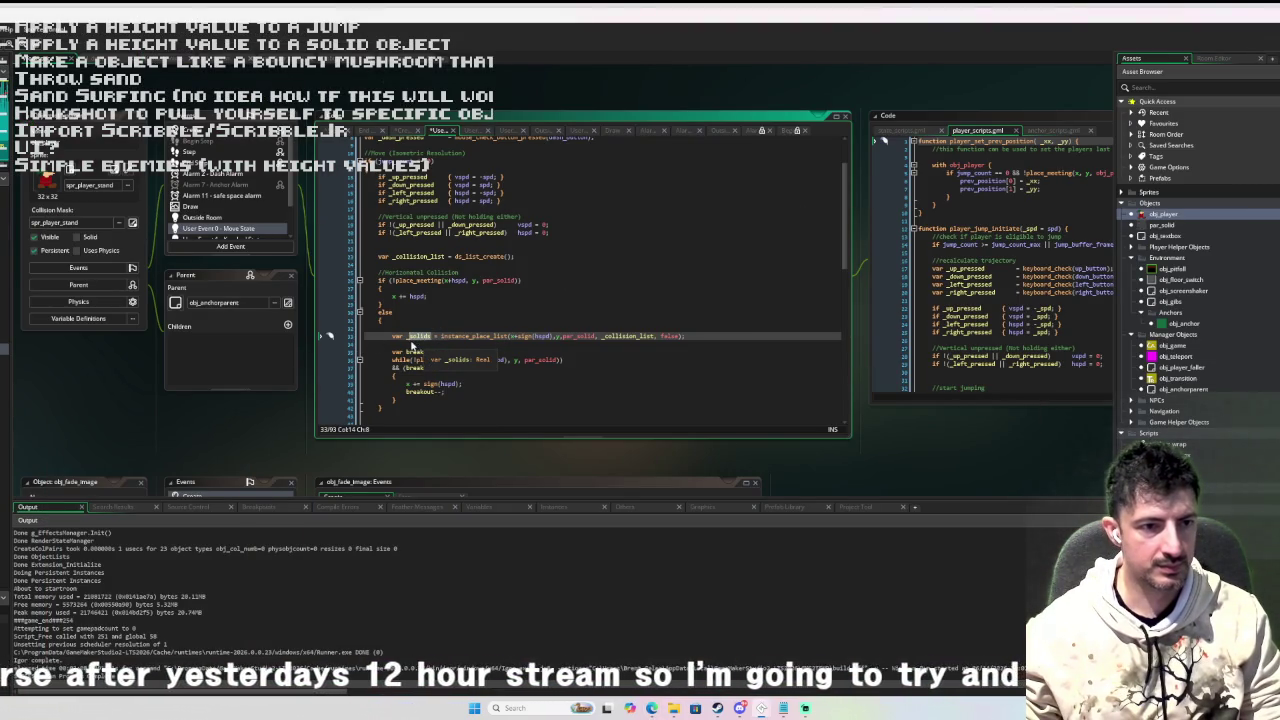
type("_count")
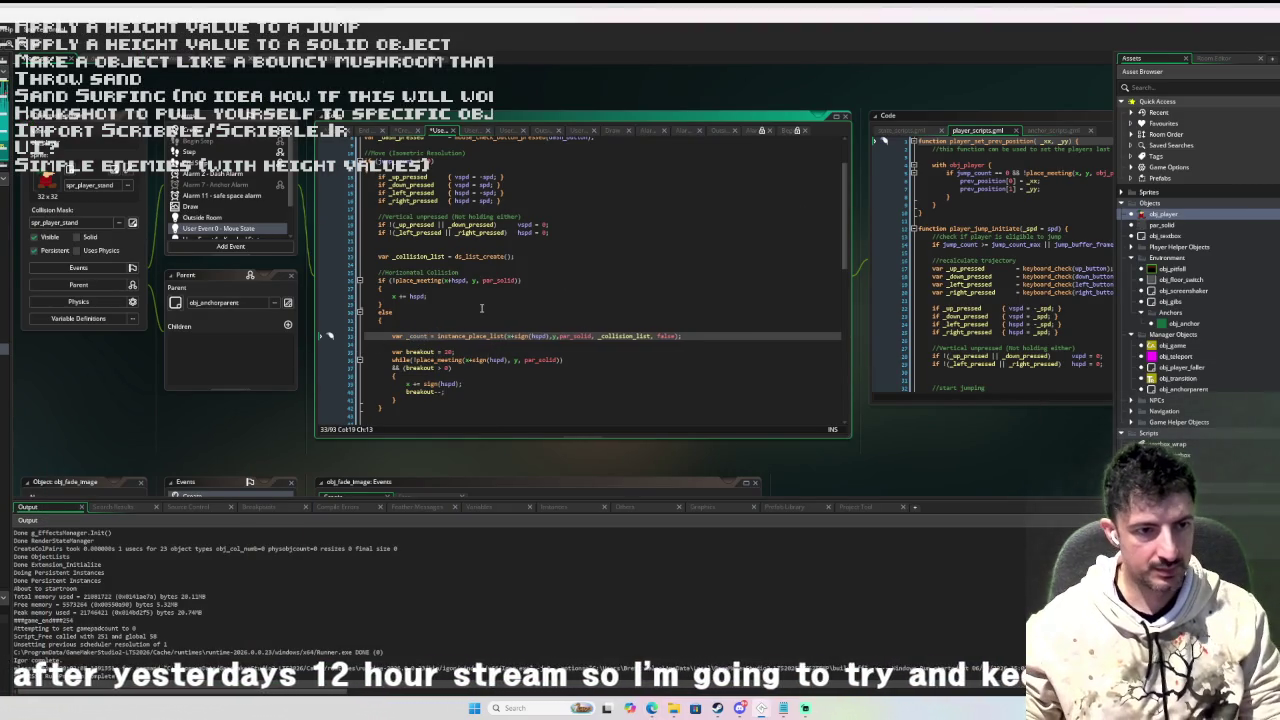
key("End")
key("Return")
type("if _count")
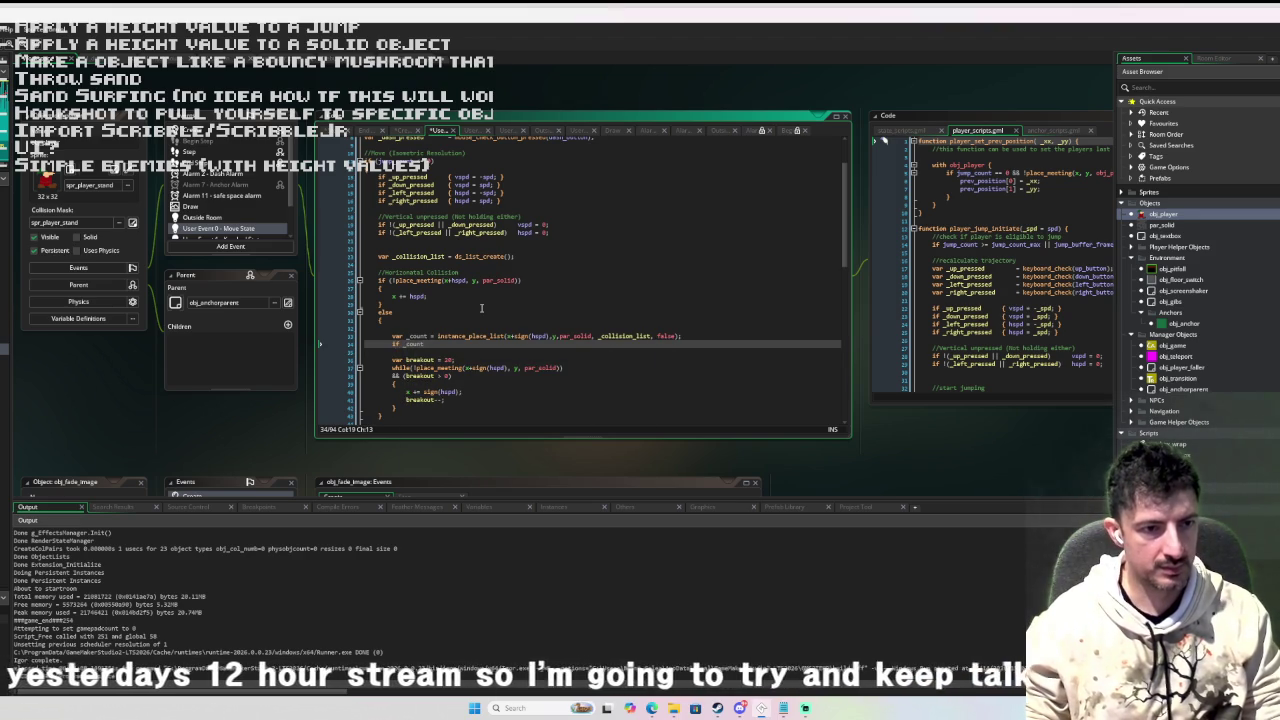
key("BackSpace")
type("0 {")
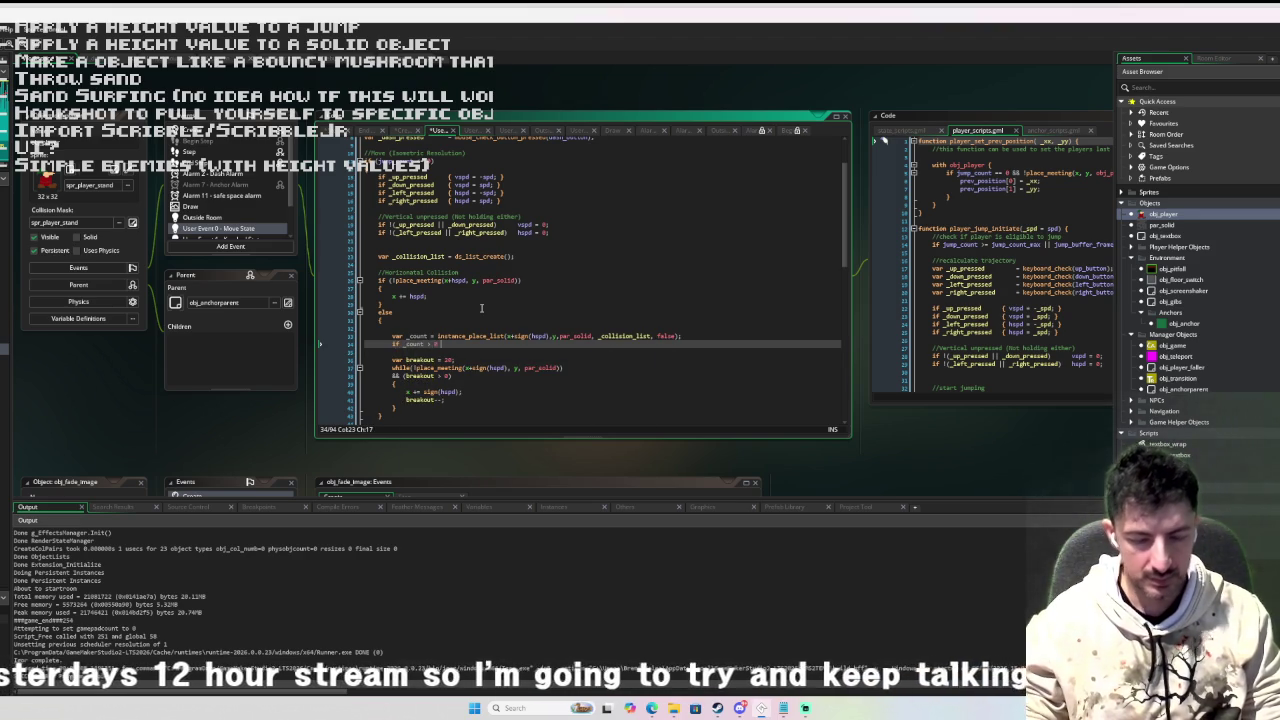
key("Return")
key("Return")
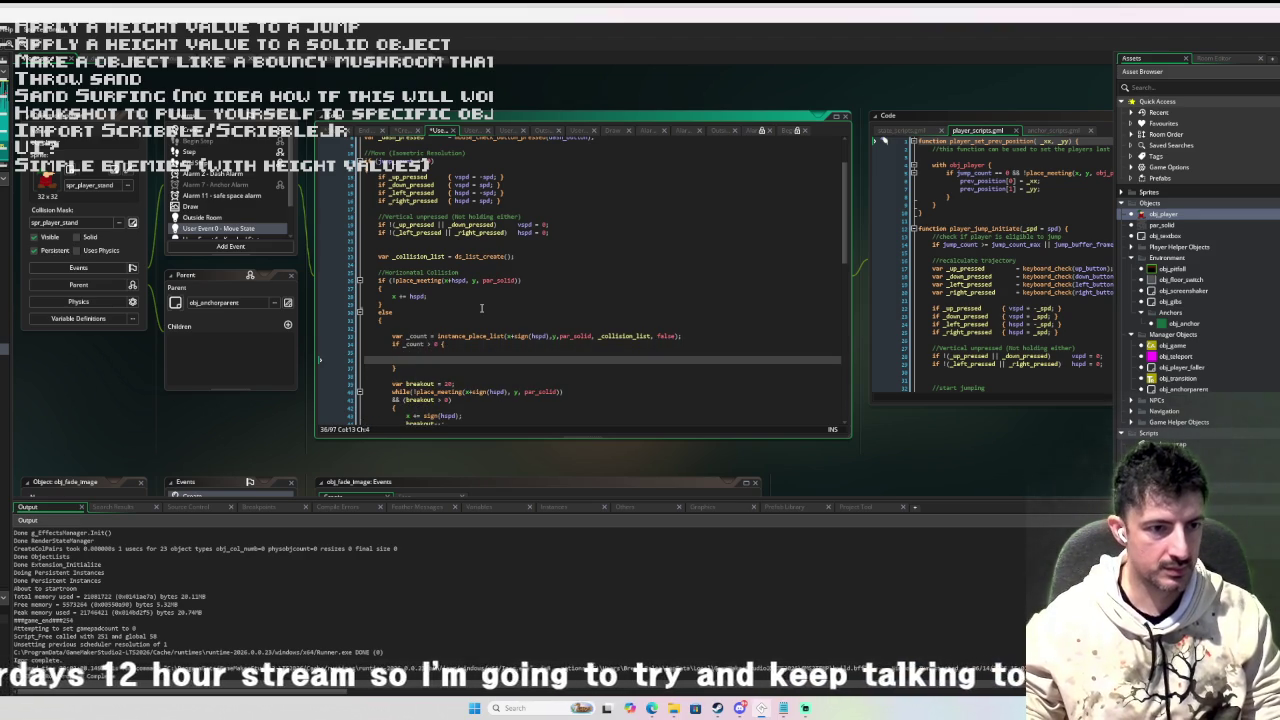
key("Return")
key("Up")
Declare _highest_height = 0 and add a for loop up to ds_list_size(_collision_list).
type("var")
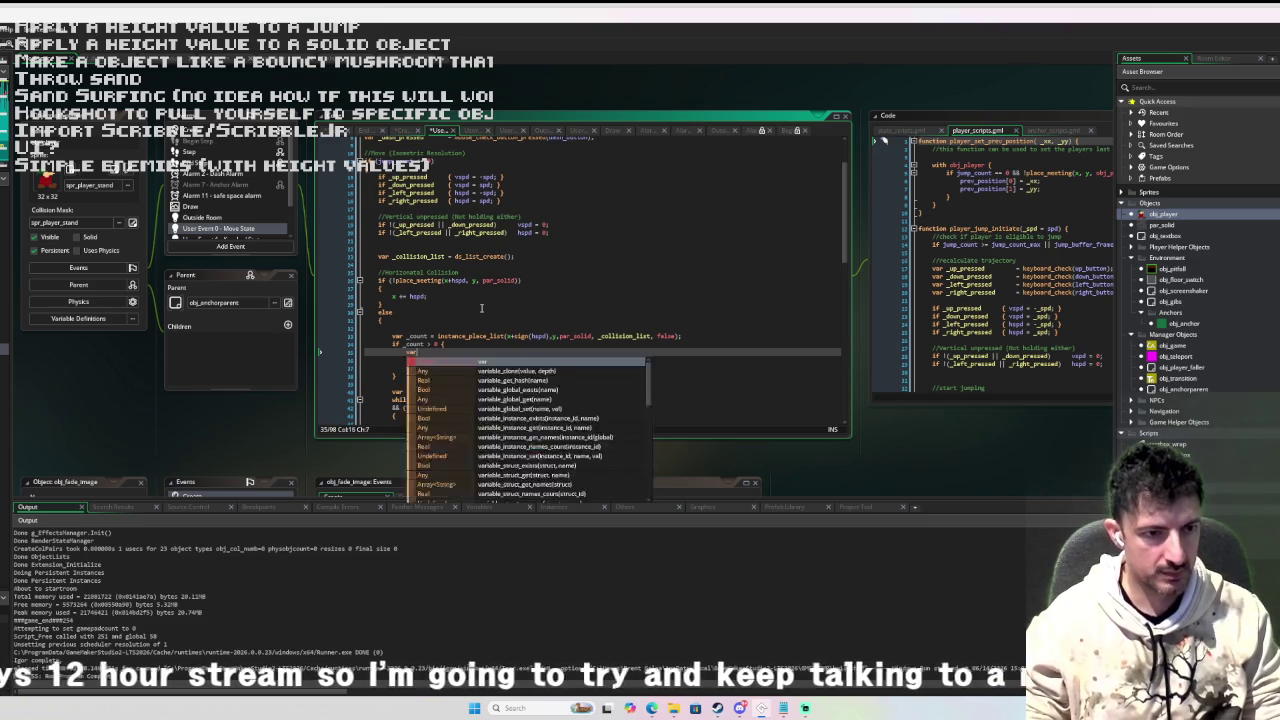
type(" _st_height = 0;")
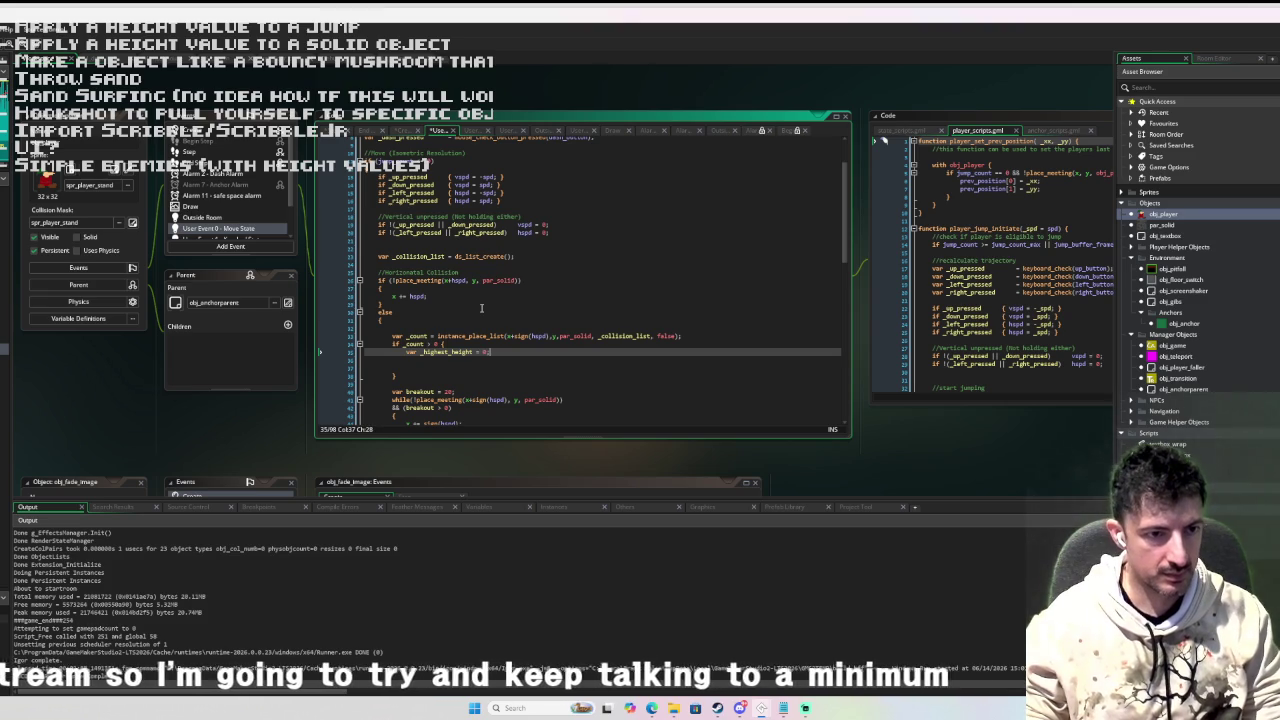
key("Return")
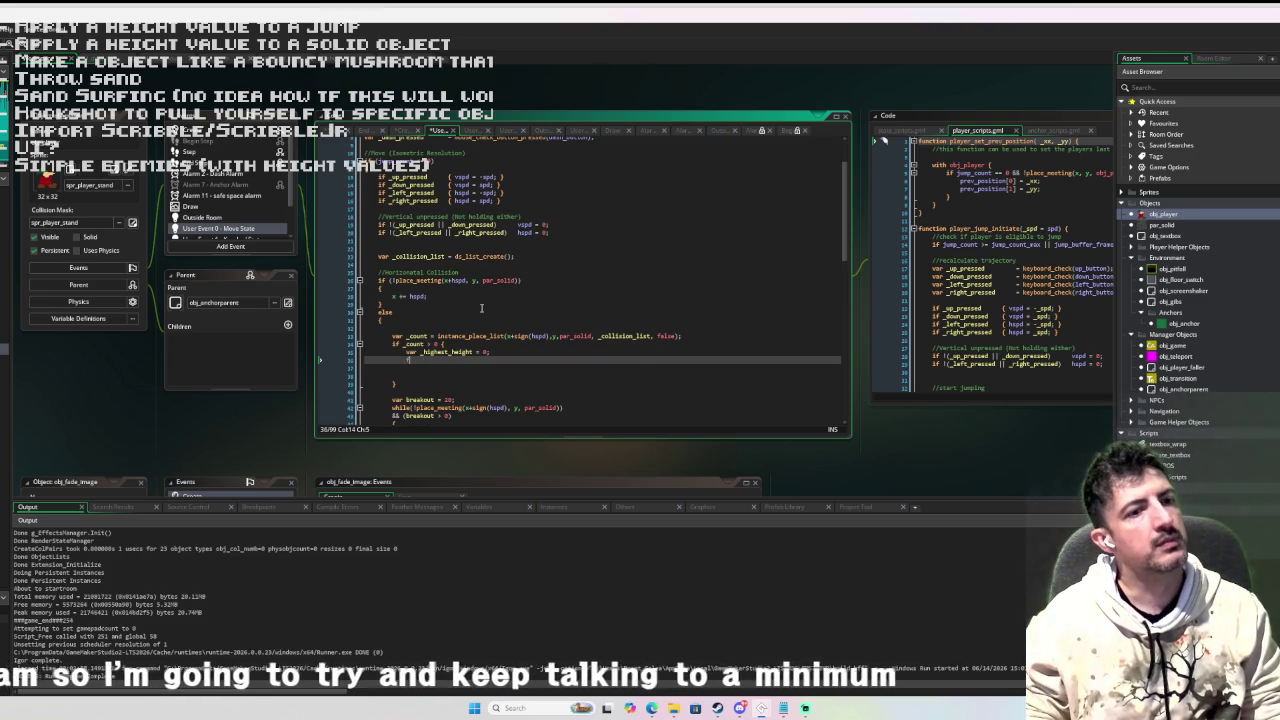
type("for (var i = 0; i < ds_list_")
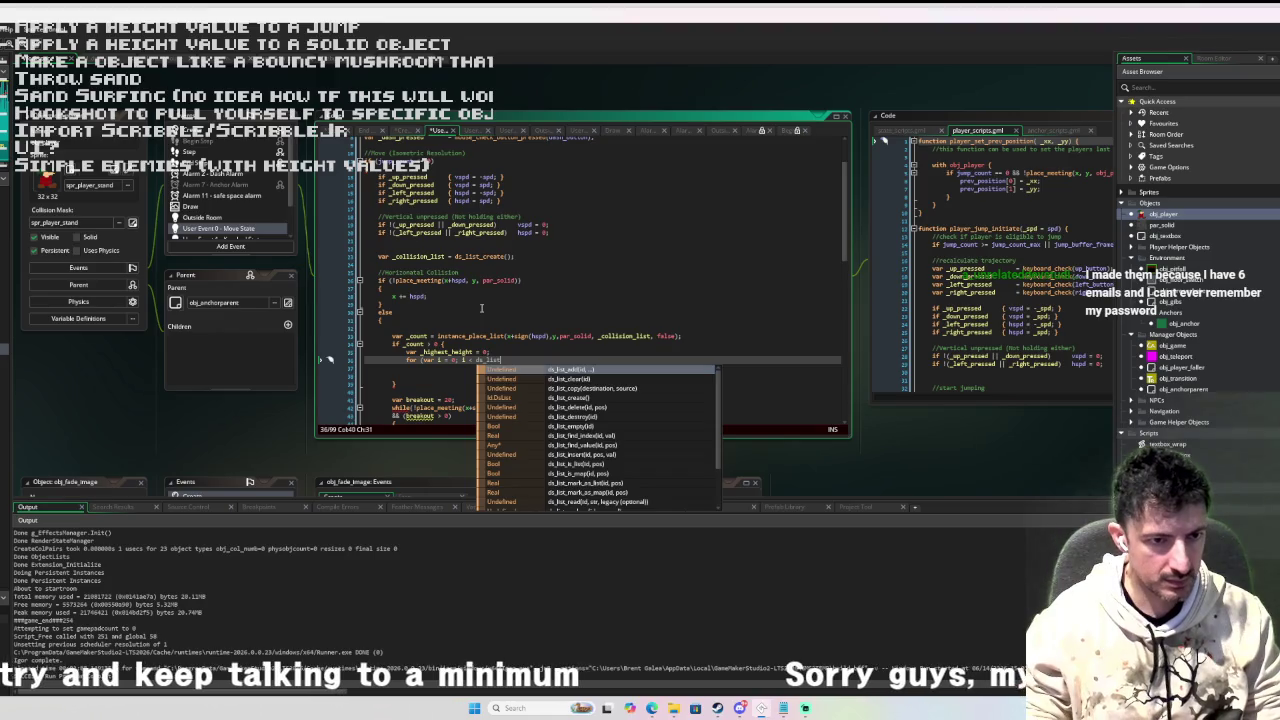
type("size(")
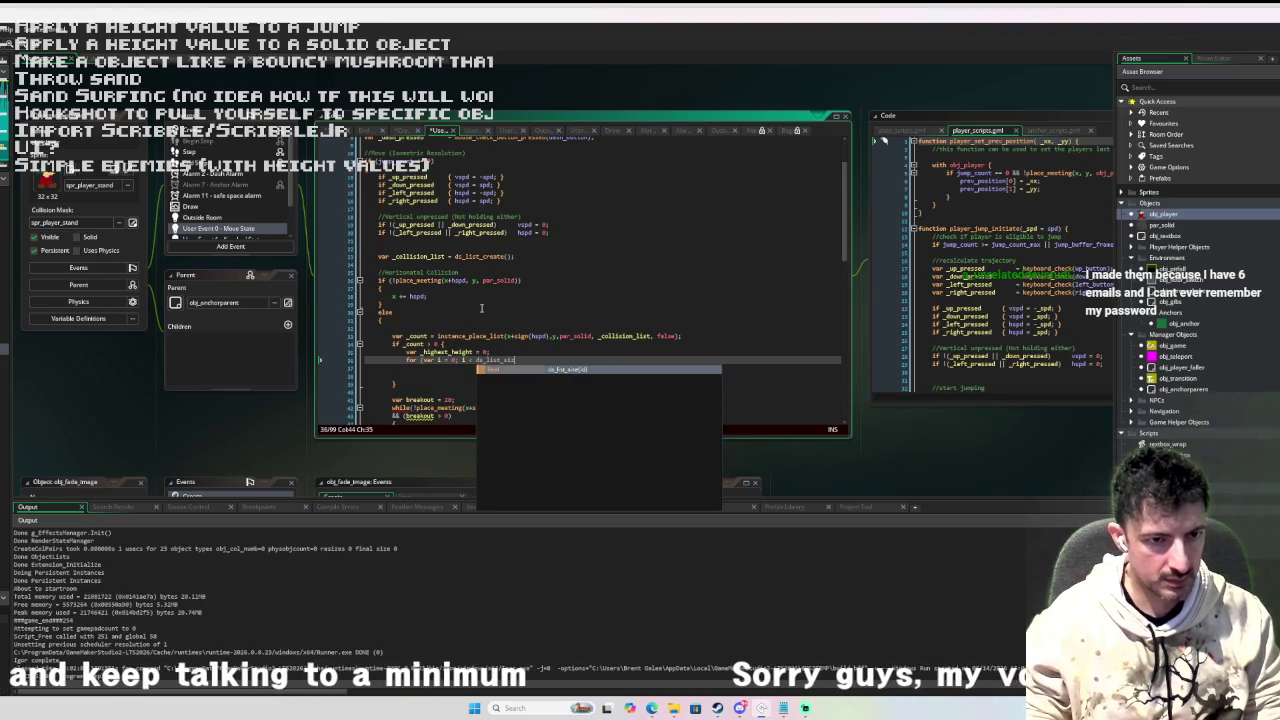
double_click(628, 337)
key("ctrl+c")
left_click(521, 360)
key("ctrl+v")
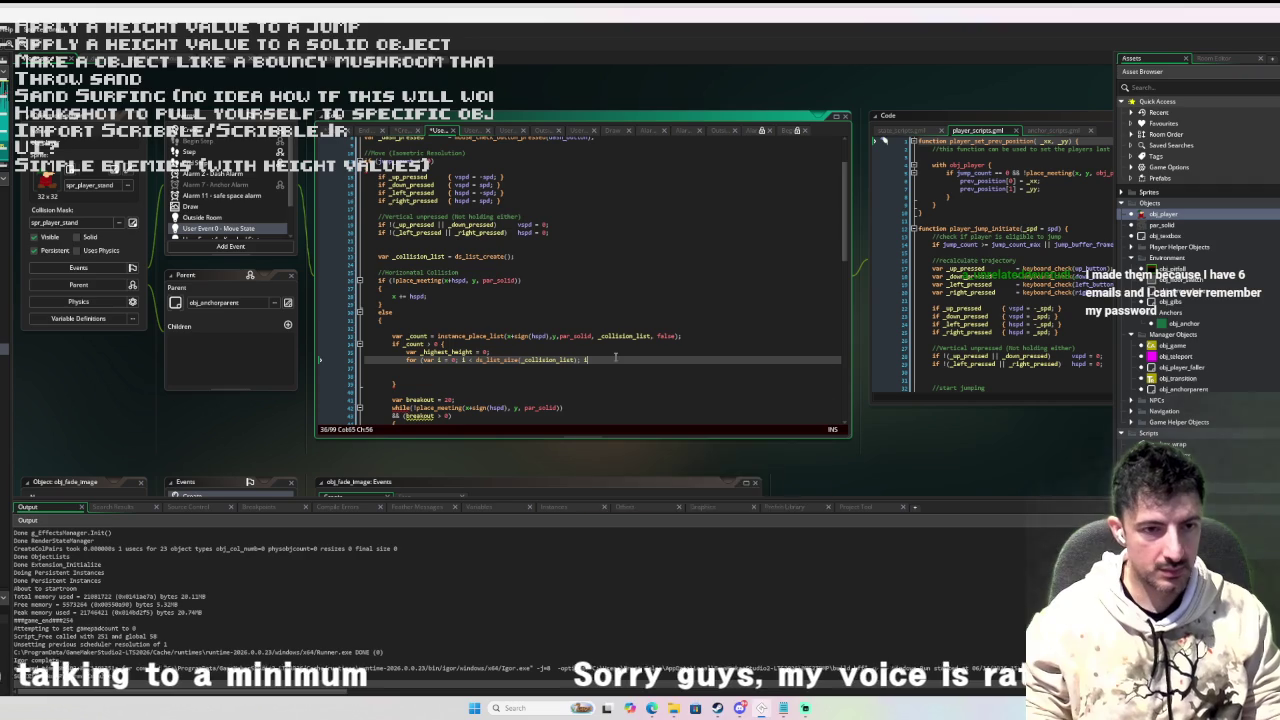
type("{")
key("Return")
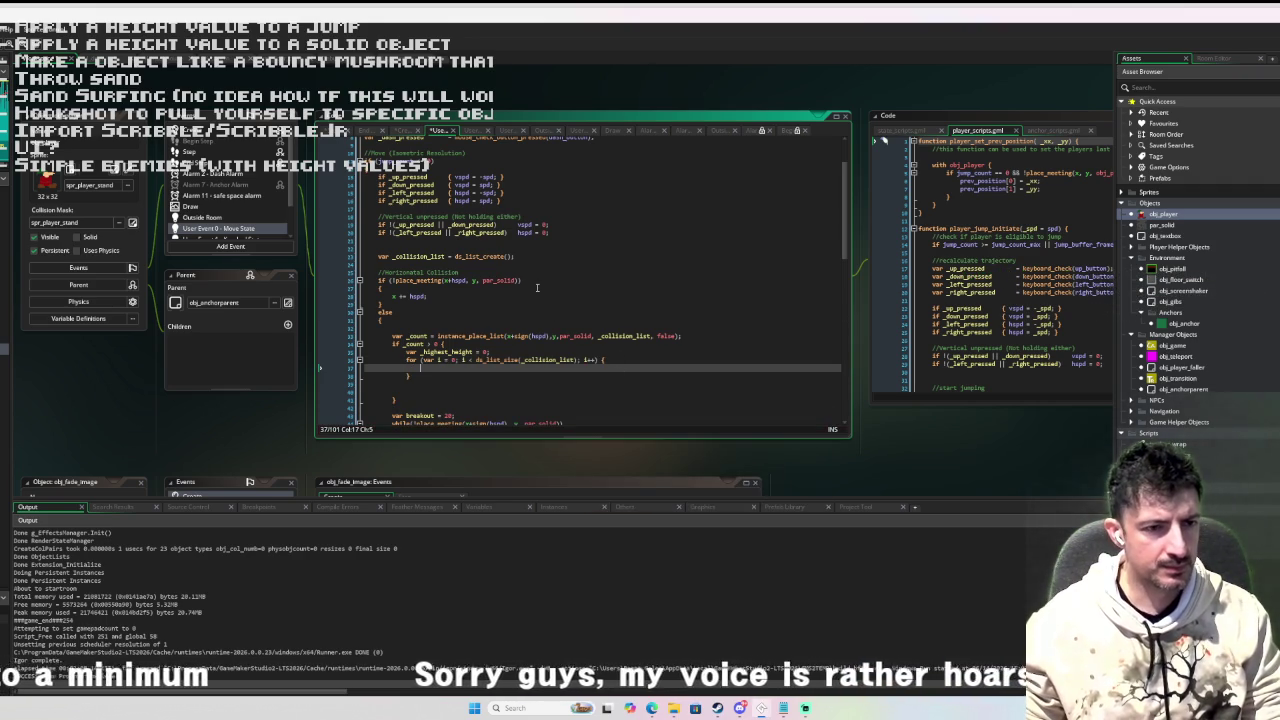
scroll(510, 295, "down", 2)
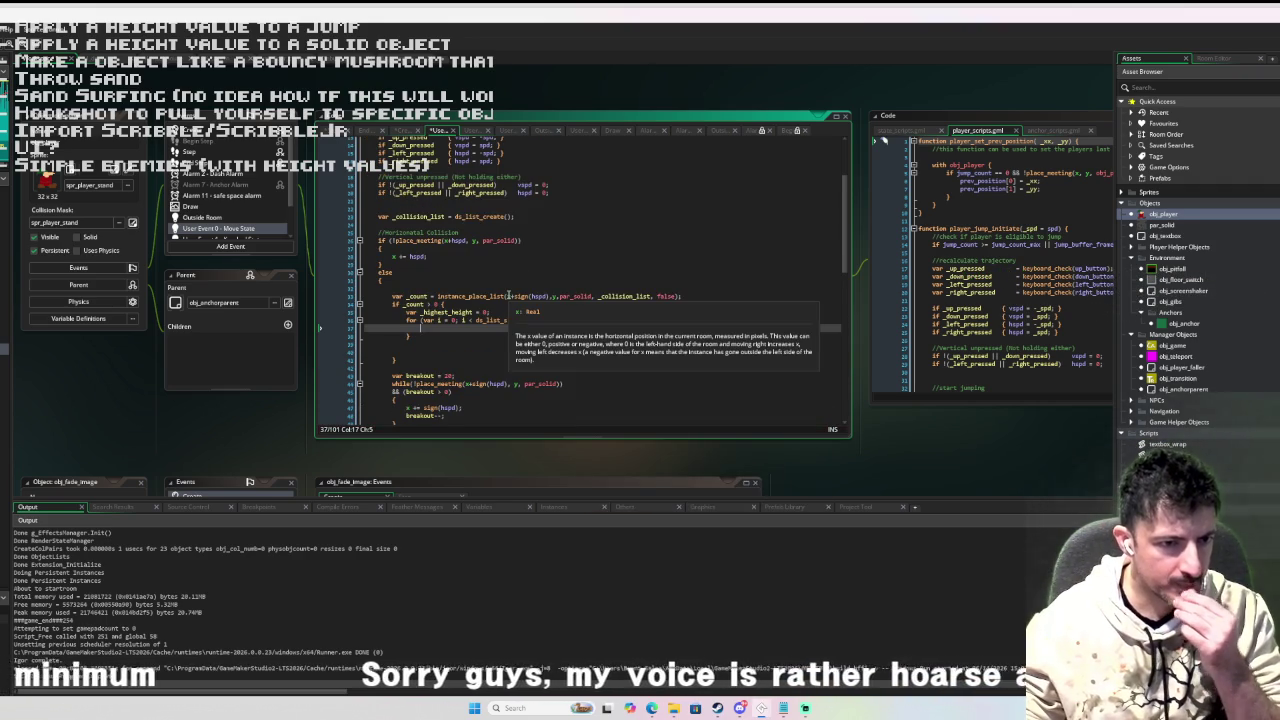
scroll(507, 293, "down", 1)
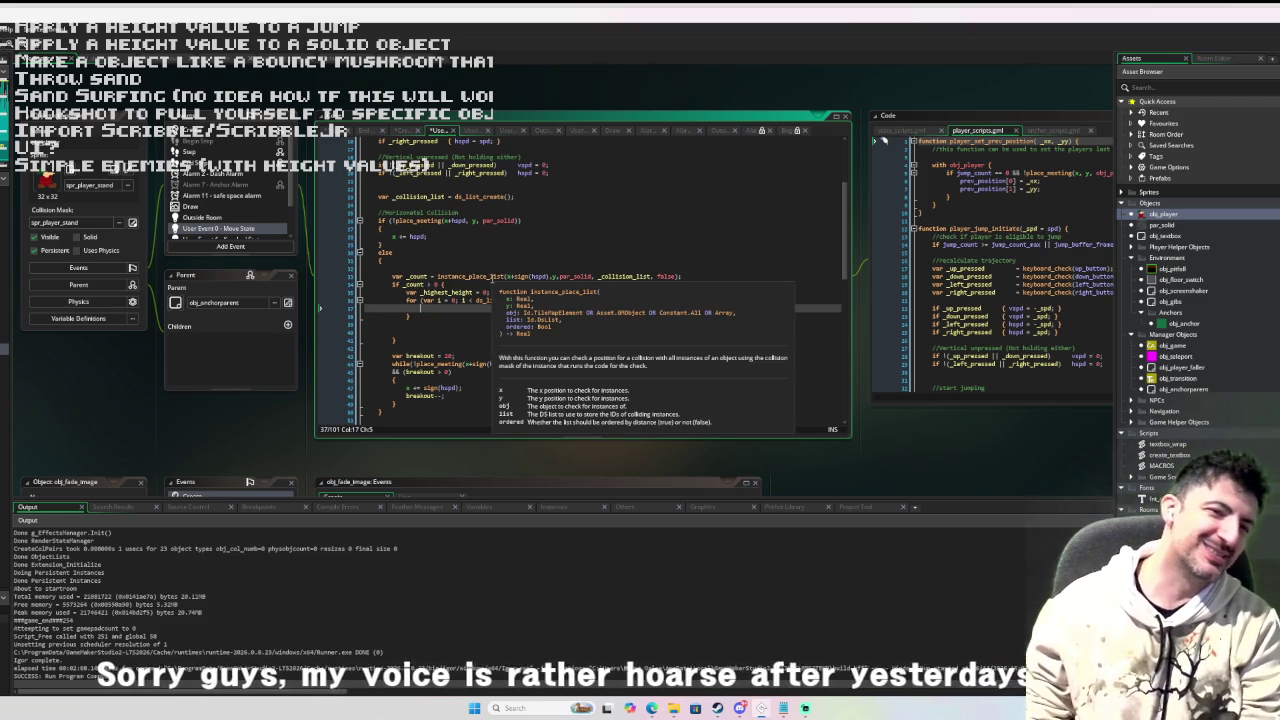
mouse_move(486, 274)
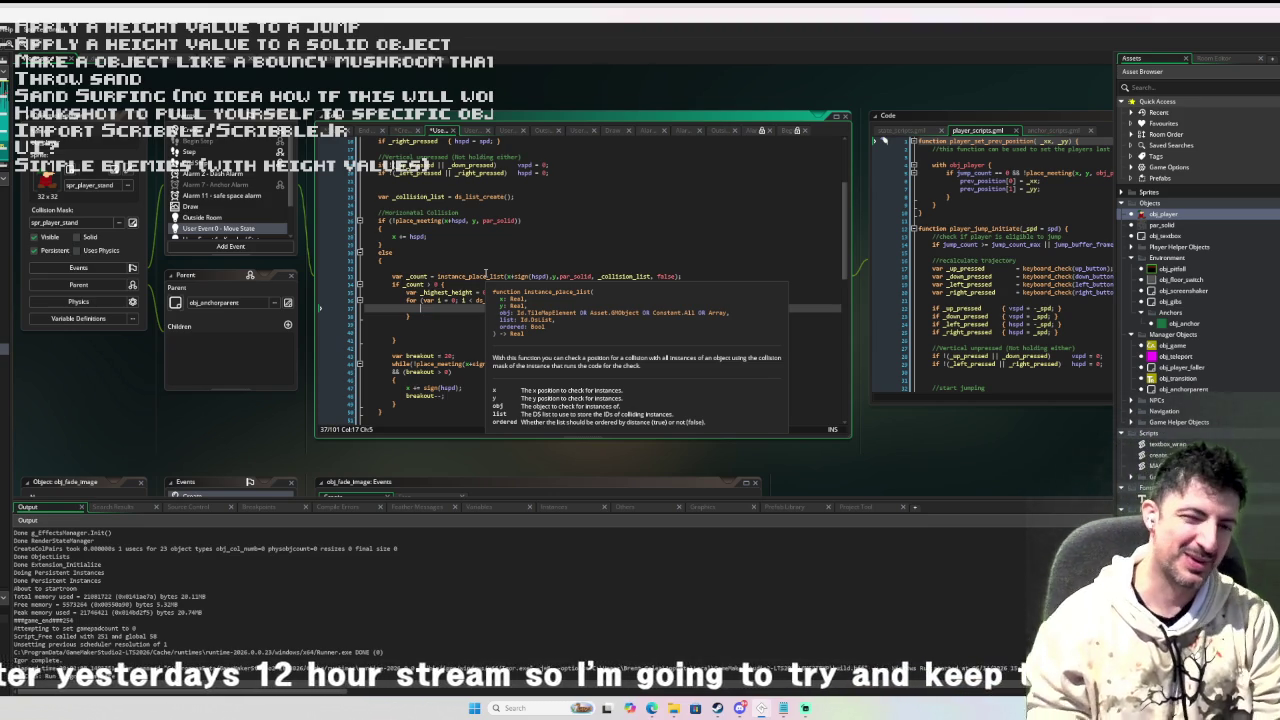
left_click(471, 264)
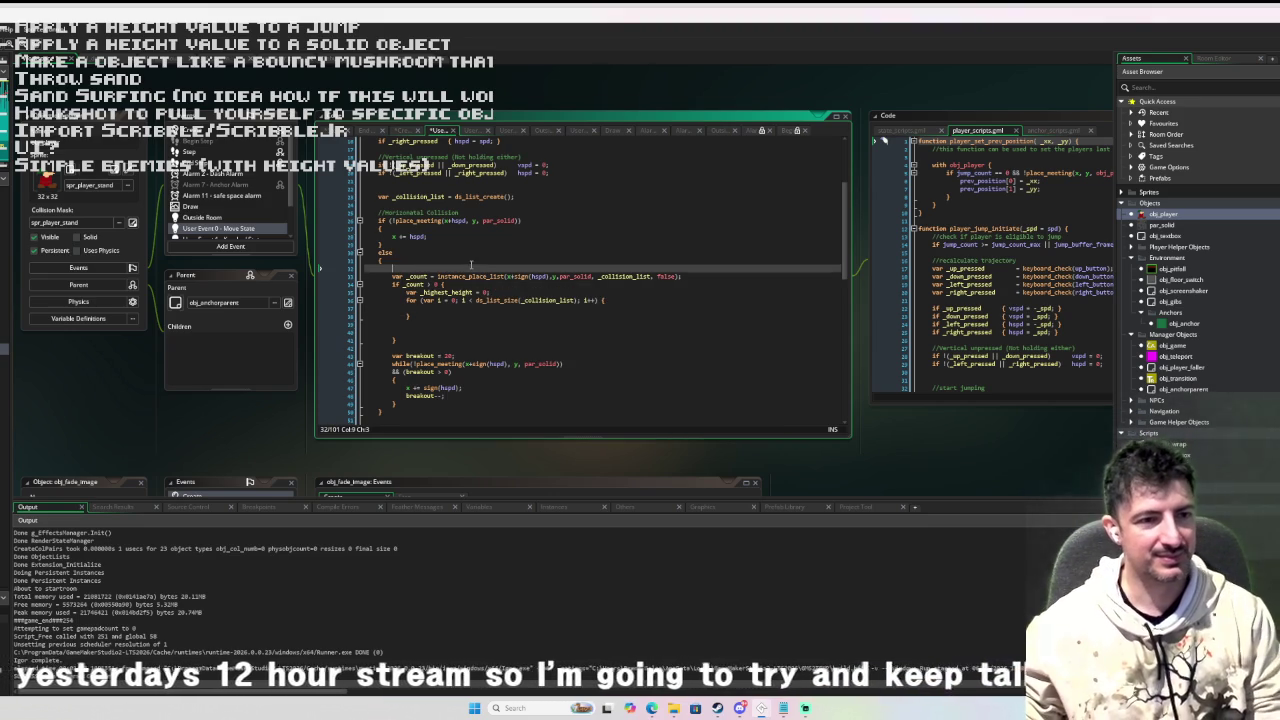
left_click(433, 309)
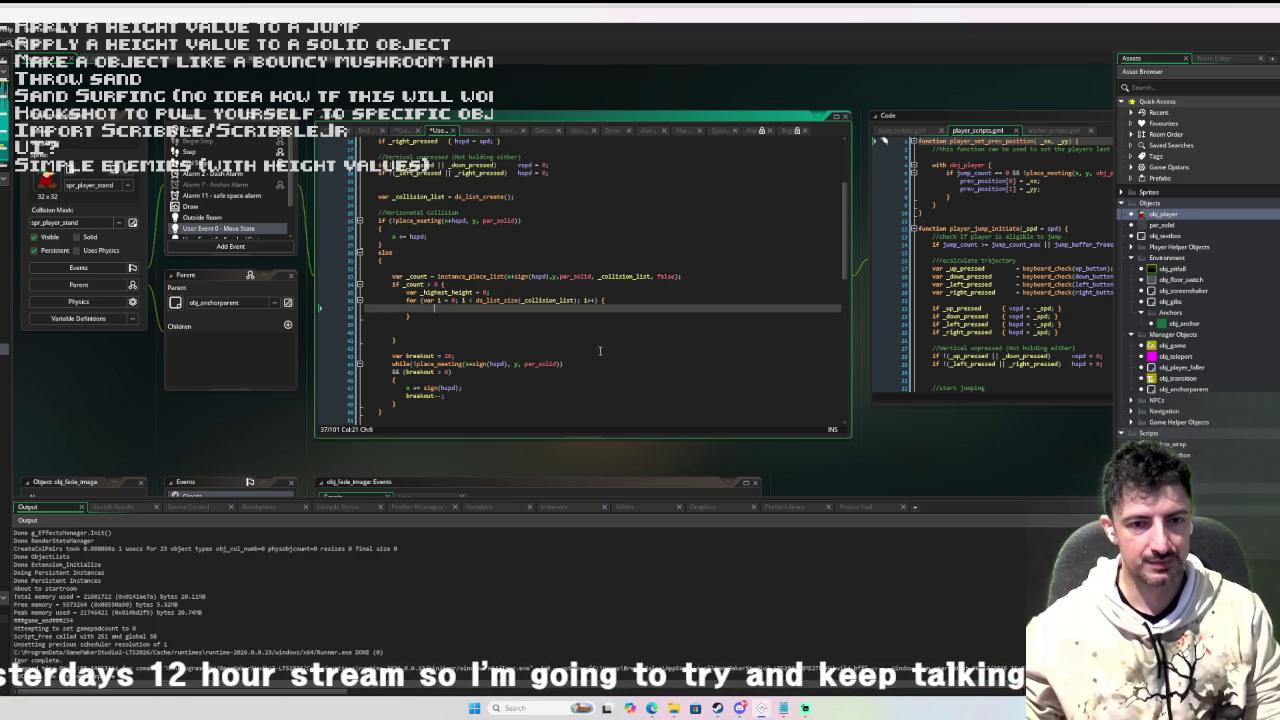
middle_click(475, 276)
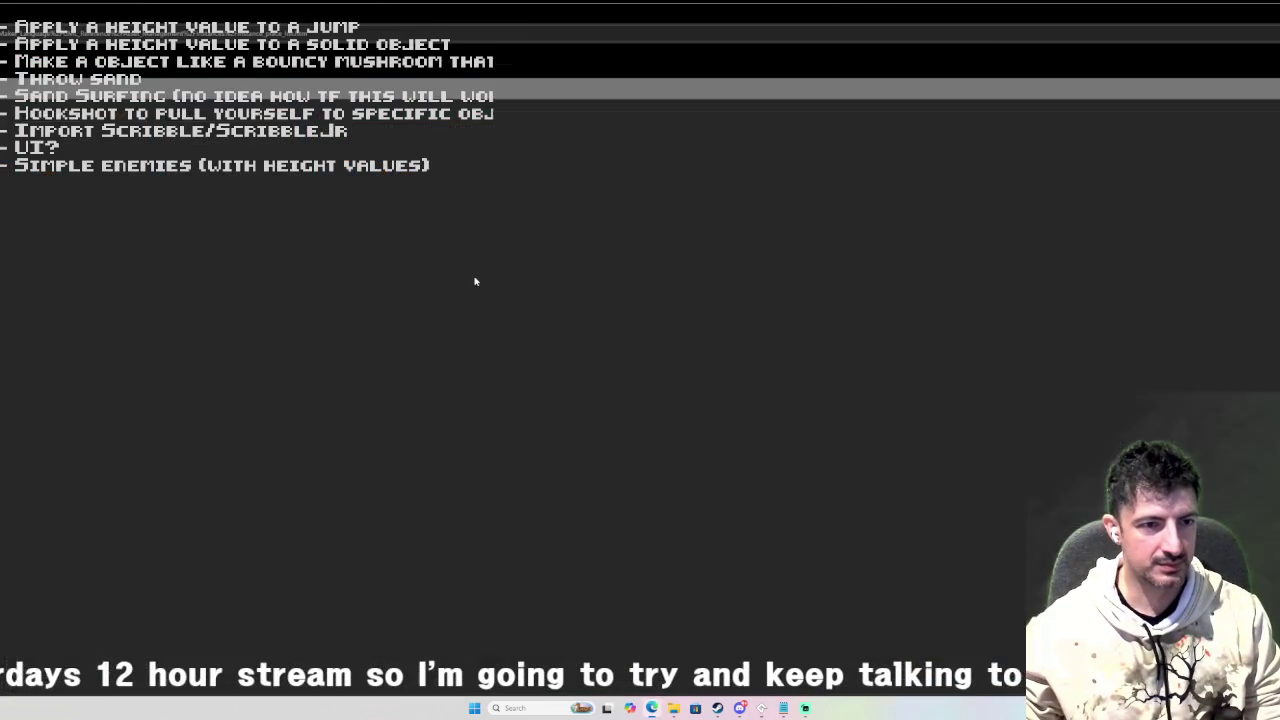
Close the instance_place_list manual tab and switch back to GameMaker.
scroll(371, 325, "down", 4)
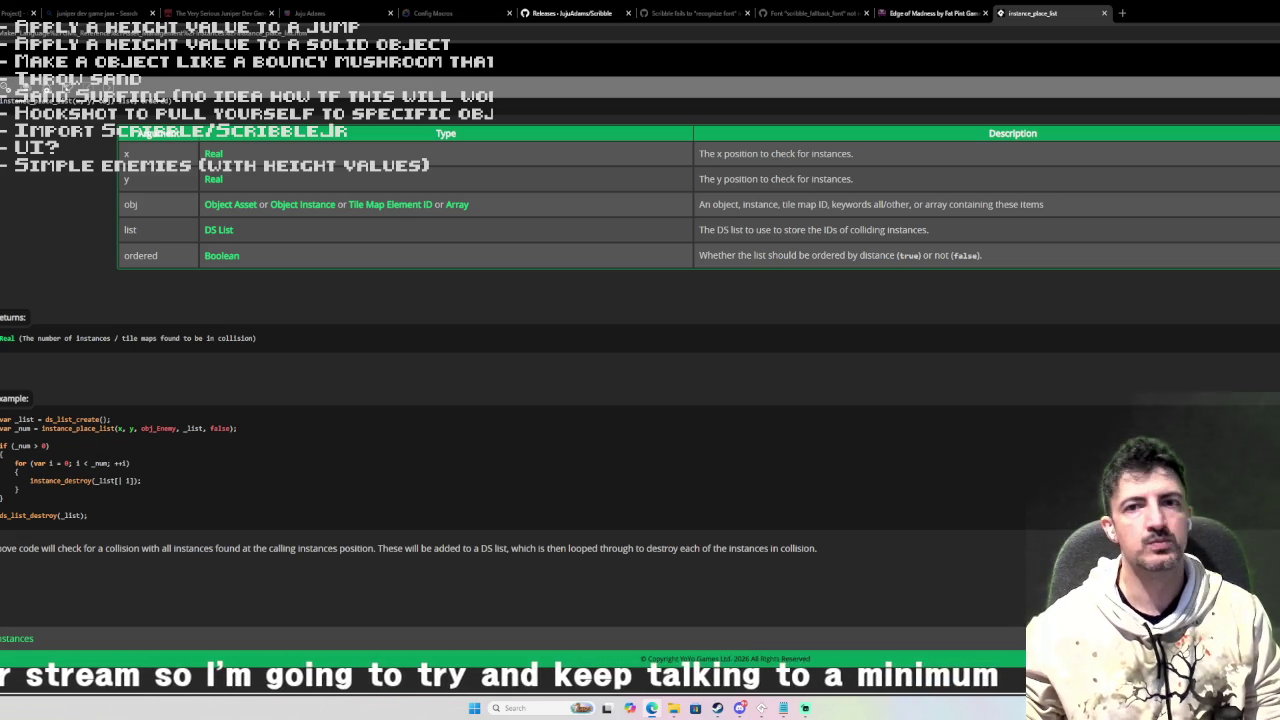
left_click(1104, 13)
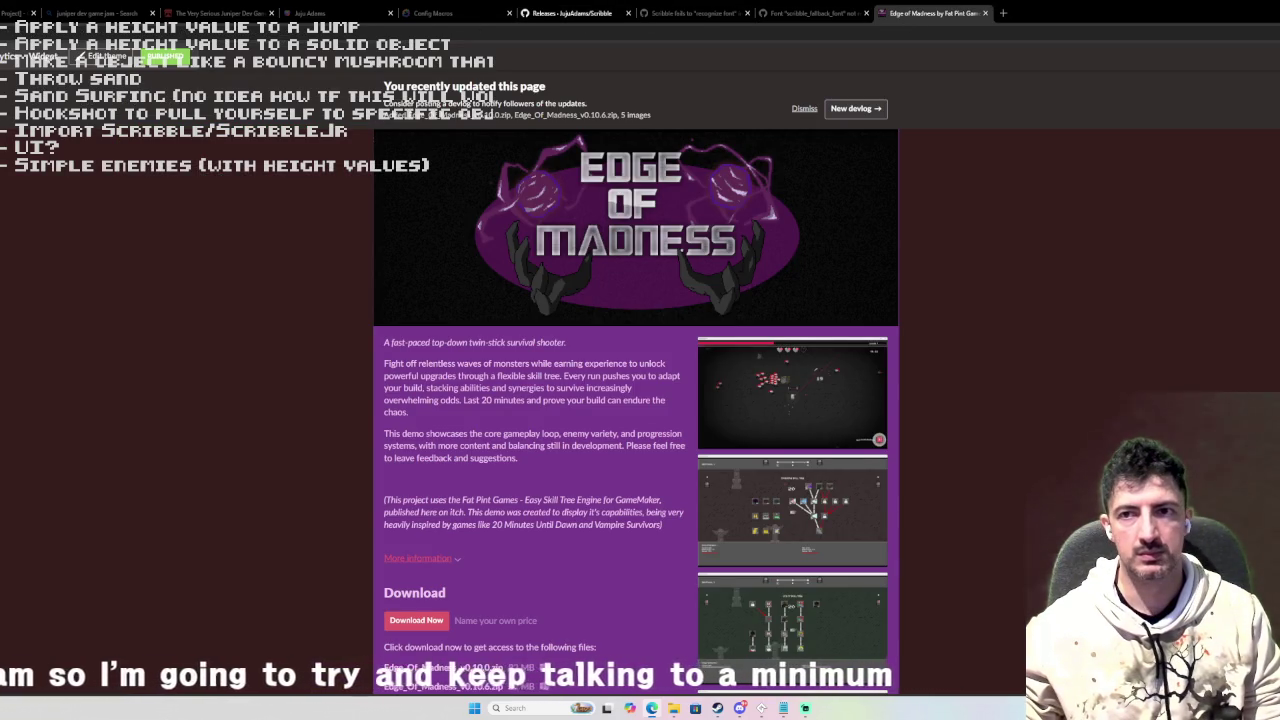
key("alt+Tab")
Check the _collision_list and _count uses and select ds_list_size(_collision_list) in the loop.
double_click(419, 196)
double_click(416, 276)
left_click_drag(578, 300, 473, 310)
Overwrite ds_list_size(_collision_list) in the loop condition with _count.
type("_count")
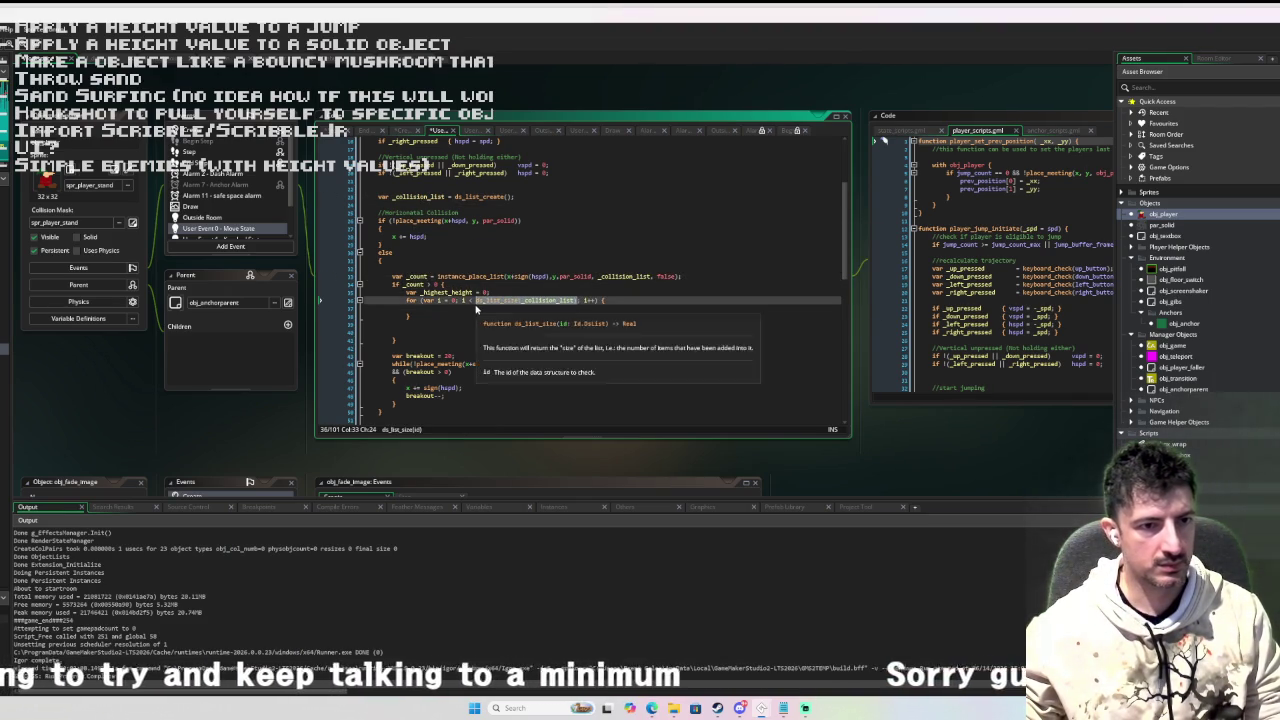
left_click(565, 315)
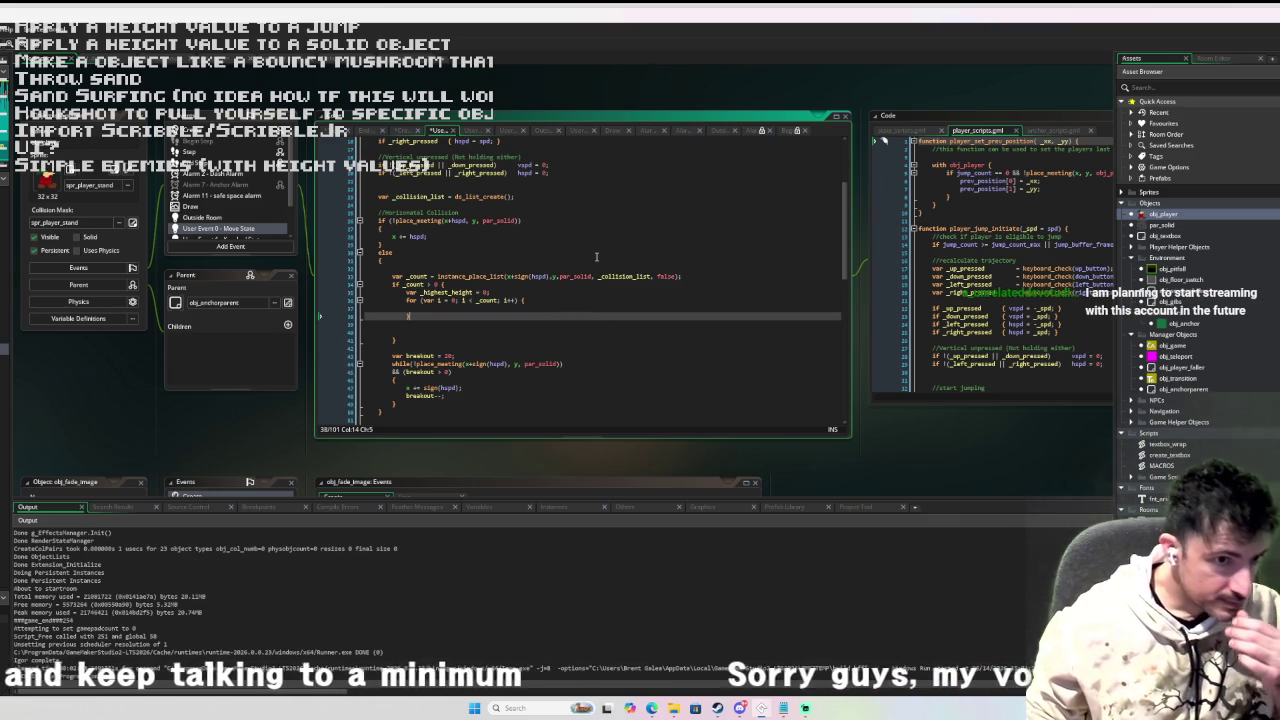
key("Up")
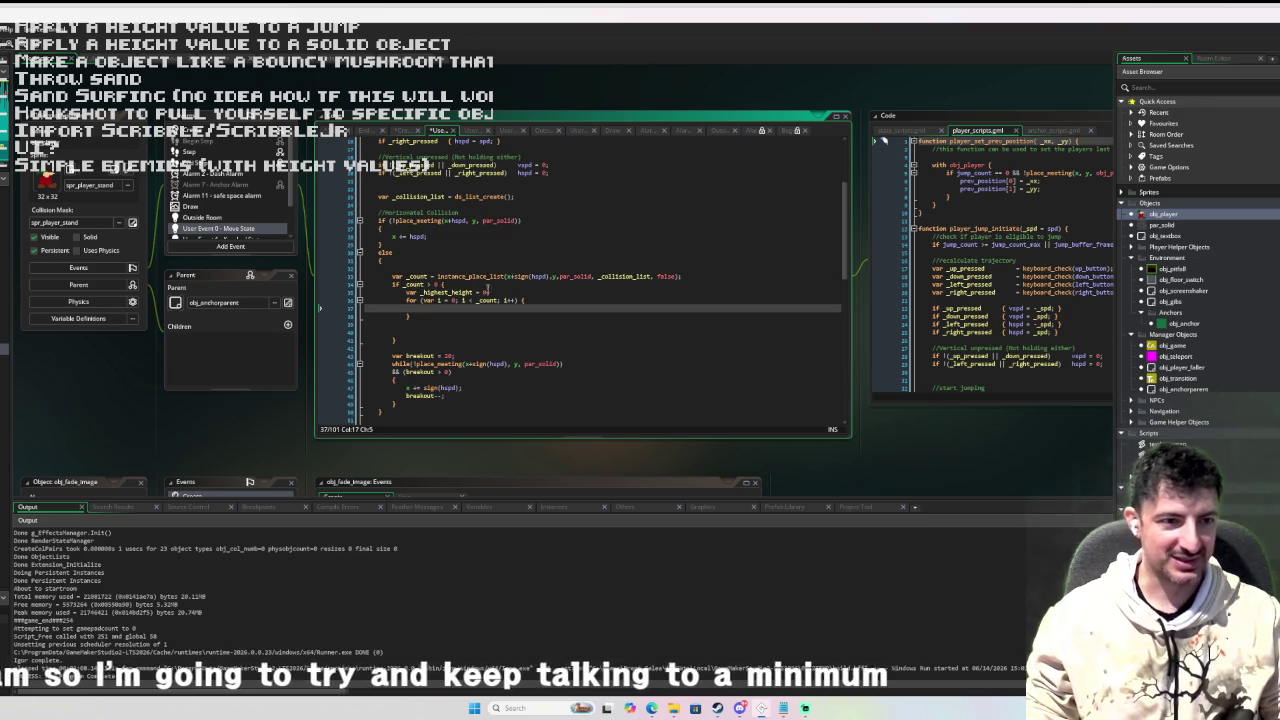
Remove the extra blank line after the for loop.
left_click(418, 332)
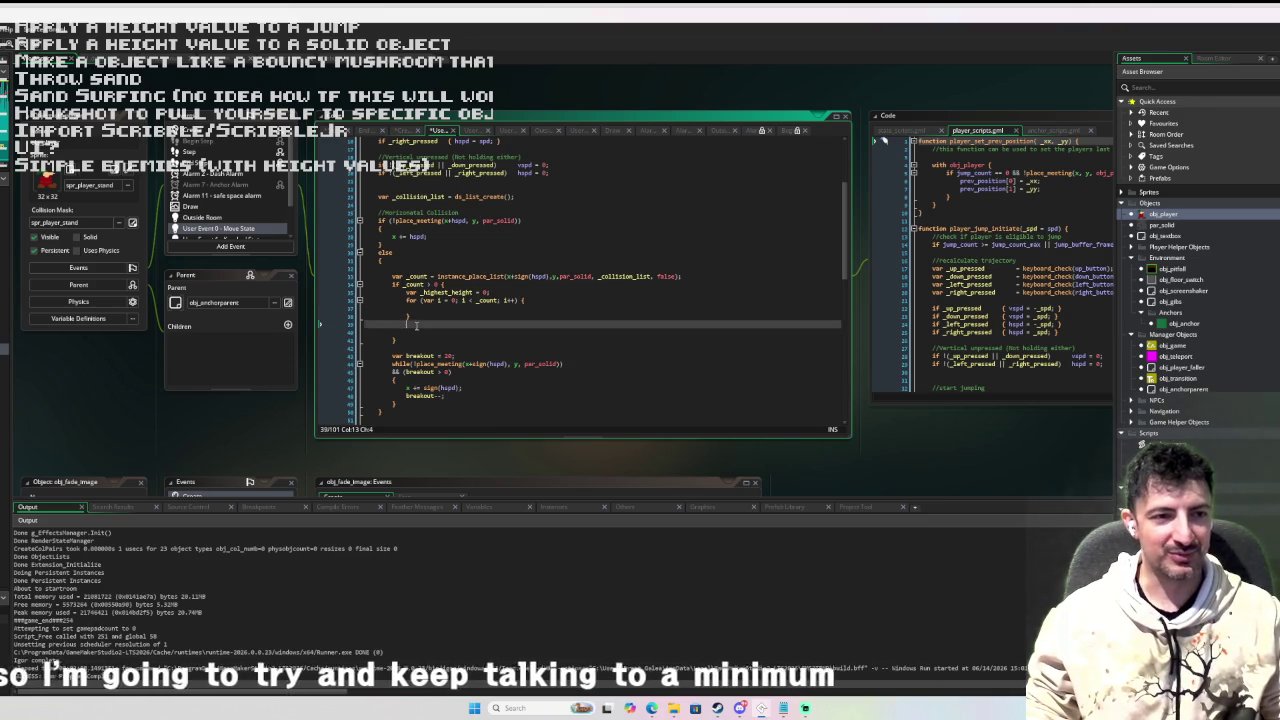
key("BackSpace")
left_click(421, 308)
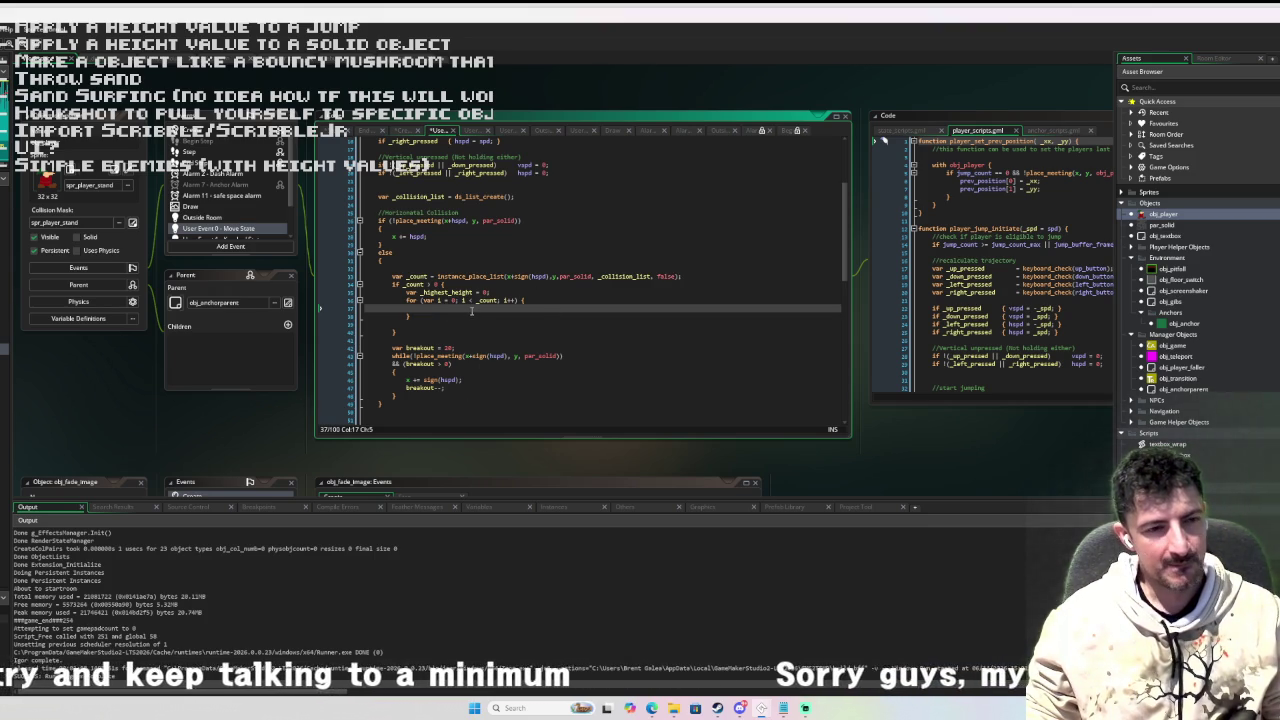
Declare 'var _collision = false' above the _count line in the else branch.
left_click(443, 266)
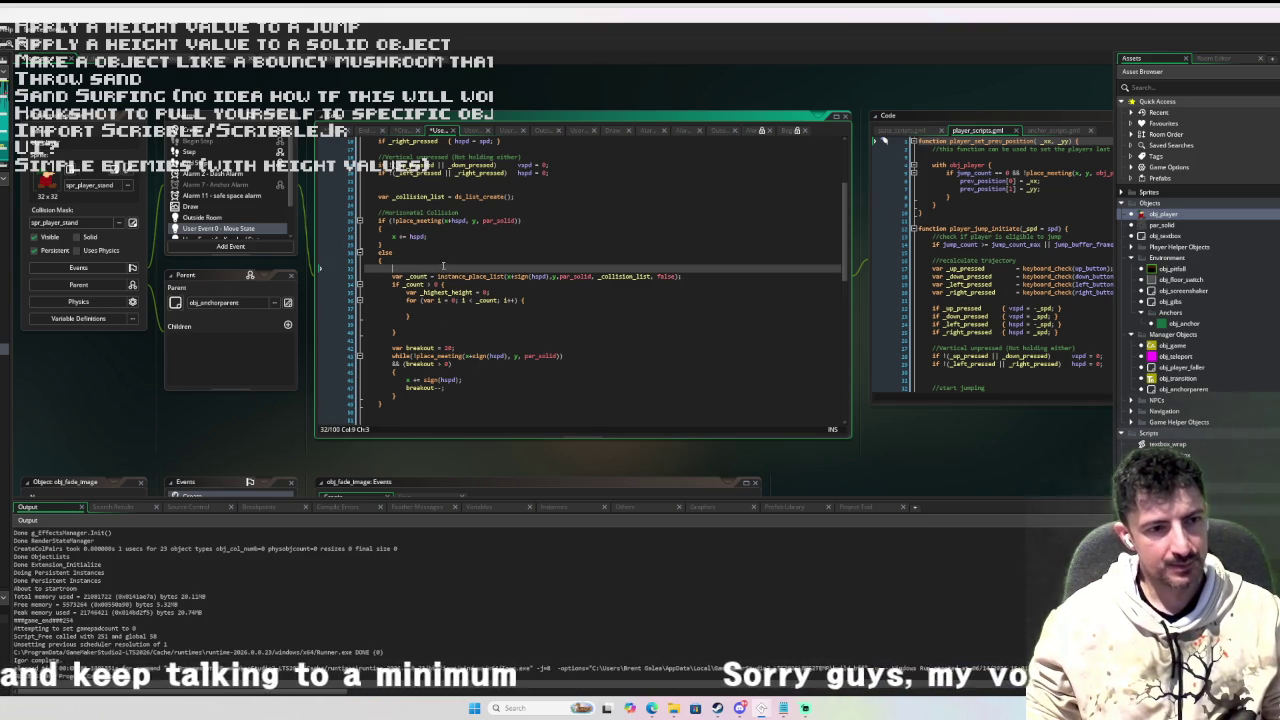
key("Return")
type("var _h")
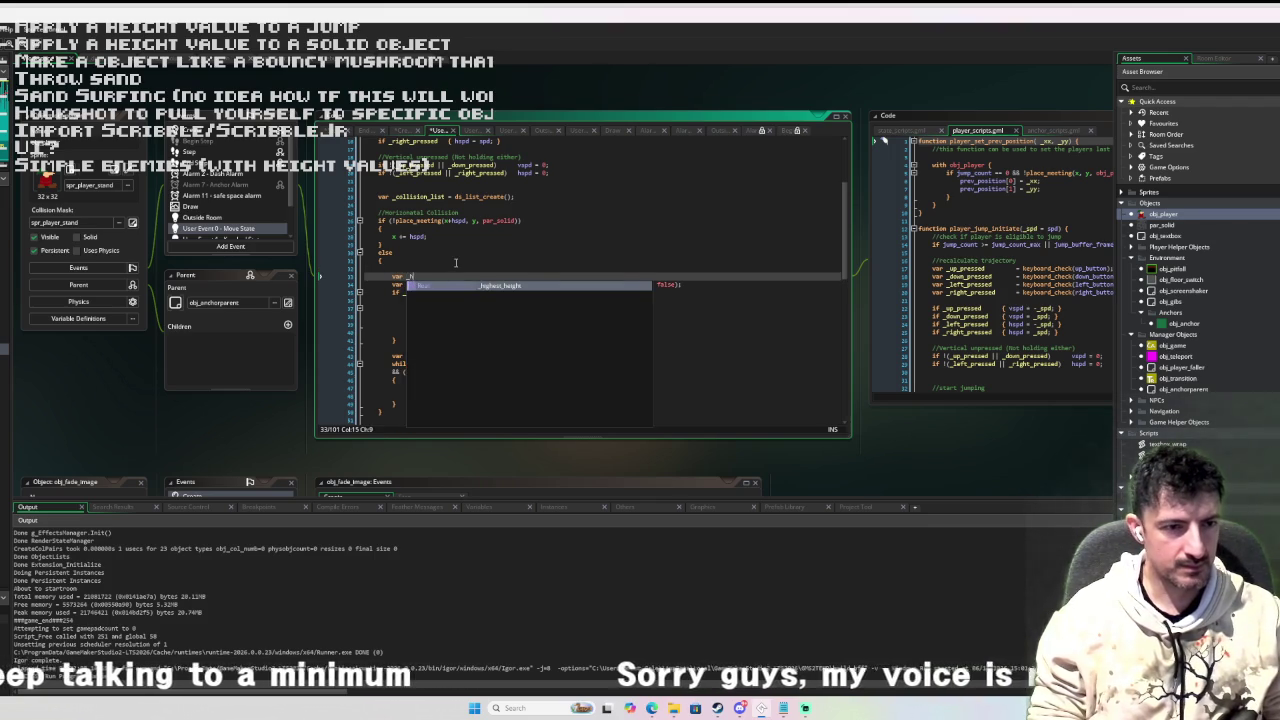
key("BackSpace")
type("collis")
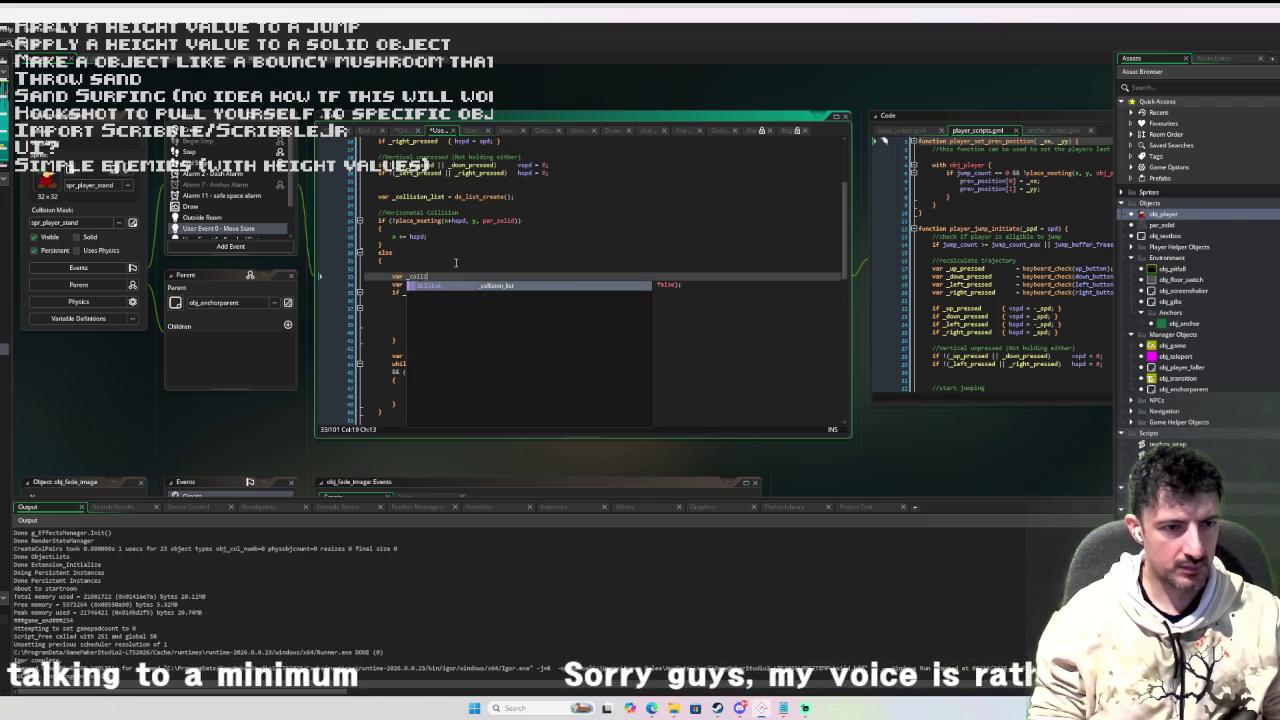
type("ion")
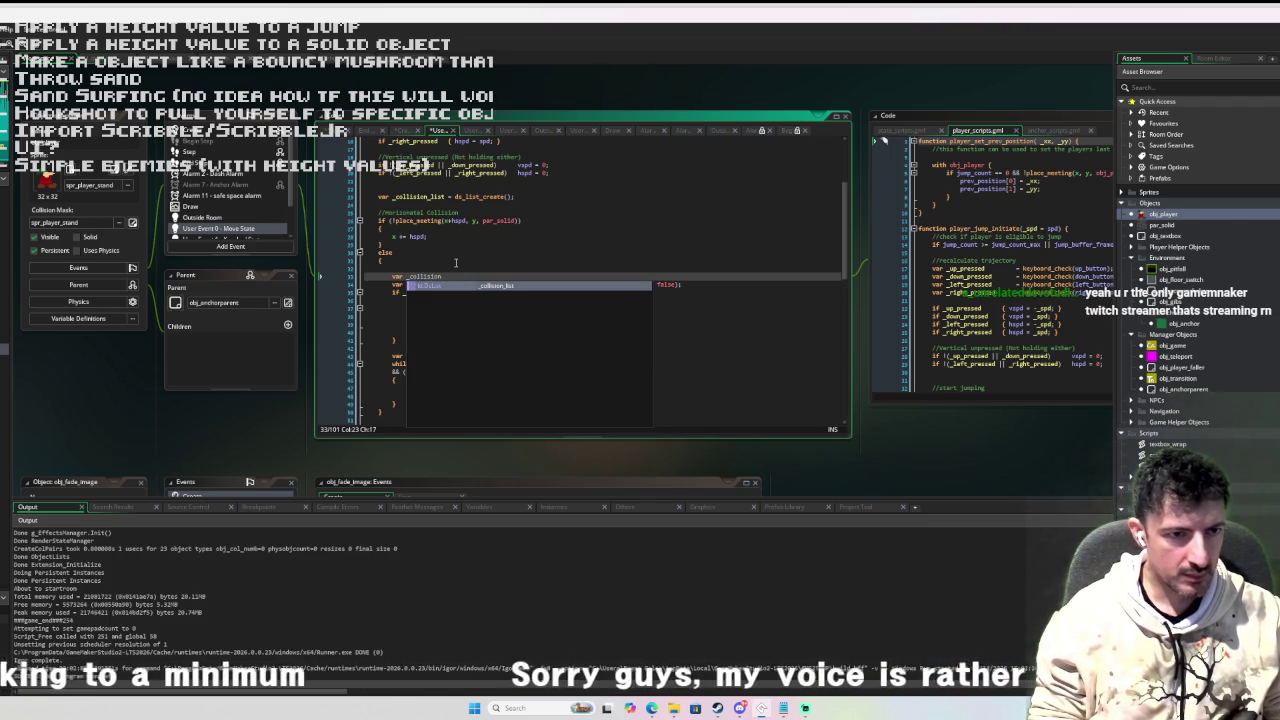
key("BackSpace")
key("BackSpace")
key("BackSpace")
type("lisio")
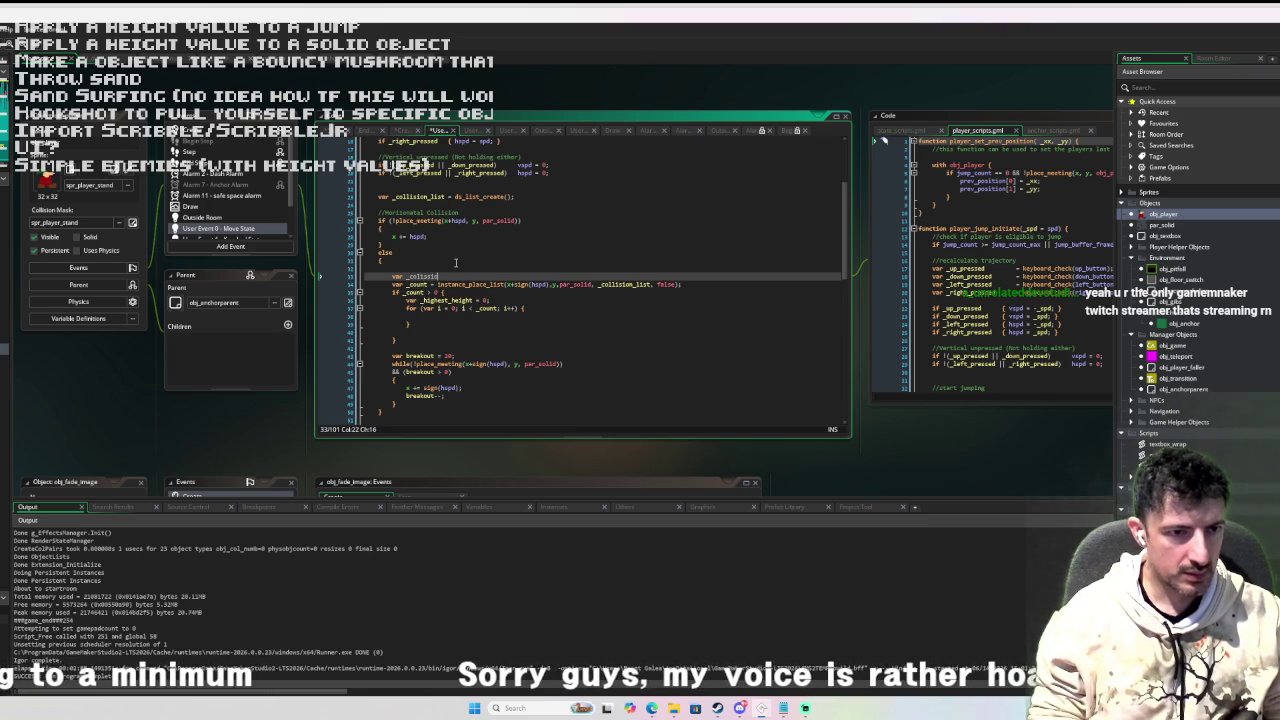
key("BackSpace")
key("BackSpace")
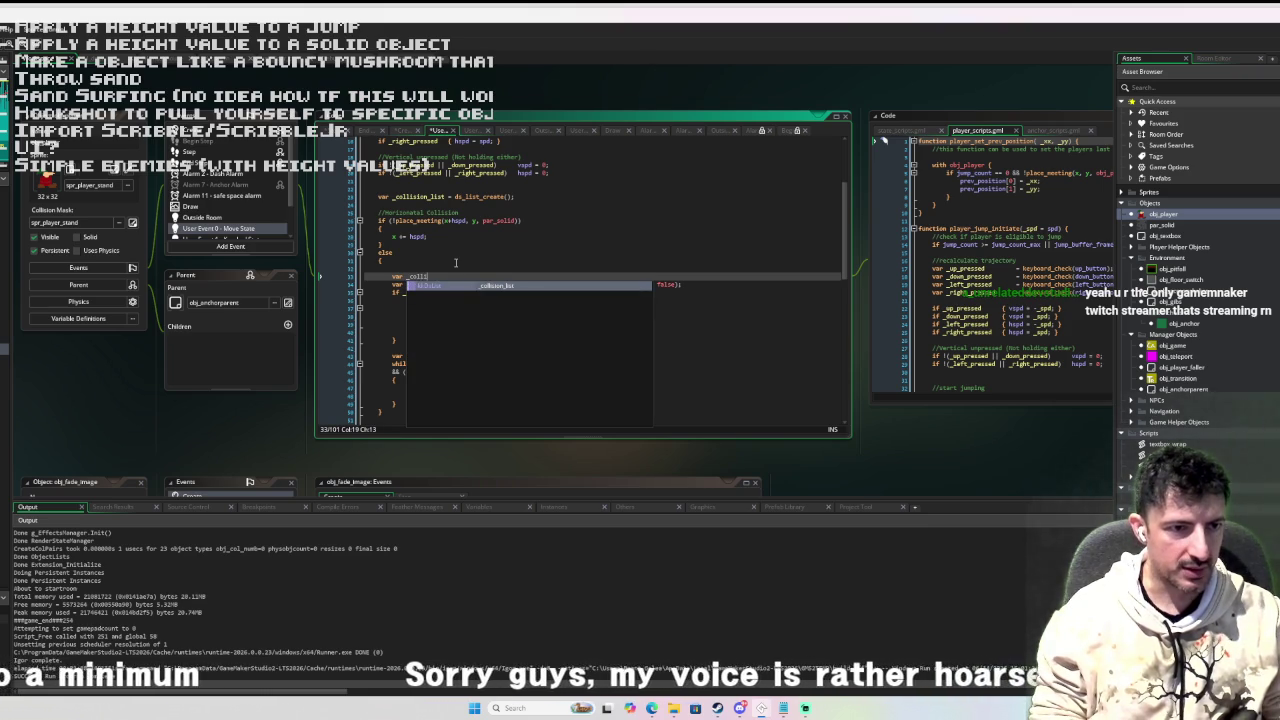
type("sion = ")
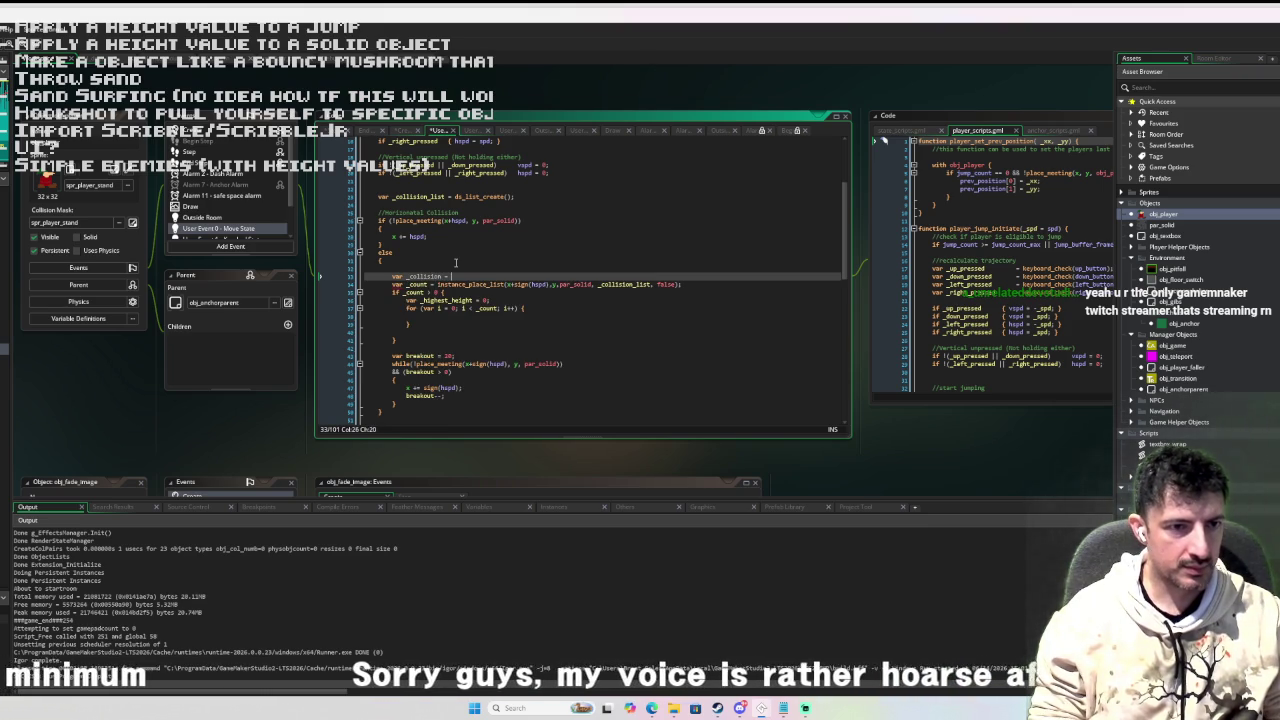
type("false;")
key("Return")
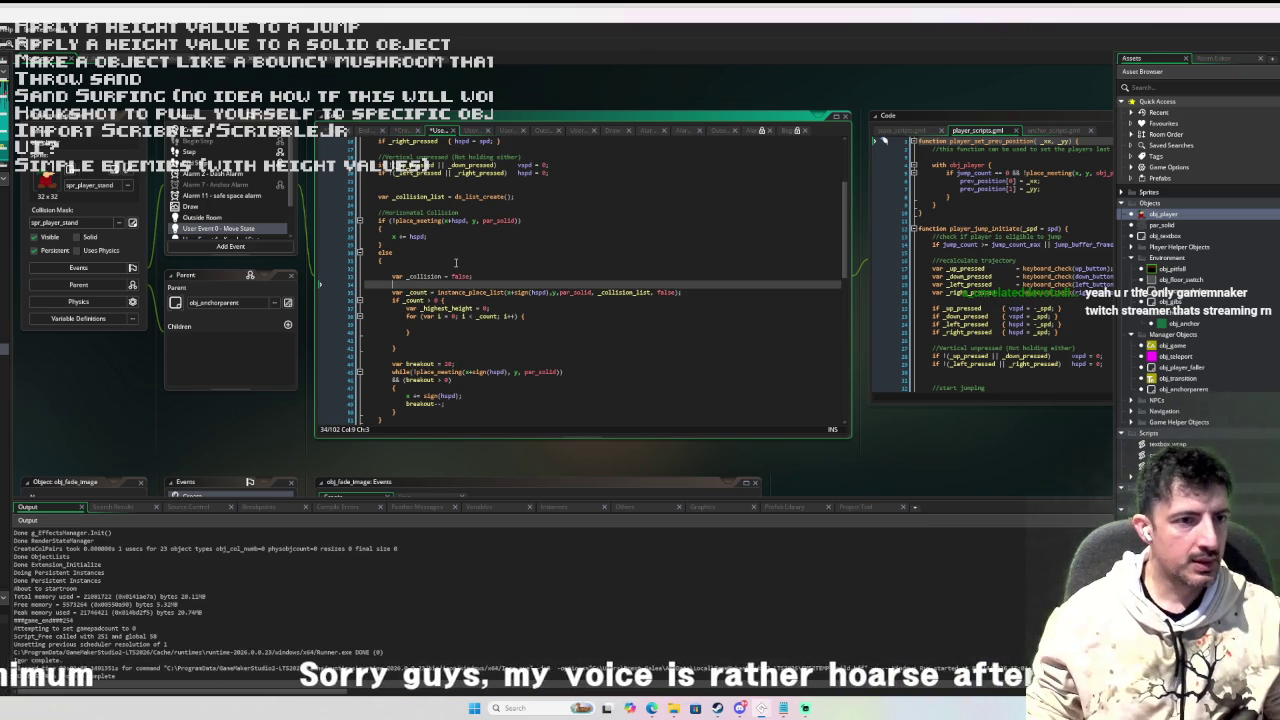
double_click(424, 276)
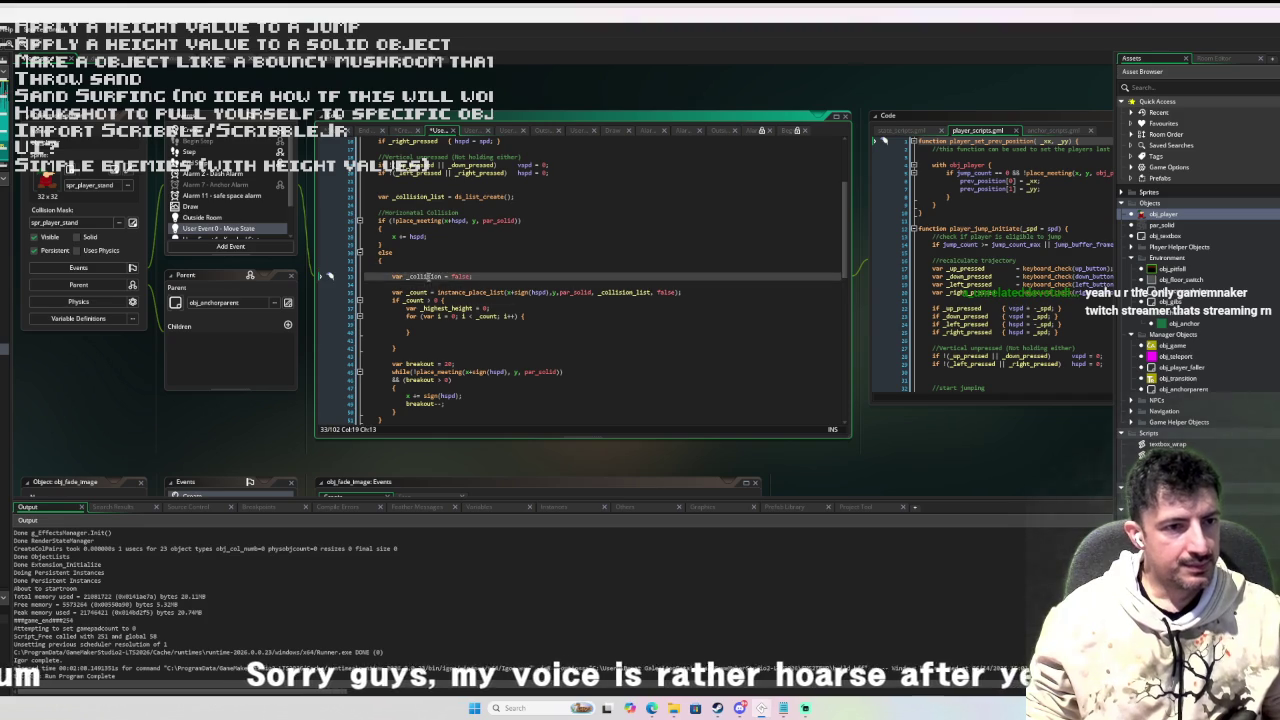
left_click(433, 327)
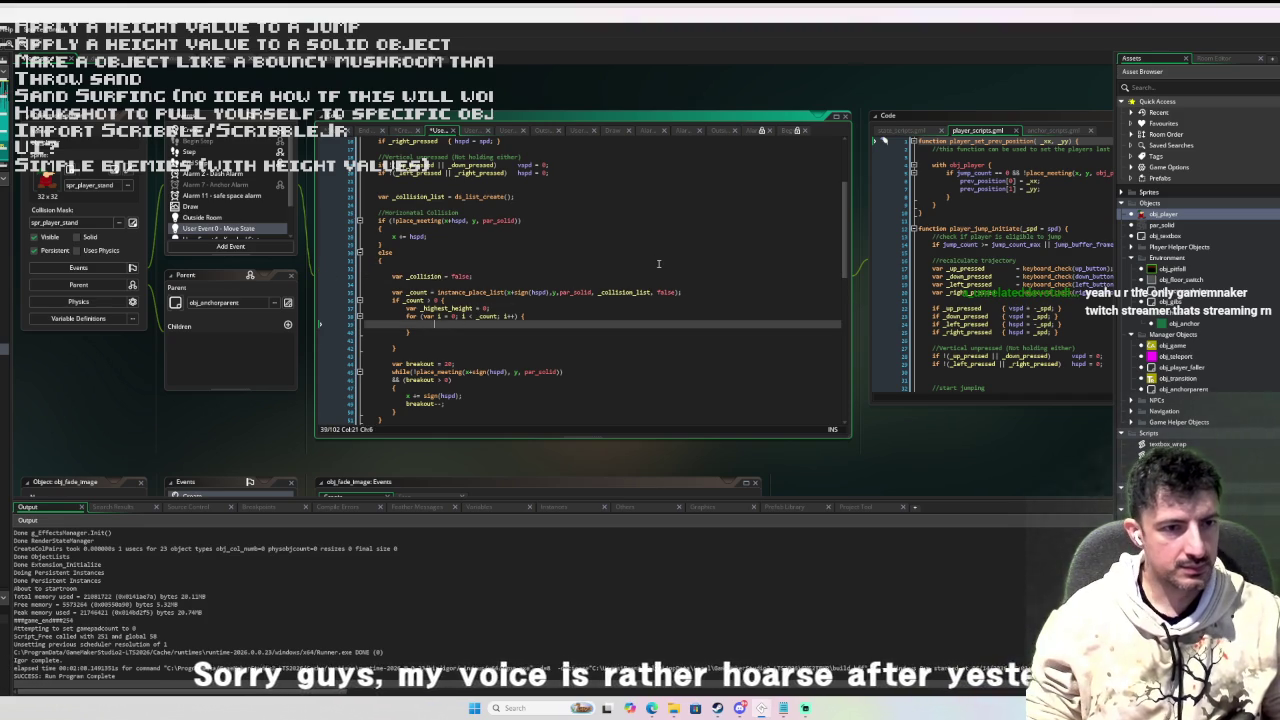
Inside the for loop, write the condition 'if _collision_list[| i].height > height'.
type("if ds")
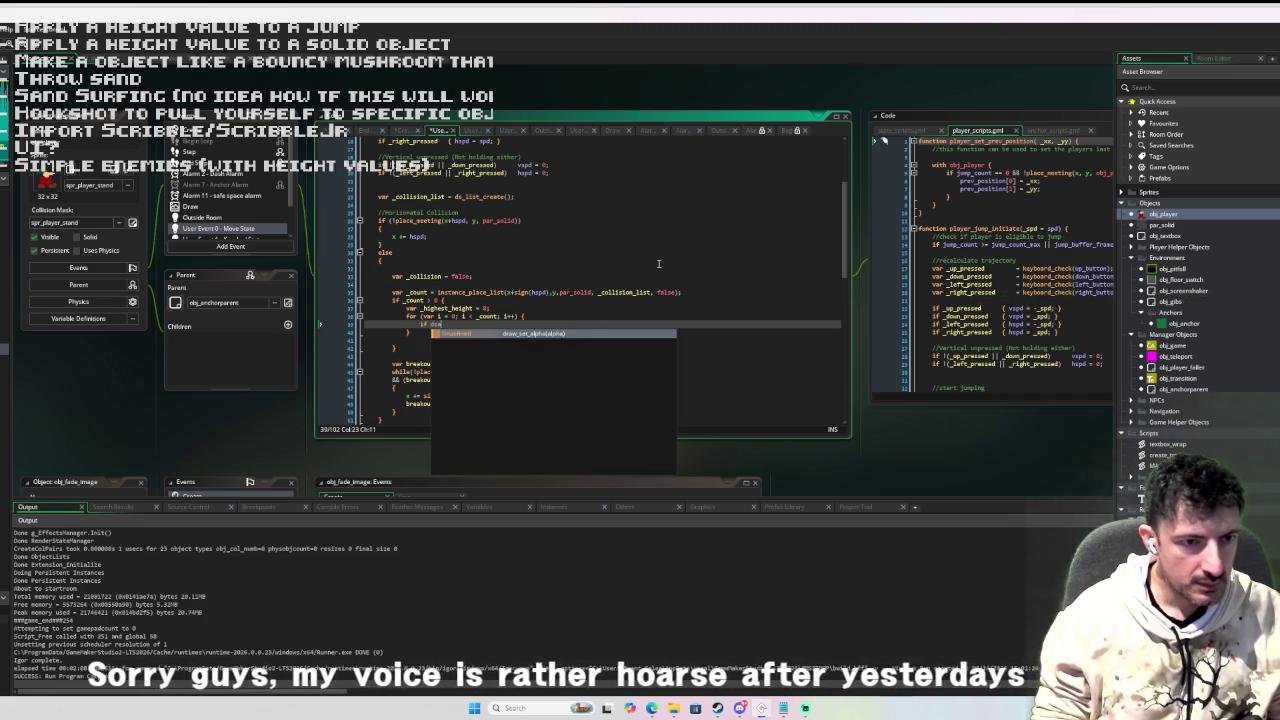
key("Escape")
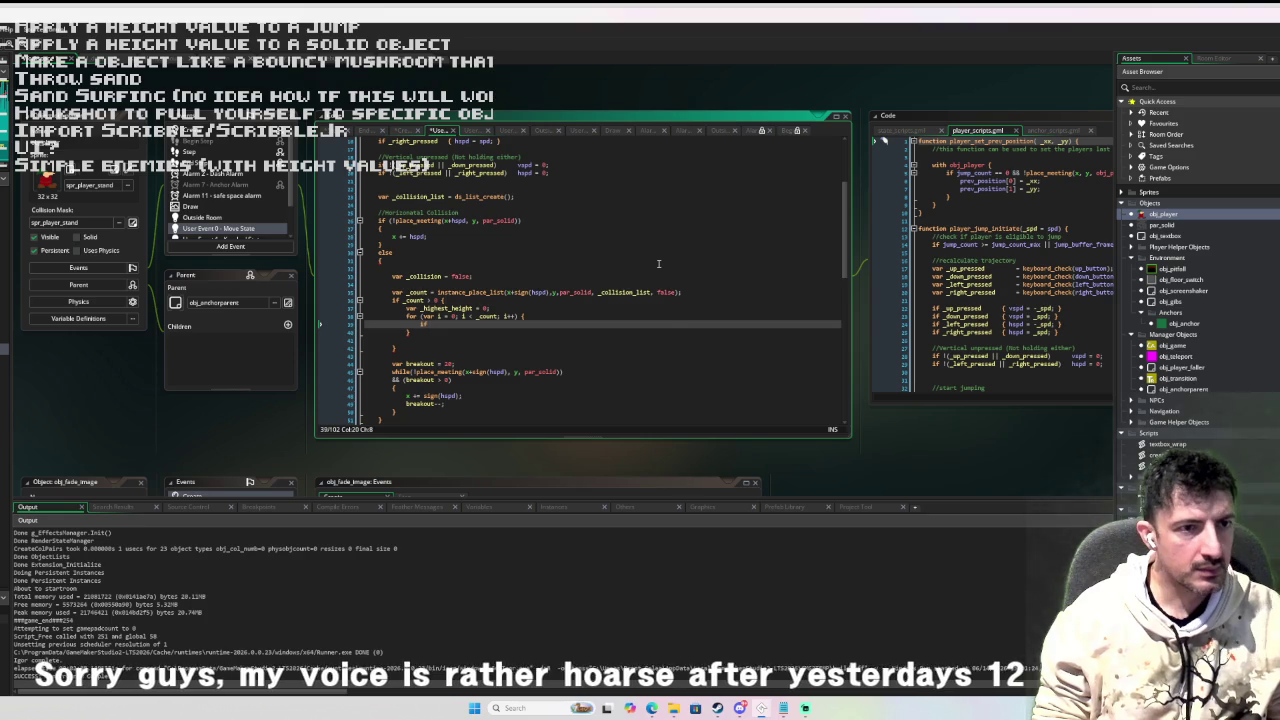
type("_coll")
key("Down")
key("Return")
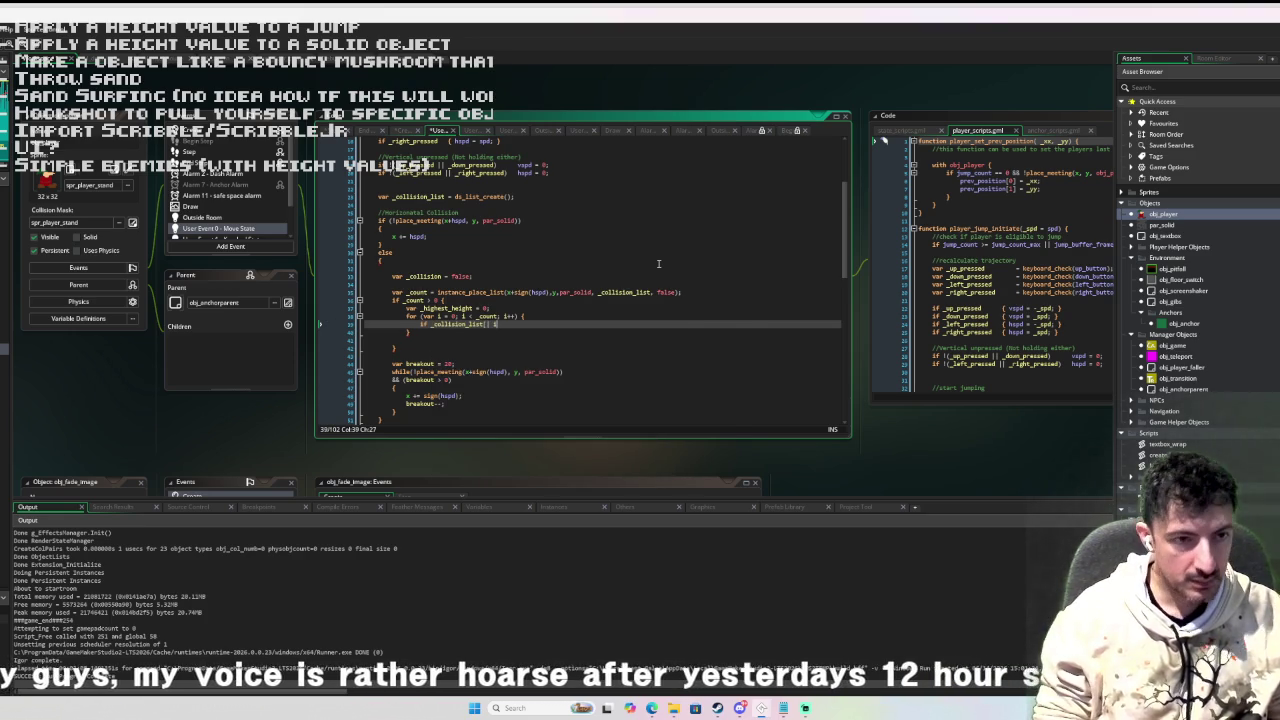
type("].height ")
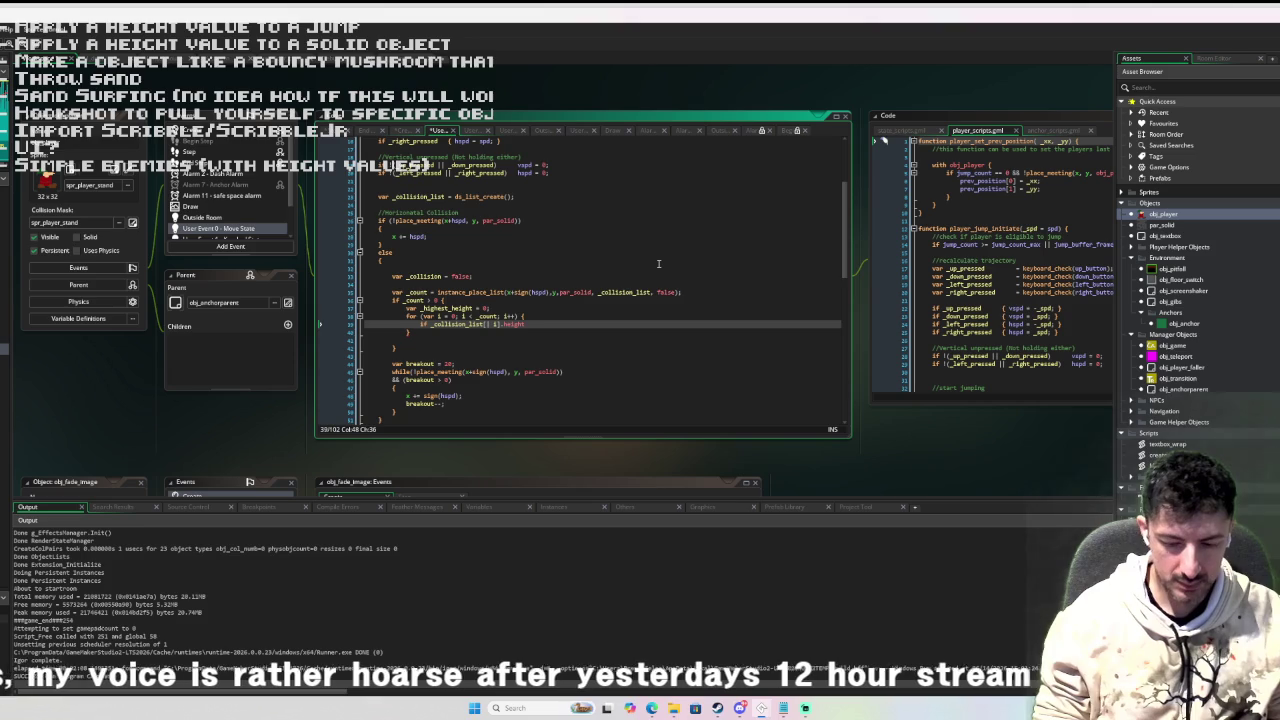
type("> height")
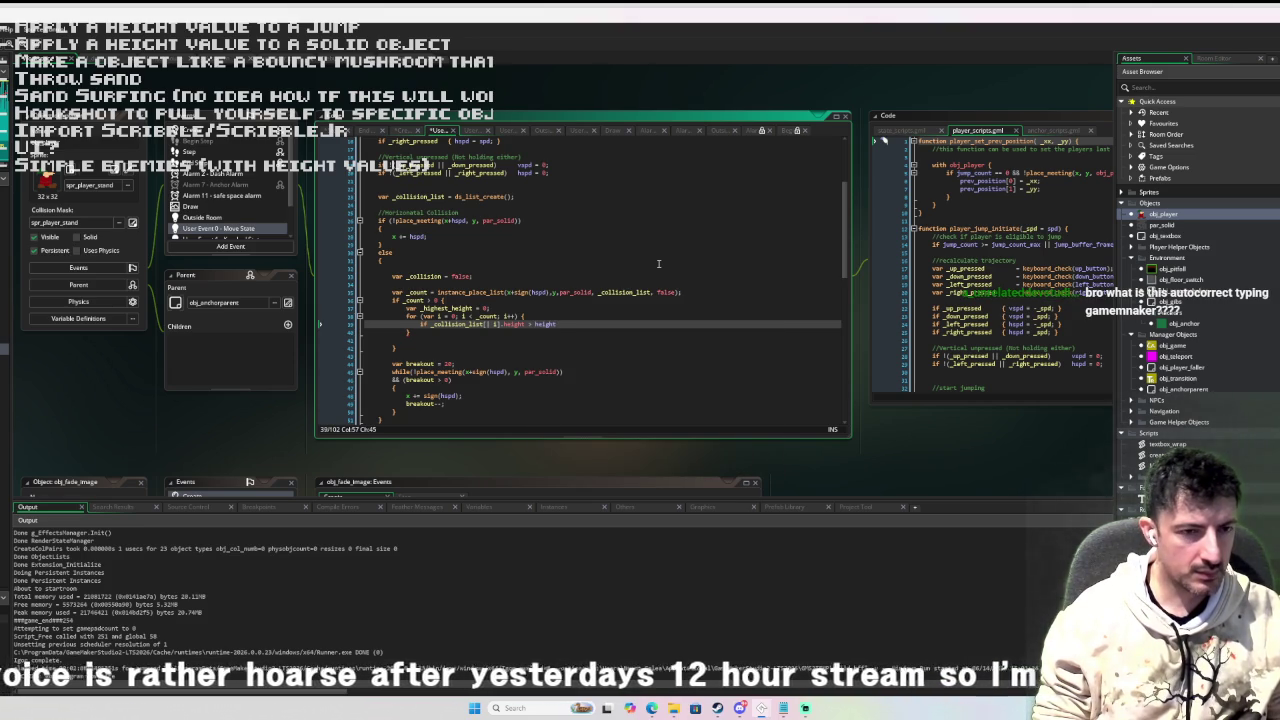
key("BackSpace")
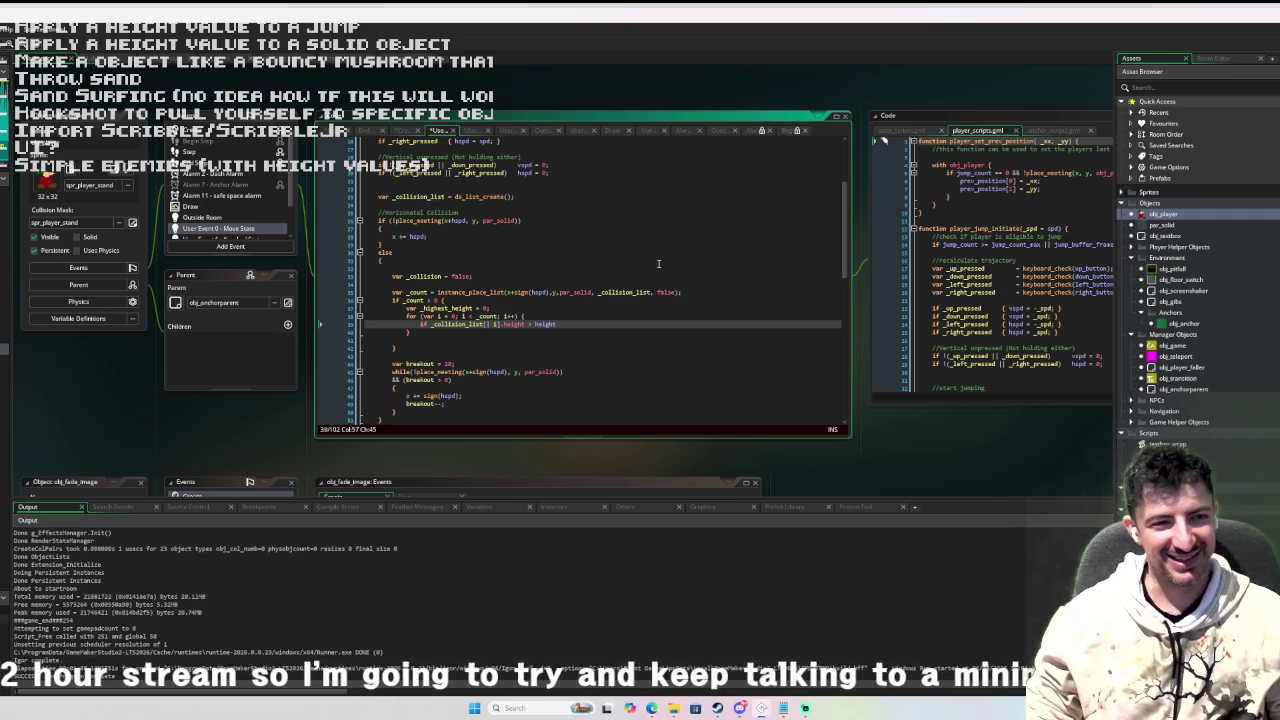
key("Up")
Declare 'var _wall_height = _collision_list[| i].height * HEIGHT;' at the top of the loop.
key("Return")
type("var _")
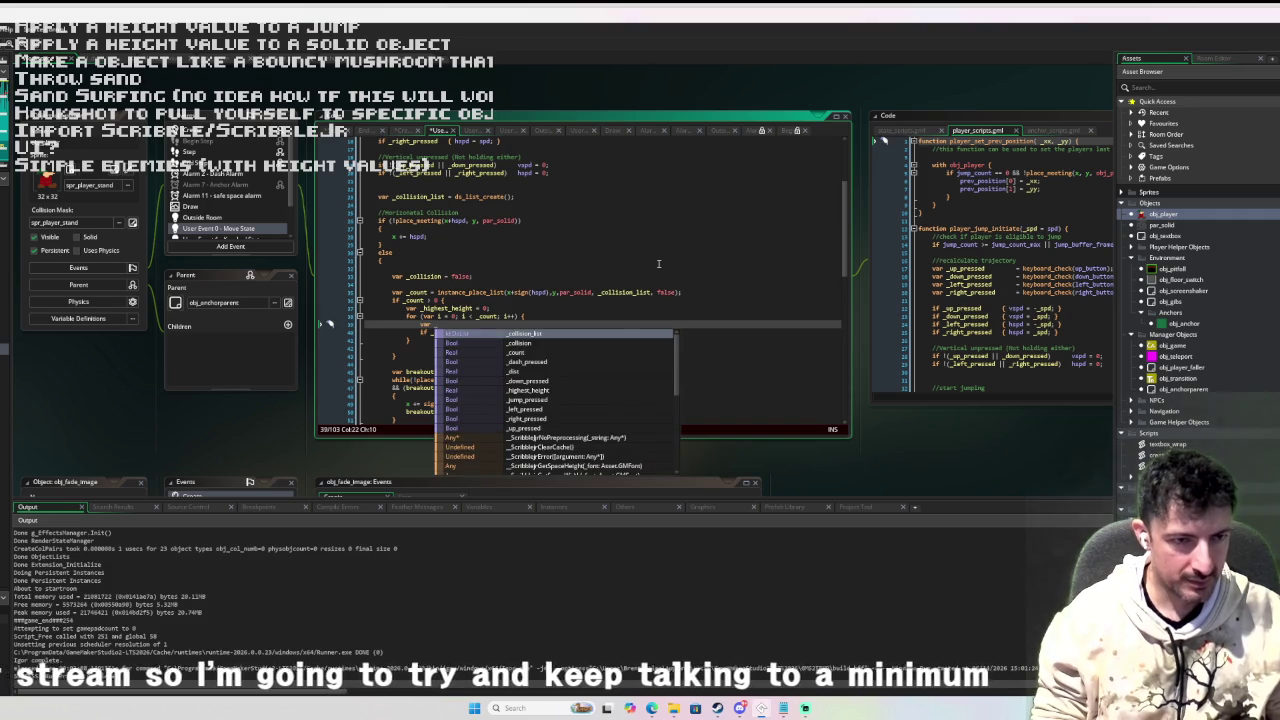
type("wall_height =")
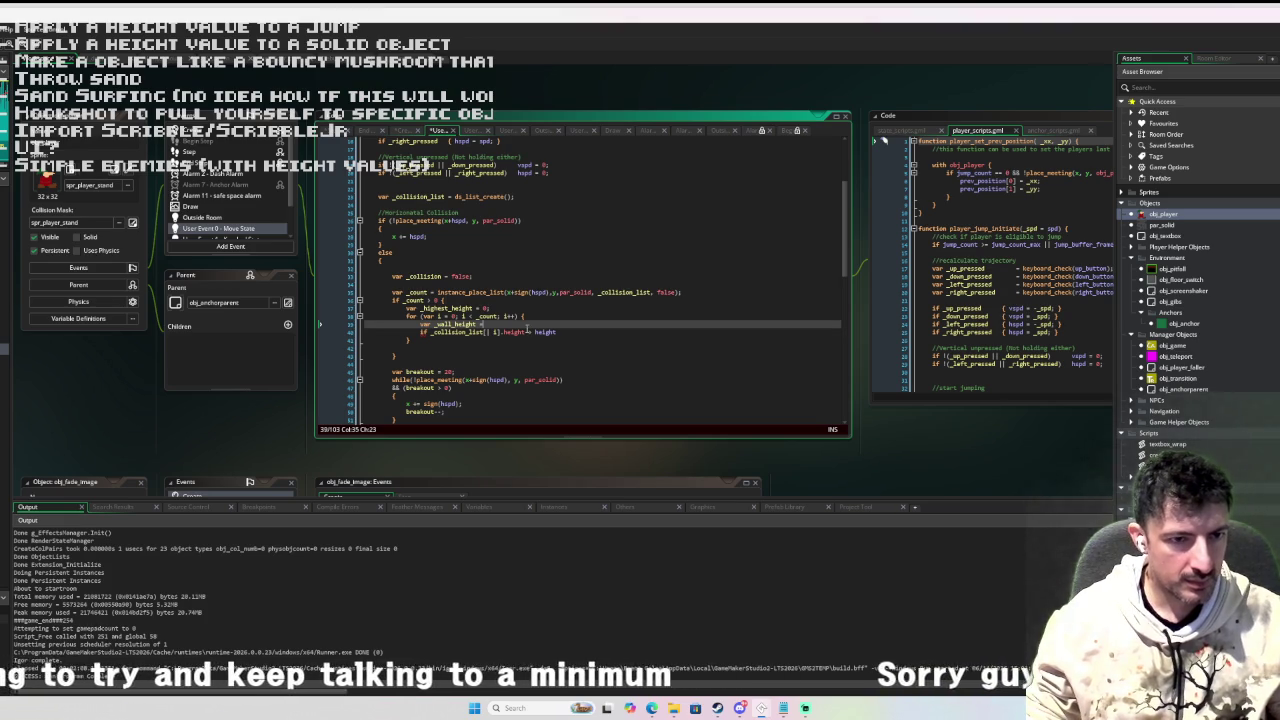
left_click_drag(526, 332, 432, 336)
key("ctrl+c")
key("Up")
key("End")
key("ctrl+v")
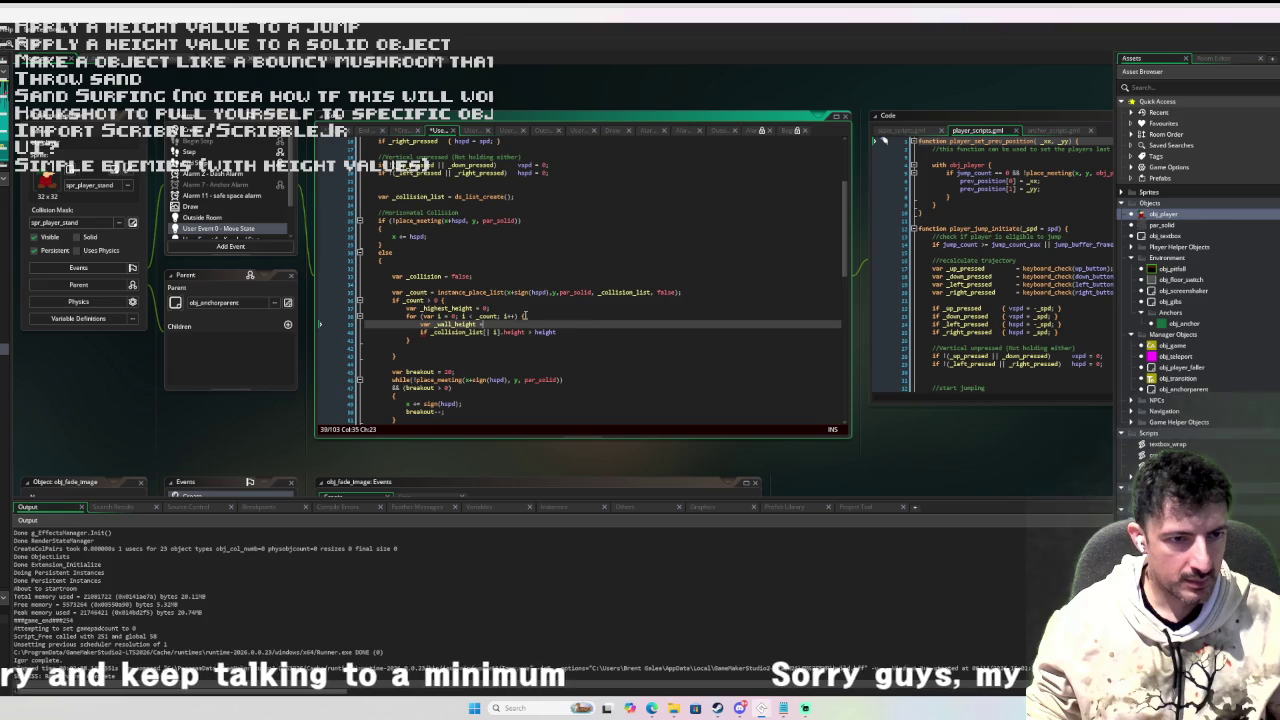
key("ctrl+Left")
key("ctrl+Left")
key("ctrl+Left")
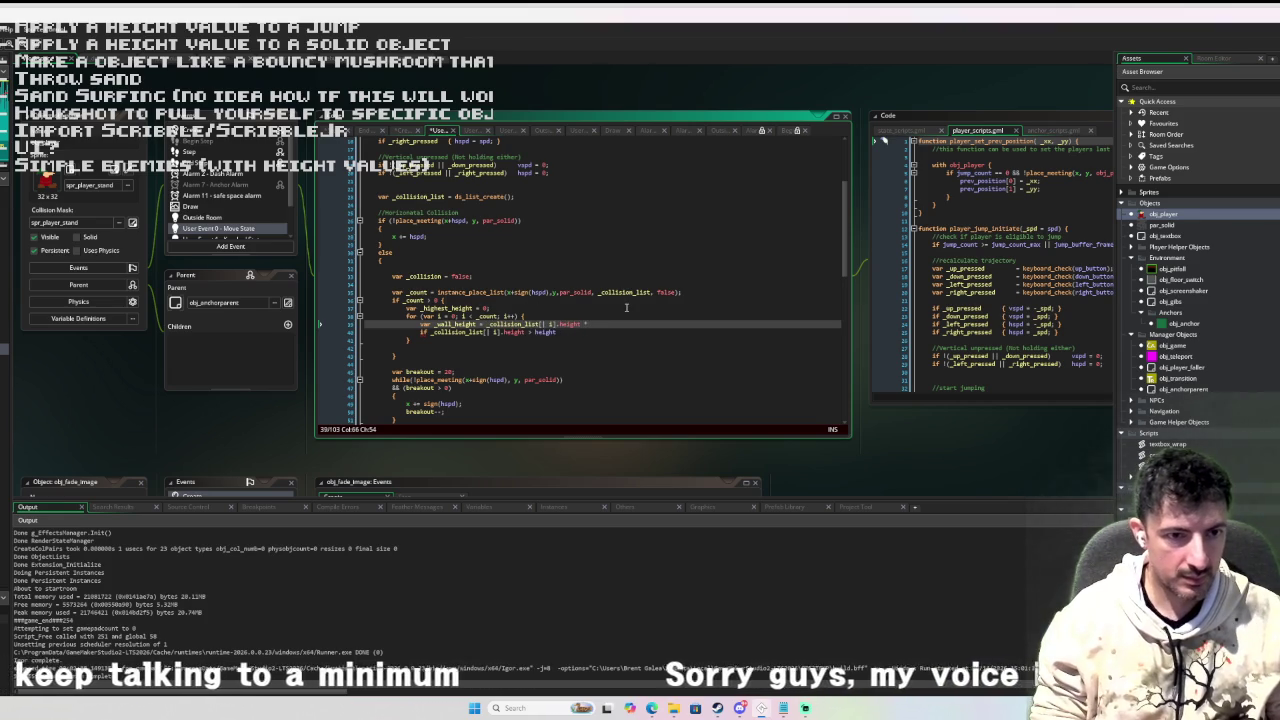
type("HEIGHT")
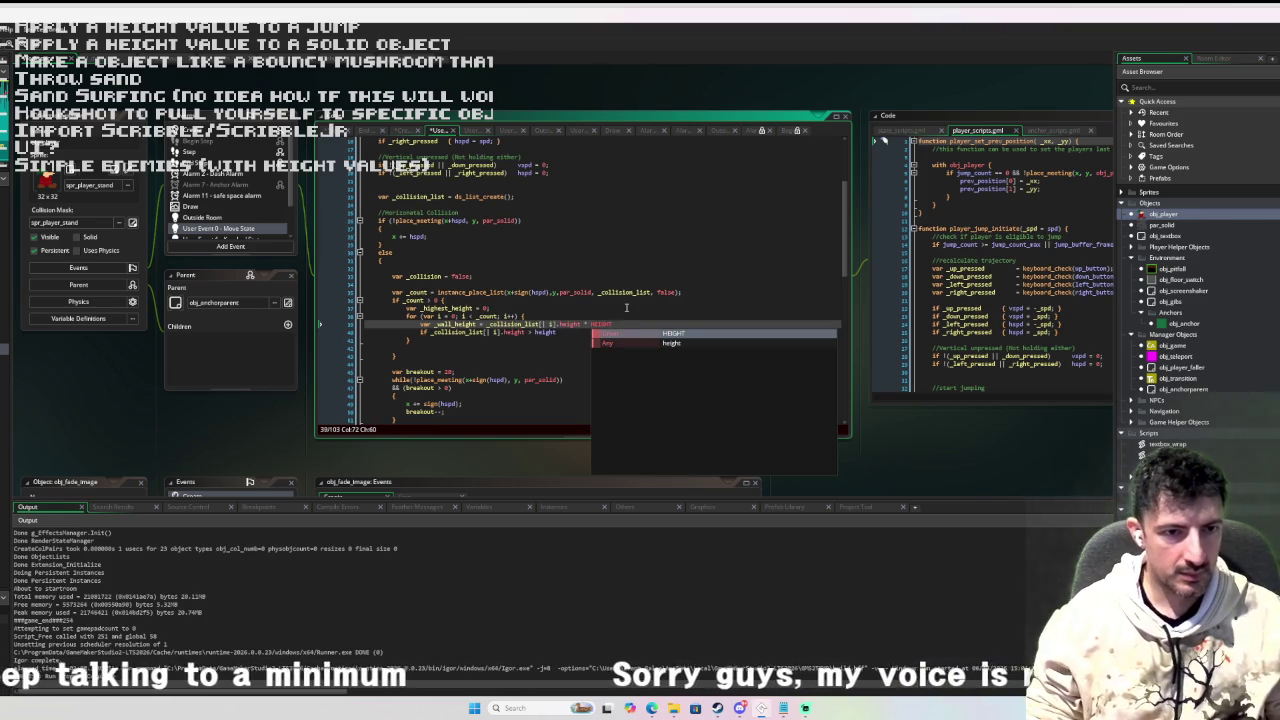
type(";")
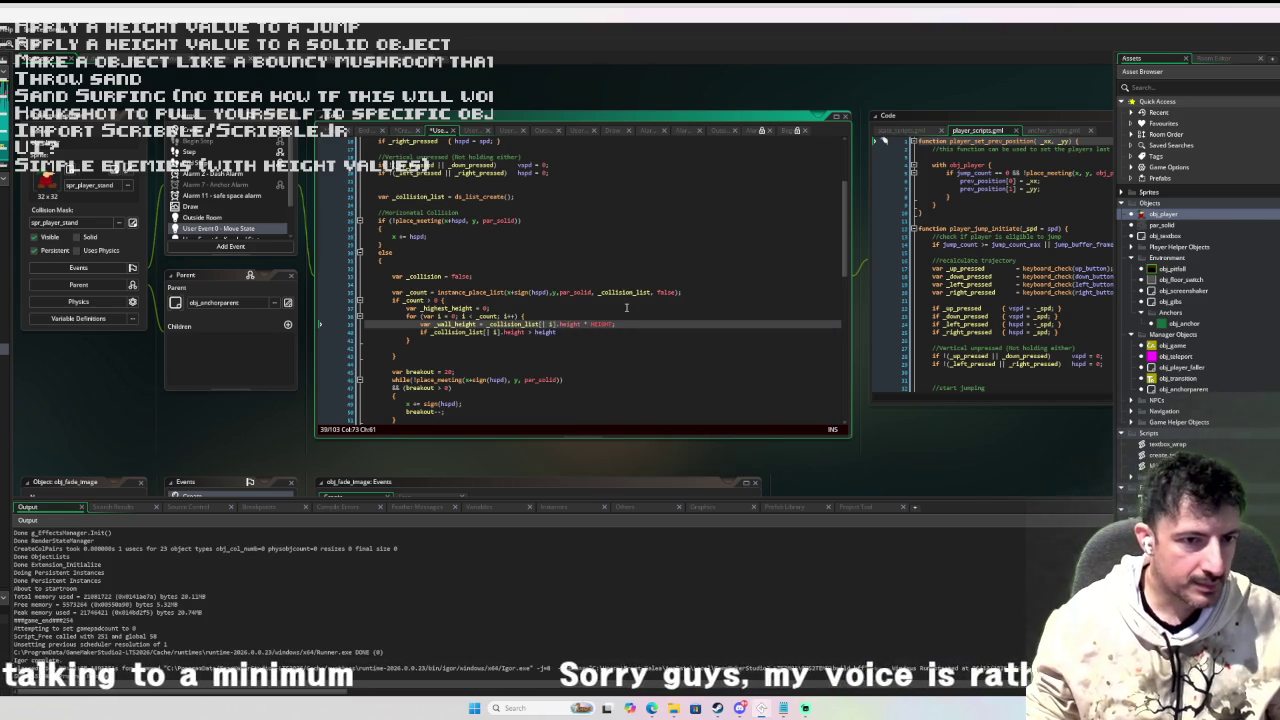
Change the if condition to '_wall_height > height' and open a braced block.
double_click(462, 325)
left_click_drag(527, 332, 436, 334)
type("_wall_heigh")
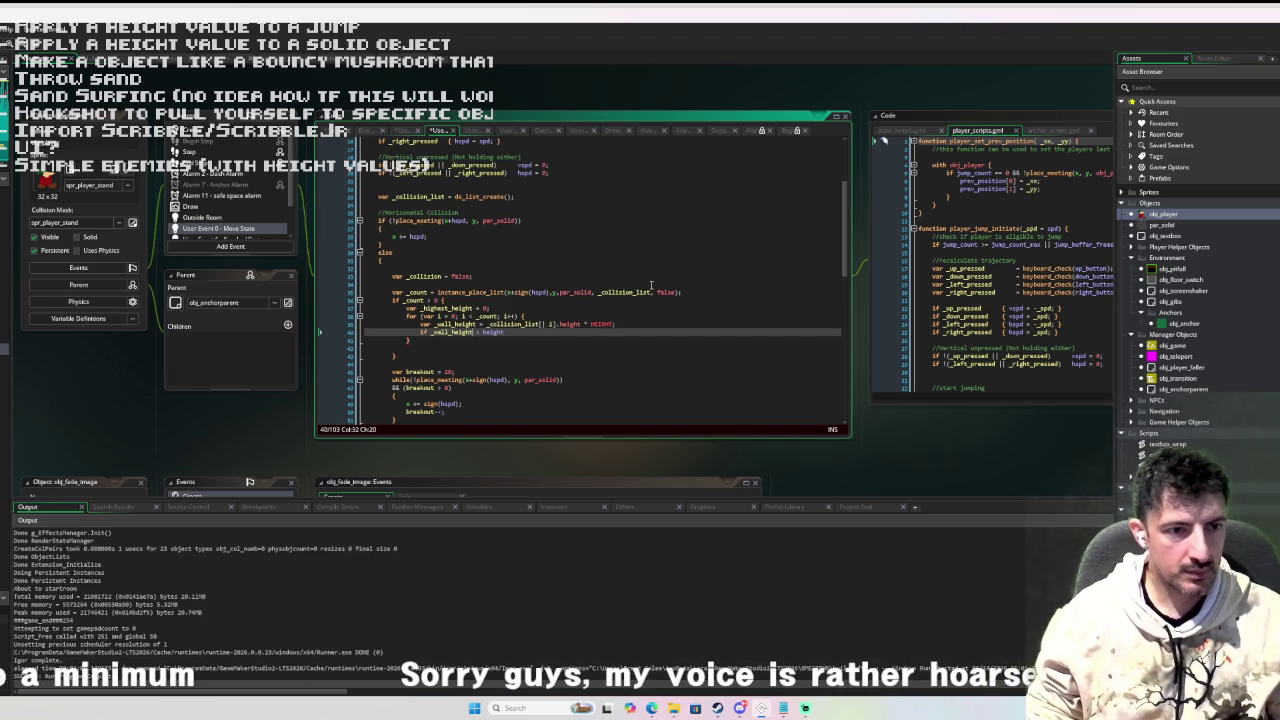
key("BackSpace")
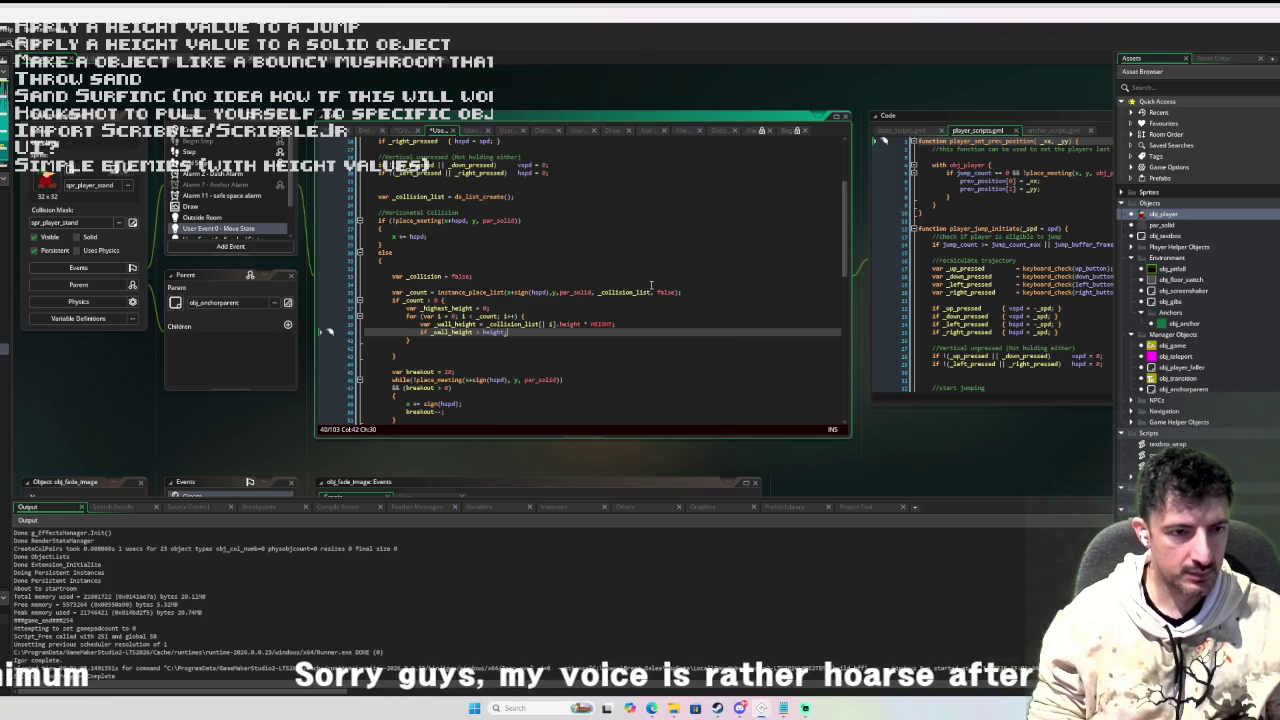
type("{")
key("Return")
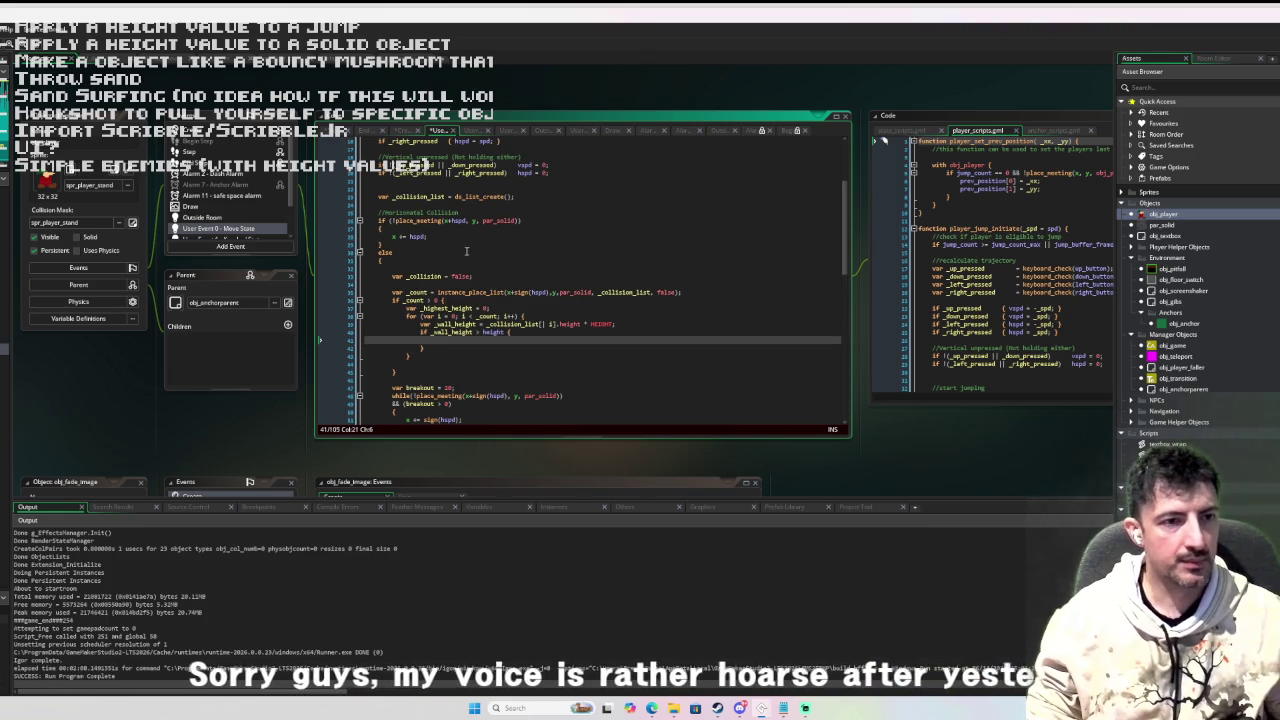
Inside the block, set '_collision = true;' and add 'break;' to exit the loop.
type("_collision ")
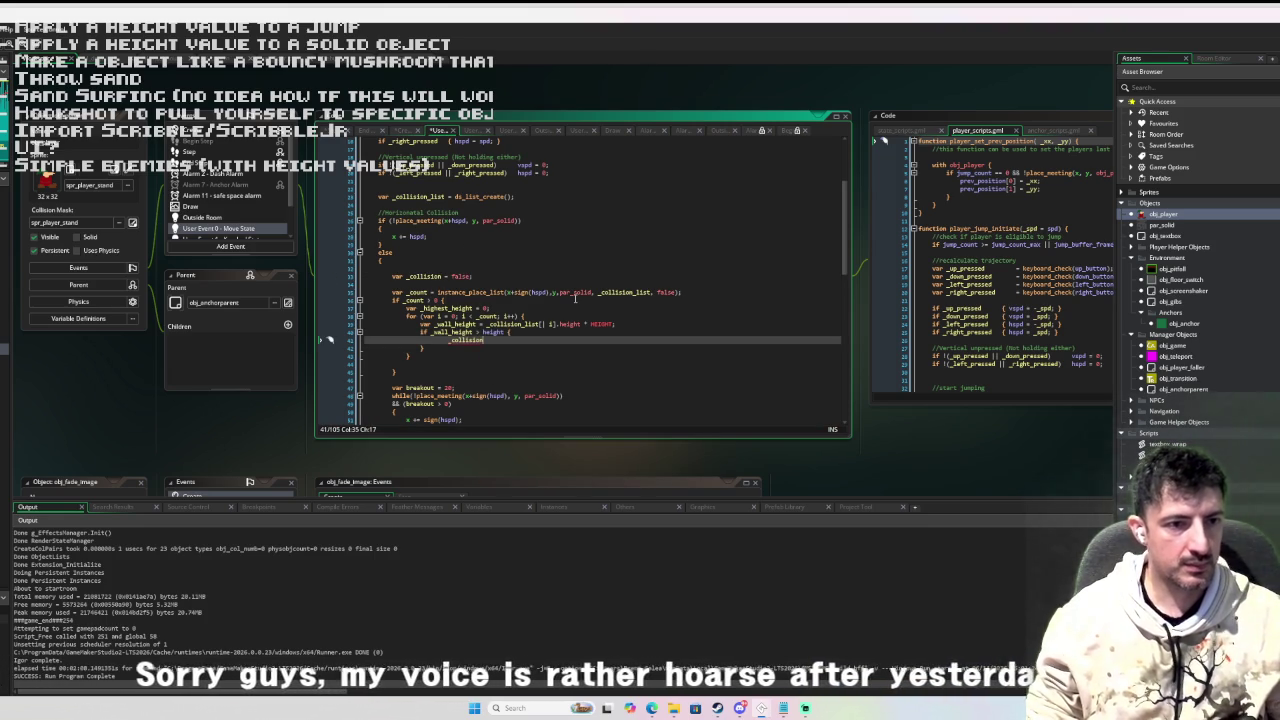
type("= true;")
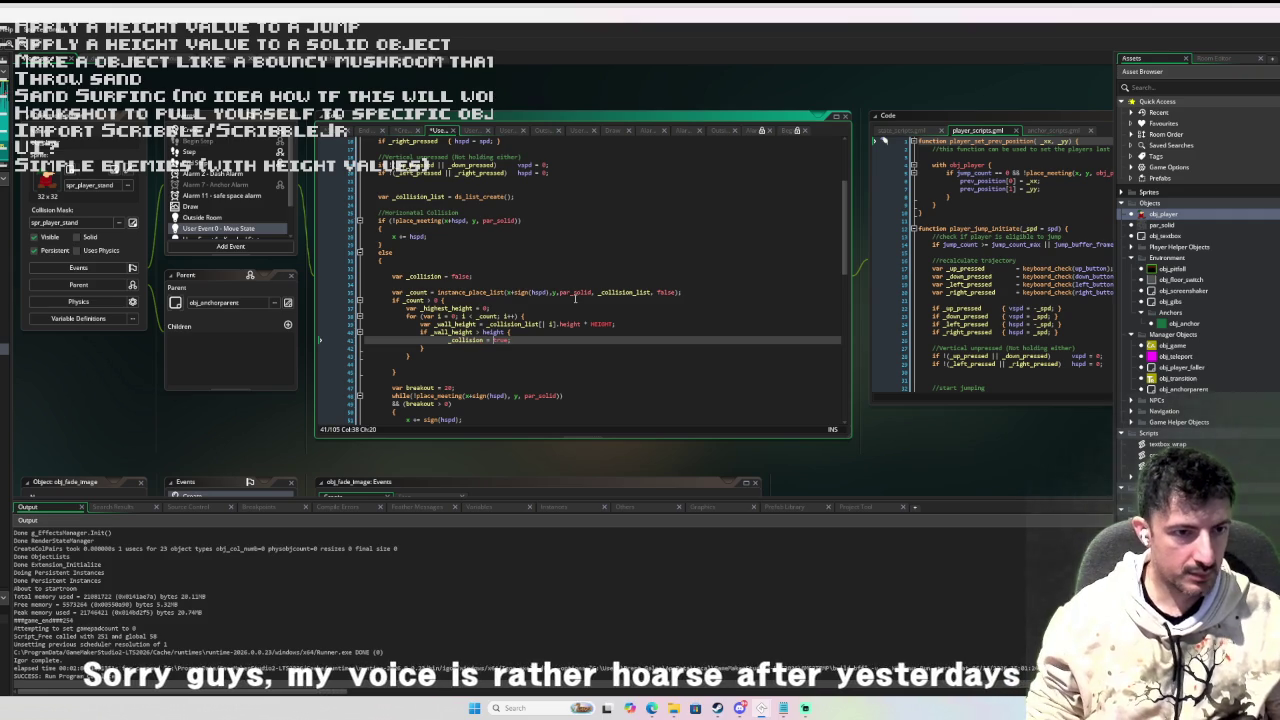
key("BackSpace")
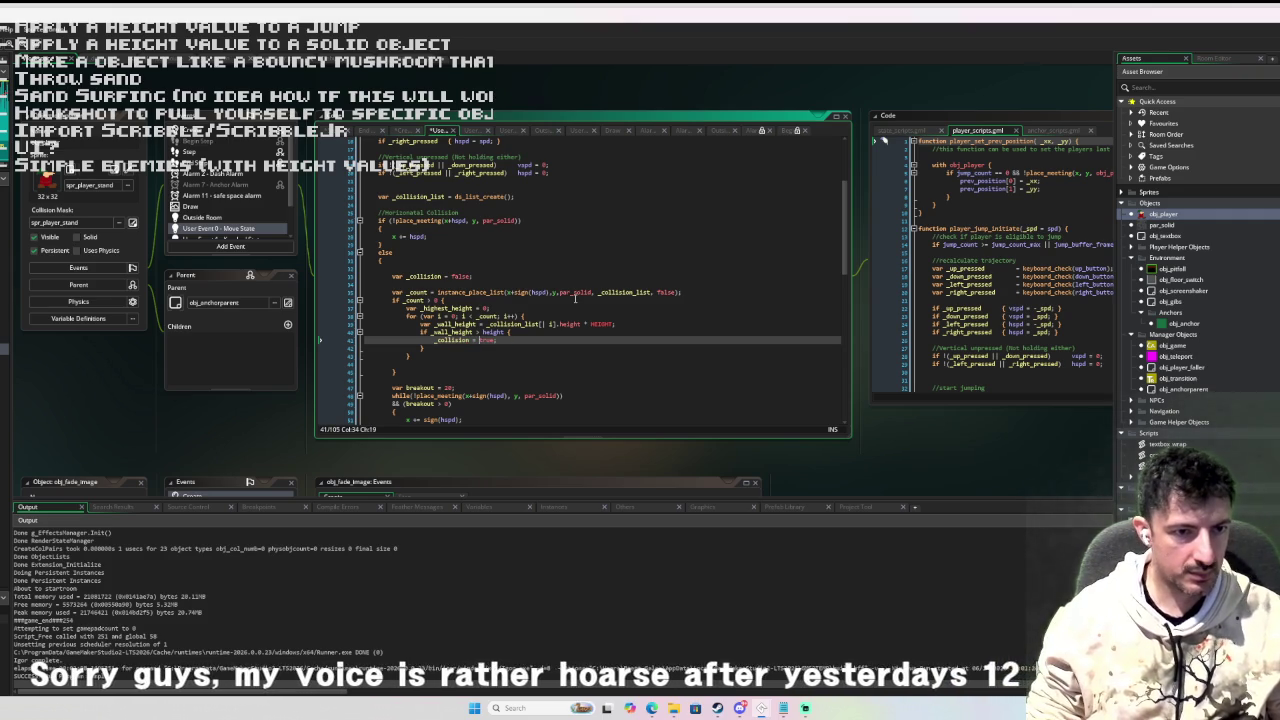
type(";")
key("Return")
type("break;")
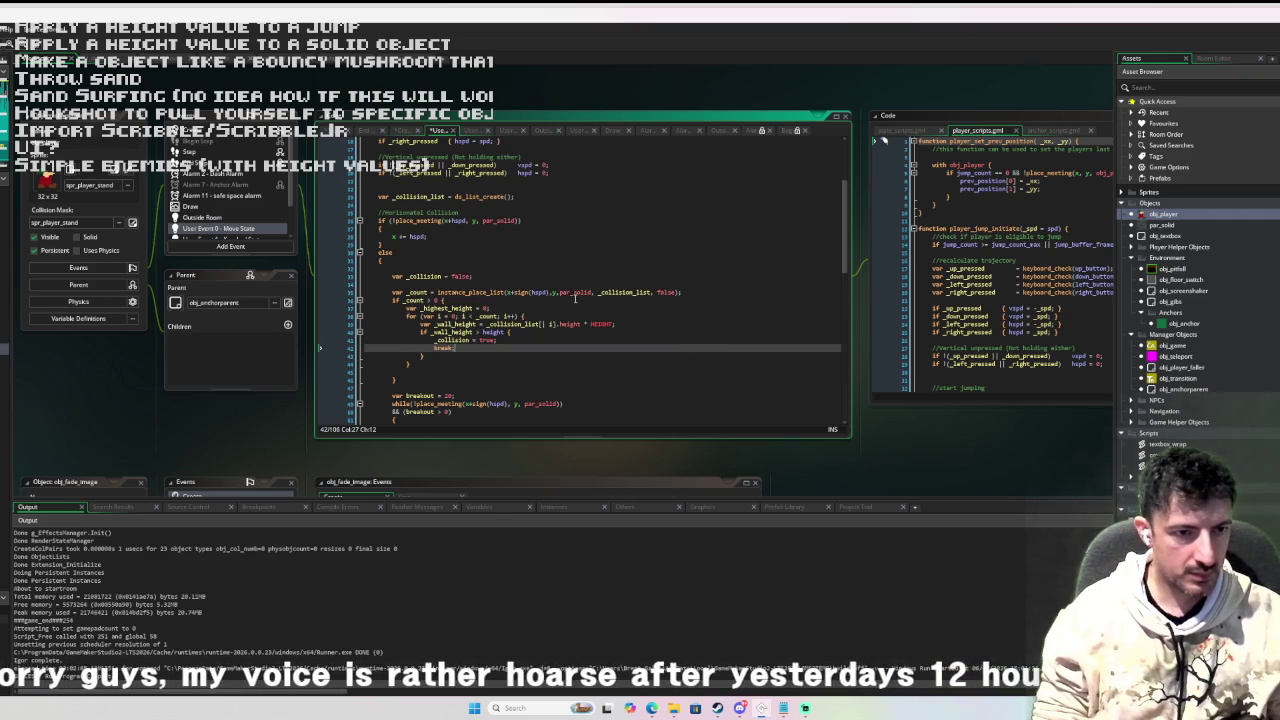
left_click(420, 370)
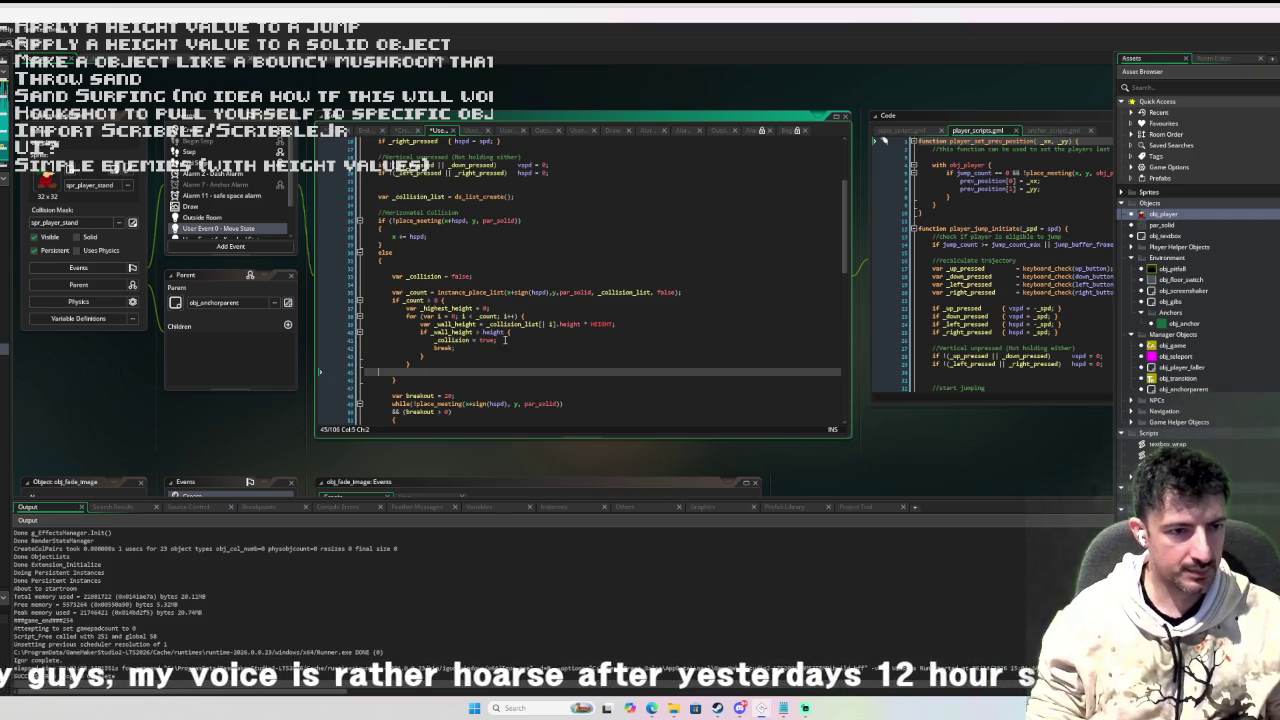
key("BackSpace")
scroll(504, 340, "up", 3)
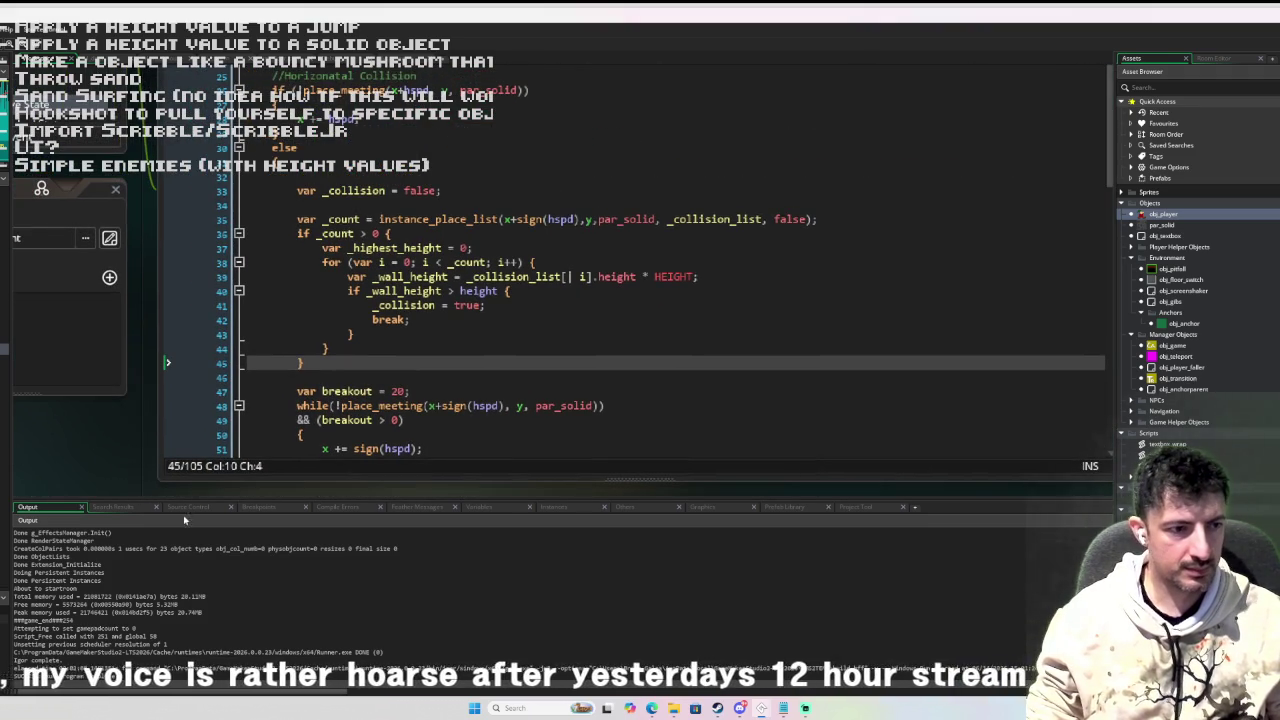
left_click_drag(196, 500, 206, 610)
scroll(227, 540, "up", 2)
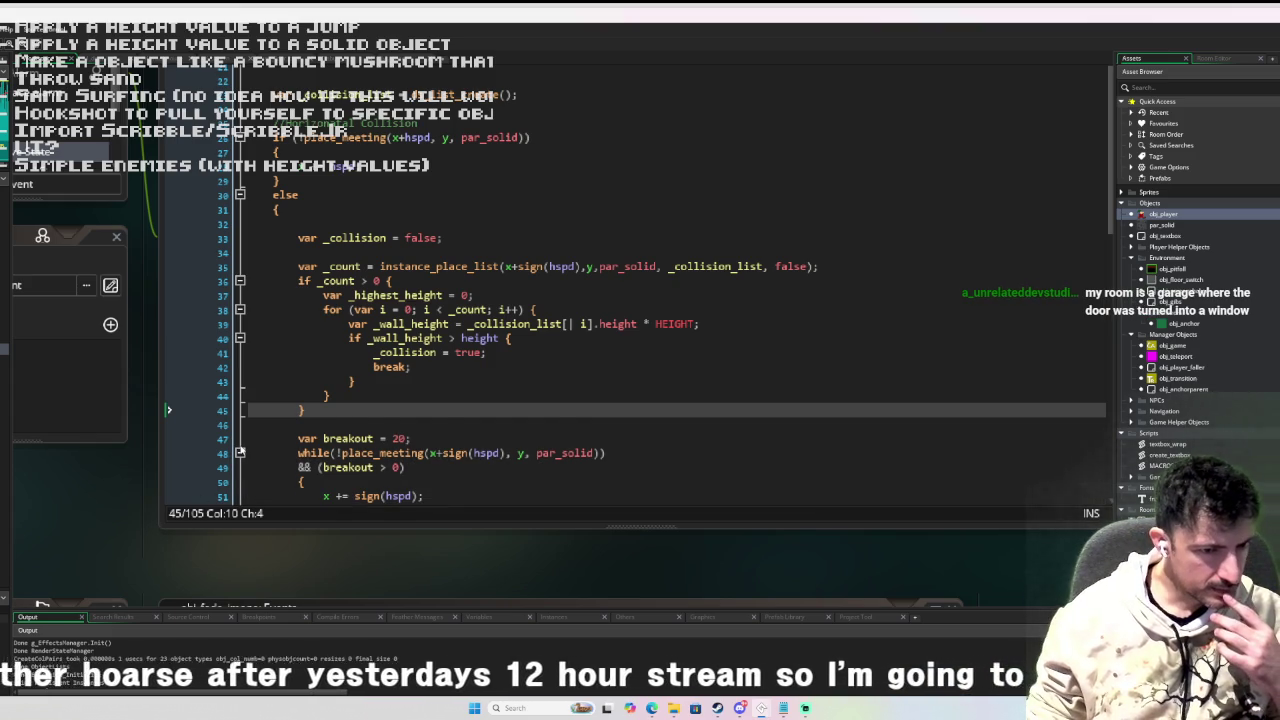
scroll(313, 410, "down", 2)
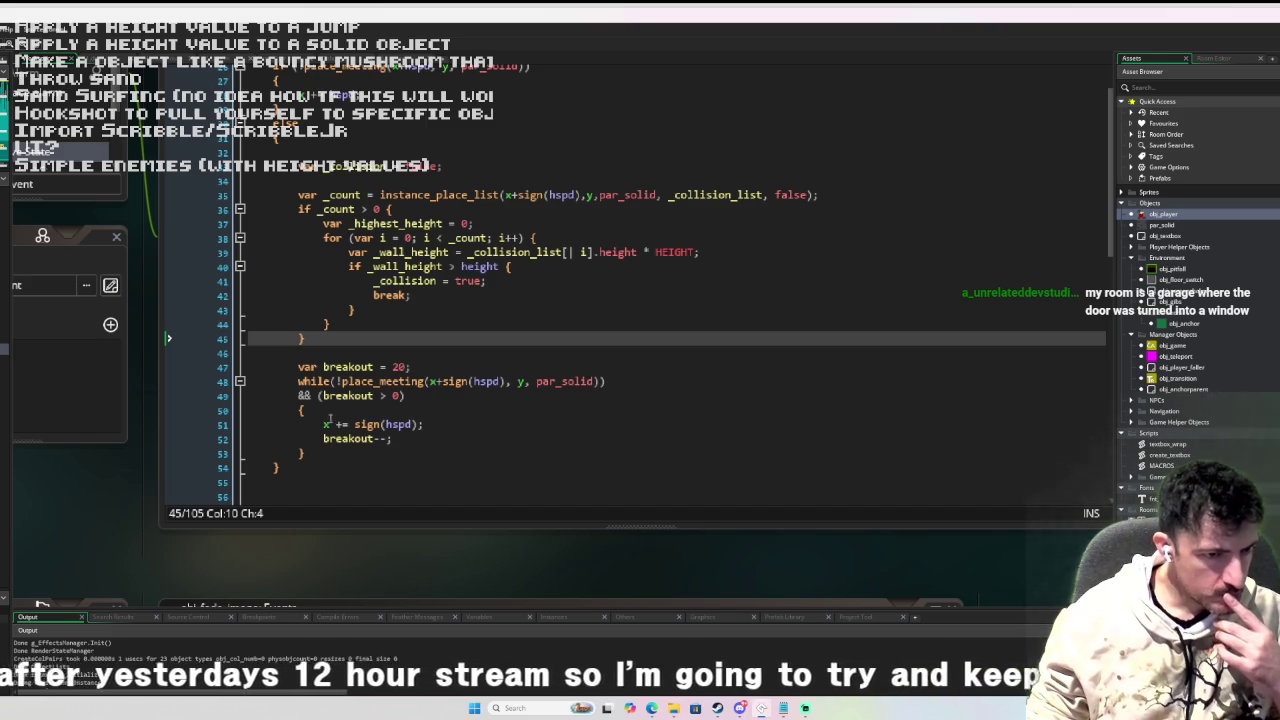
scroll(334, 420, "down", 4)
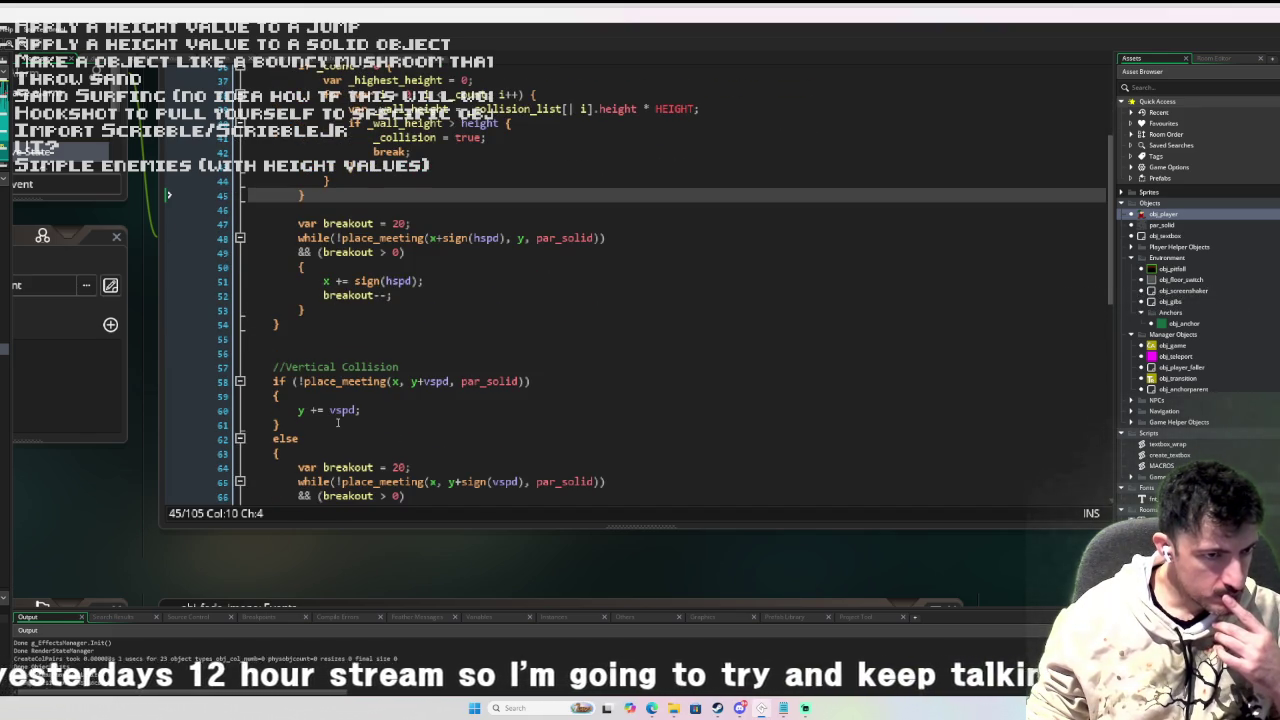
scroll(337, 423, "down", 8)
scroll(531, 417, "up", 12)
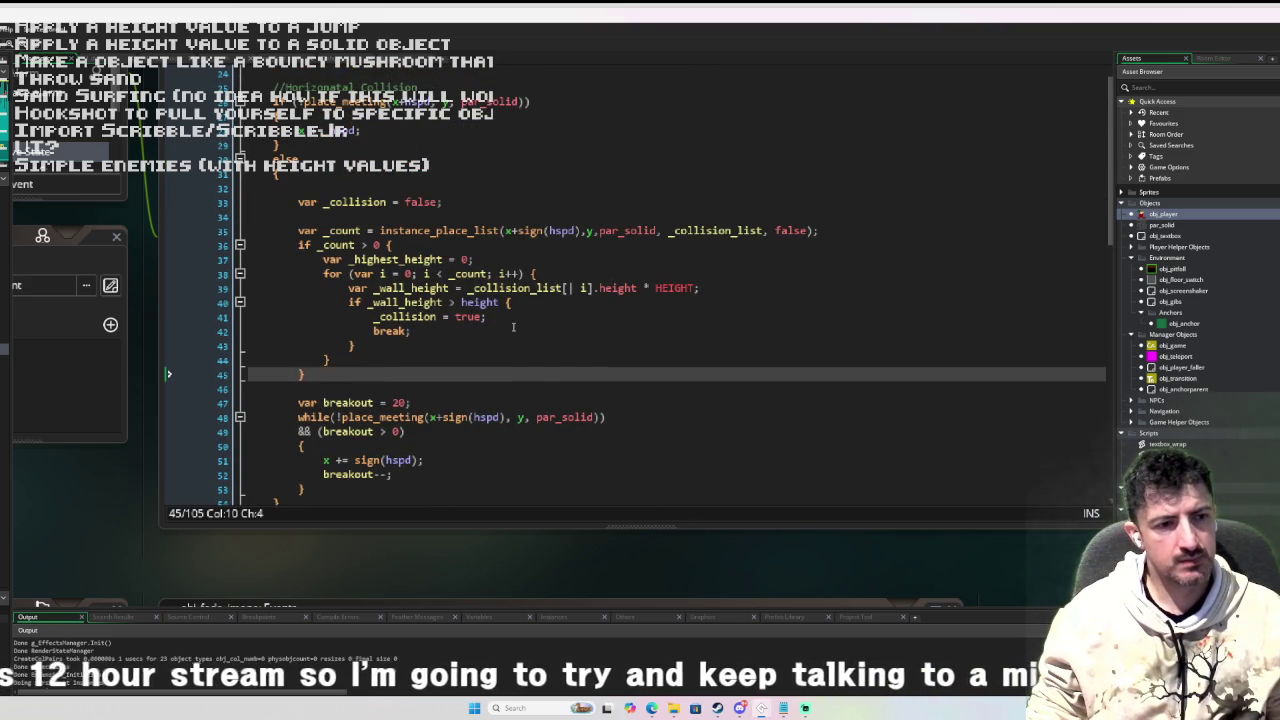
scroll(513, 327, "down", 1)
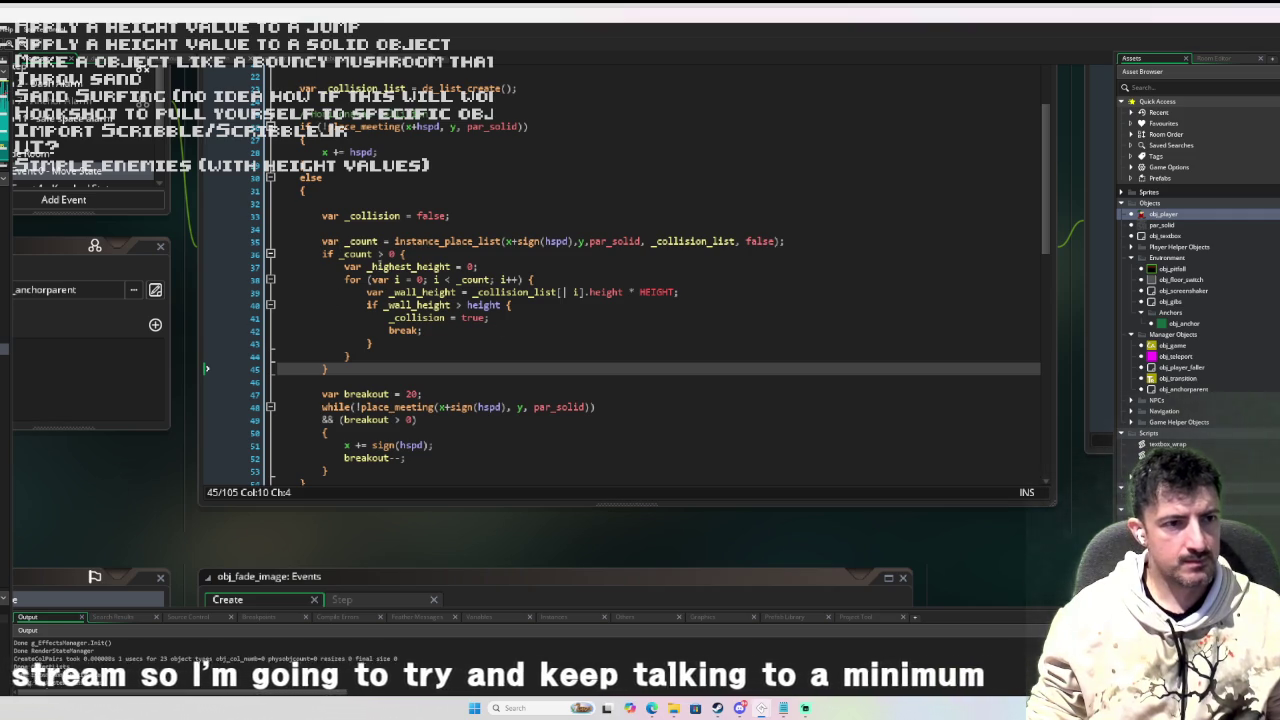
left_click(374, 216)
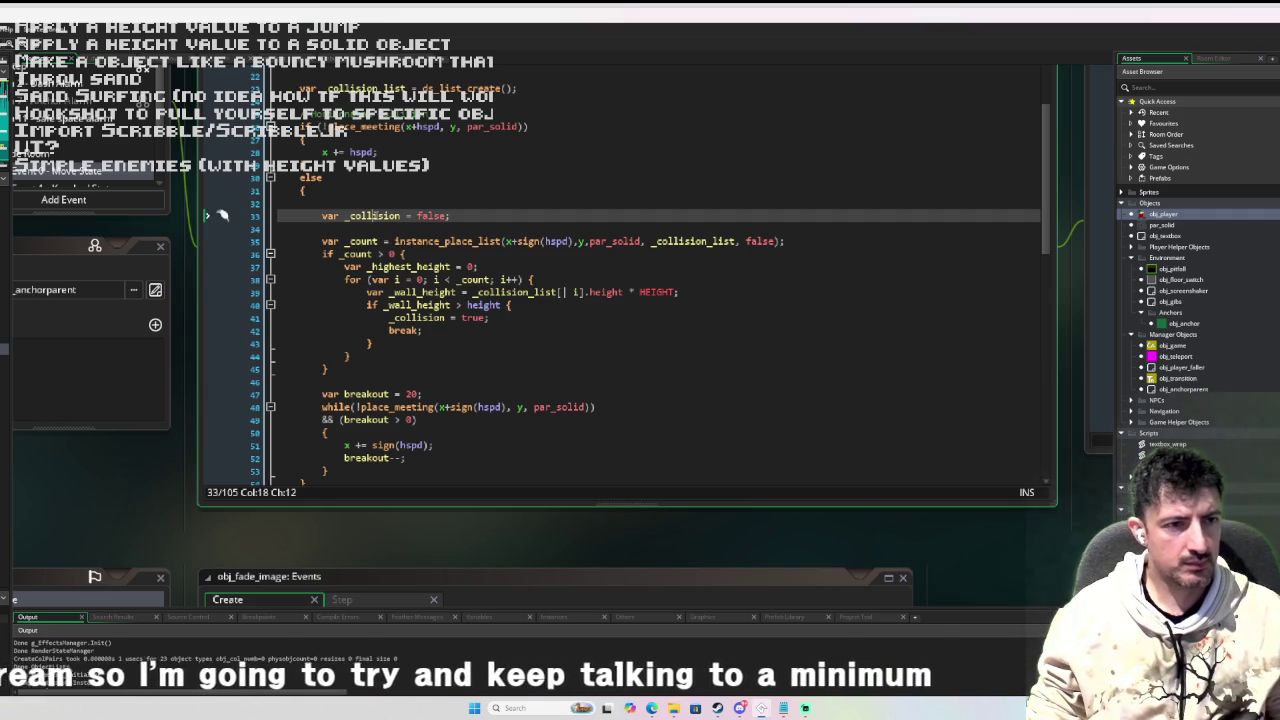
double_click(374, 216)
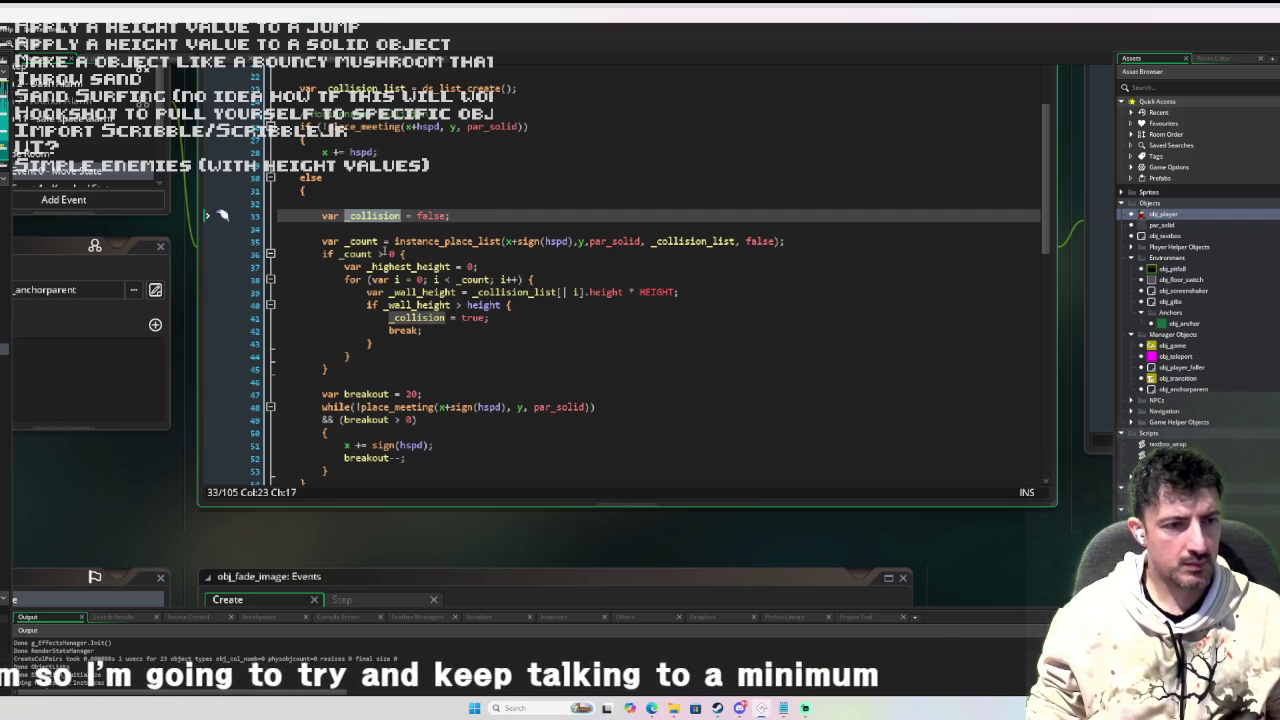
scroll(396, 267, "up", 5)
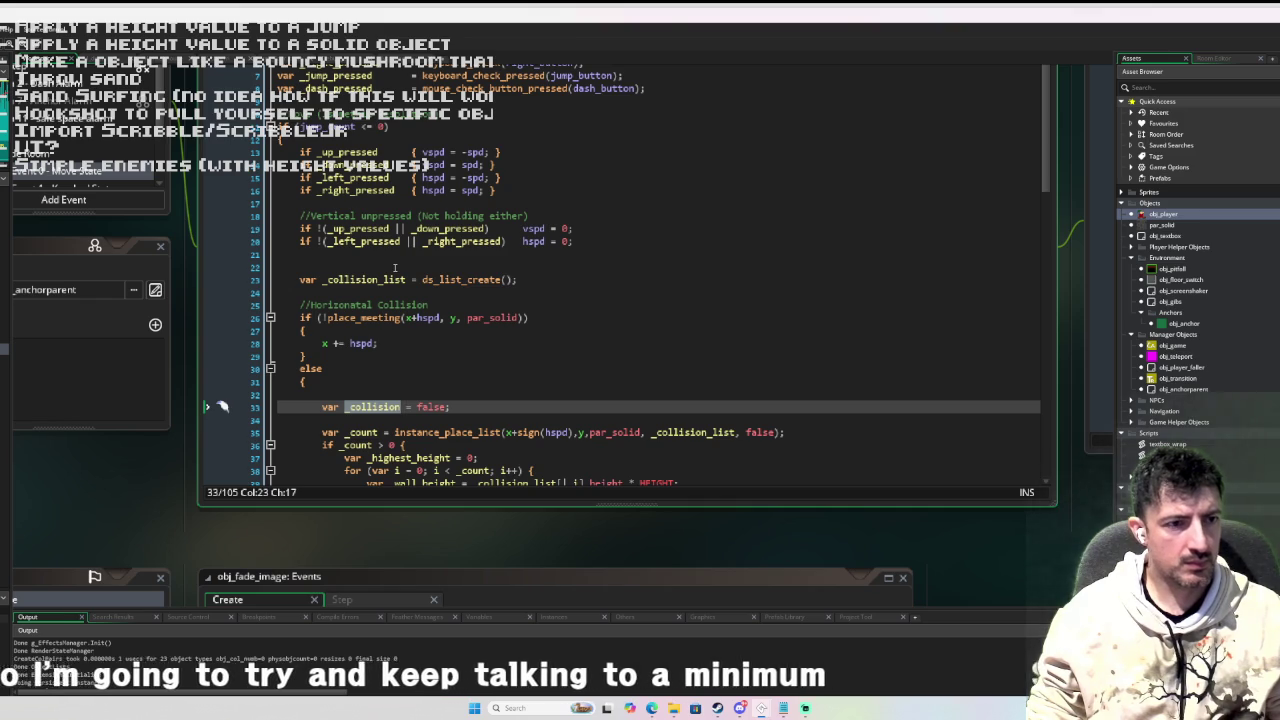
scroll(395, 267, "down", 9)
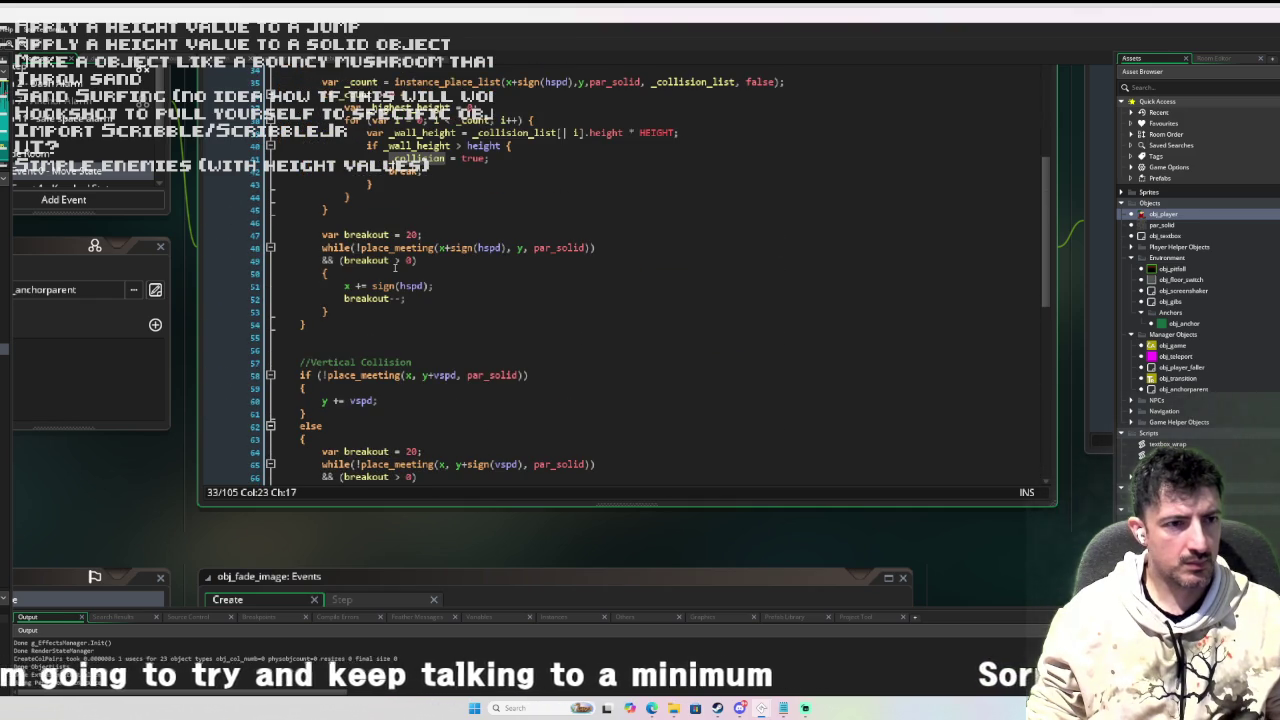
scroll(395, 267, "down", 13)
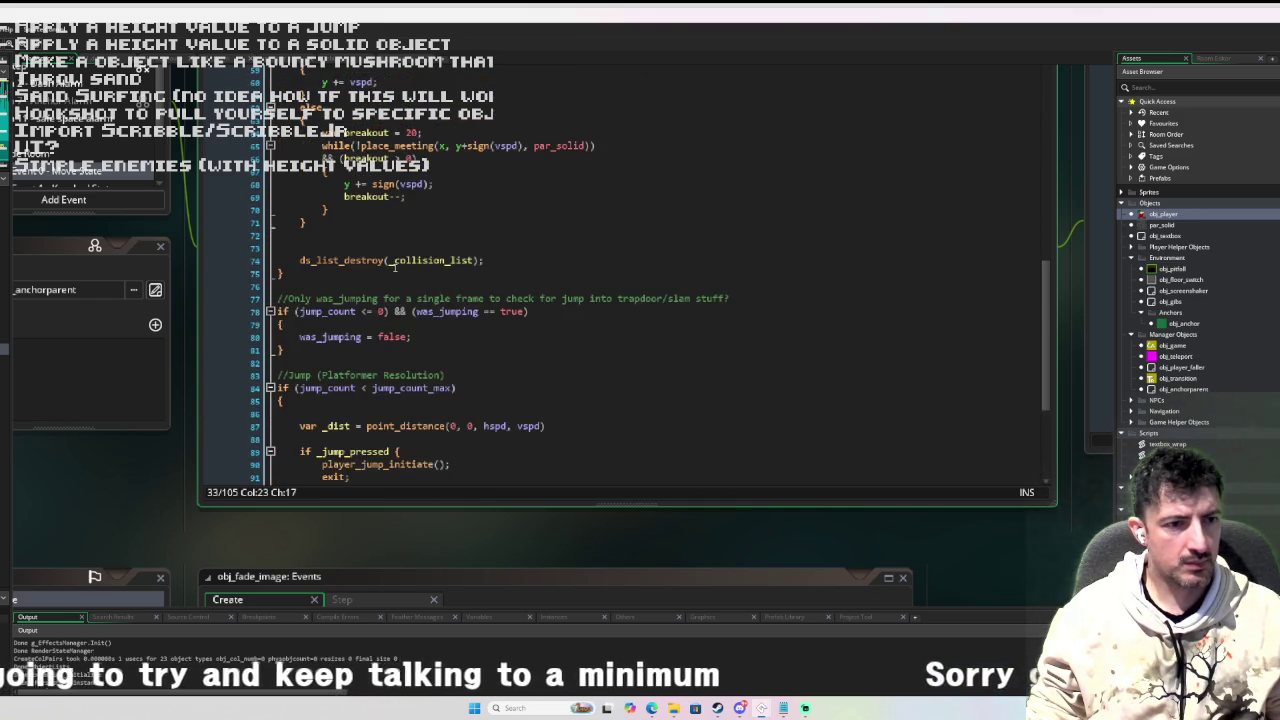
scroll(395, 268, "down", 1)
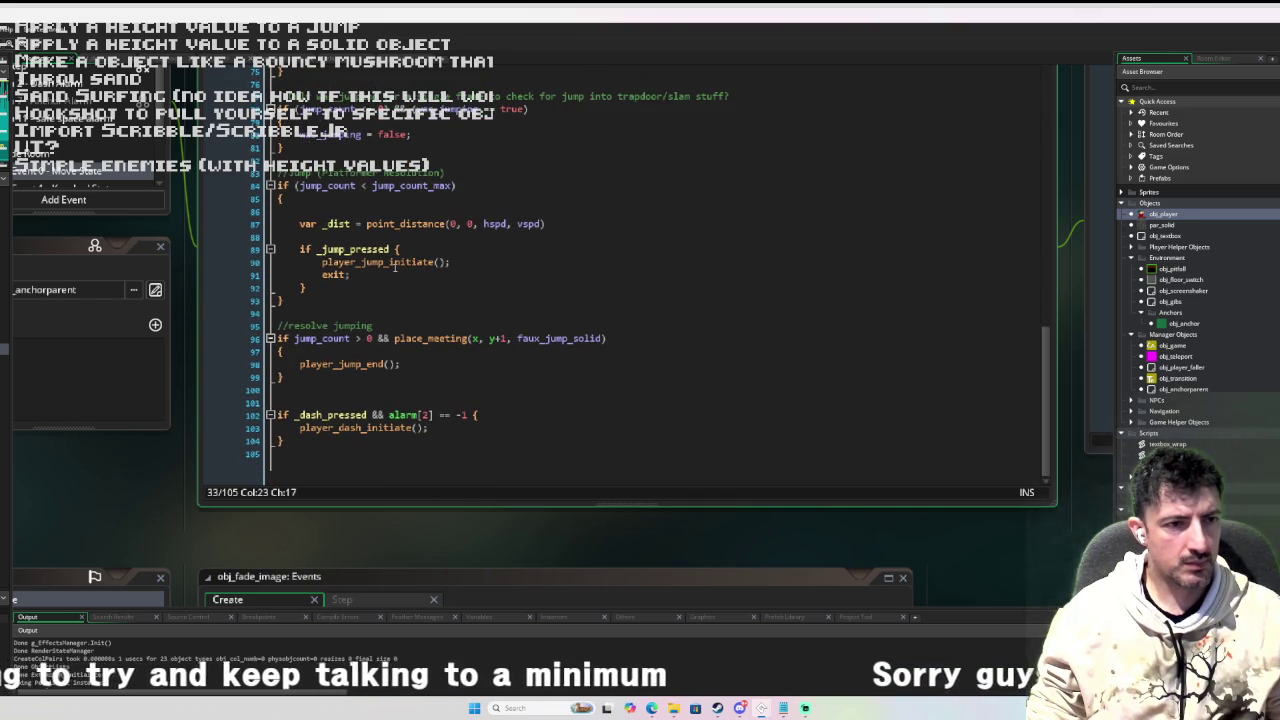
scroll(395, 267, "up", 3)
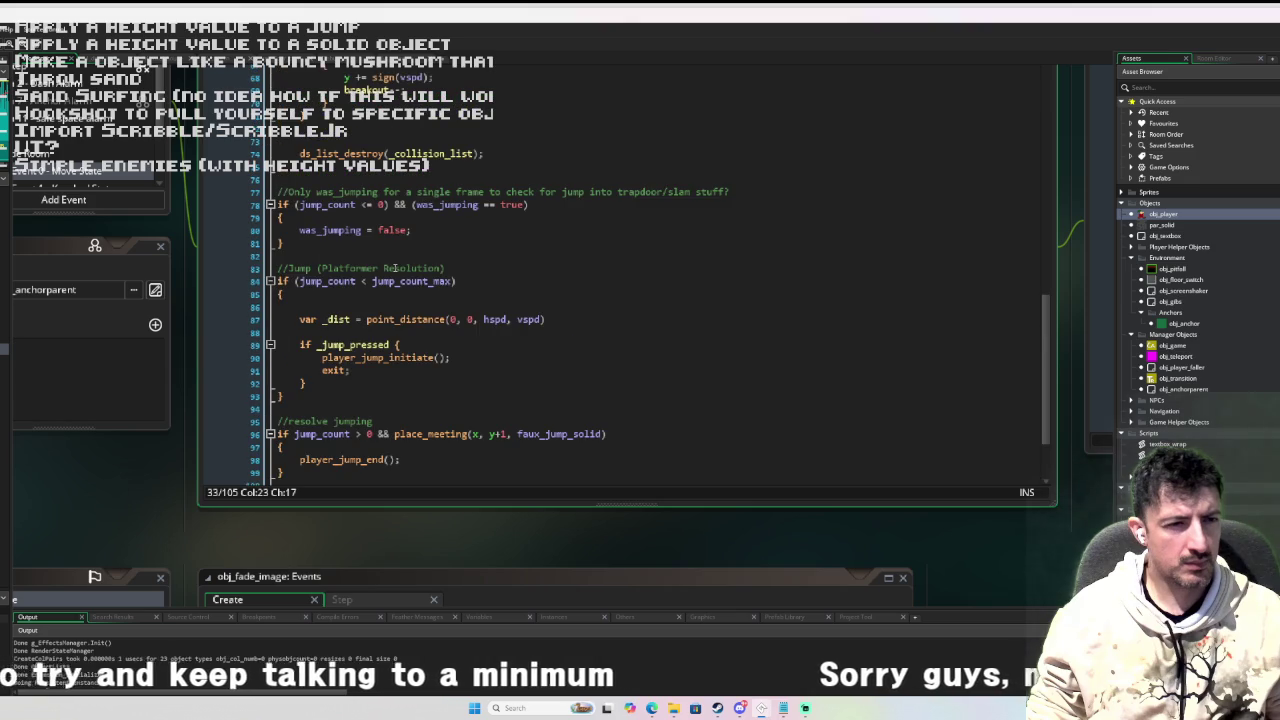
scroll(395, 268, "up", 20)
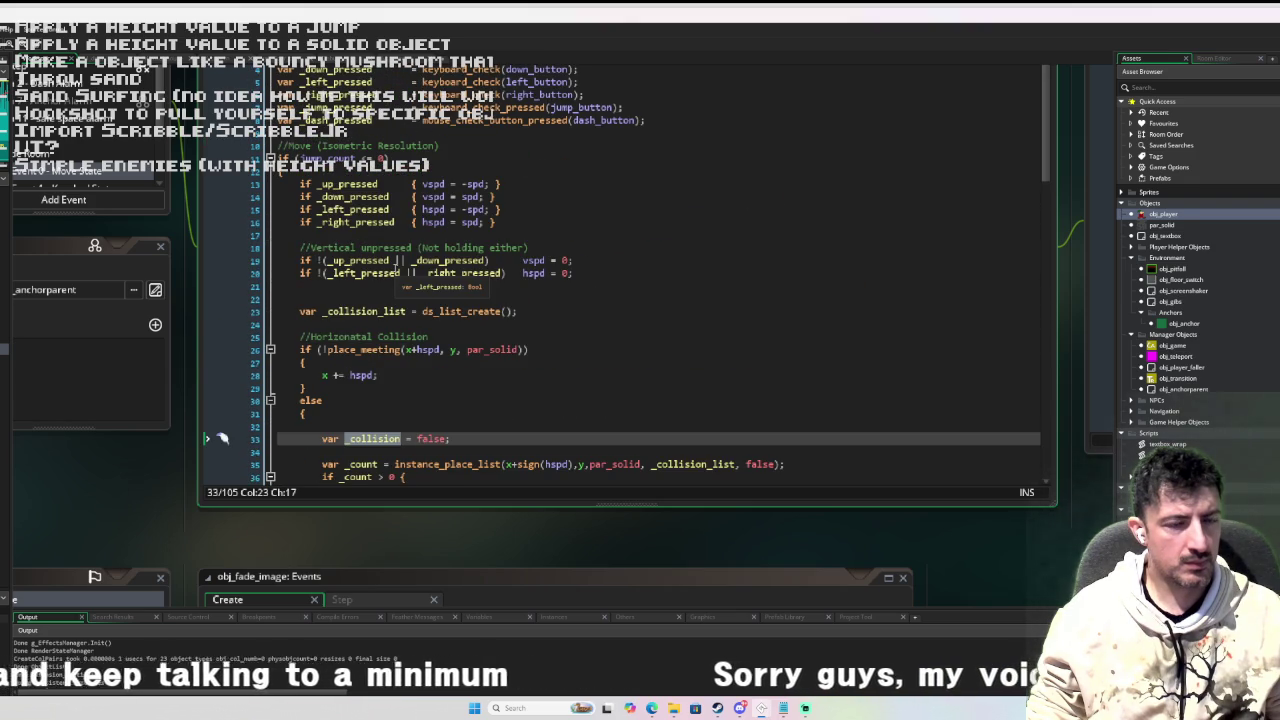
scroll(395, 268, "down", 4)
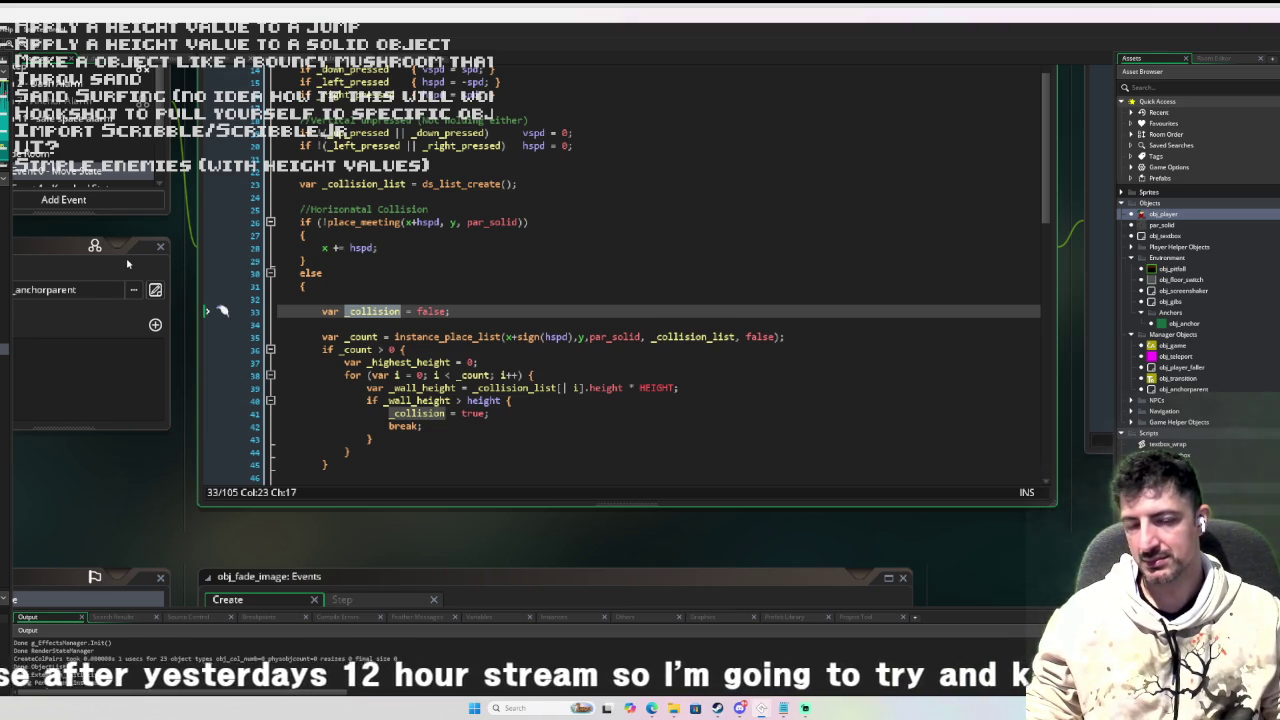
left_click(463, 312)
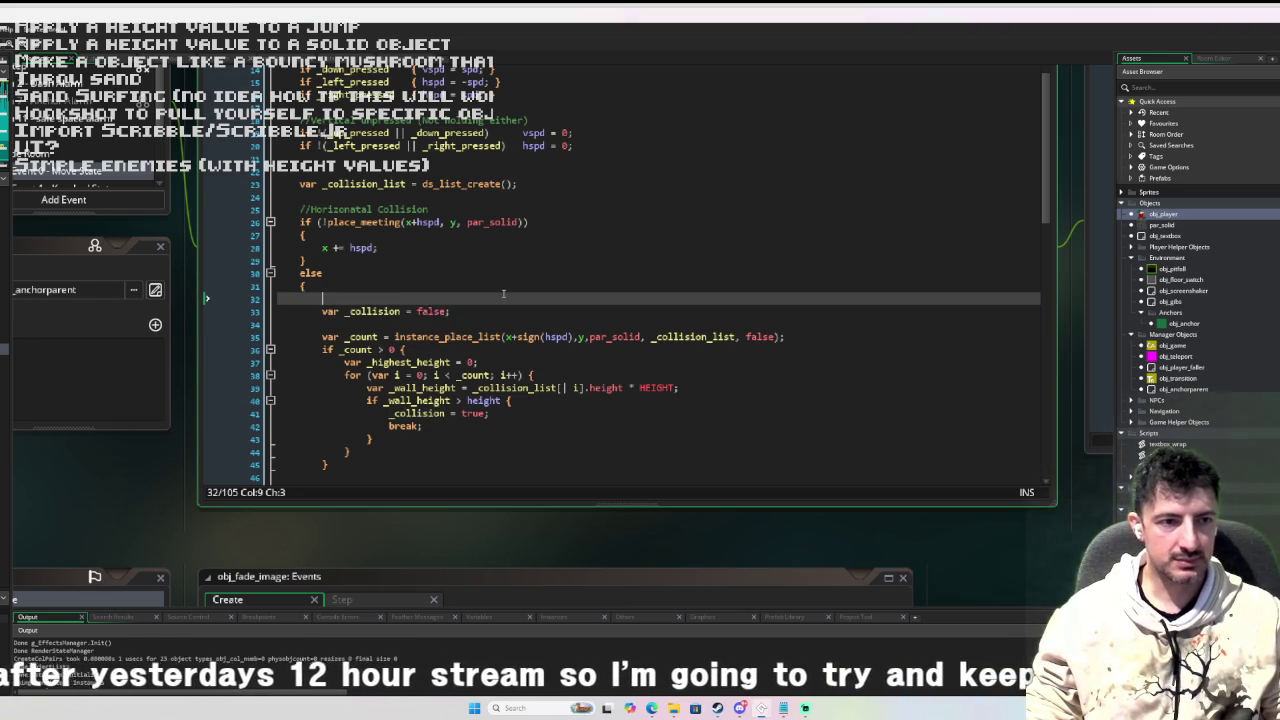
Insert blank lines above 'var _collision = false;' in the horizontal else branch.
left_click(460, 300)
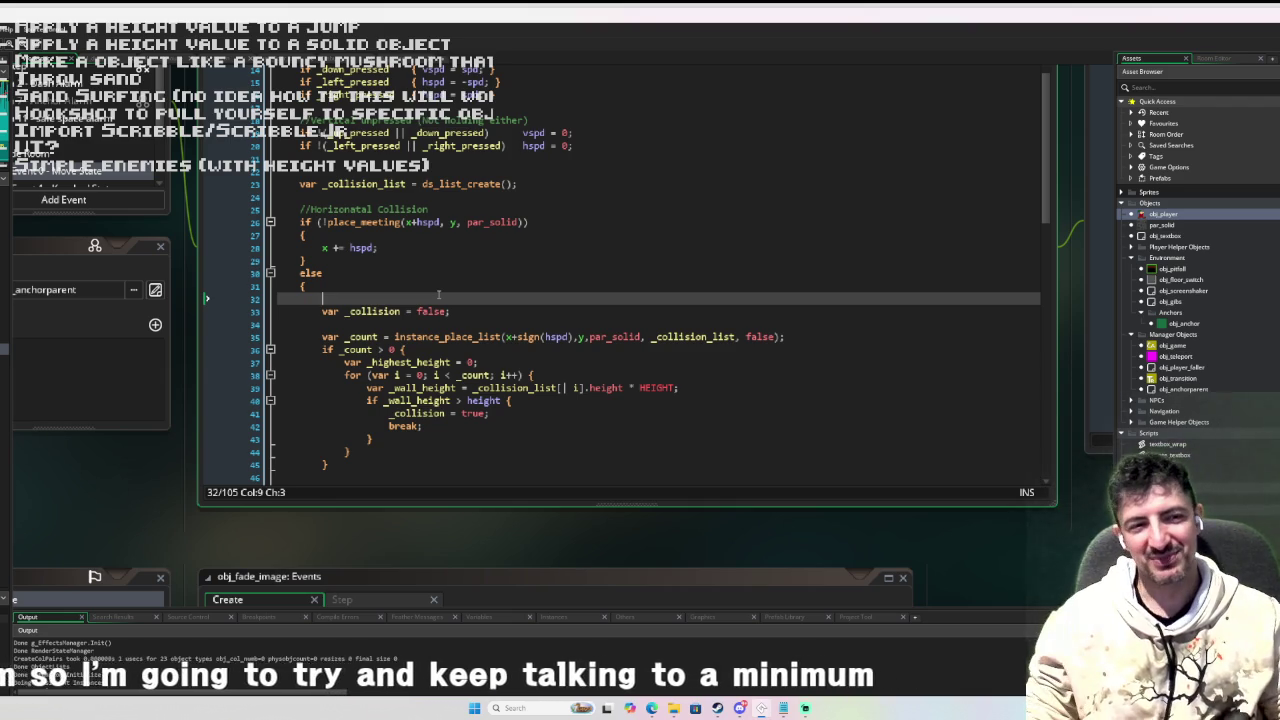
scroll(384, 243, "down", 3)
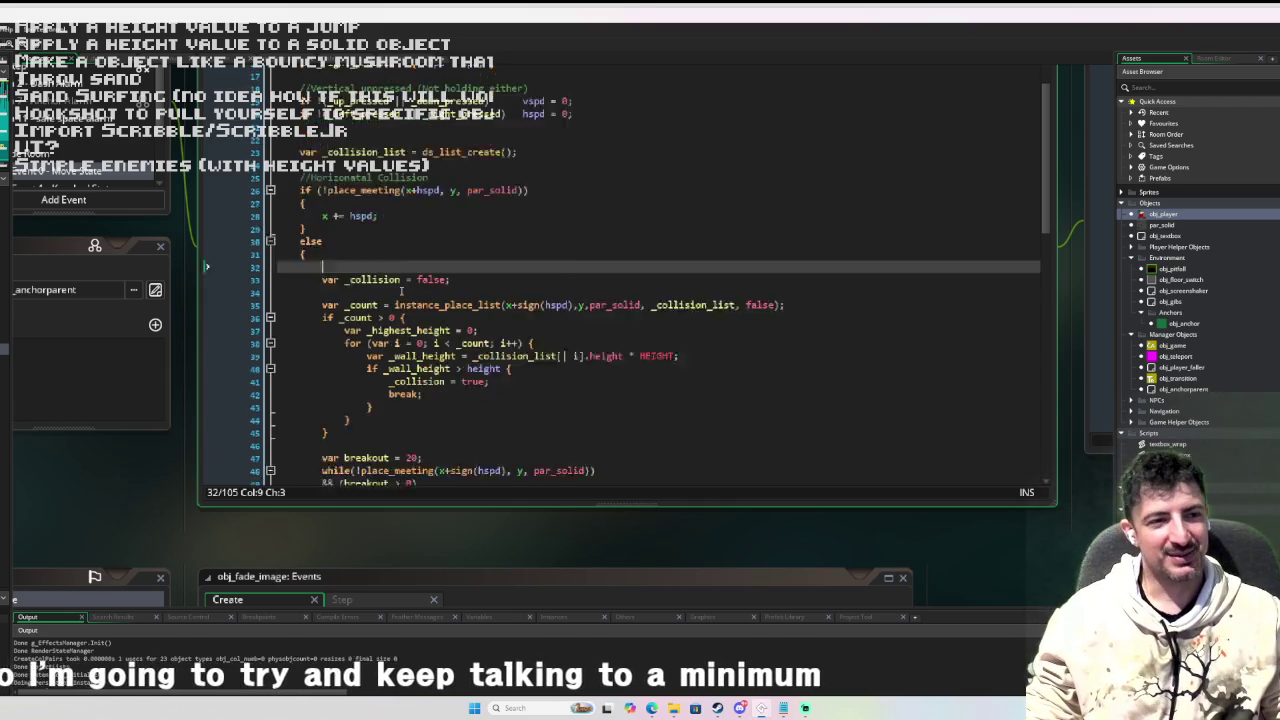
scroll(384, 243, "up", 2)
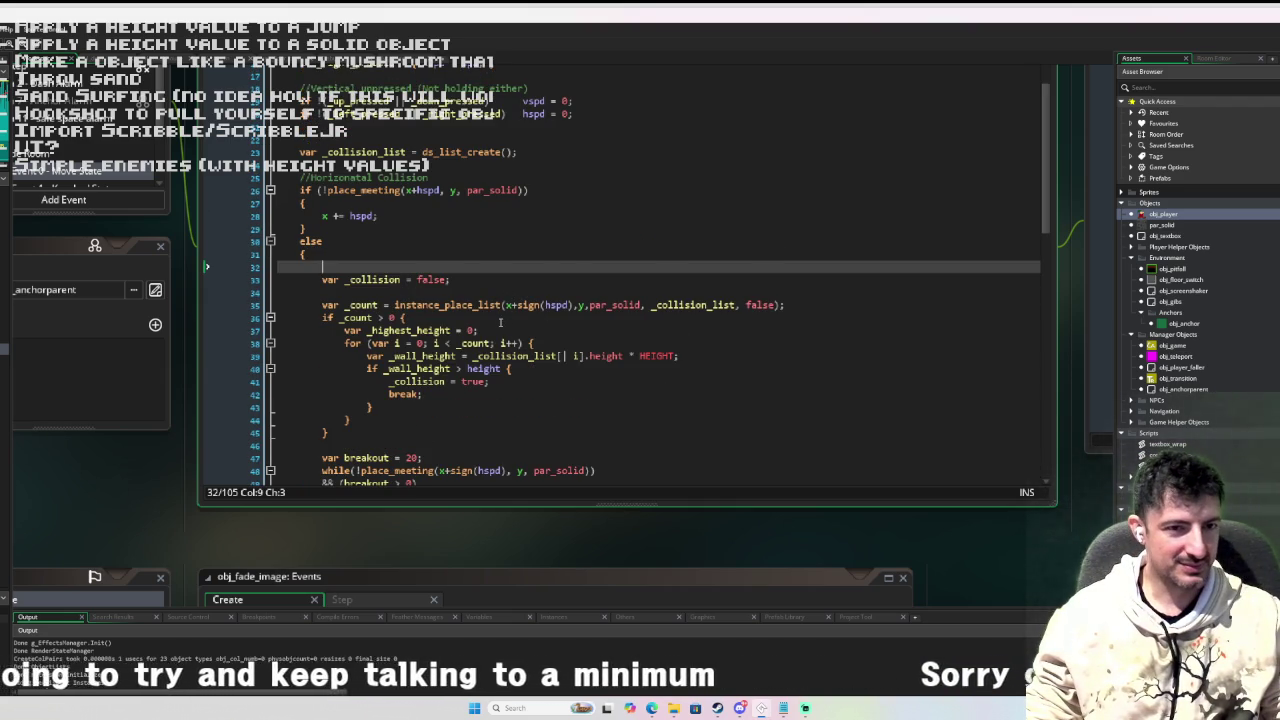
scroll(506, 329, "down", 1)
scroll(497, 330, "down", 1)
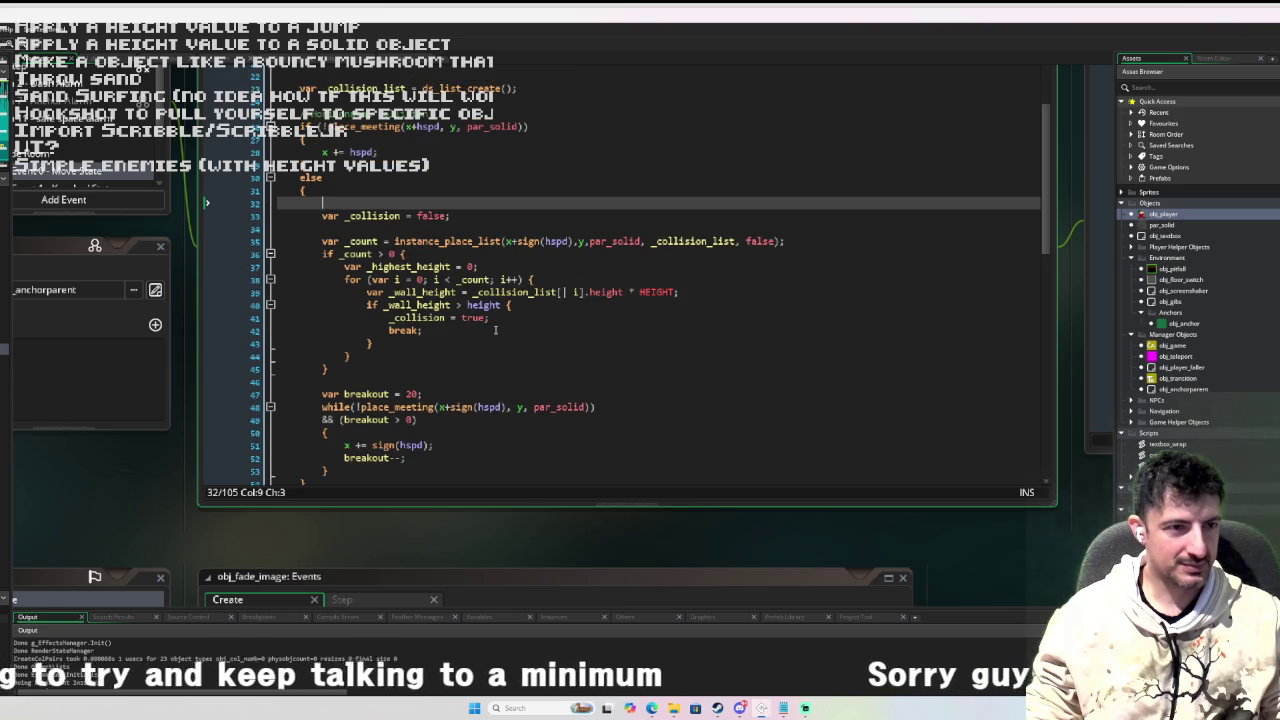
scroll(495, 330, "up", 4)
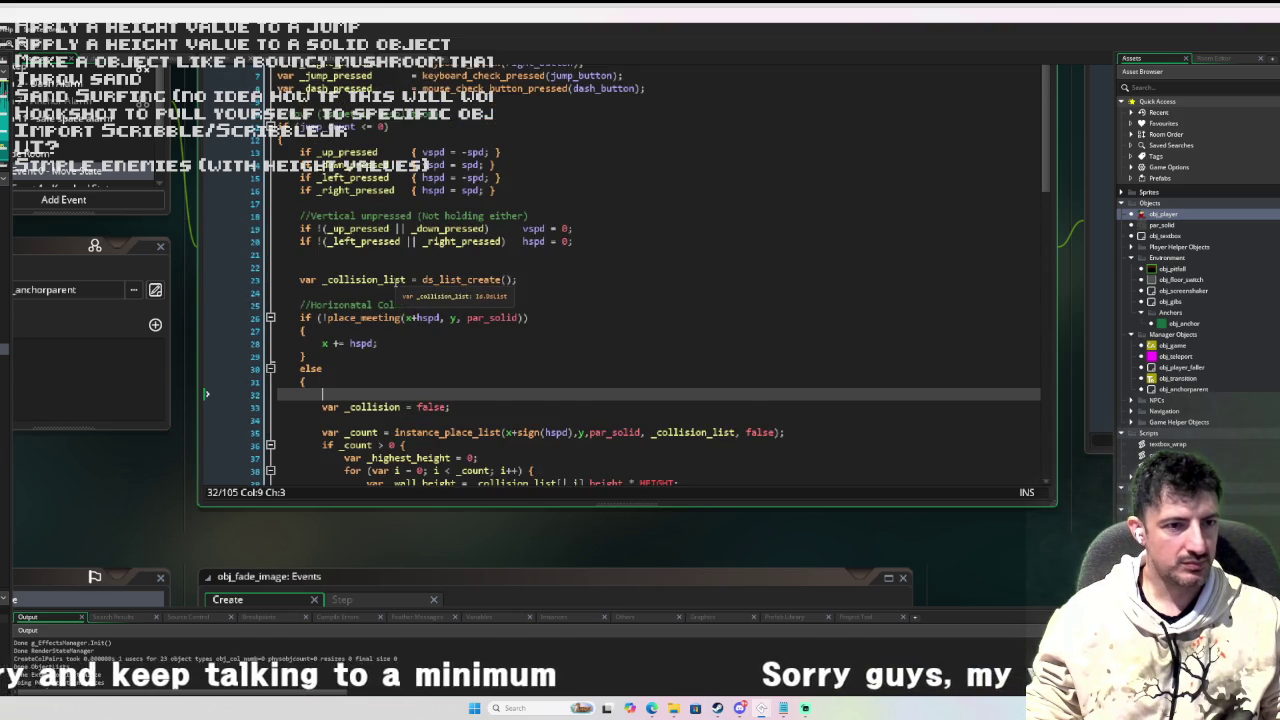
scroll(477, 265, "down", 2)
scroll(477, 262, "down", 3)
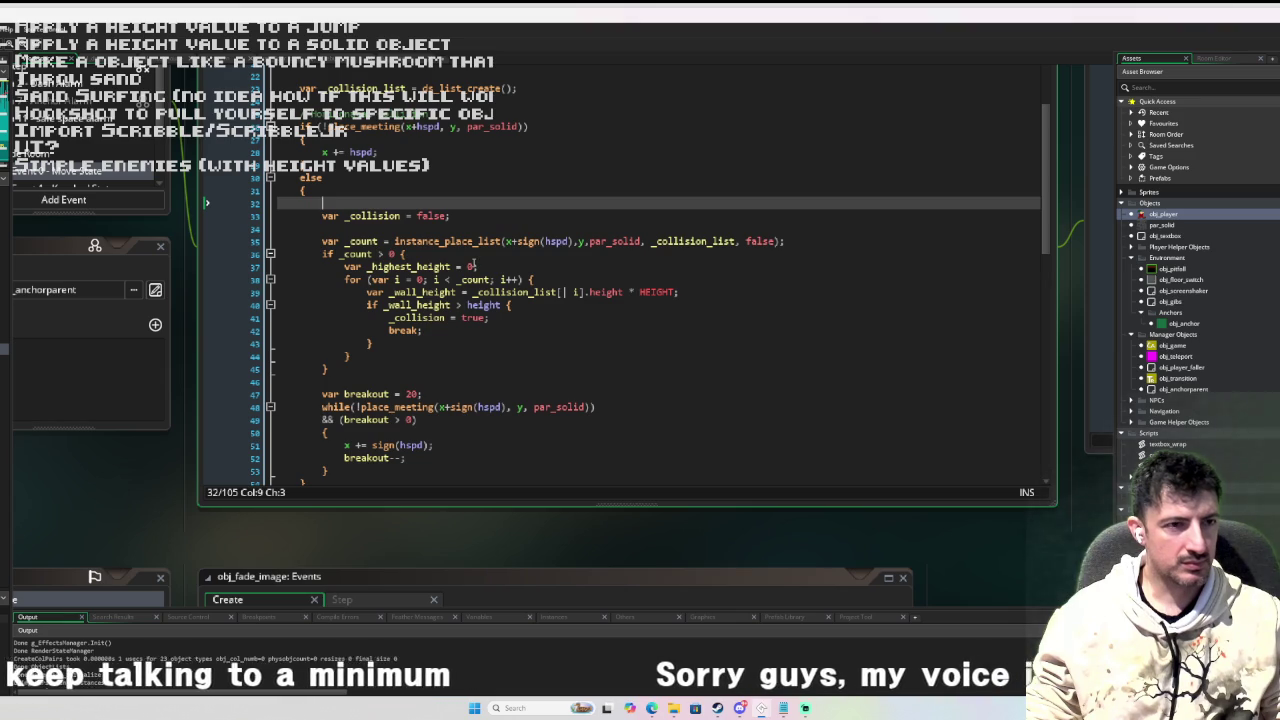
scroll(467, 264, "down", 2)
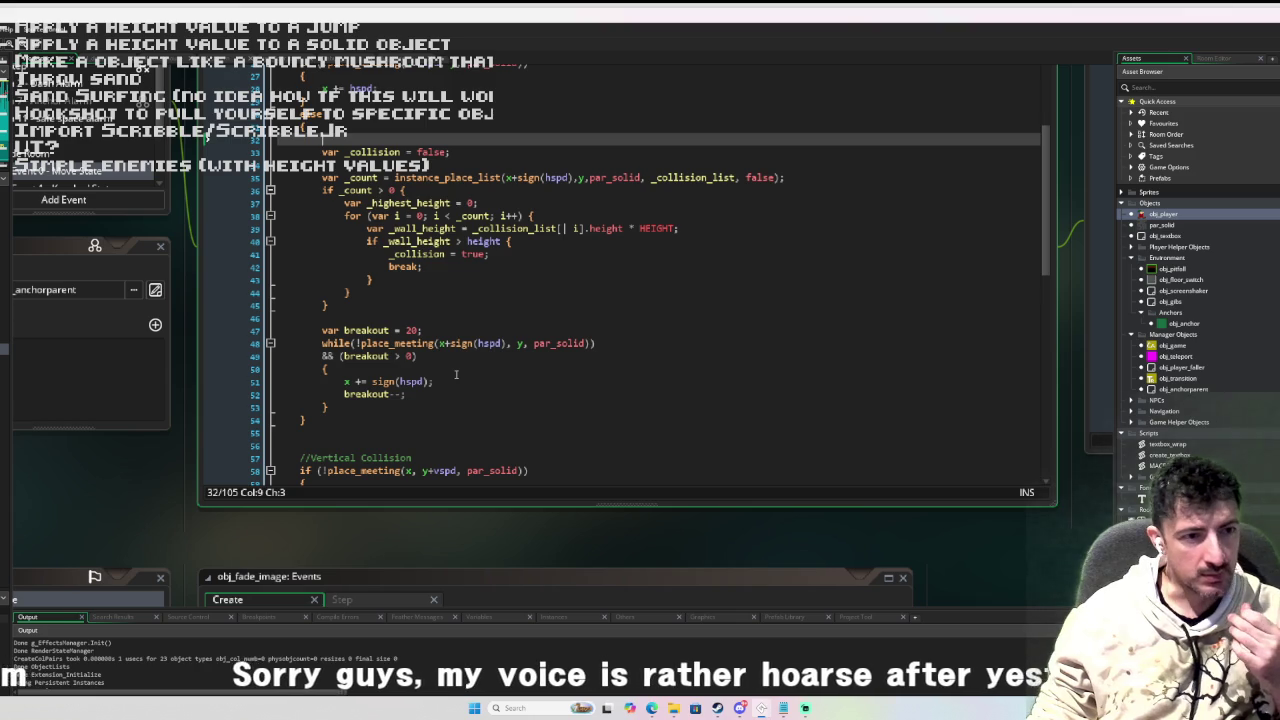
scroll(455, 374, "up", 2)
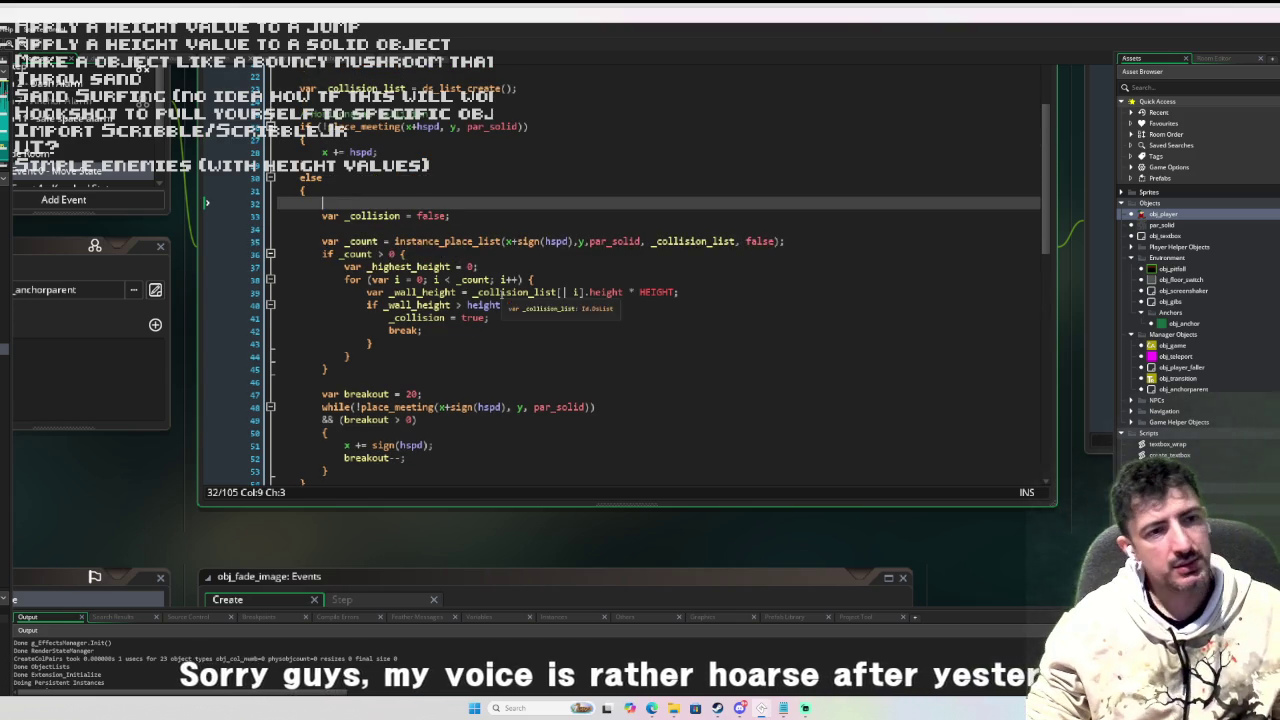
key("Return")
key("Return")
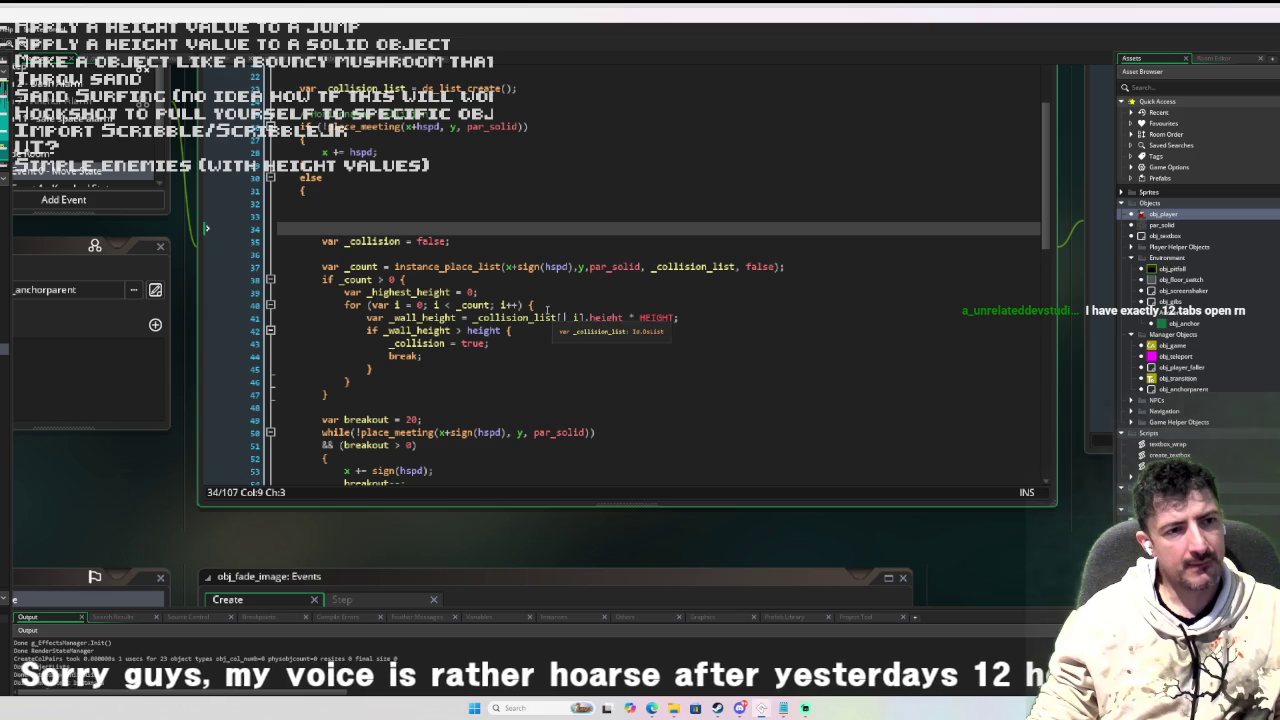
scroll(543, 306, "down", 1)
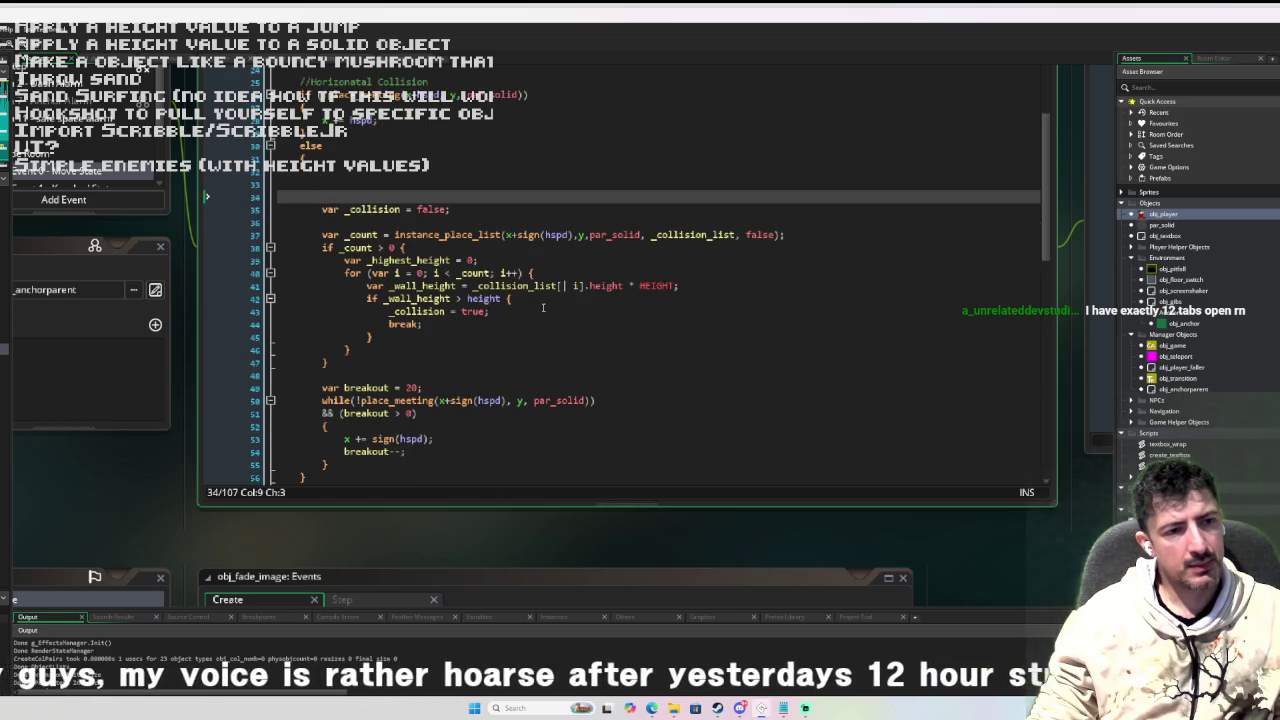
Append && to the breakout while condition, then remove it again.
left_click(592, 400)
type("&&")
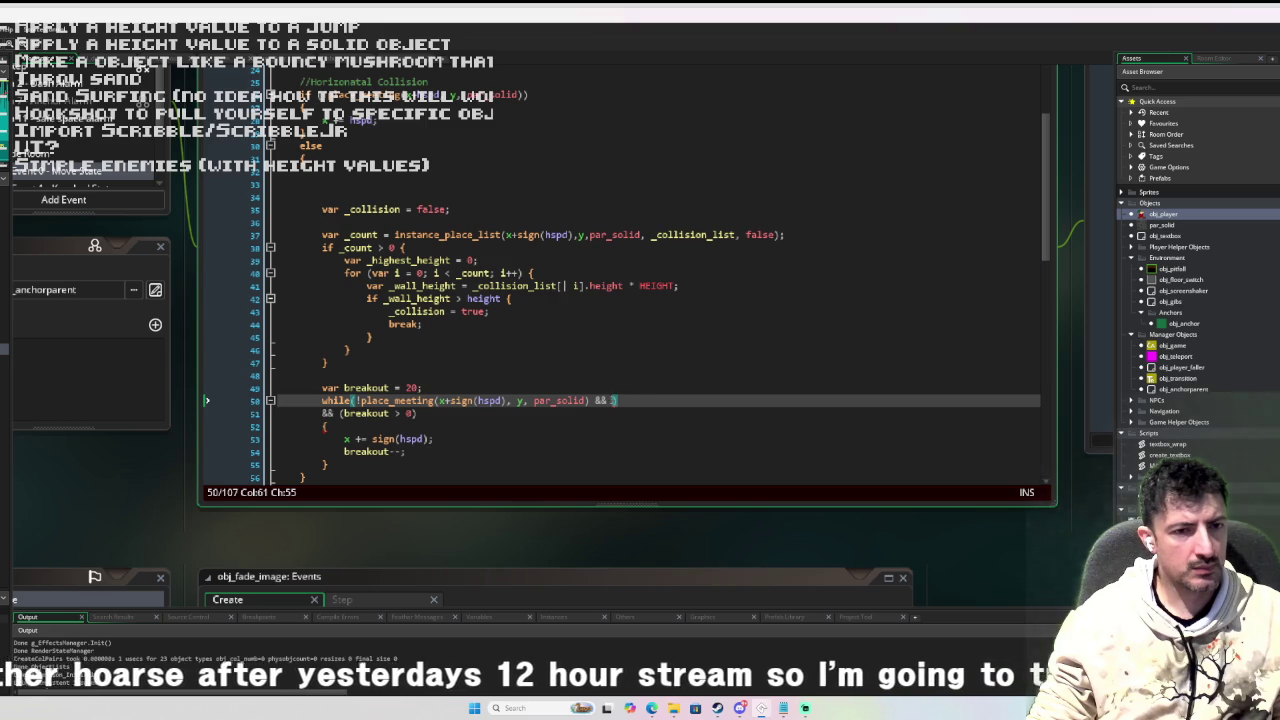
key("Left")
scroll(620, 345, "down", 2)
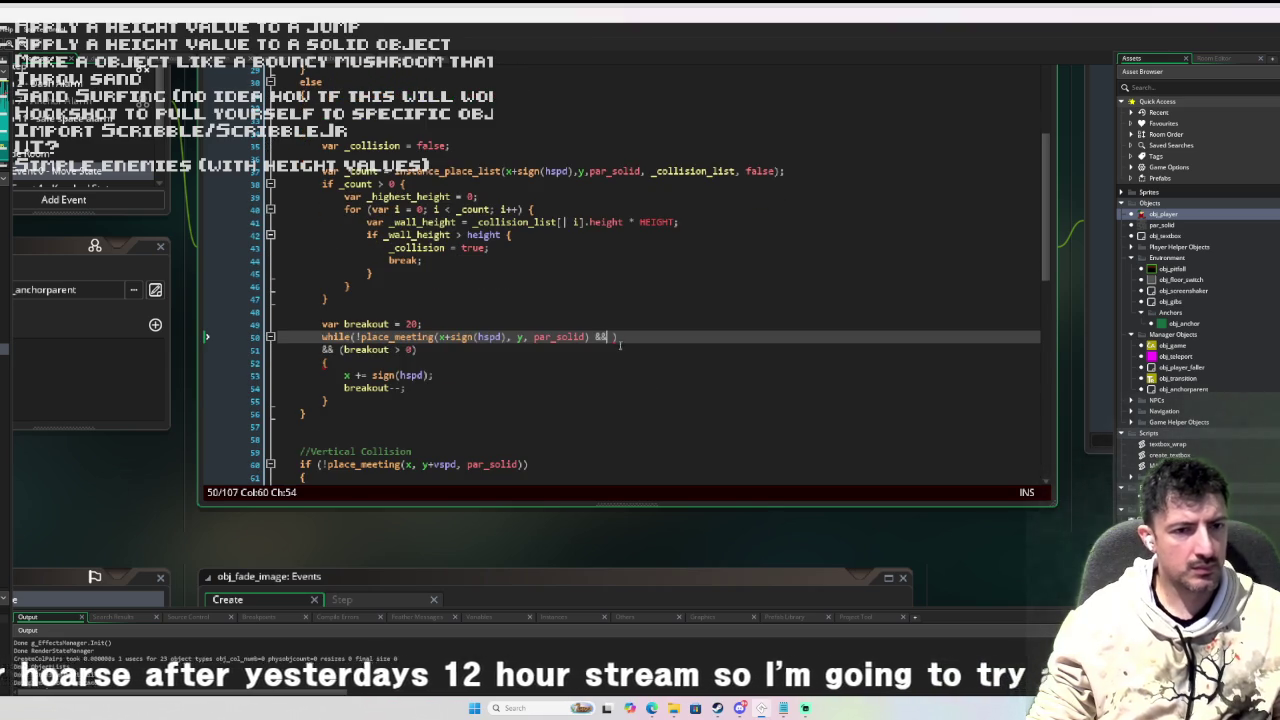
key("BackSpace")
key("BackSpace")
key("BackSpace")
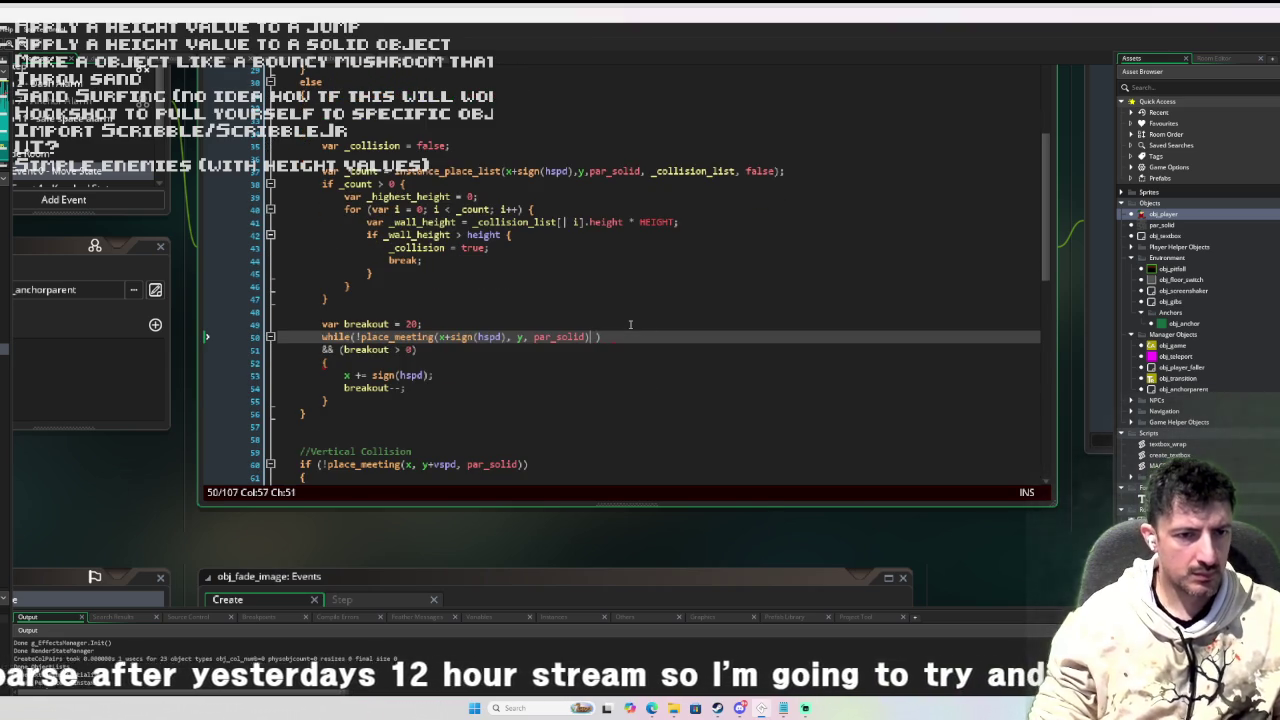
key("End")
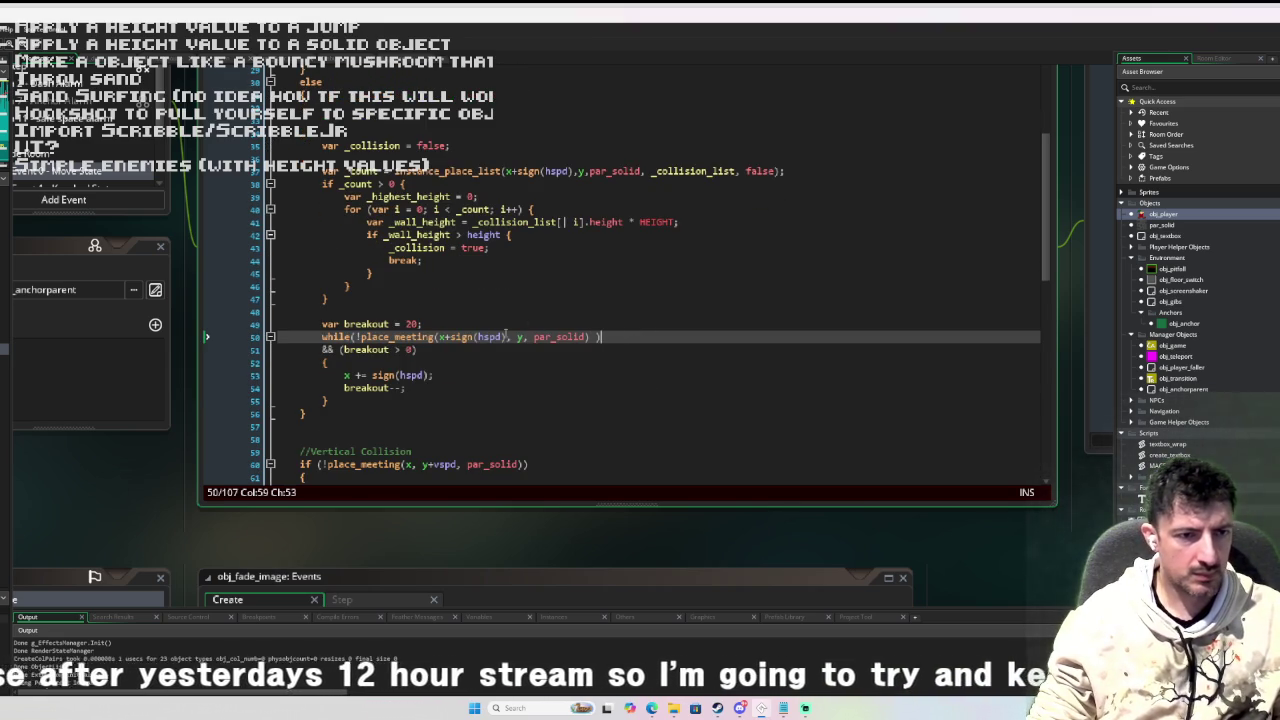
Comment out the while line, add an uncommented duplicate below, then bring the browser forward.
key("Home")
type("//")
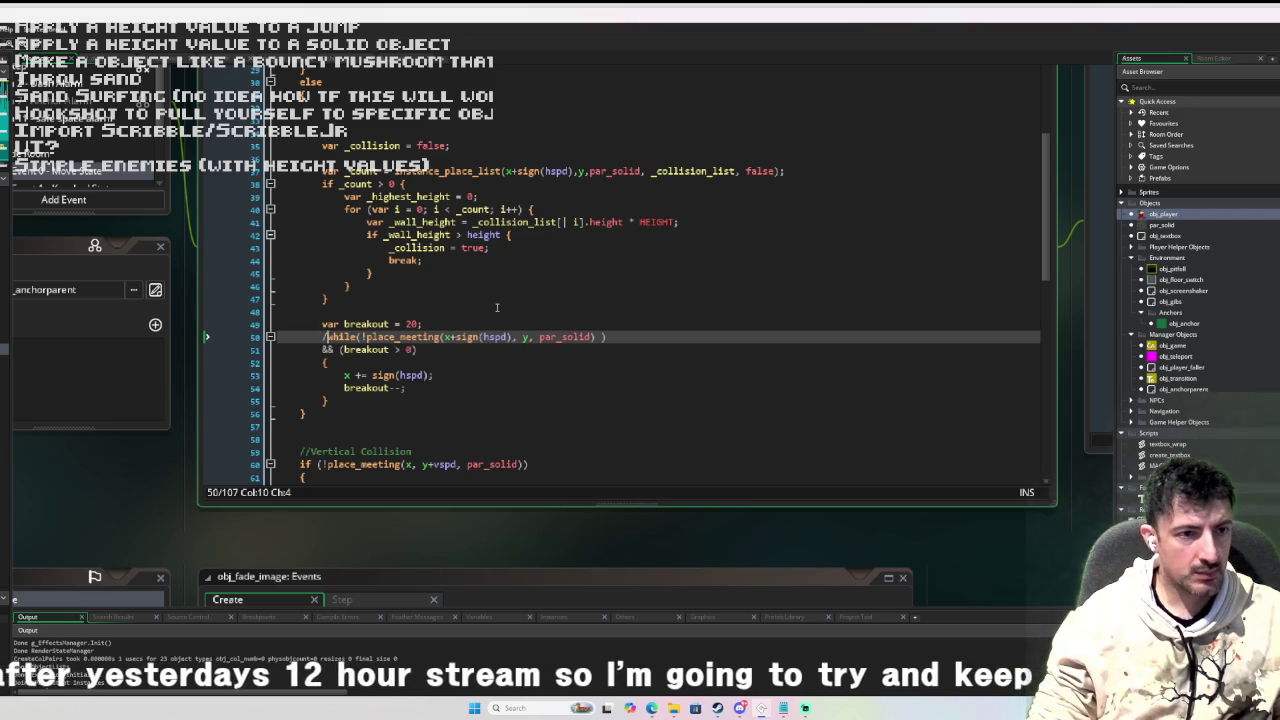
key("End")
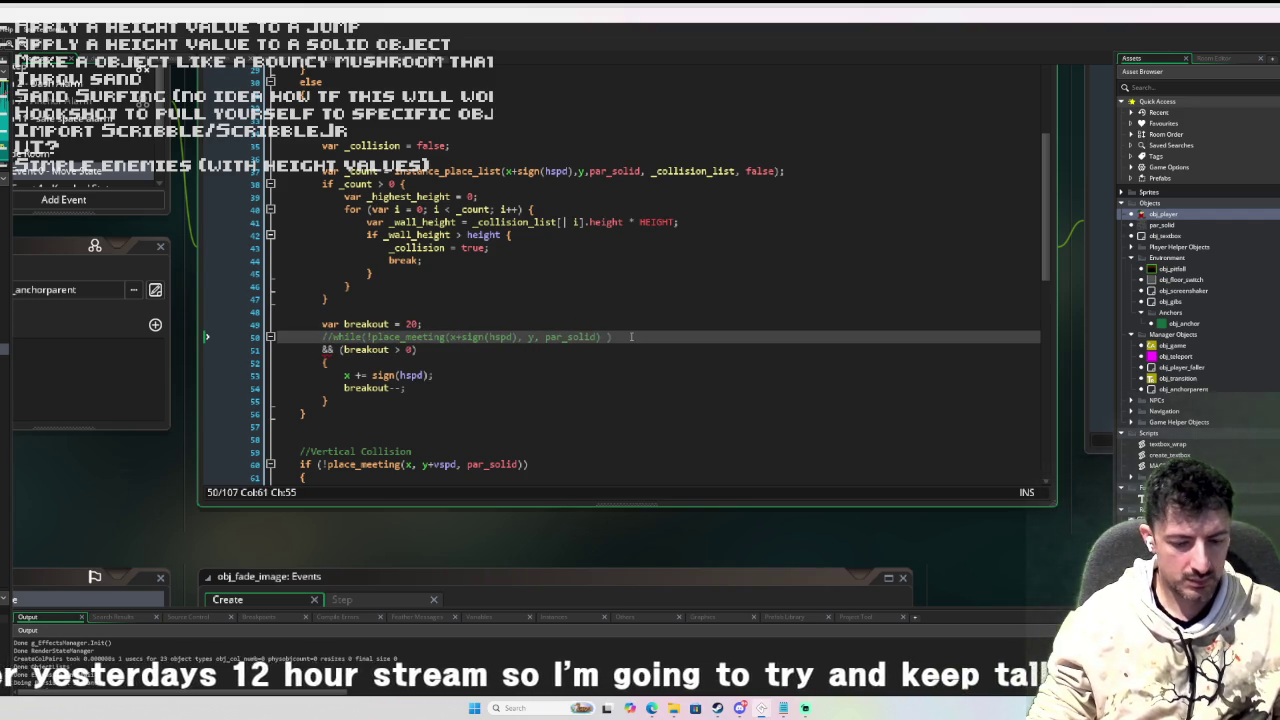
key("ctrl+d")
key("BackSpace")
key("BackSpace")
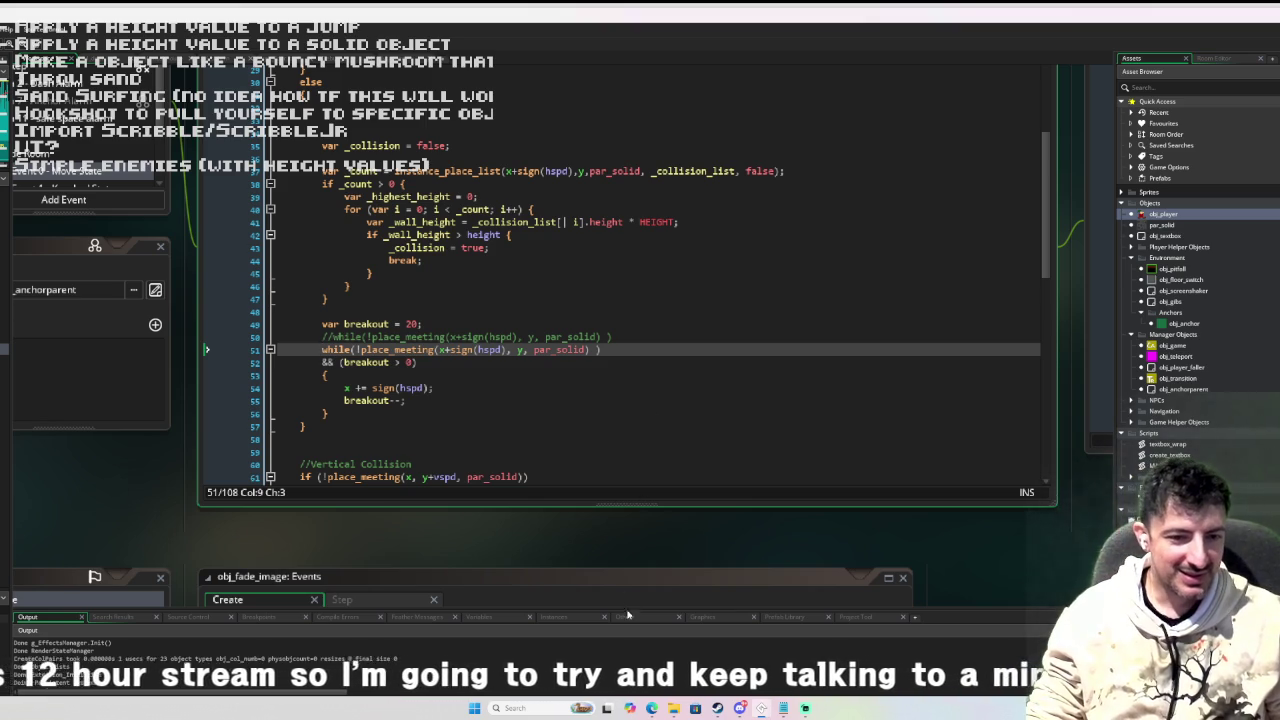
left_click(650, 707)
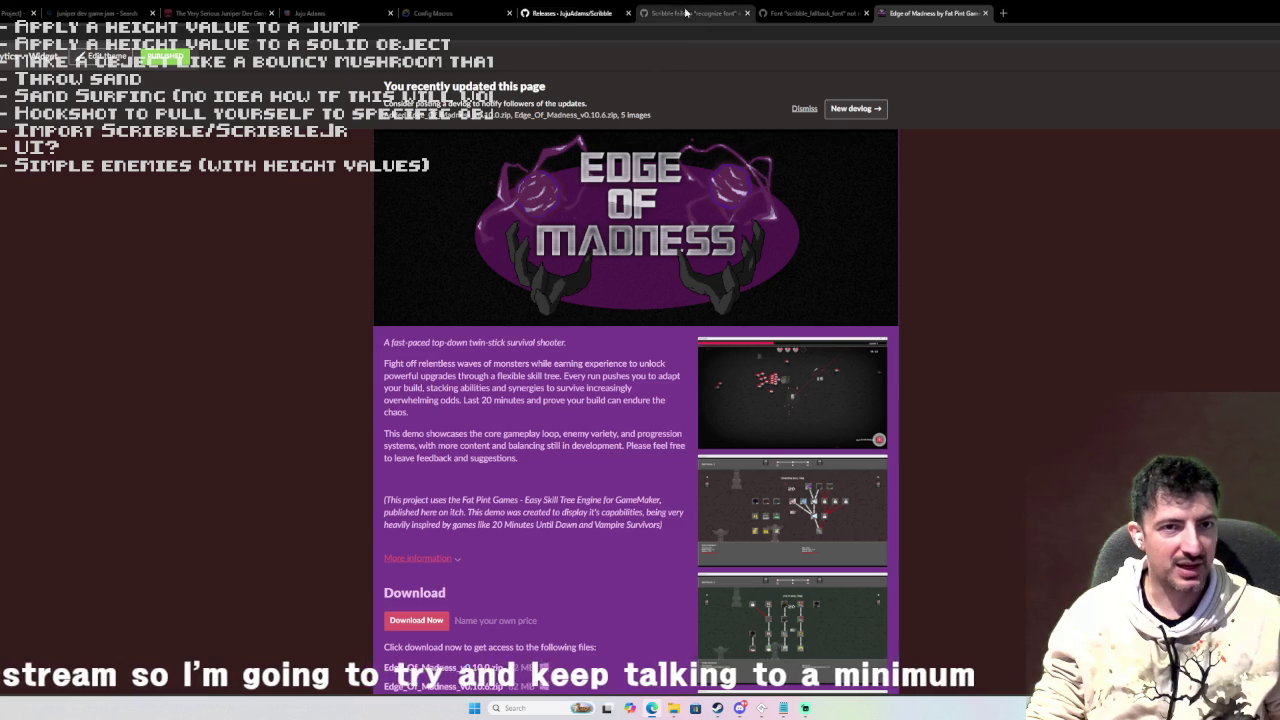
Close the Edge of Madness, Scribble, Config Macros and Juju Adams tabs.
left_click(985, 14)
left_click(866, 13)
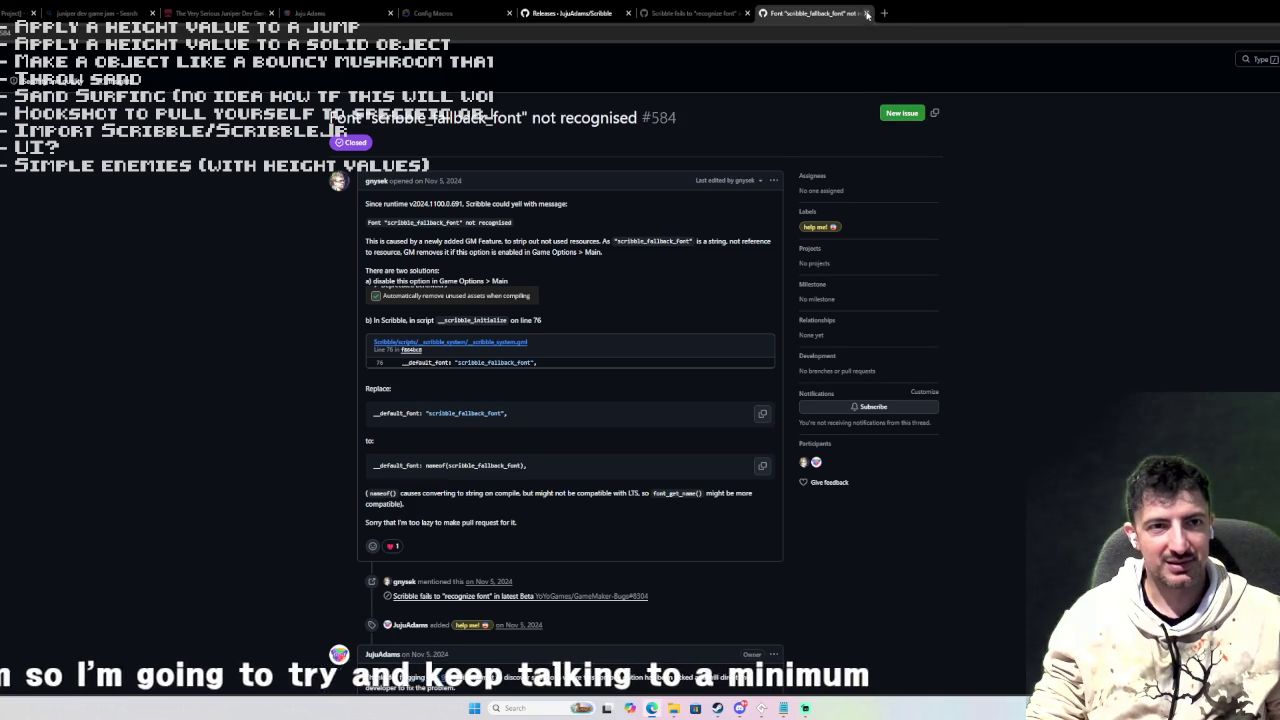
left_click(747, 13)
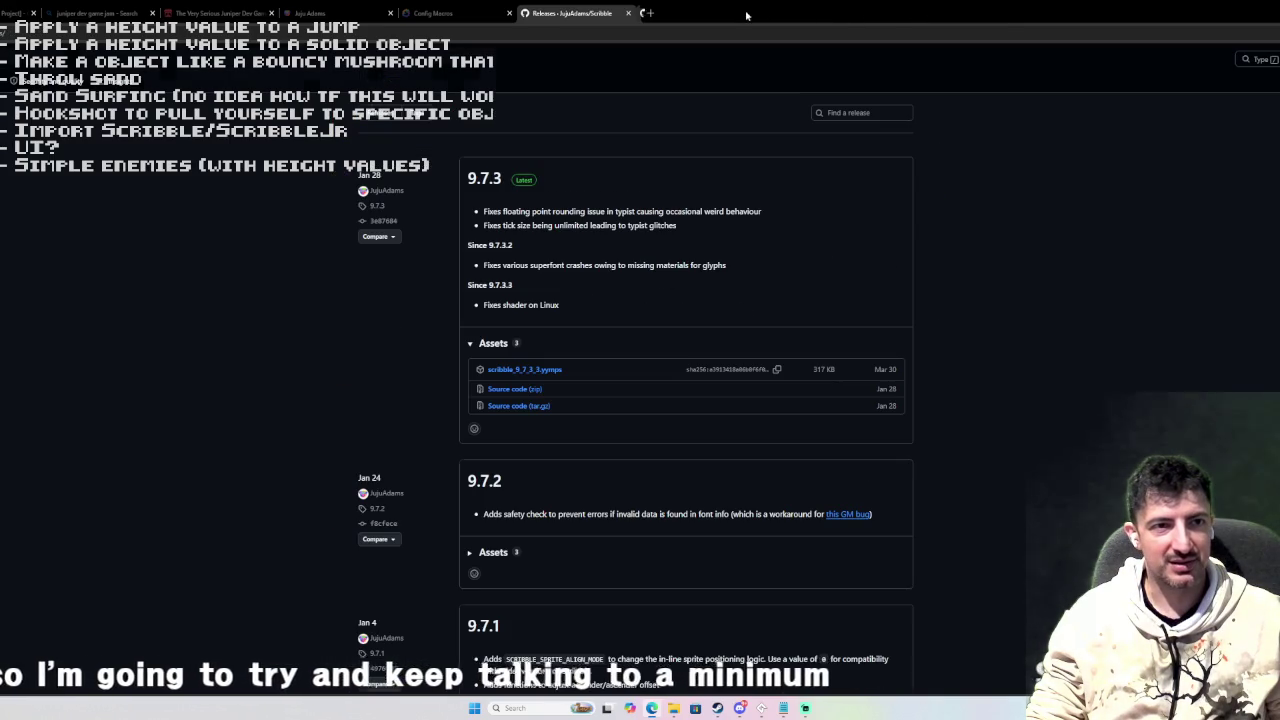
left_click(628, 13)
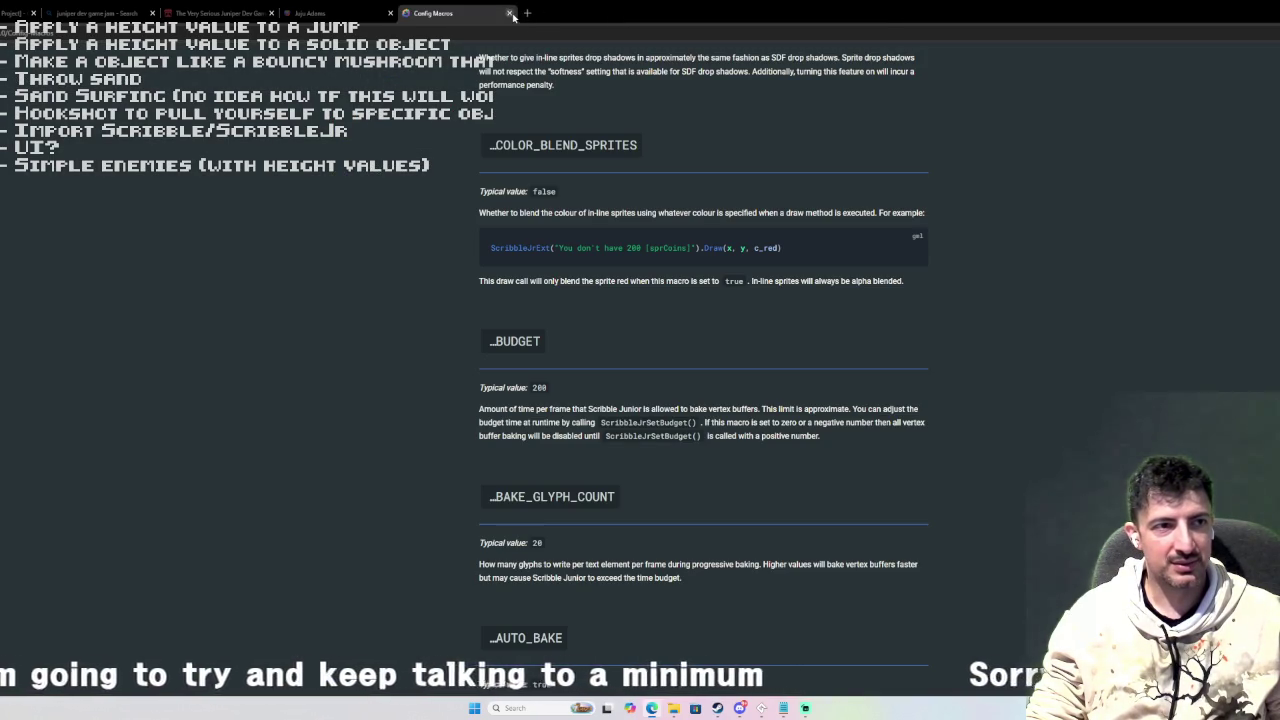
left_click(509, 13)
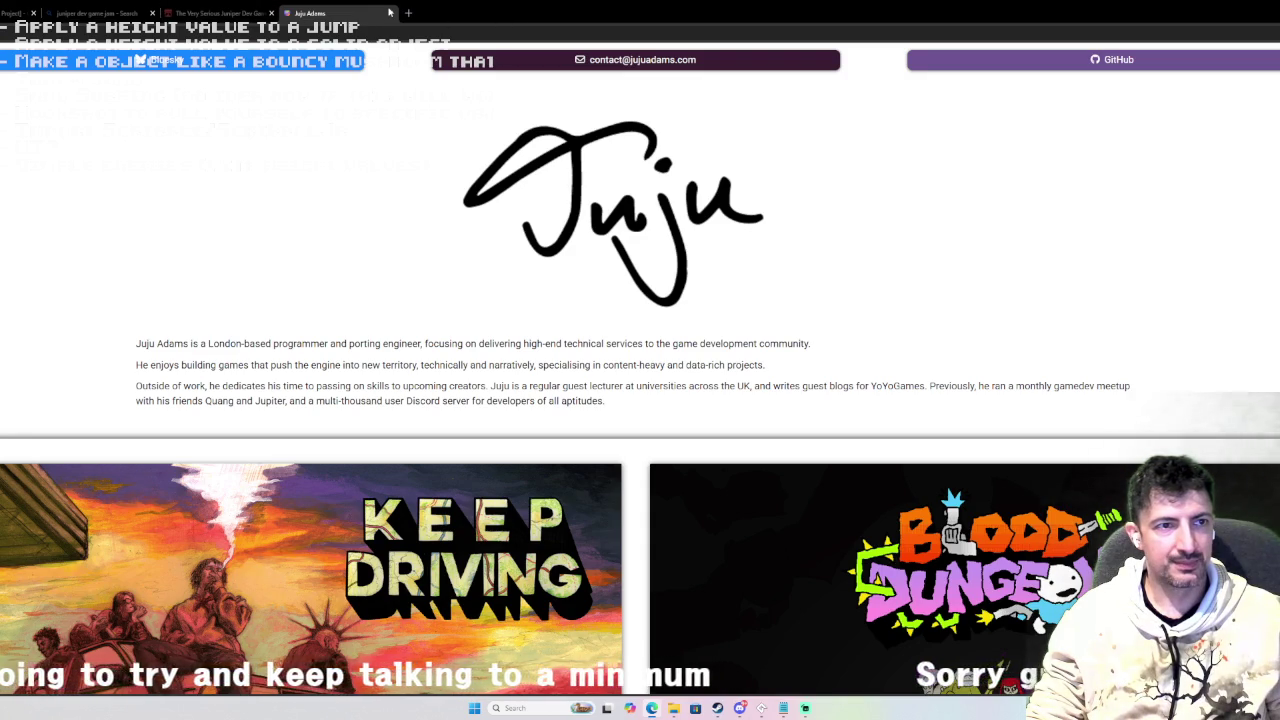
left_click(390, 13)
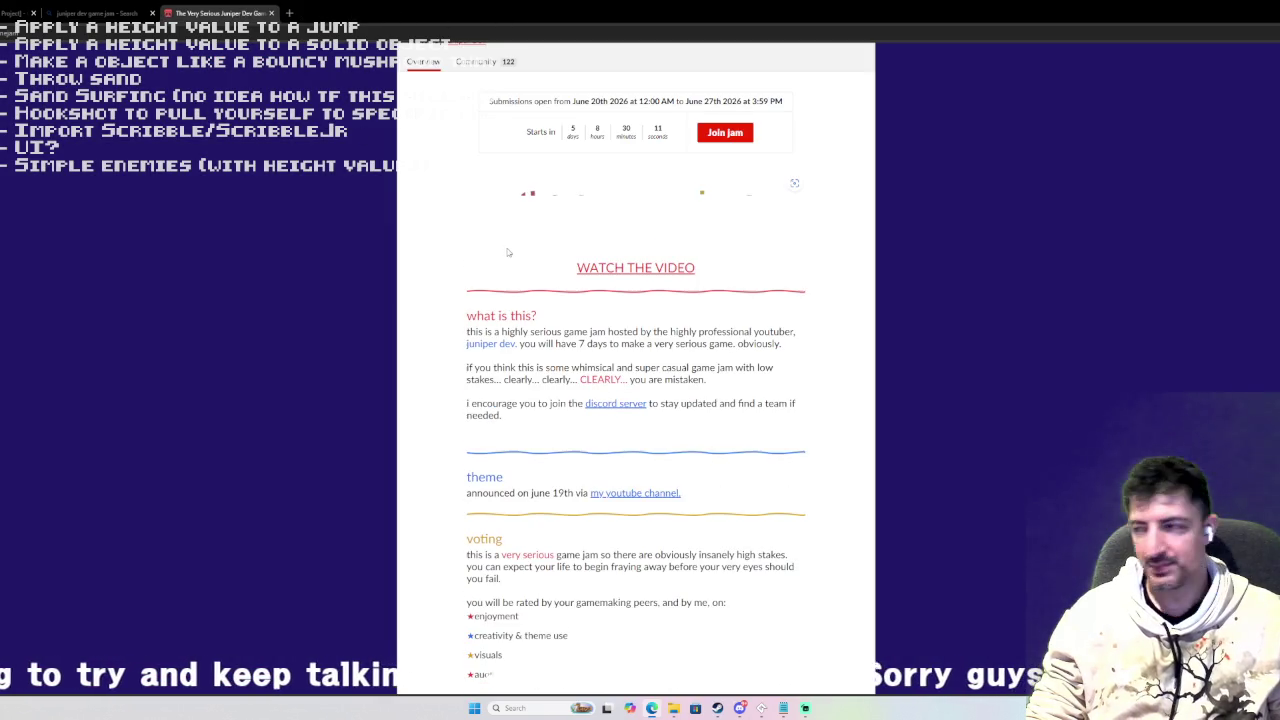
Read through the Very Serious Juniper Dev Game Jam page, then return to GameMaker.
scroll(495, 255, "up", 2)
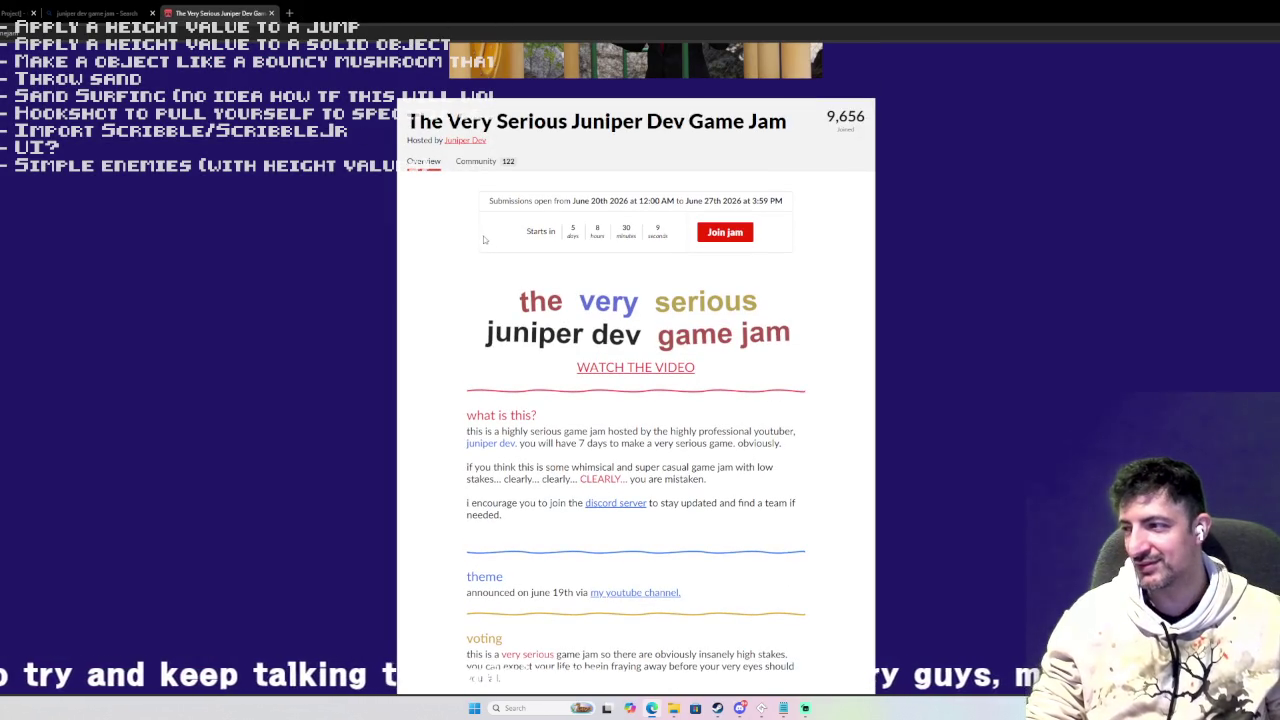
scroll(485, 245, "up", 1)
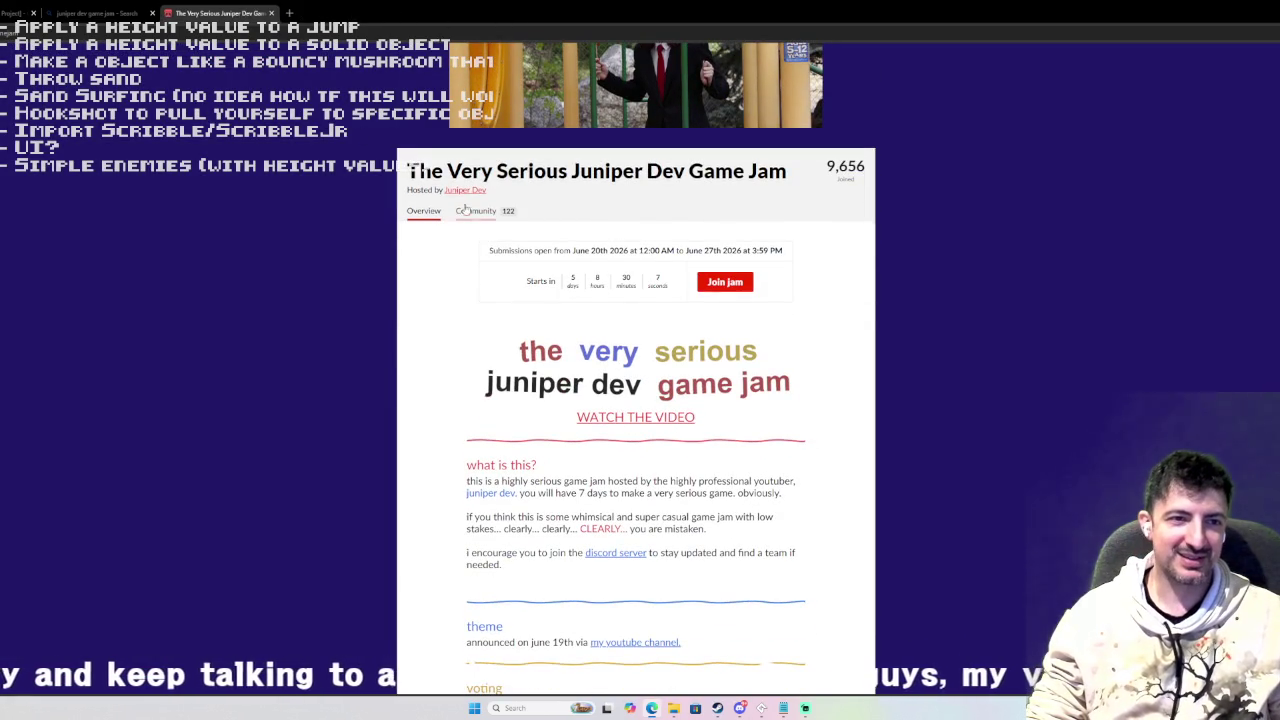
scroll(645, 230, "up", 2)
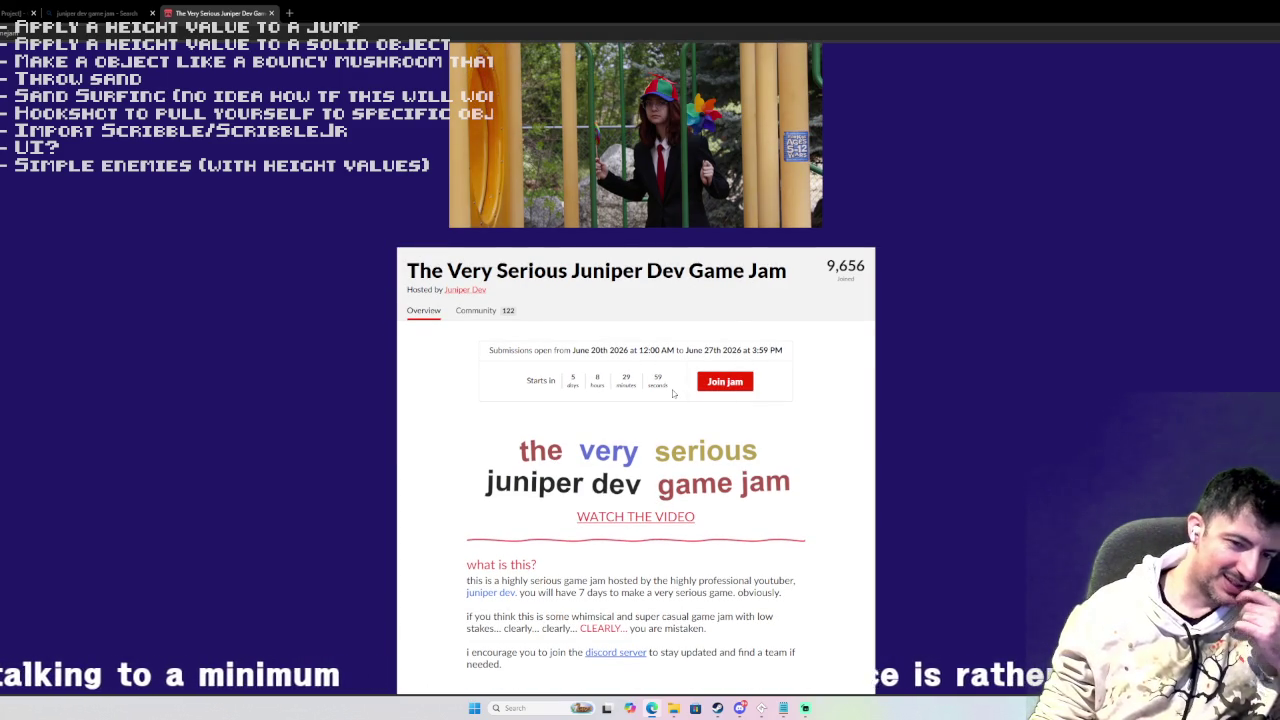
scroll(673, 393, "down", 1)
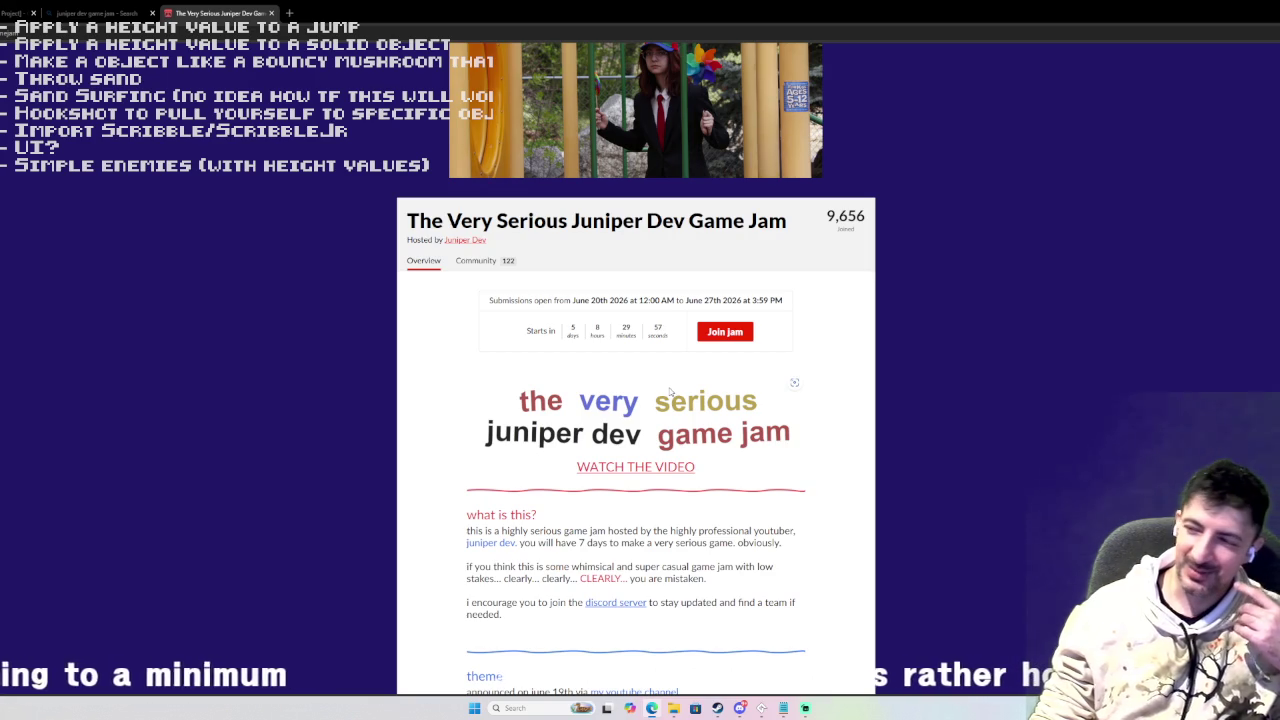
scroll(664, 385, "down", 5)
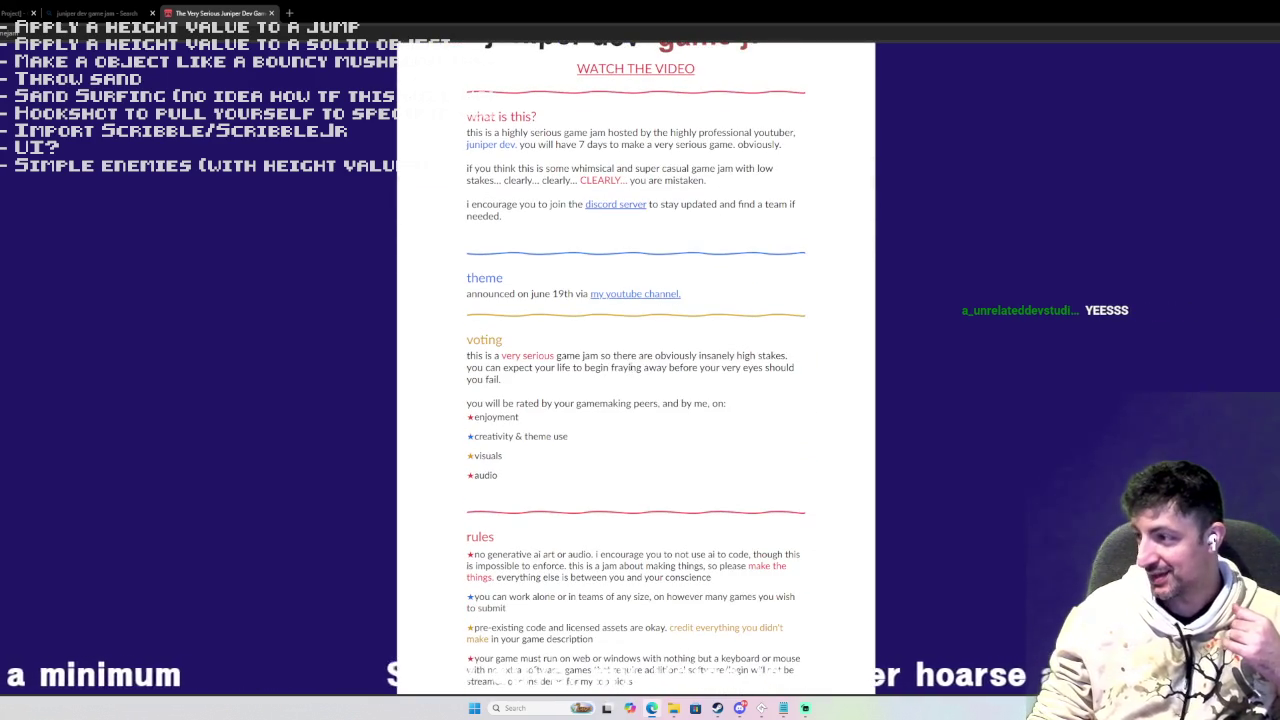
scroll(630, 368, "up", 3)
scroll(630, 365, "up", 3)
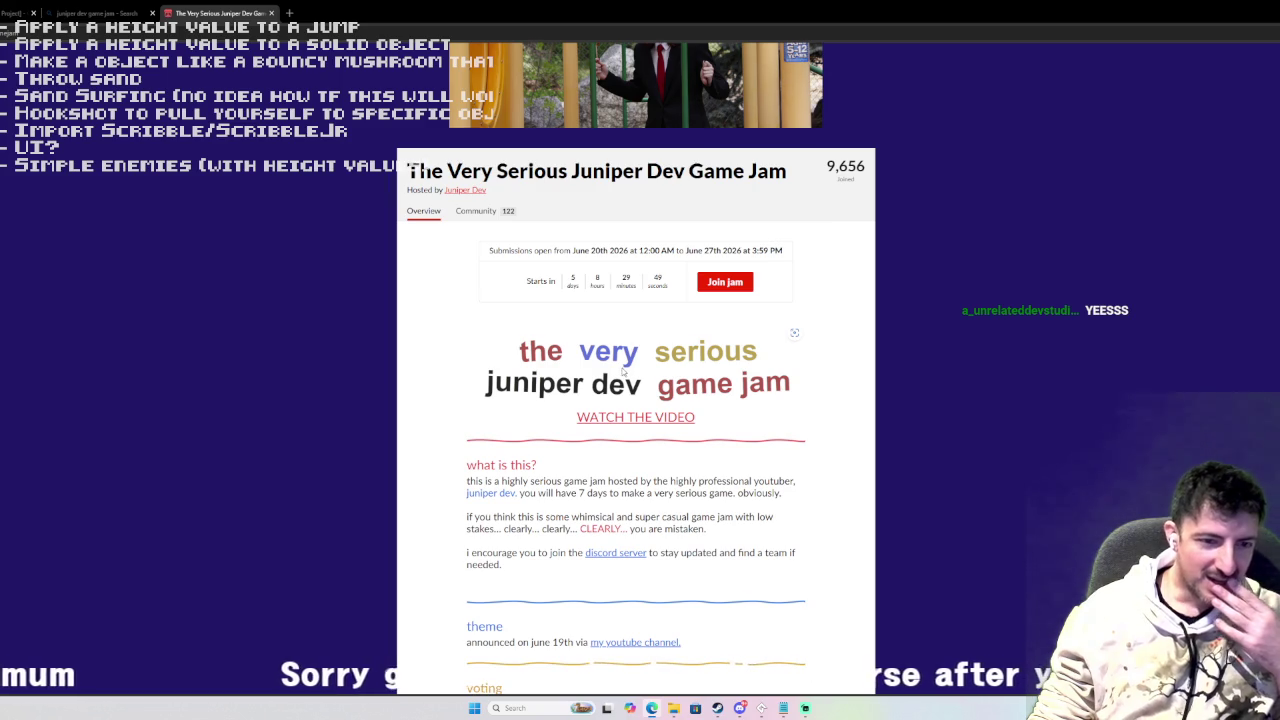
scroll(624, 372, "down", 3)
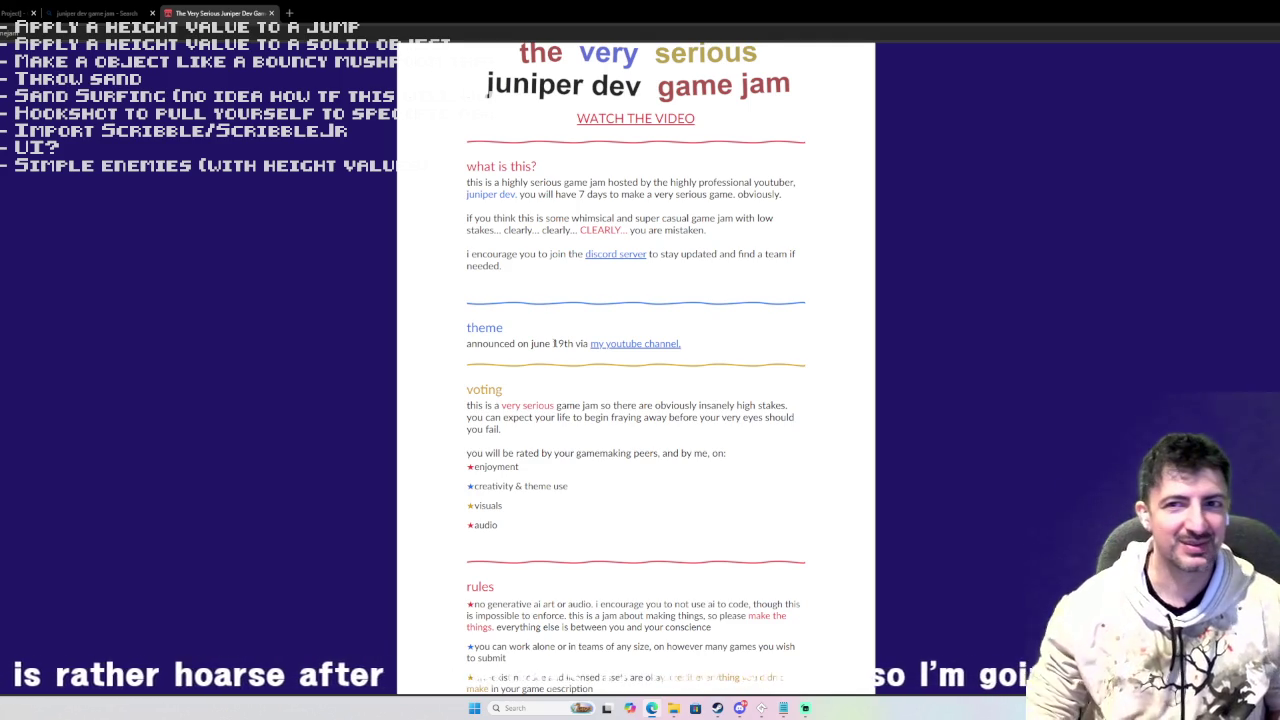
scroll(555, 343, "down", 6)
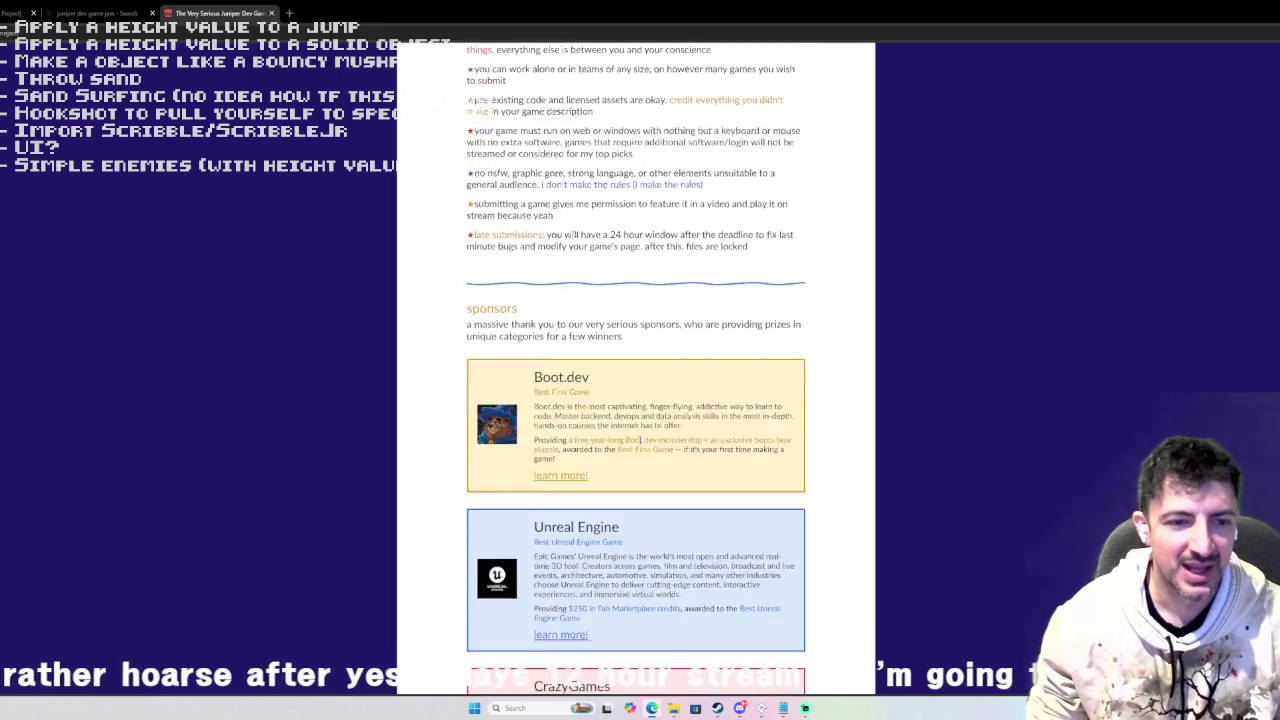
scroll(640, 440, "down", 5)
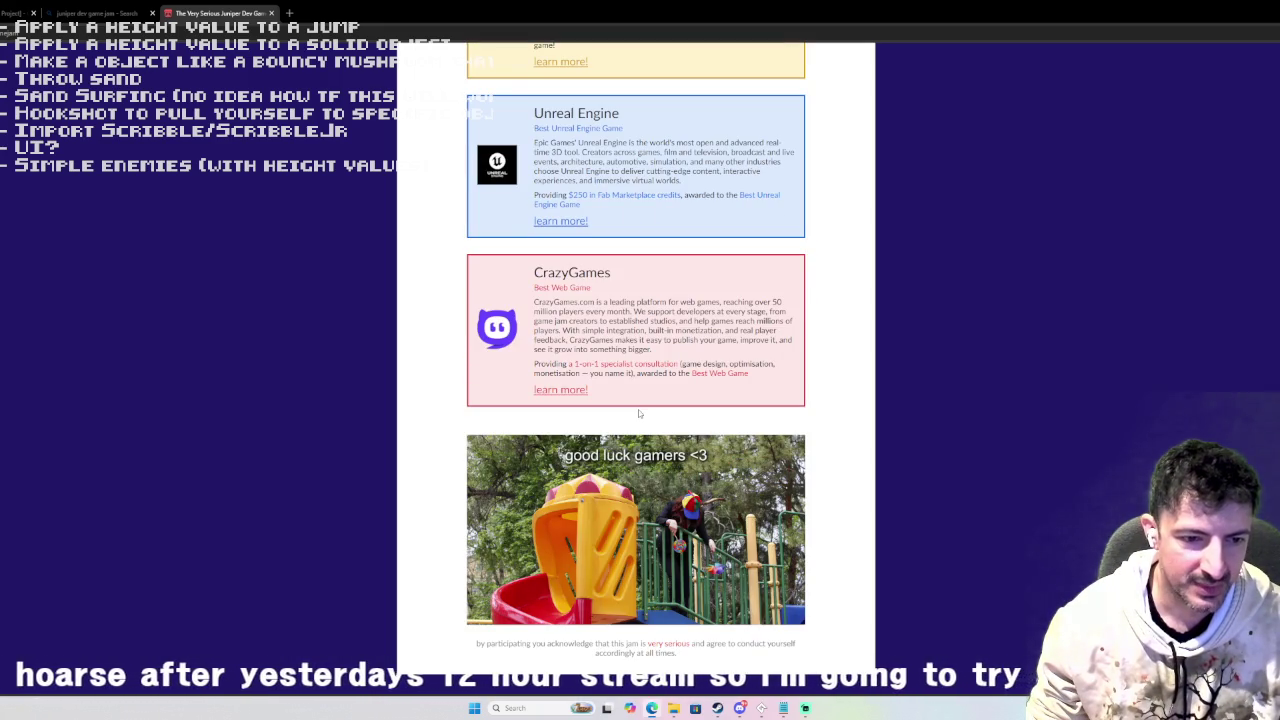
scroll(640, 415, "up", 15)
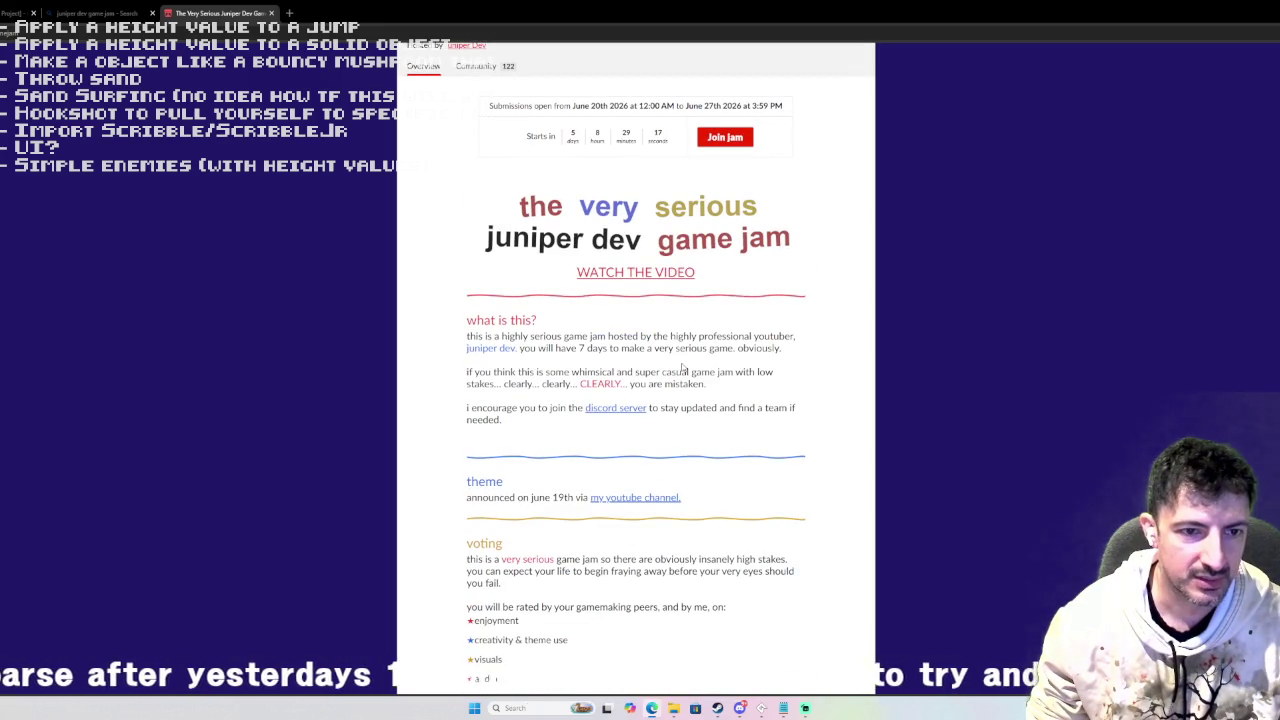
mouse_move(647, 348)
left_mouse_down()
mouse_move(750, 350)
mouse_move(740, 353)
left_mouse_up()
scroll(740, 354, "down", 15)
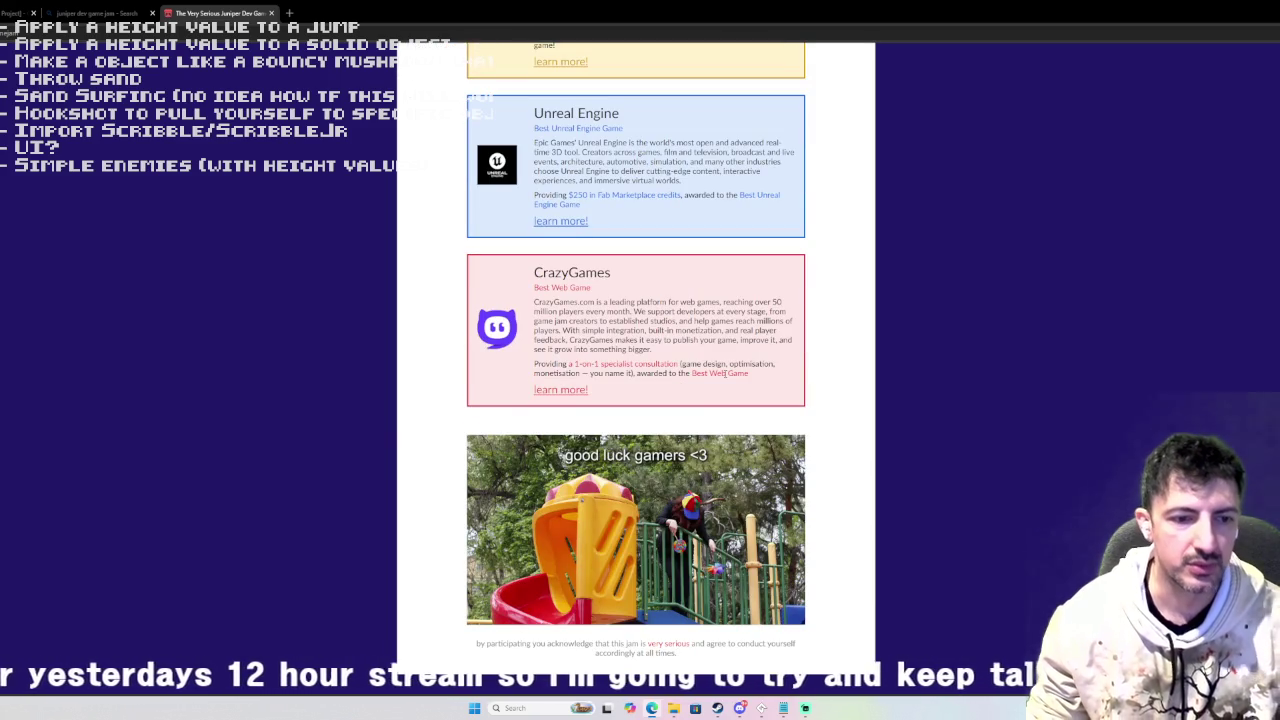
left_click_drag(620, 645, 735, 645)
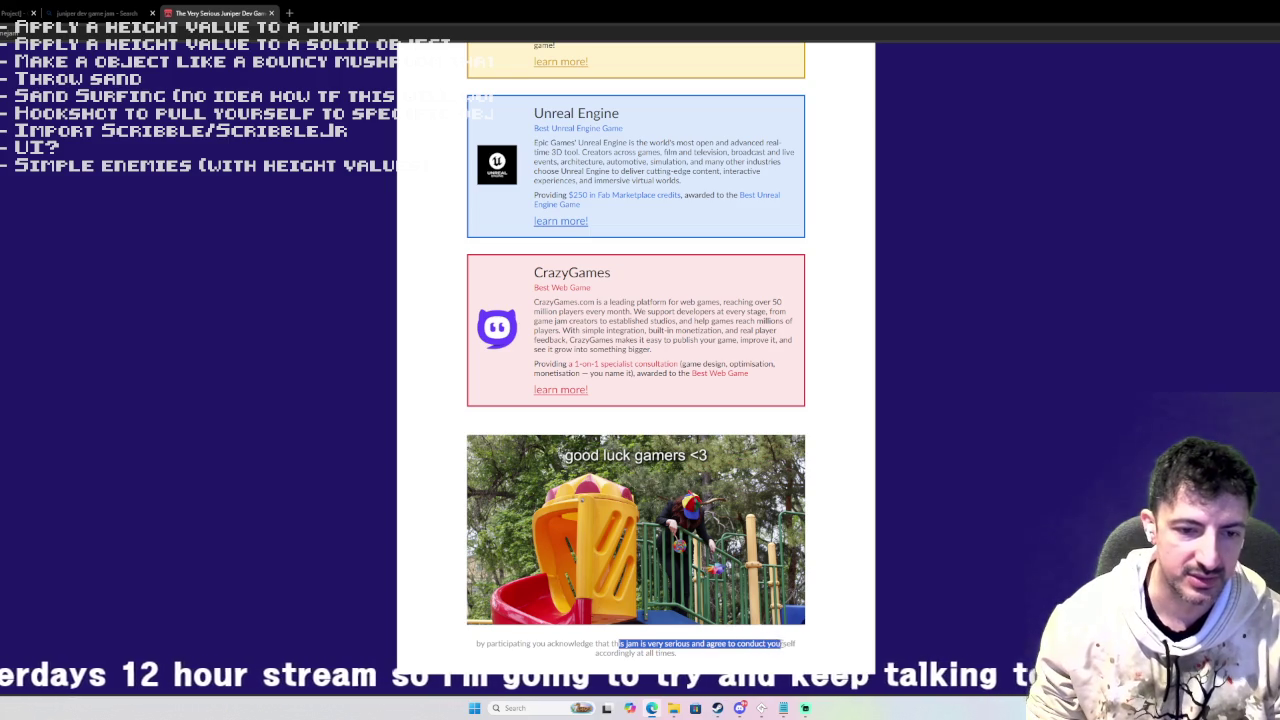
left_click(723, 652)
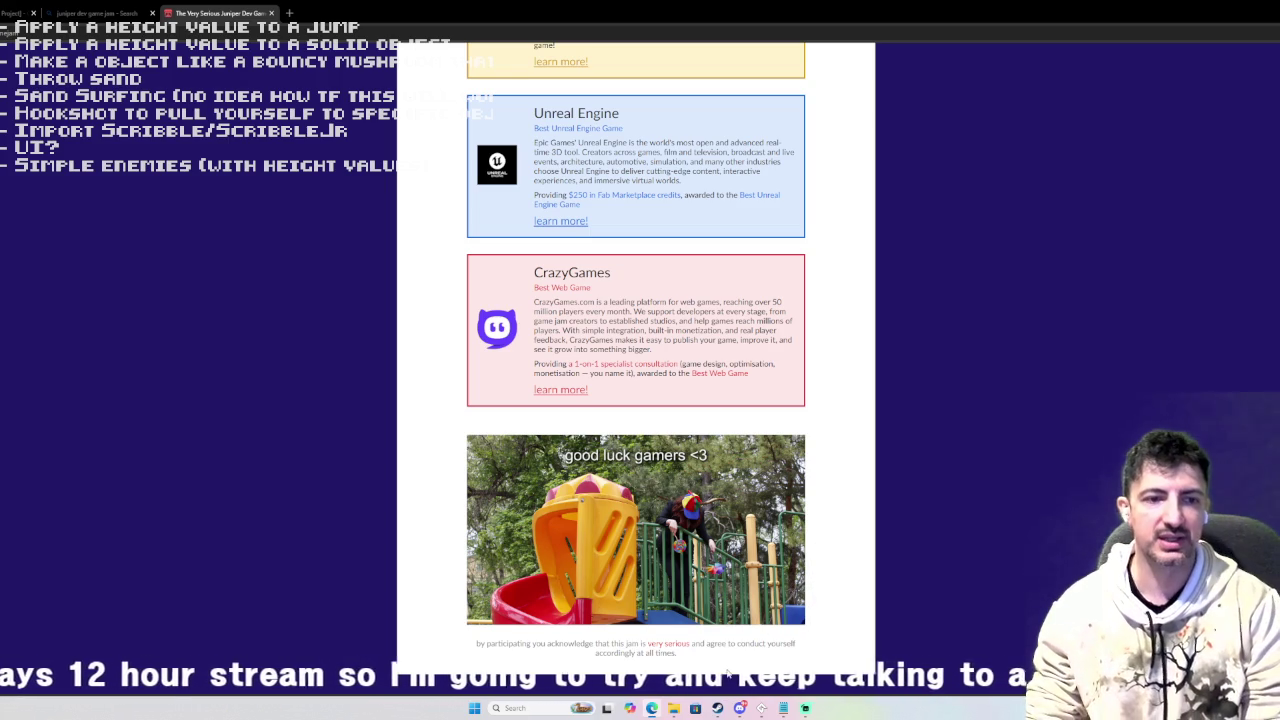
scroll(1095, 194, "up", 15)
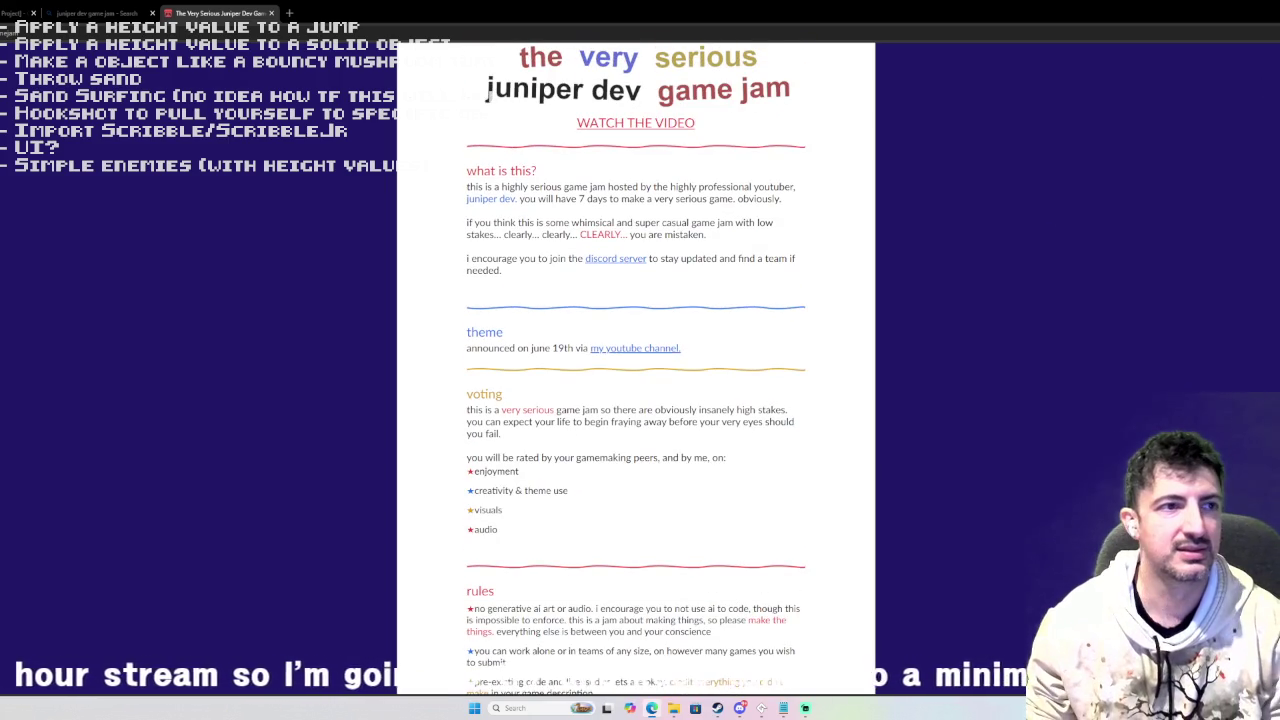
key("alt+Tab")
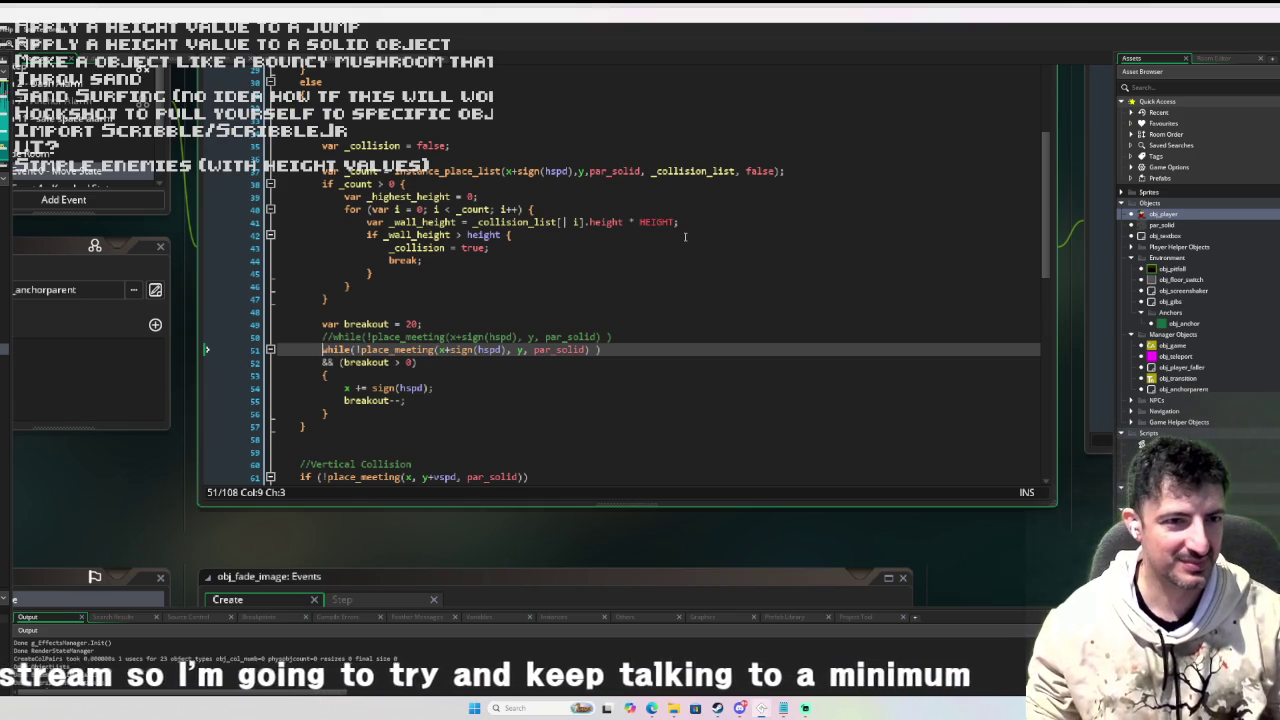
Move the 'var breakout = 20' declaration from line 49 up to line 36.
mouse_move(652, 222)
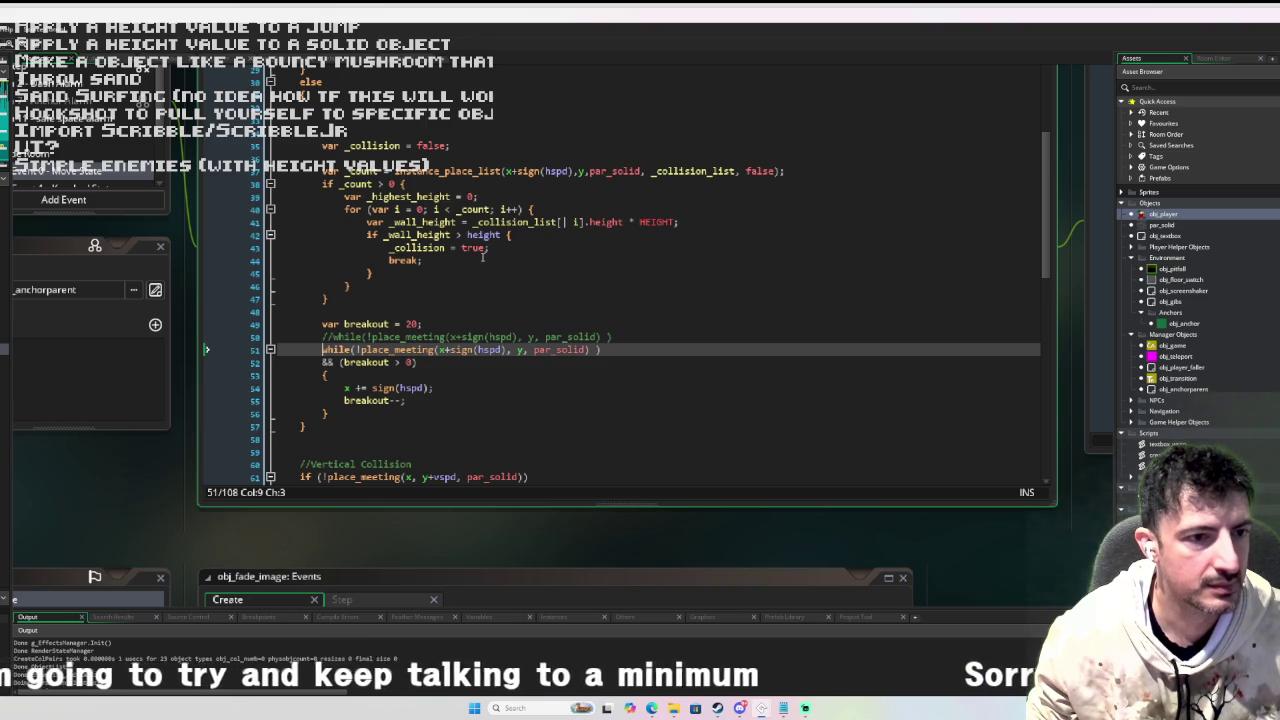
left_click(440, 323)
key("shift+Home")
key("ctrl+x")
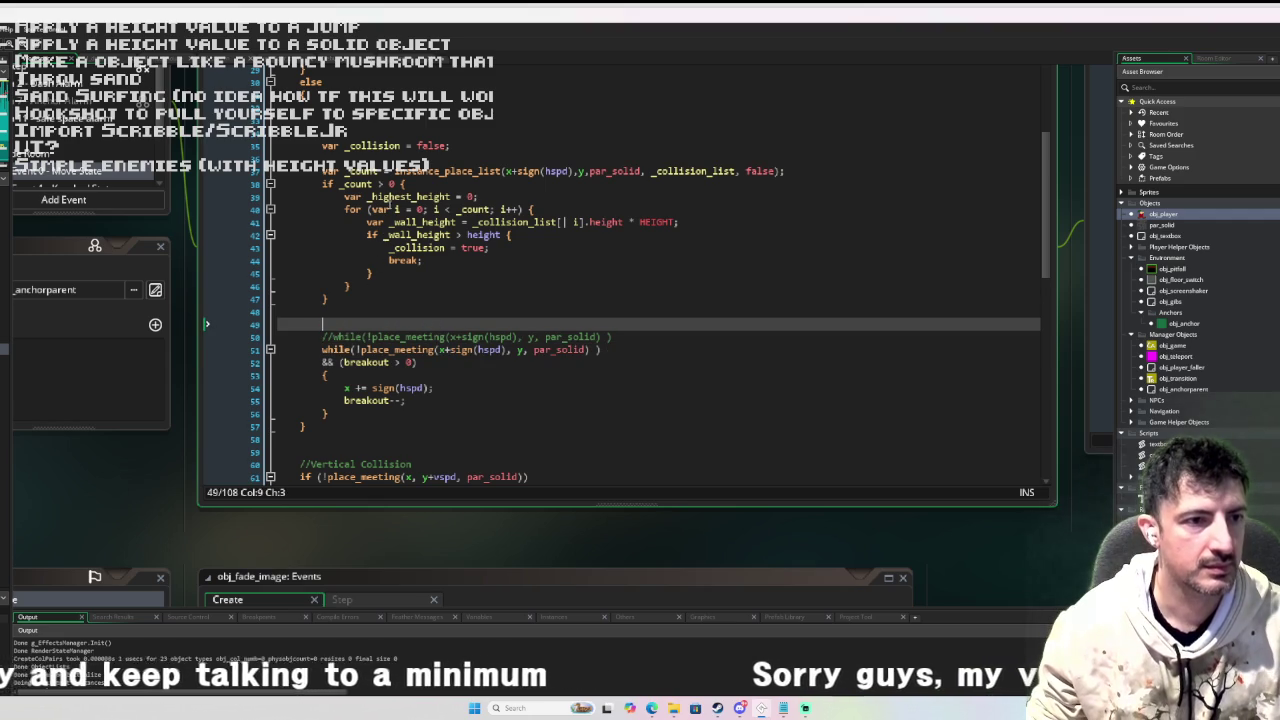
left_click(300, 158)
key("ctrl+v")
key("Return")
key("Return")
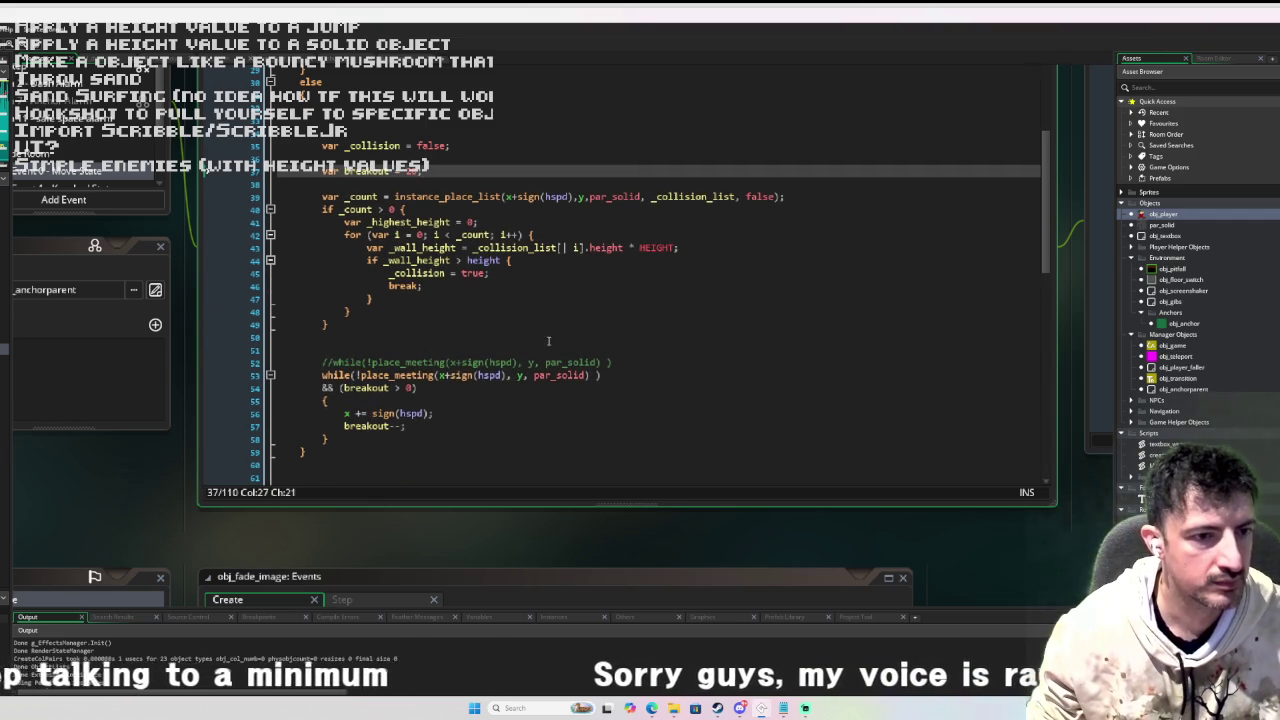
Select the place_meeting call in the while condition, then switch to the game jam page.
left_click_drag(591, 375, 365, 381)
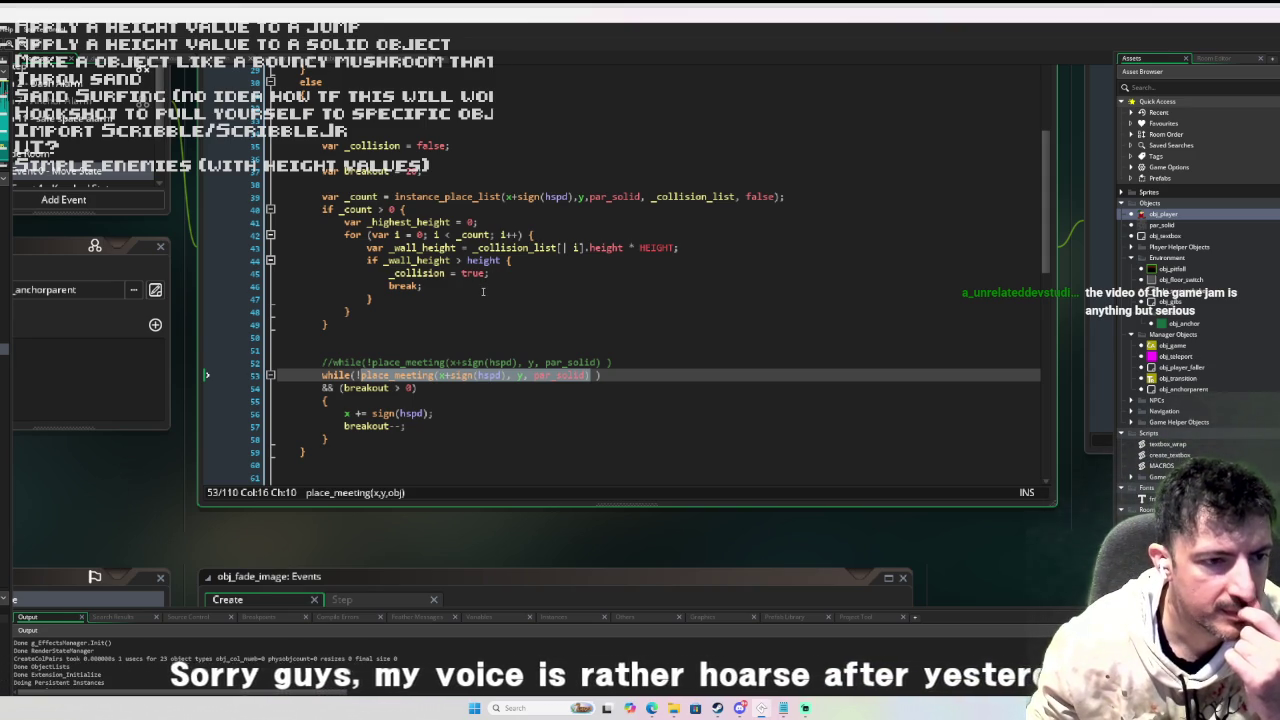
scroll(659, 280, "up", 3)
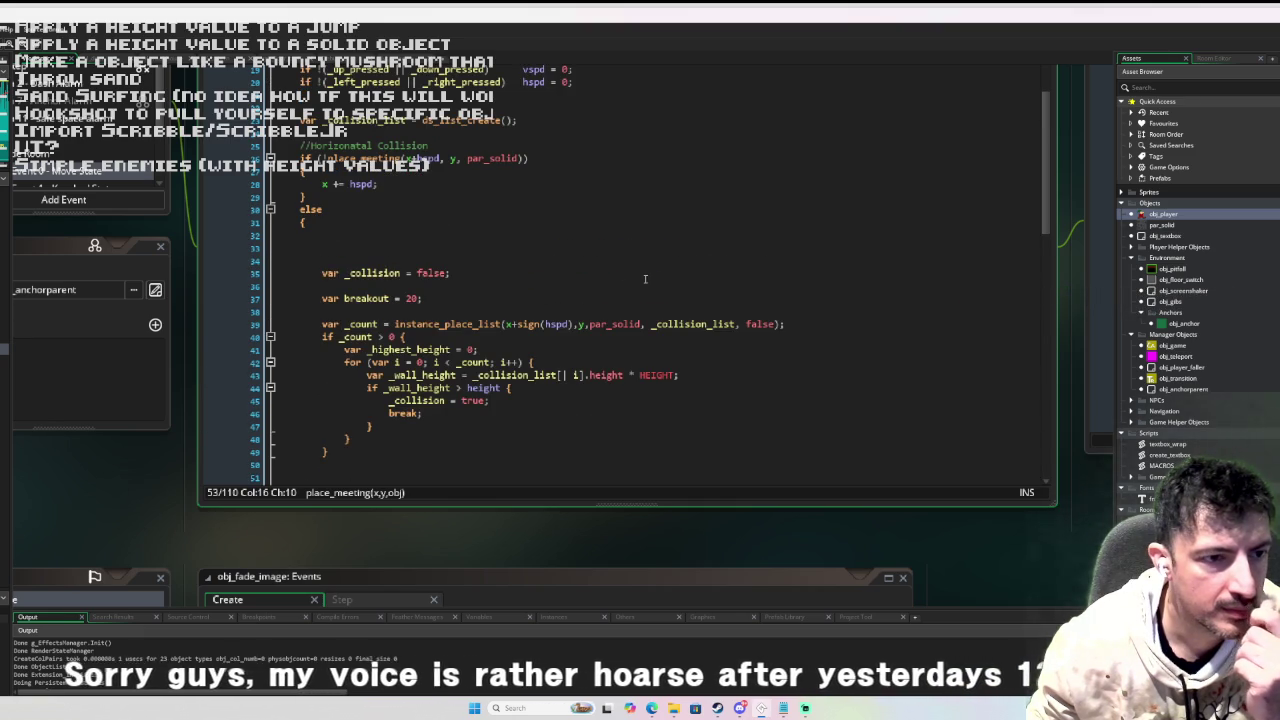
scroll(645, 279, "down", 4)
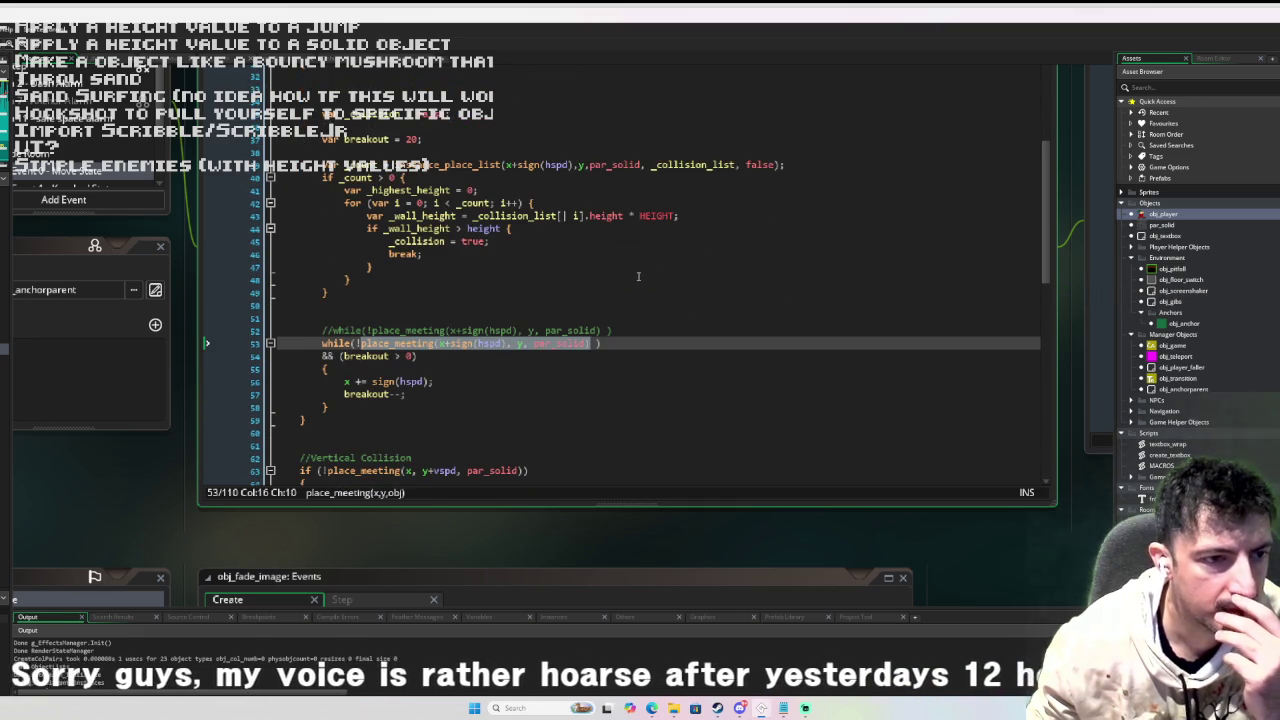
scroll(626, 280, "up", 2)
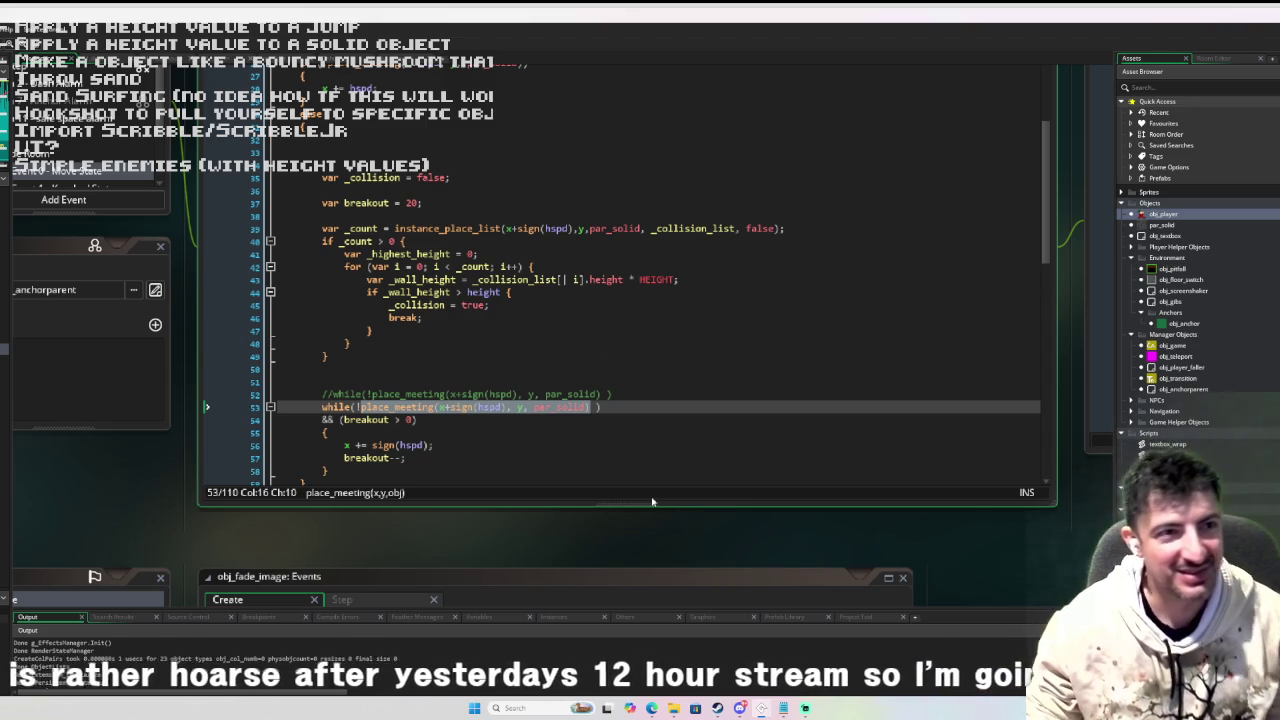
key("alt+Tab")
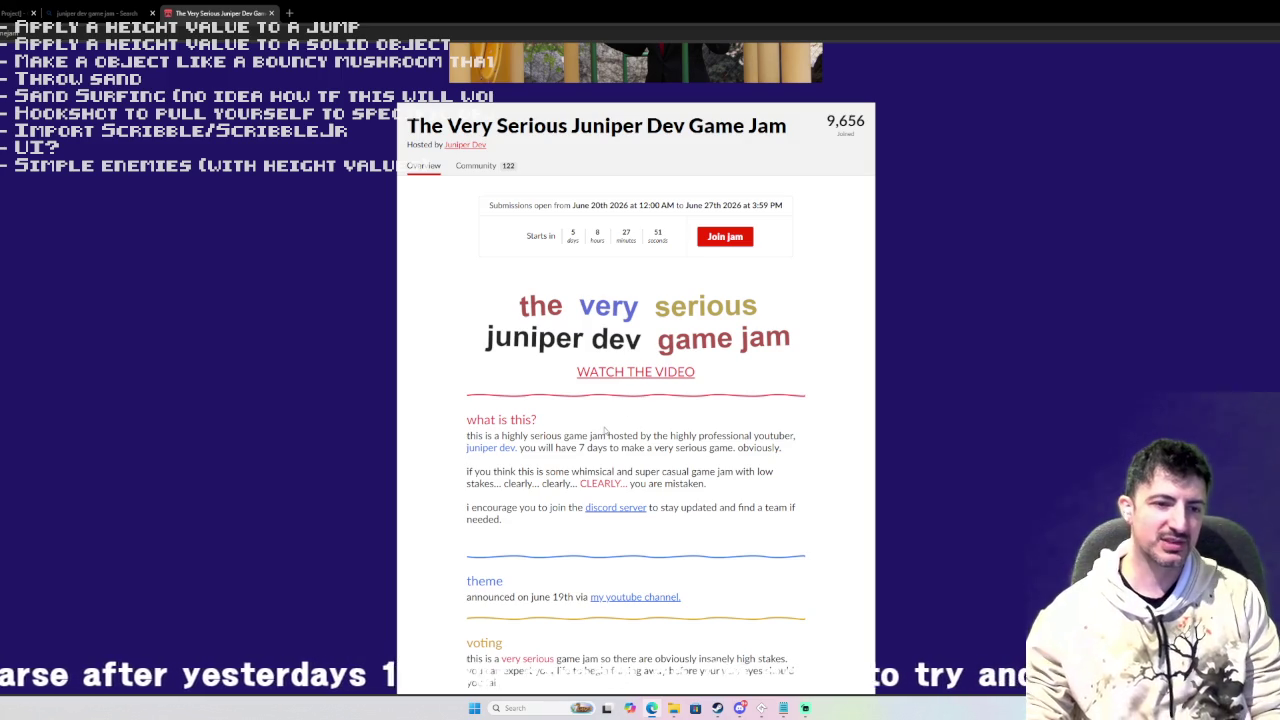
Open the 'I am hosting a very serious game jam' video via WATCH THE VIDEO.
scroll(583, 479, "down", 2)
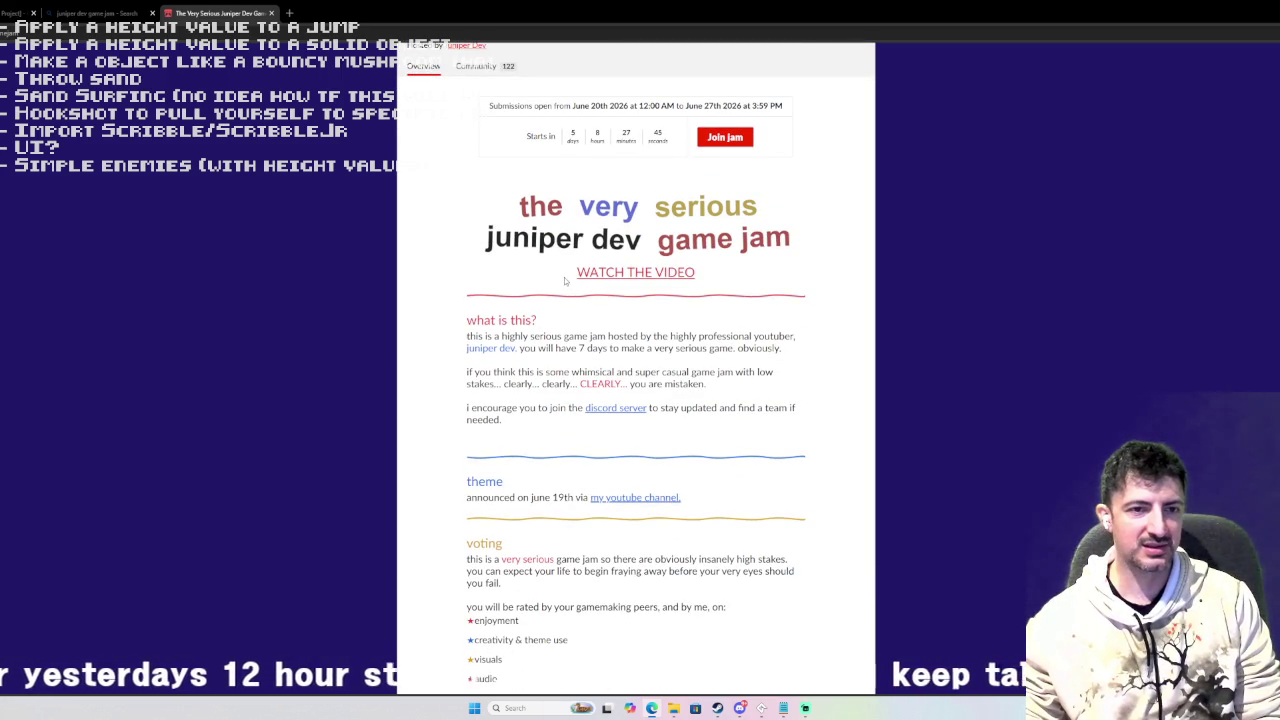
left_click(656, 275)
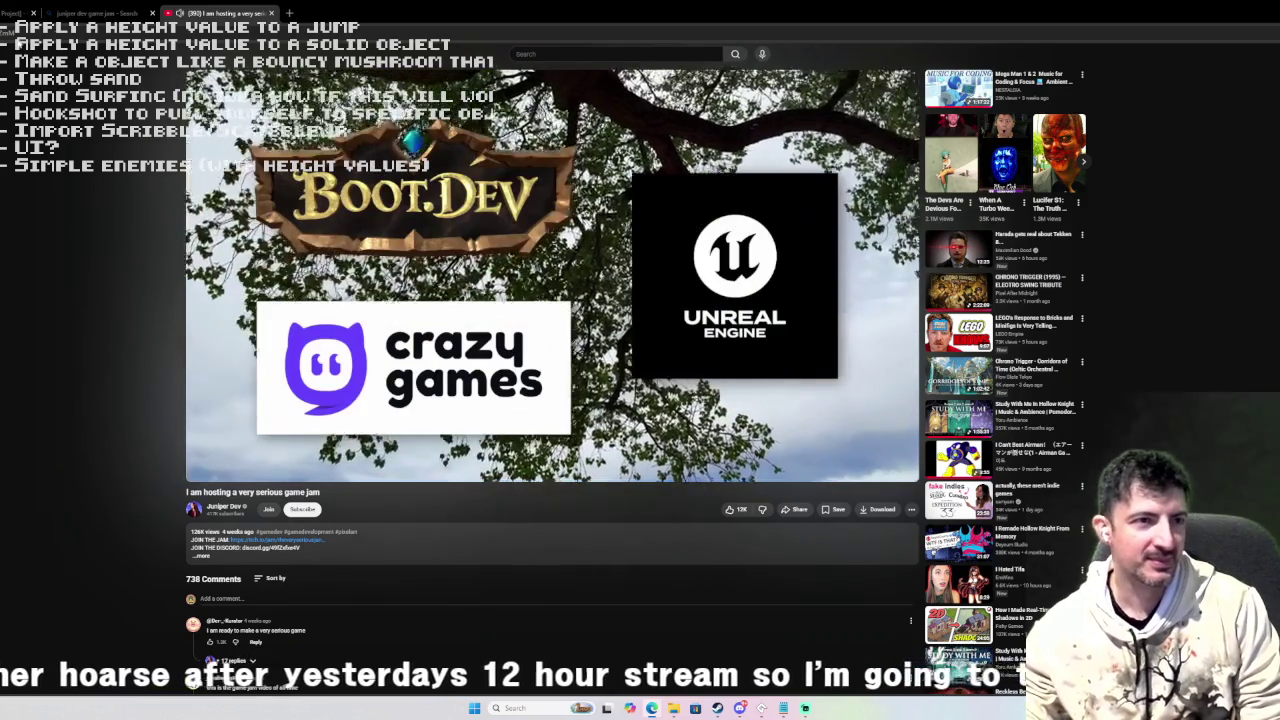
Close the YouTube and search-results tabs to return to the GameMaker code.
left_click(279, 13)
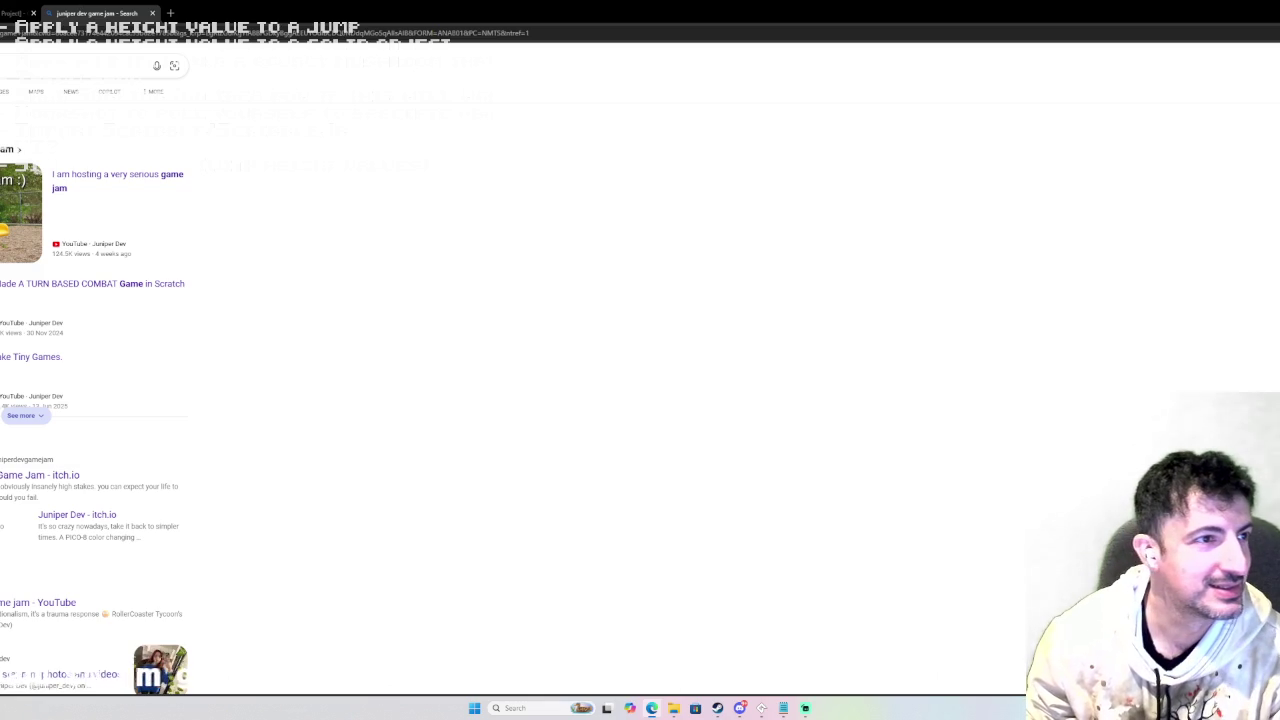
left_click(152, 13)
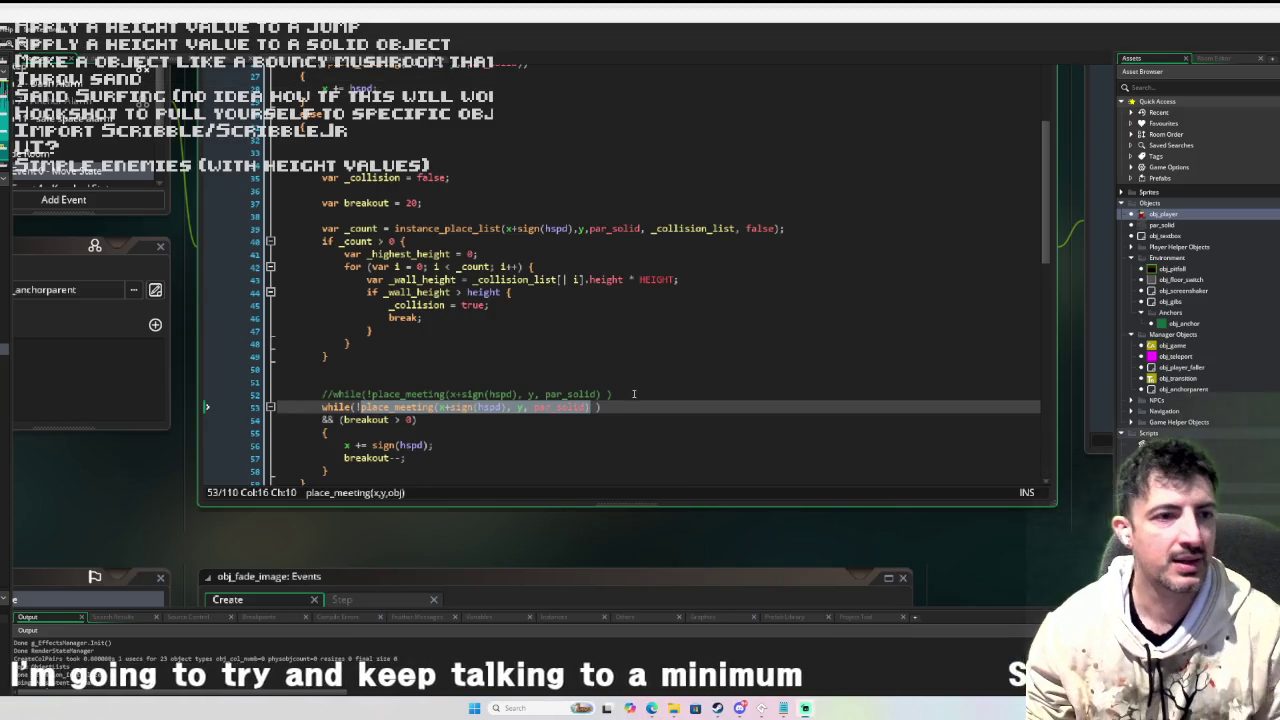
Duplicate obj_player as obj_player_bkp, then reopen the original obj_player for editing.
scroll(619, 347, "up", 5)
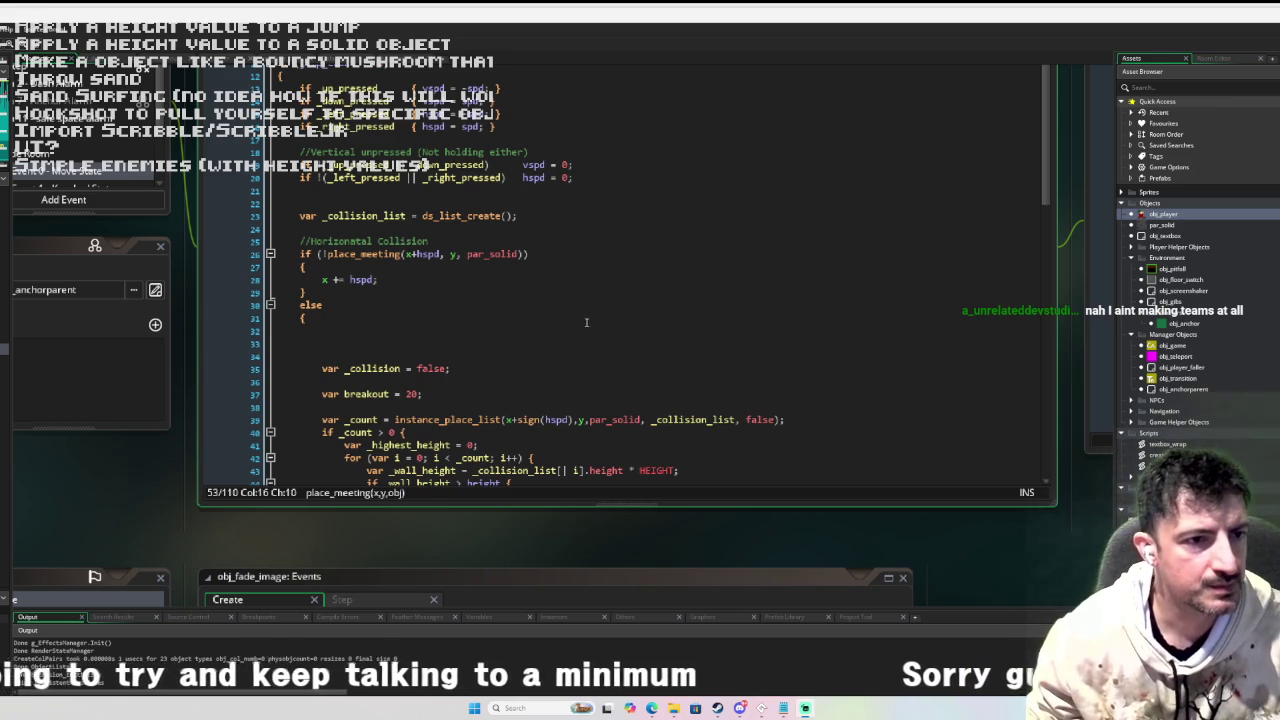
scroll(580, 322, "down", 1)
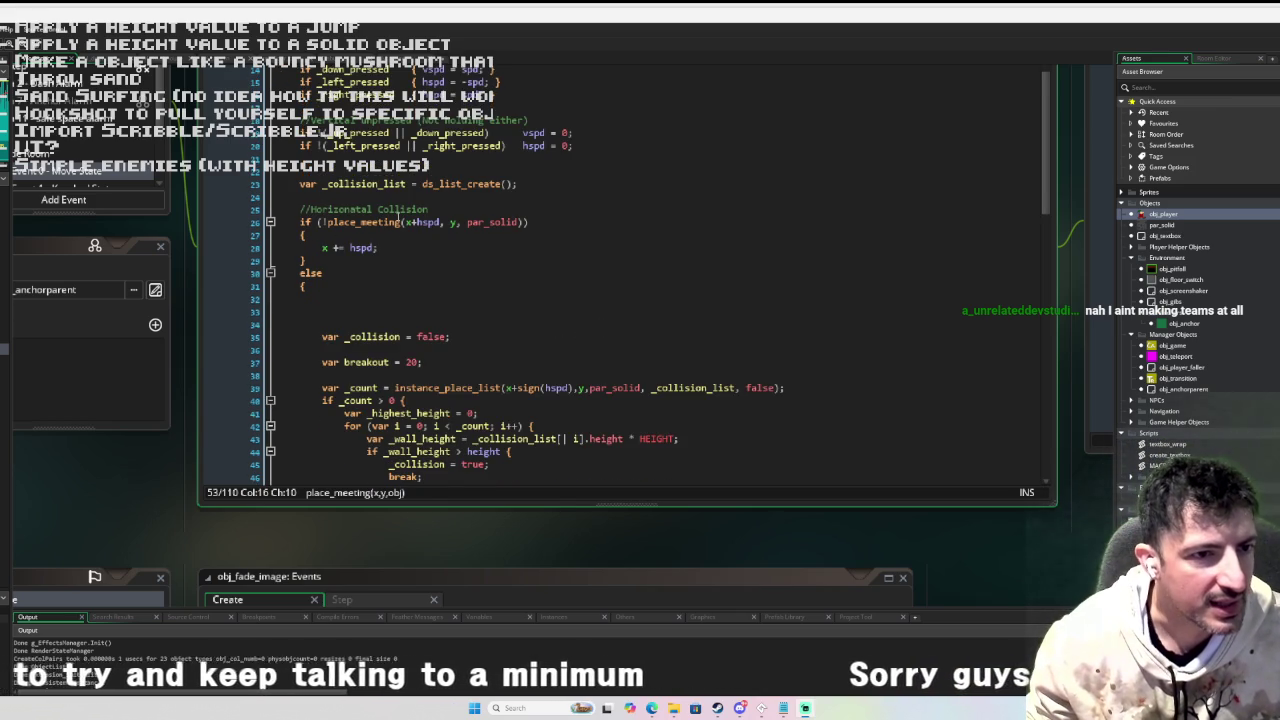
scroll(398, 214, "up", 3)
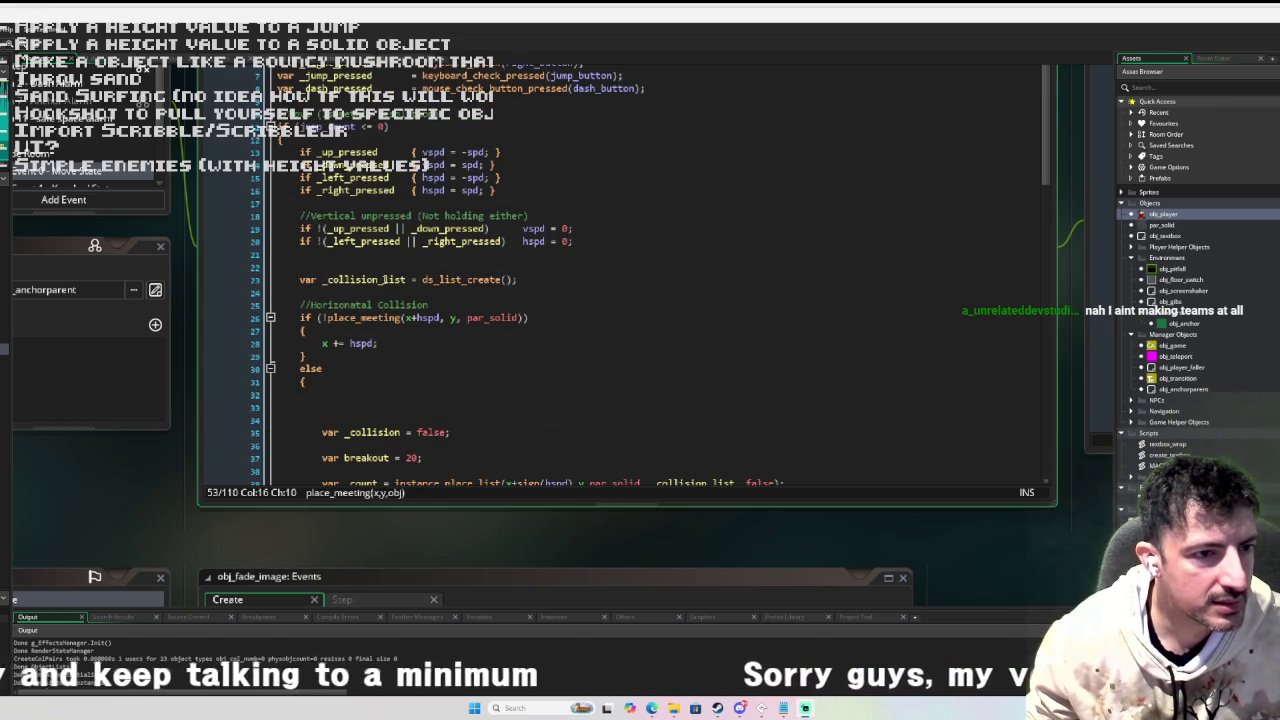
scroll(383, 280, "down", 1)
scroll(383, 280, "up", 2)
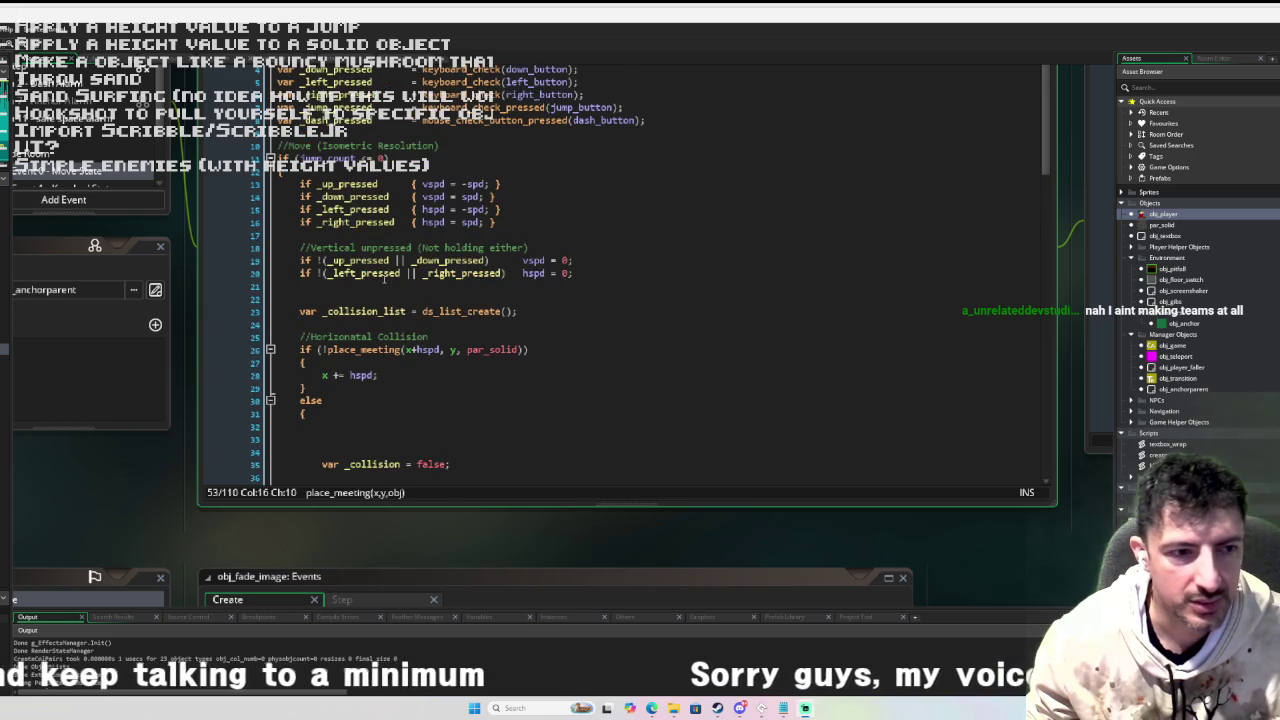
scroll(383, 280, "down", 5)
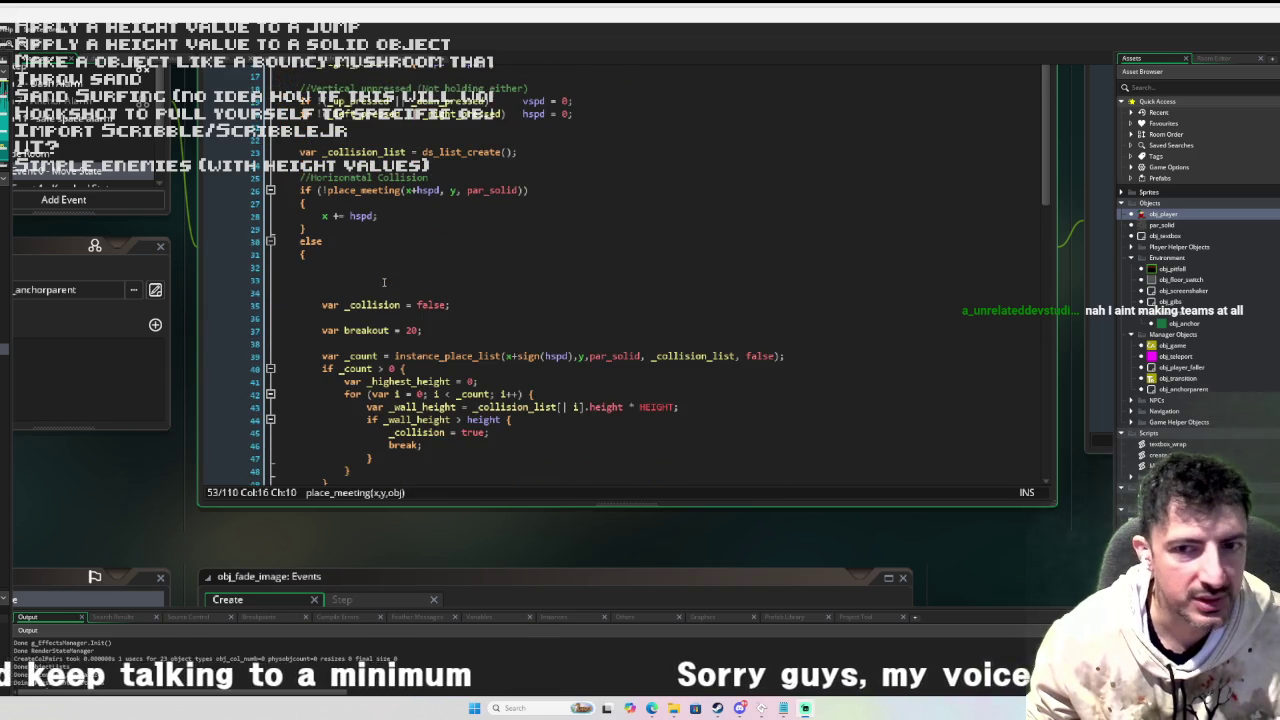
right_click(1179, 215)
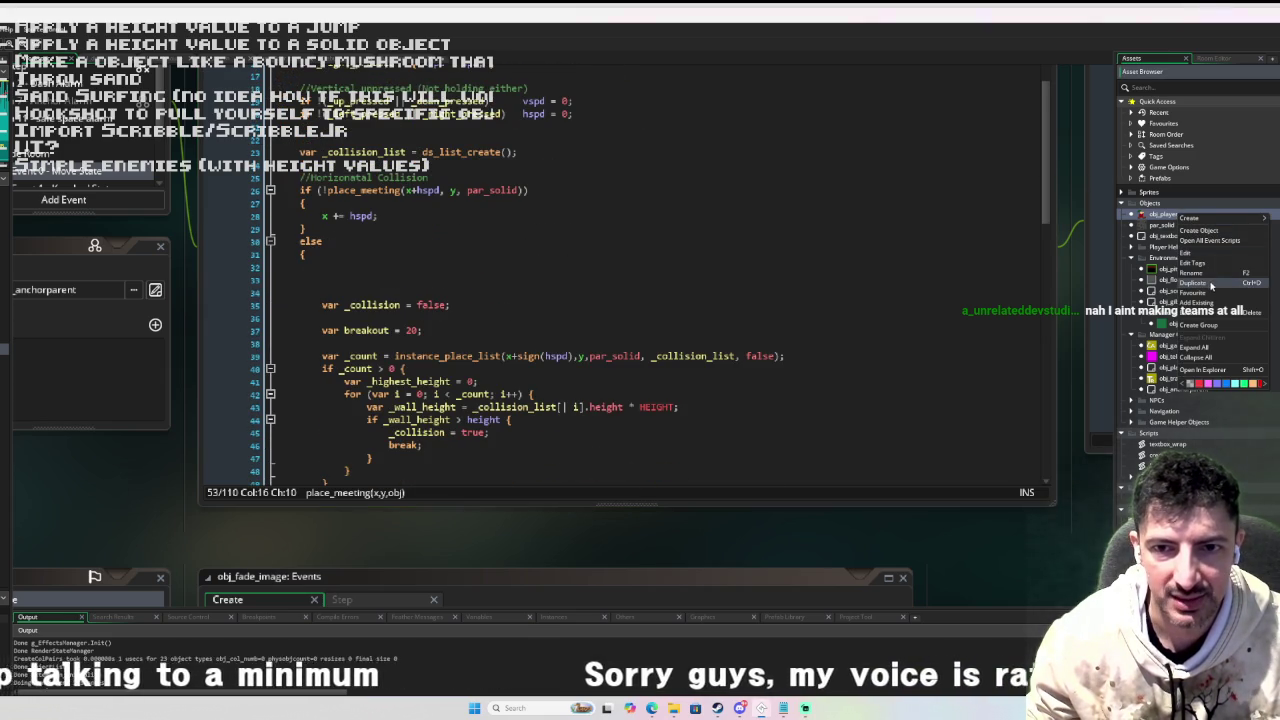
left_click(1211, 285)
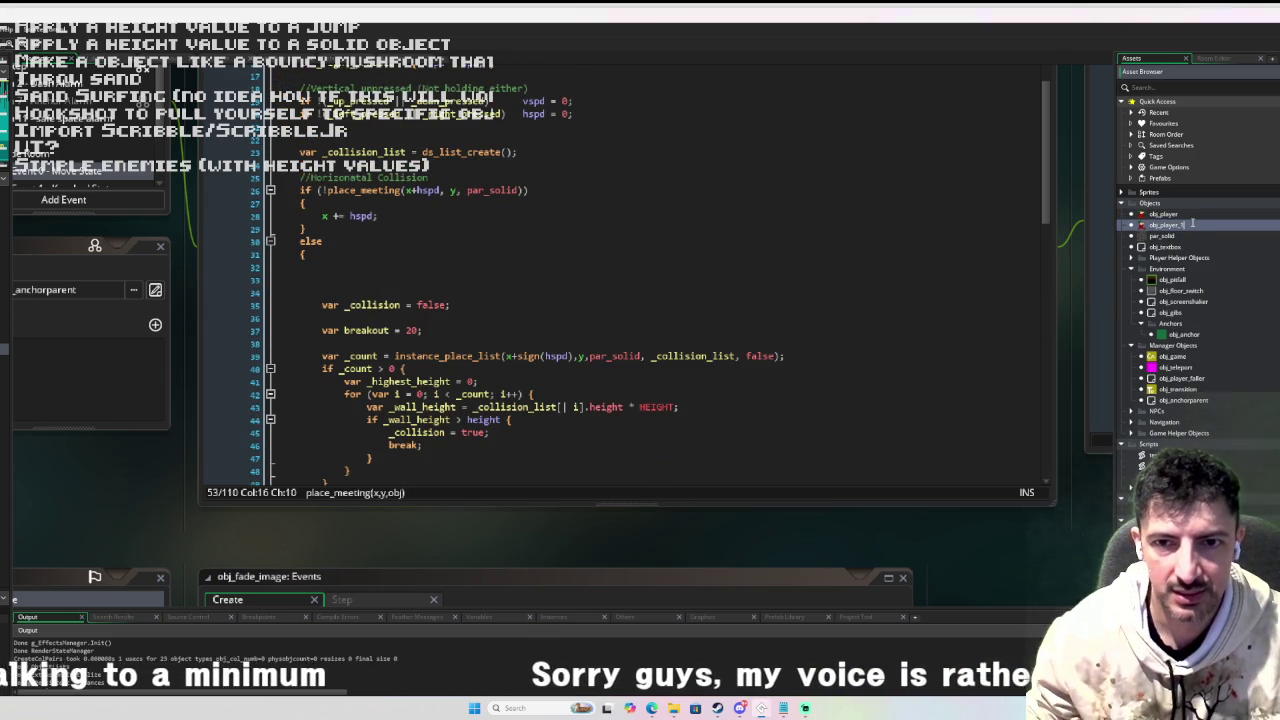
type("bkp")
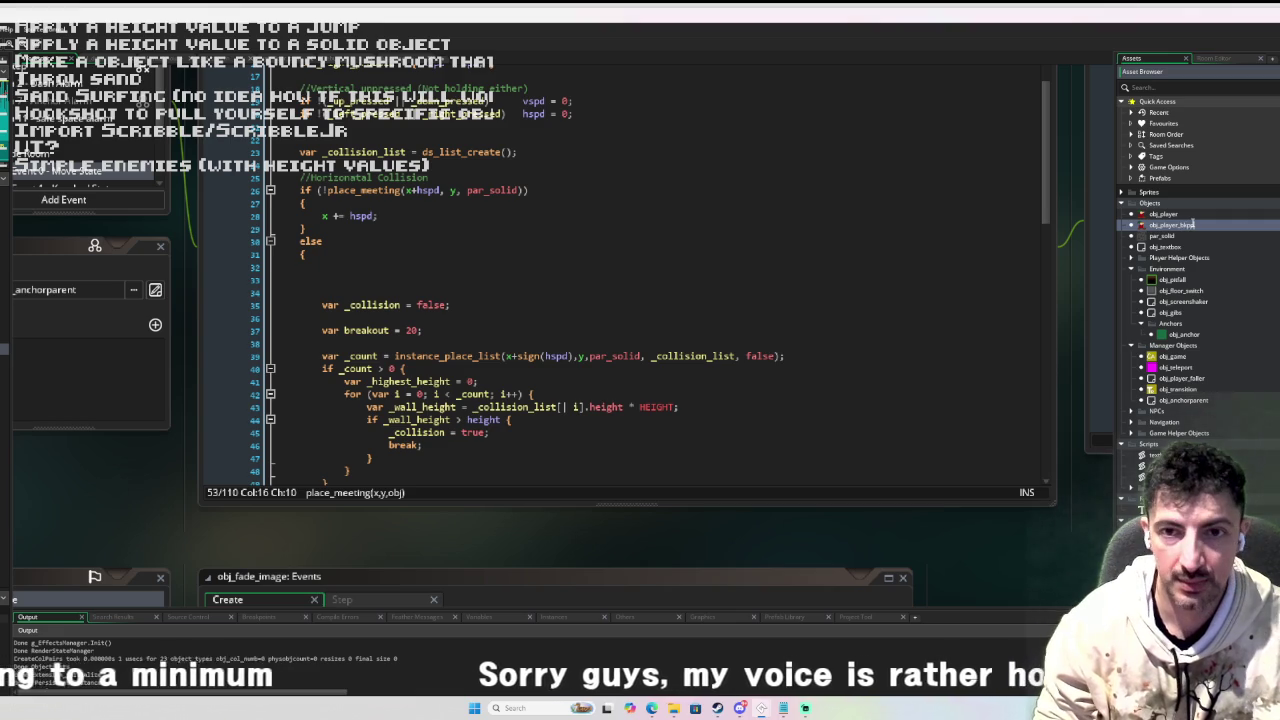
double_click(1165, 214)
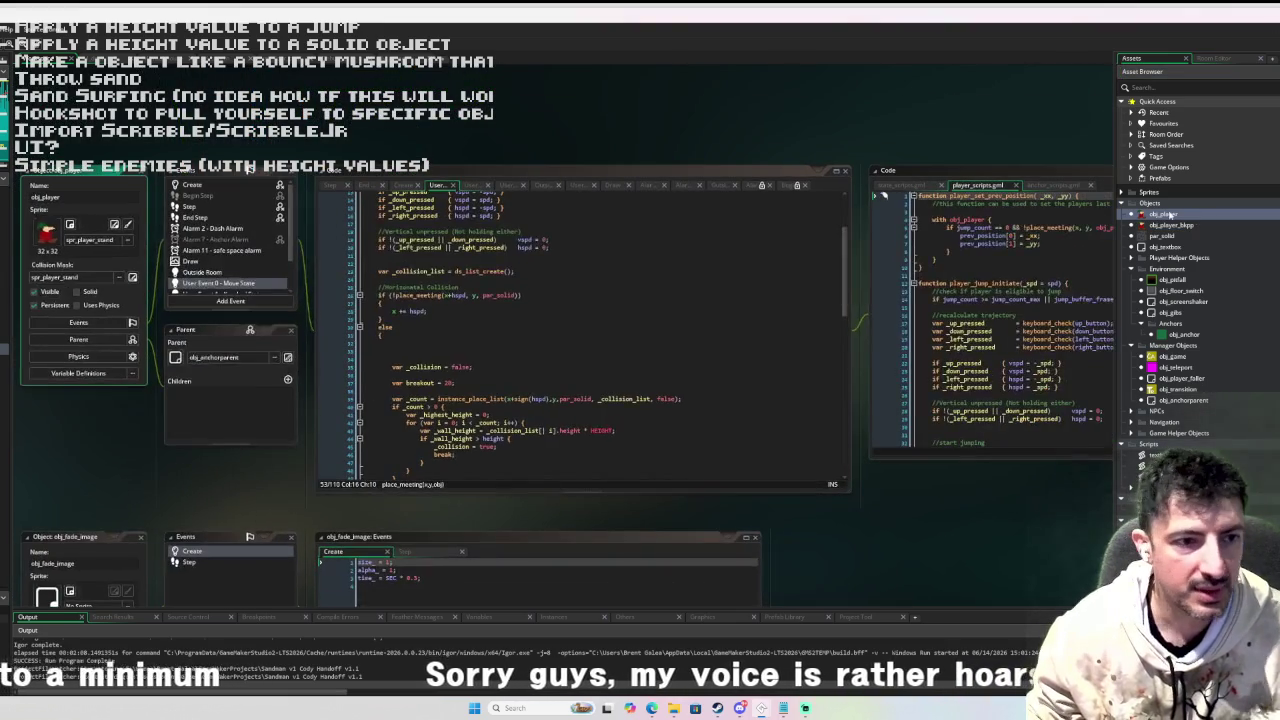
scroll(501, 358, "up", 3, "ctrl")
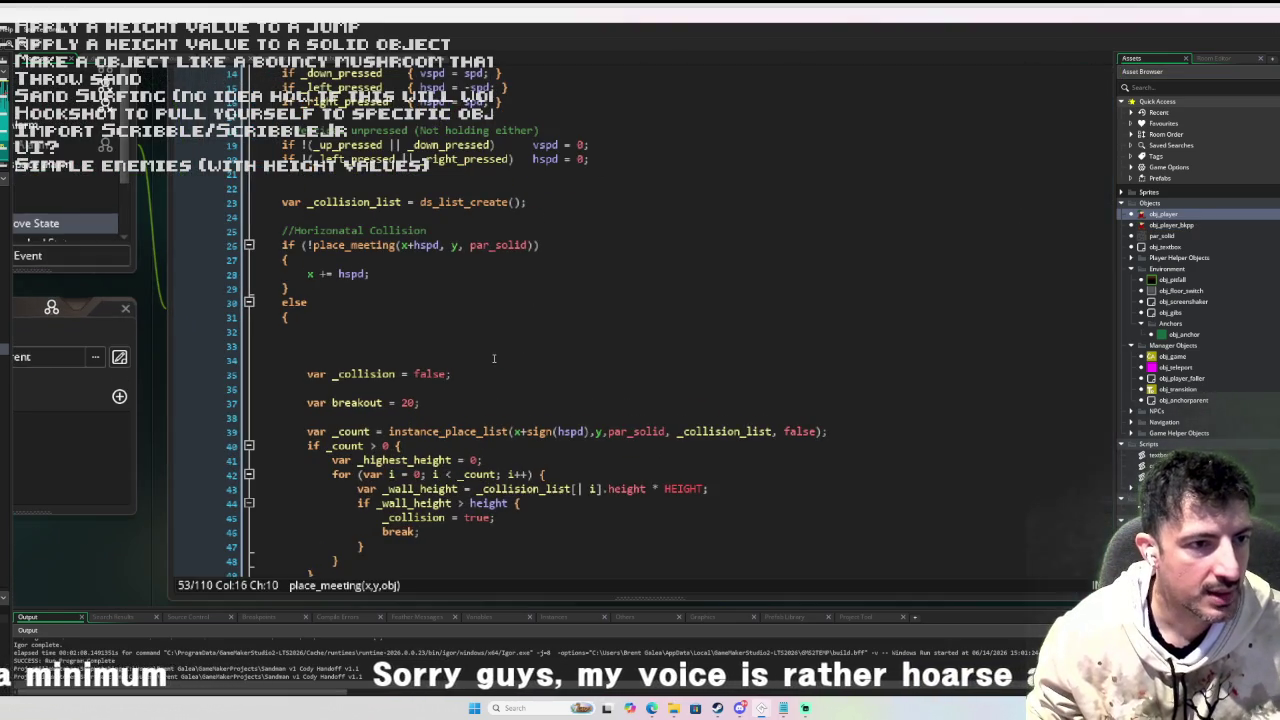
scroll(405, 222, "up", 3)
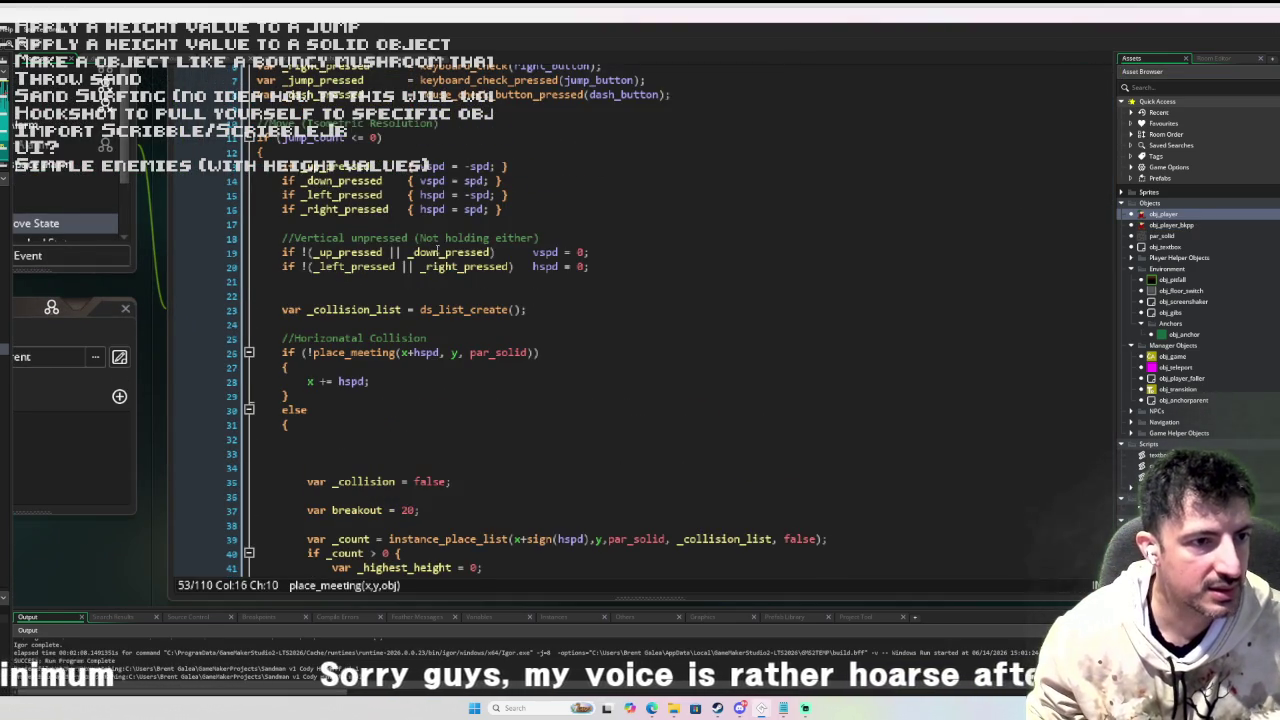
Move 'var _collision = false;' and 'var breakout = 20;' to just below ds_list_create().
scroll(520, 308, "down", 2)
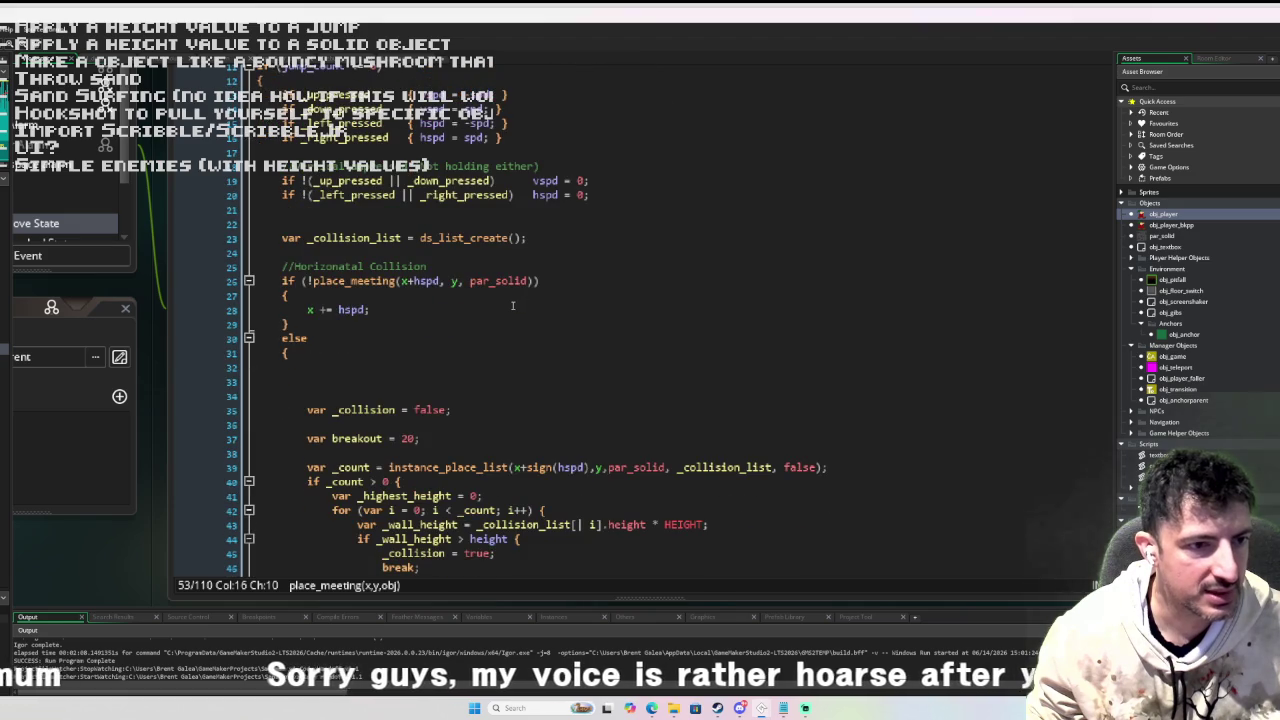
scroll(510, 304, "down", 2)
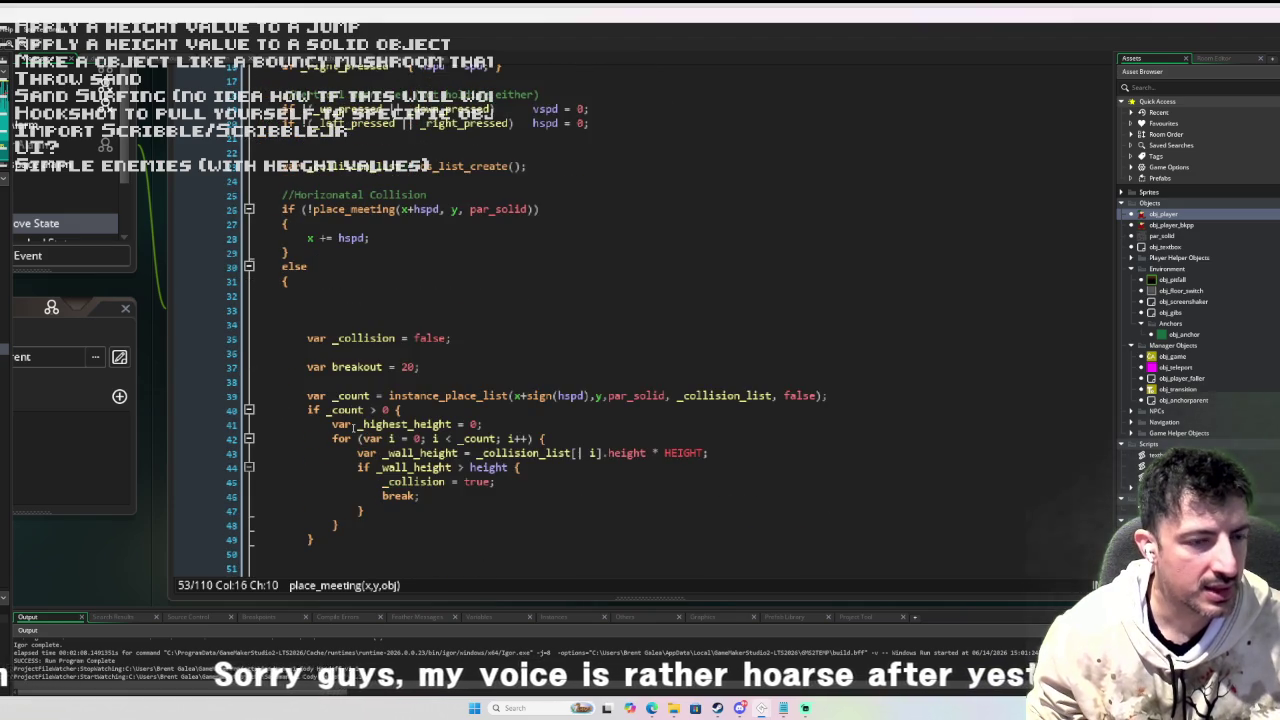
scroll(357, 424, "up", 2)
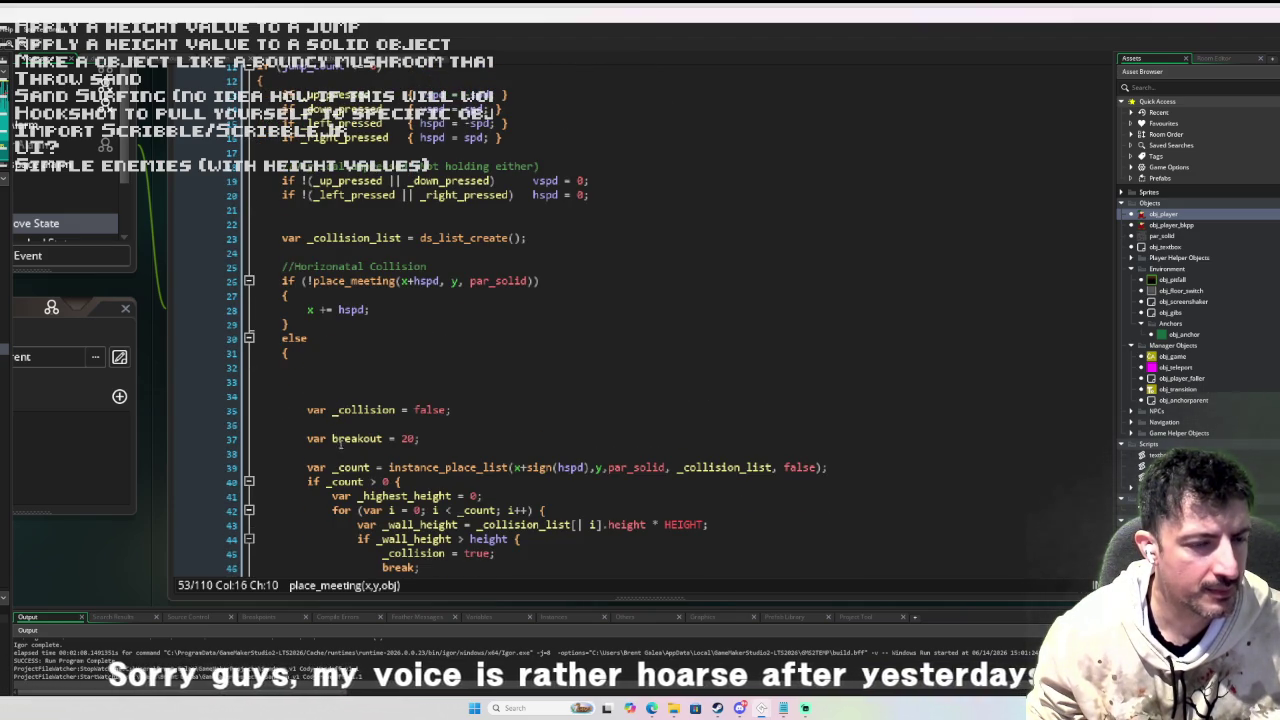
scroll(336, 446, "down", 3)
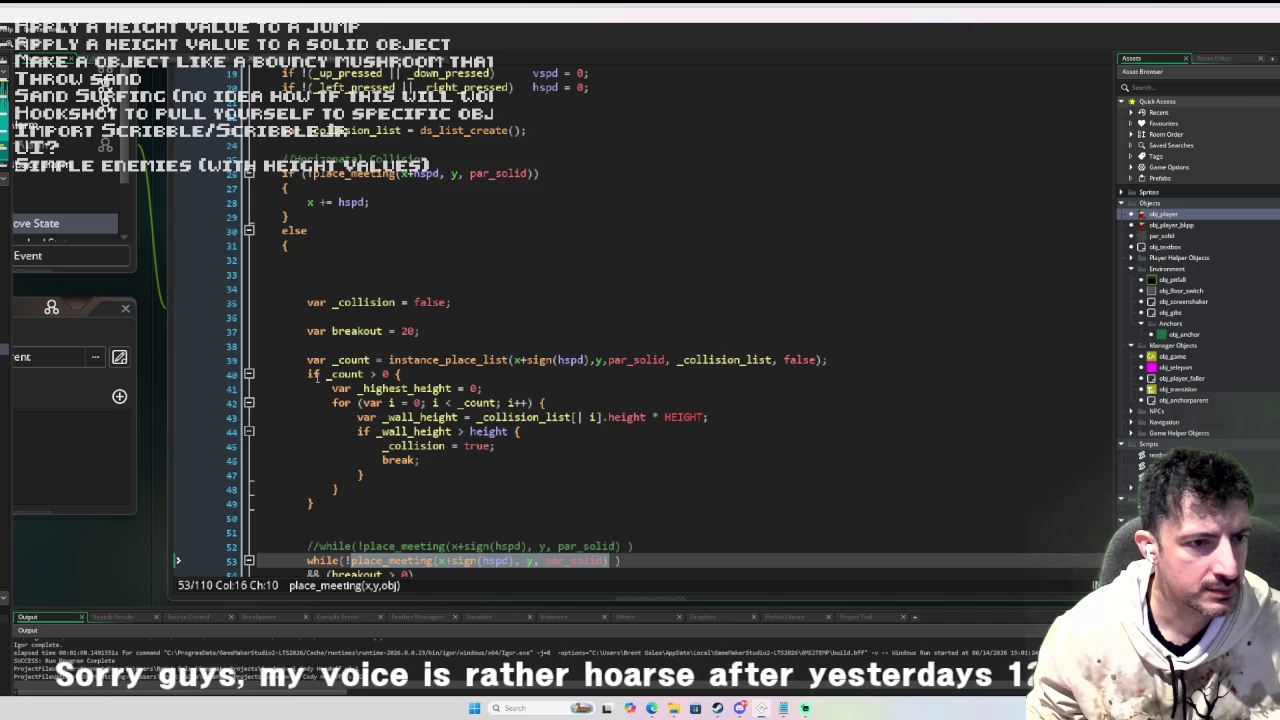
left_click_drag(308, 303, 430, 338)
key("ctrl+c")
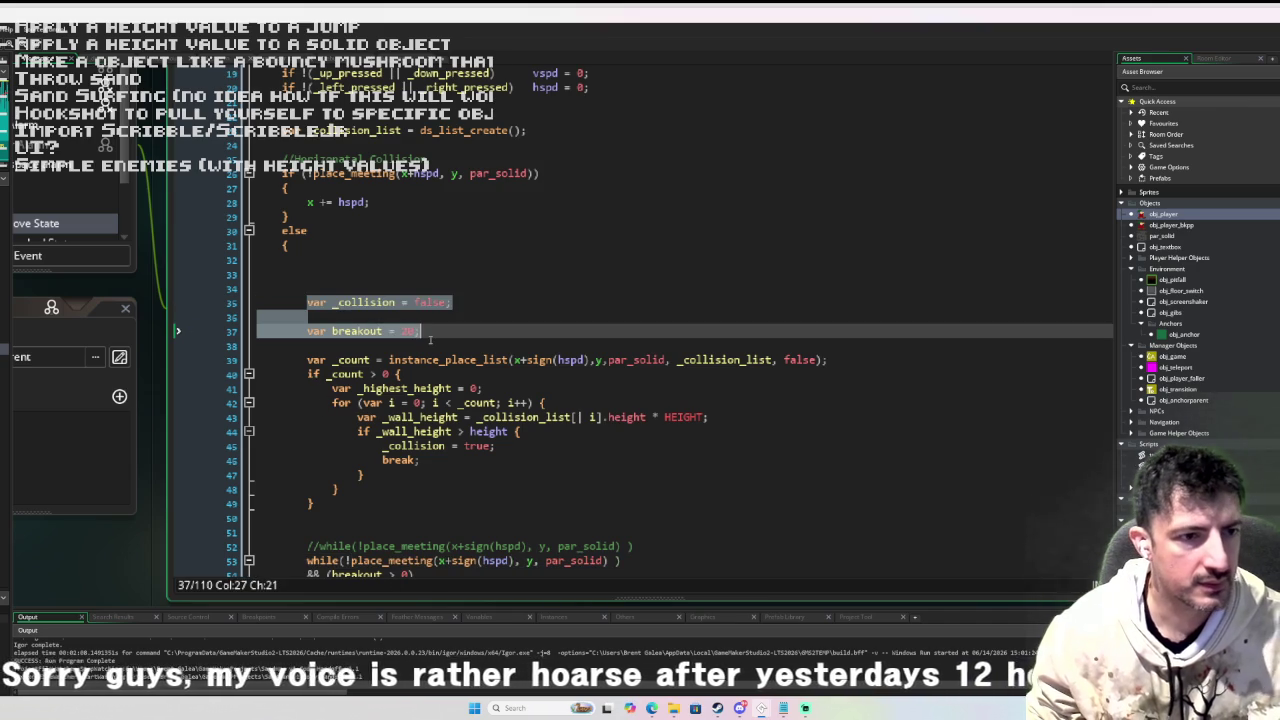
key("BackSpace")
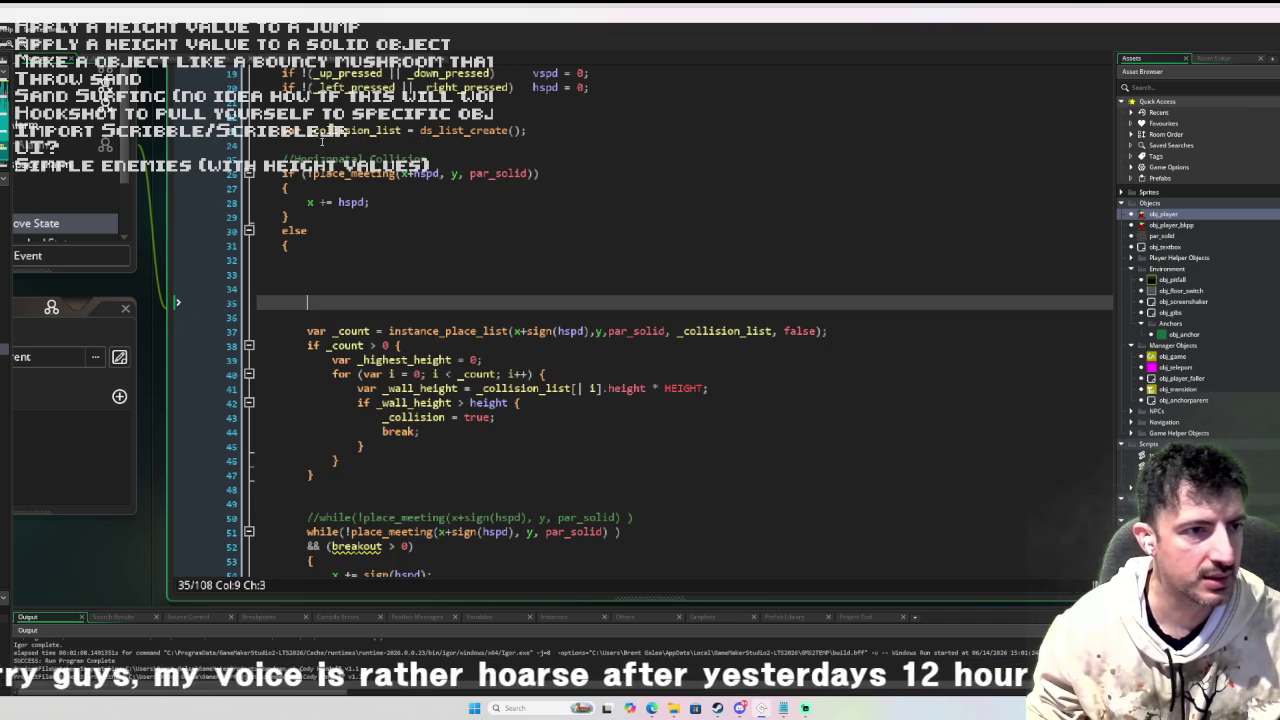
left_click(343, 147)
key("ctrl+v")
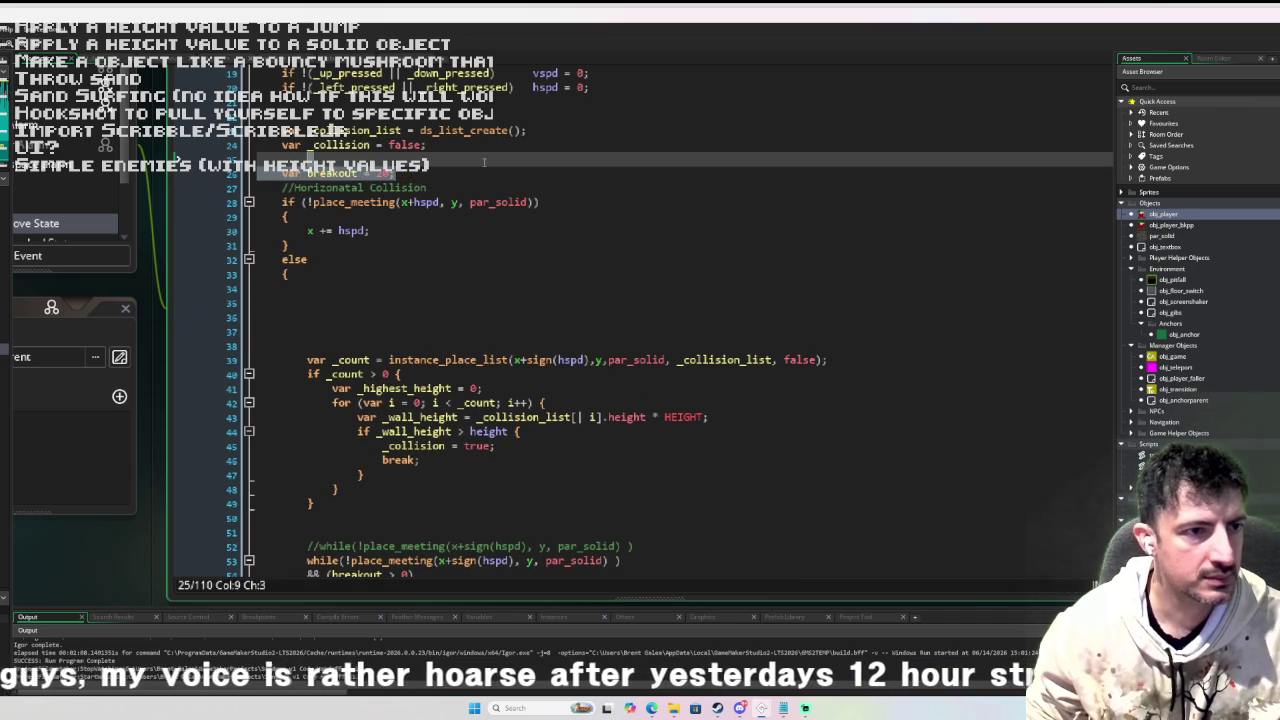
key("Return")
key("Return")
key("Up")
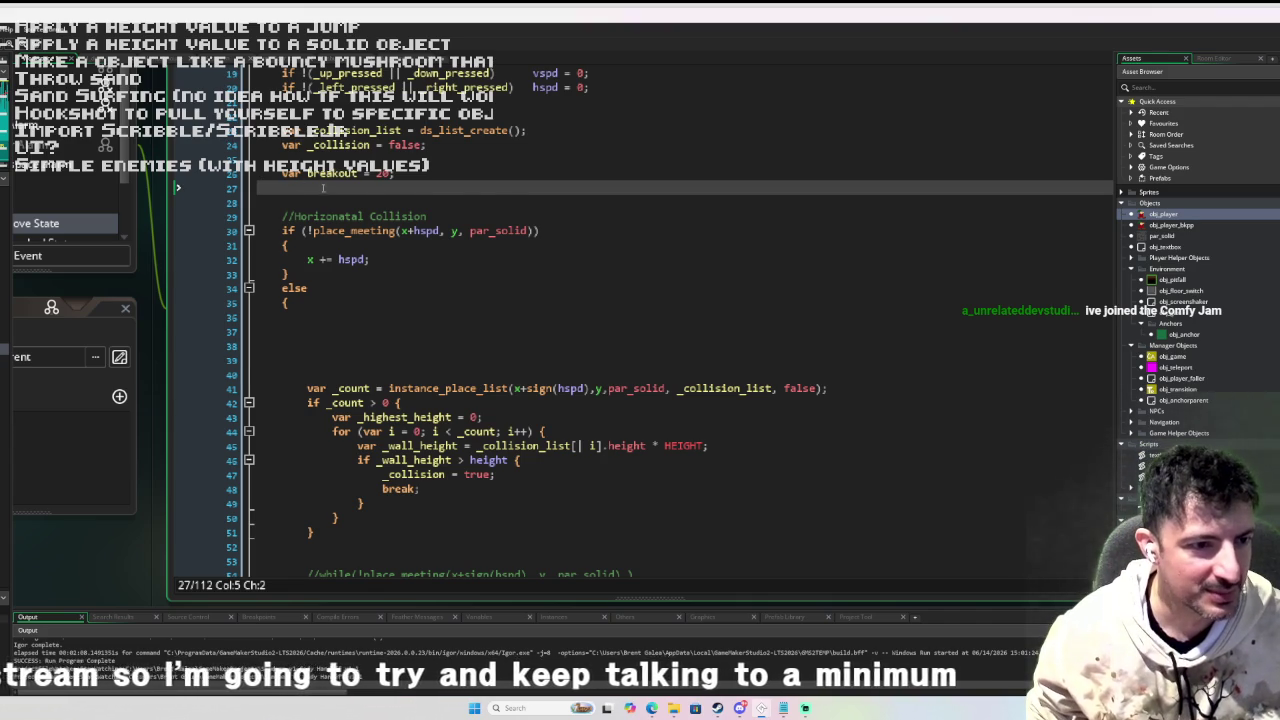
Cut the wall-height checking block out of the else branch.
scroll(366, 237, "down", 1)
scroll(366, 237, "up", 2)
scroll(360, 230, "down", 2)
scroll(349, 217, "up", 1)
scroll(315, 352, "down", 1)
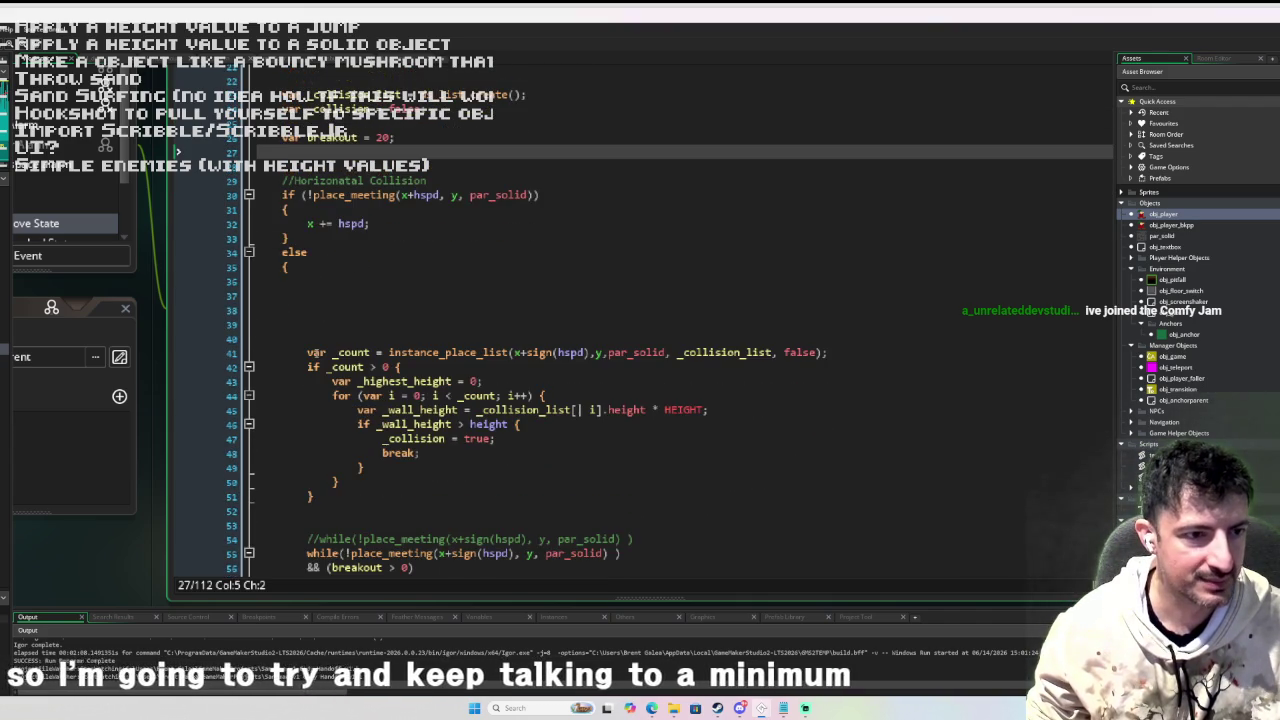
mouse_move(300, 352)
left_mouse_down()
mouse_move(345, 455)
mouse_move(346, 505)
left_mouse_up()
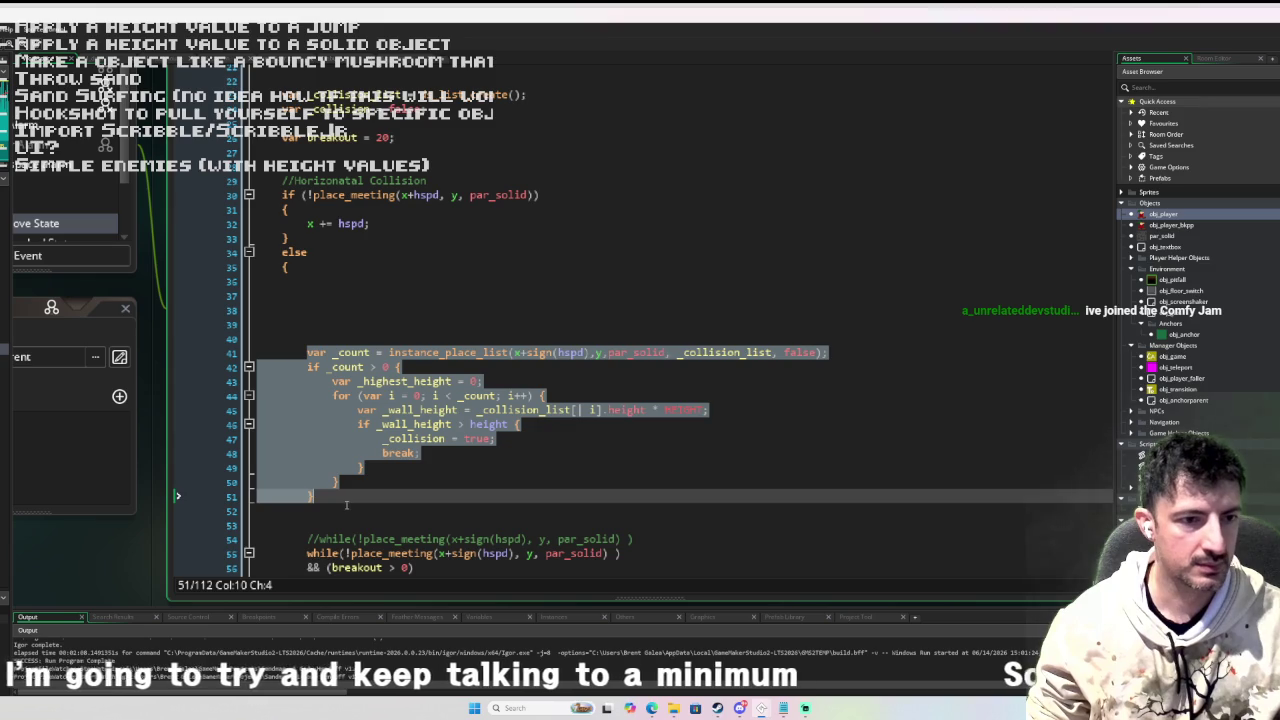
key("Delete")
Paste the wall-height loop below the breakout declaration, above Horizontal Collision, and unindent it one level.
scroll(398, 258, "up", 5)
left_click(398, 258)
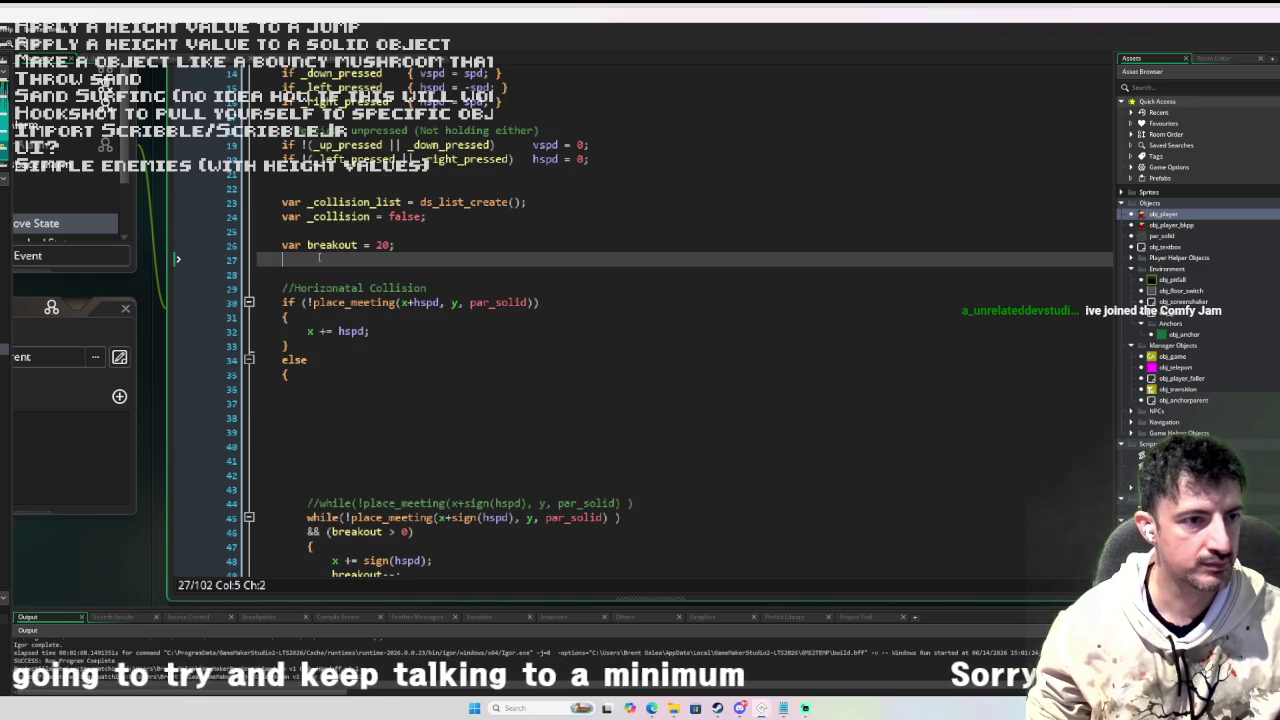
key("Return")
key("Return")
key("Up")
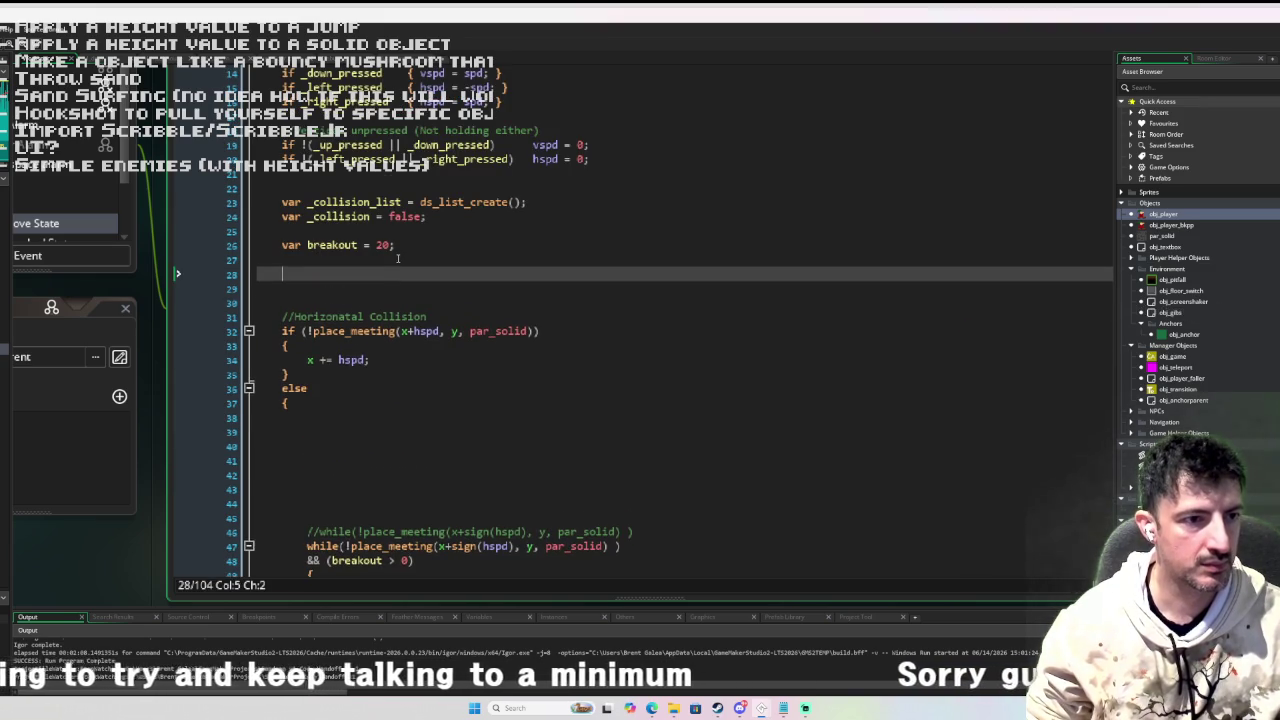
type("var _count = instance_place_list(x+sign(hspd),y,par_solid, _collision_list, false); \t\tif _count > 0 { \t\t\tvar _highest_height = 0; \t\t\tfor (var i = 0; i < _count; i++) { \t\t\t\tvar _wall_height = _collision_list[| i].height * HEIGHT; \t\t\t\tif _wall_height > height { \t\t\t\t\t_collision = true; \t\t\t\t\tbreak; \t\t\t\t} \t\t\t} \t\t}")
key("shift+Up")
key("shift+Up")
key("shift+Up")
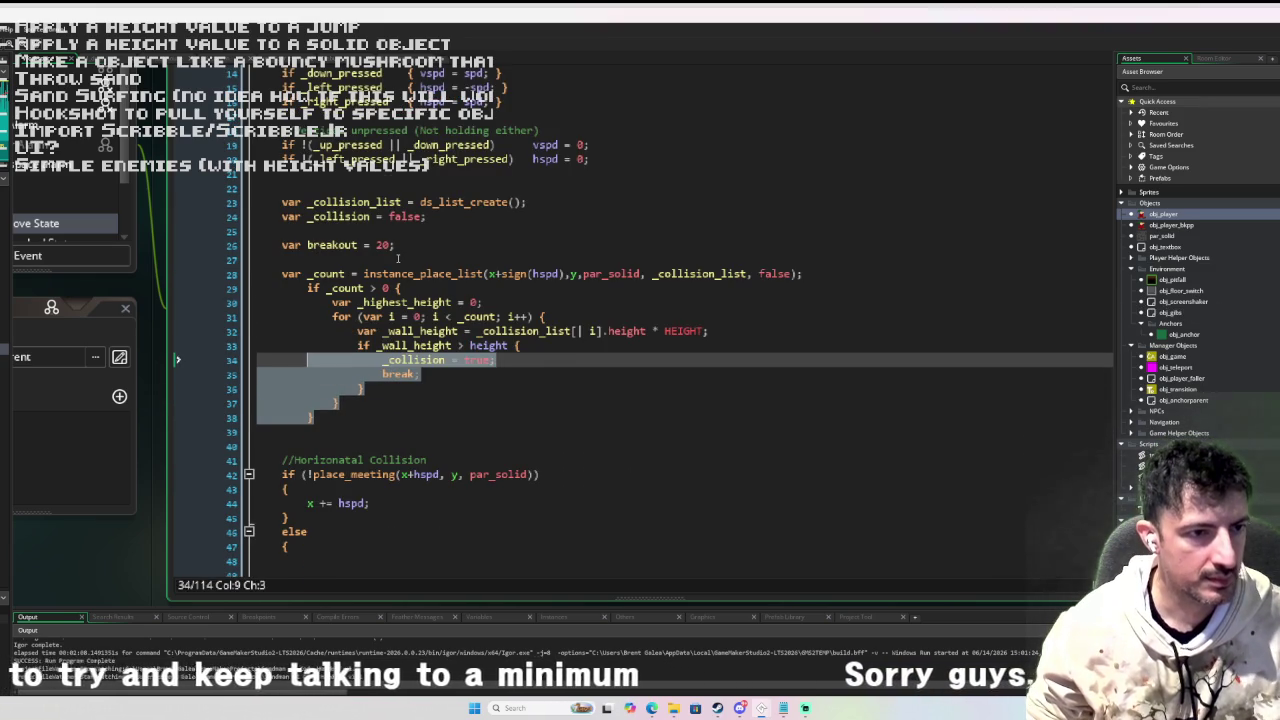
key("shift+Up")
key("shift+Tab")
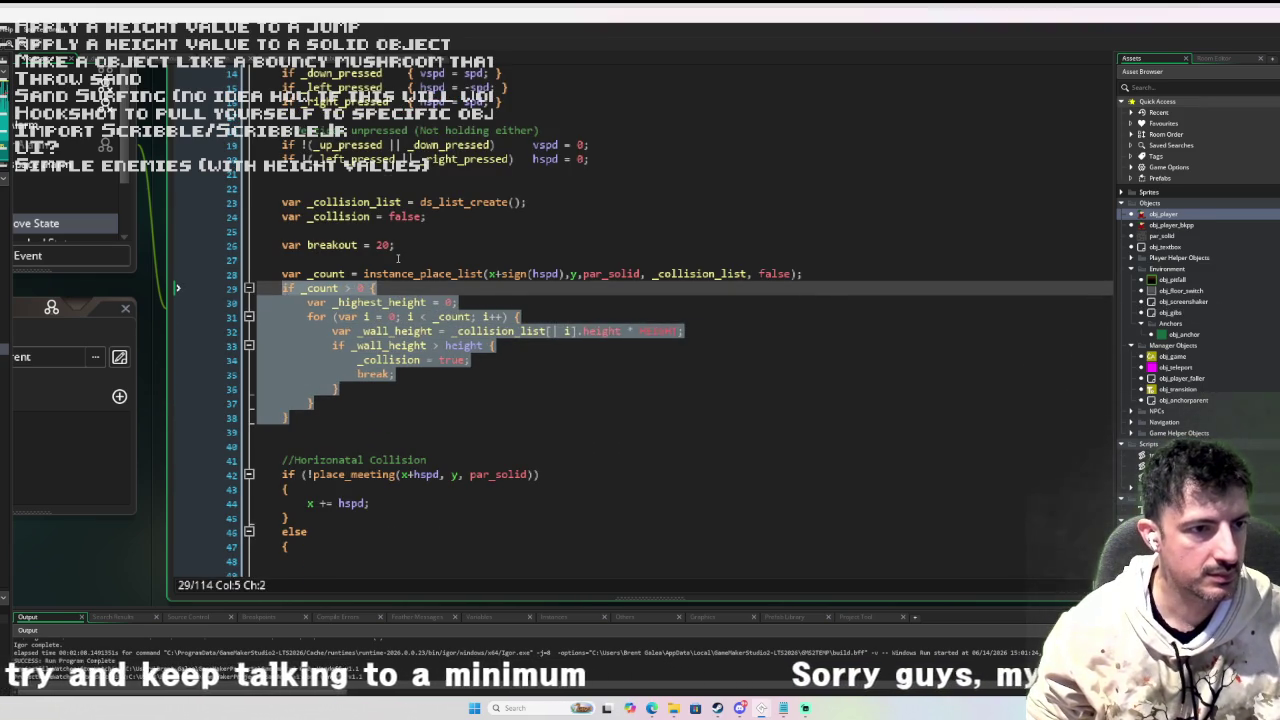
key("Down")
key("Down")
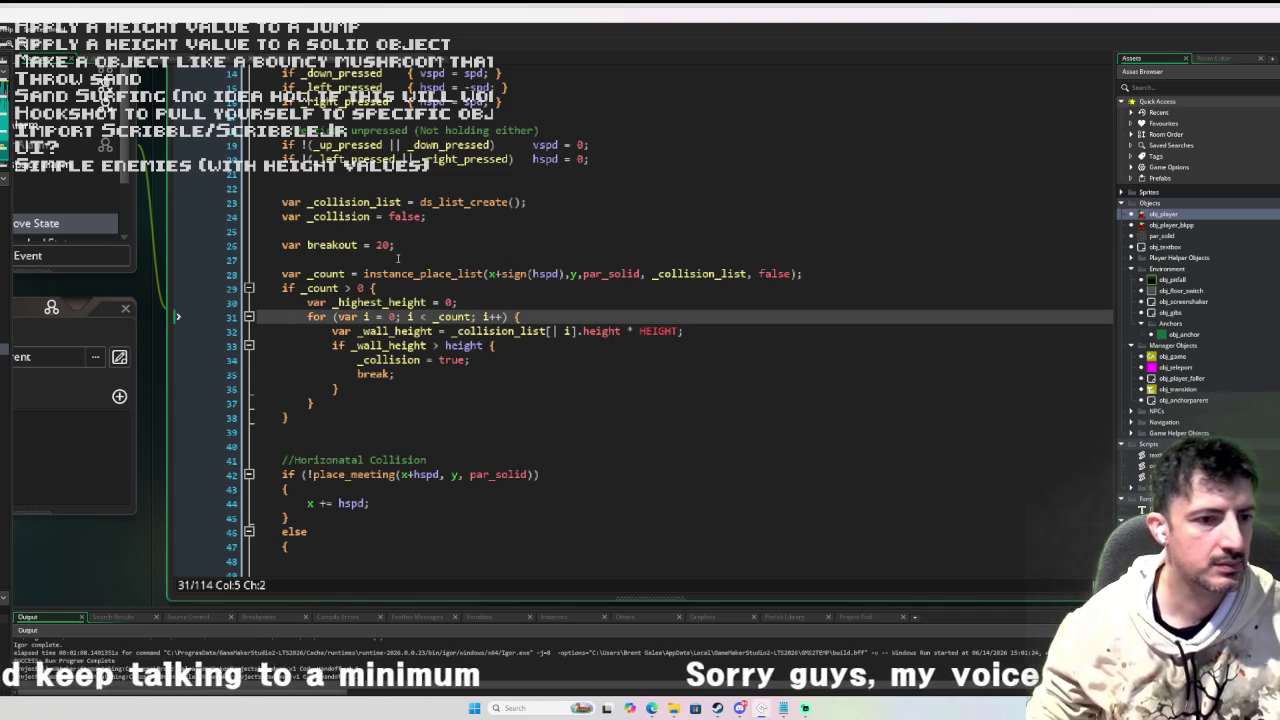
scroll(398, 258, "down", 3)
left_click(360, 328)
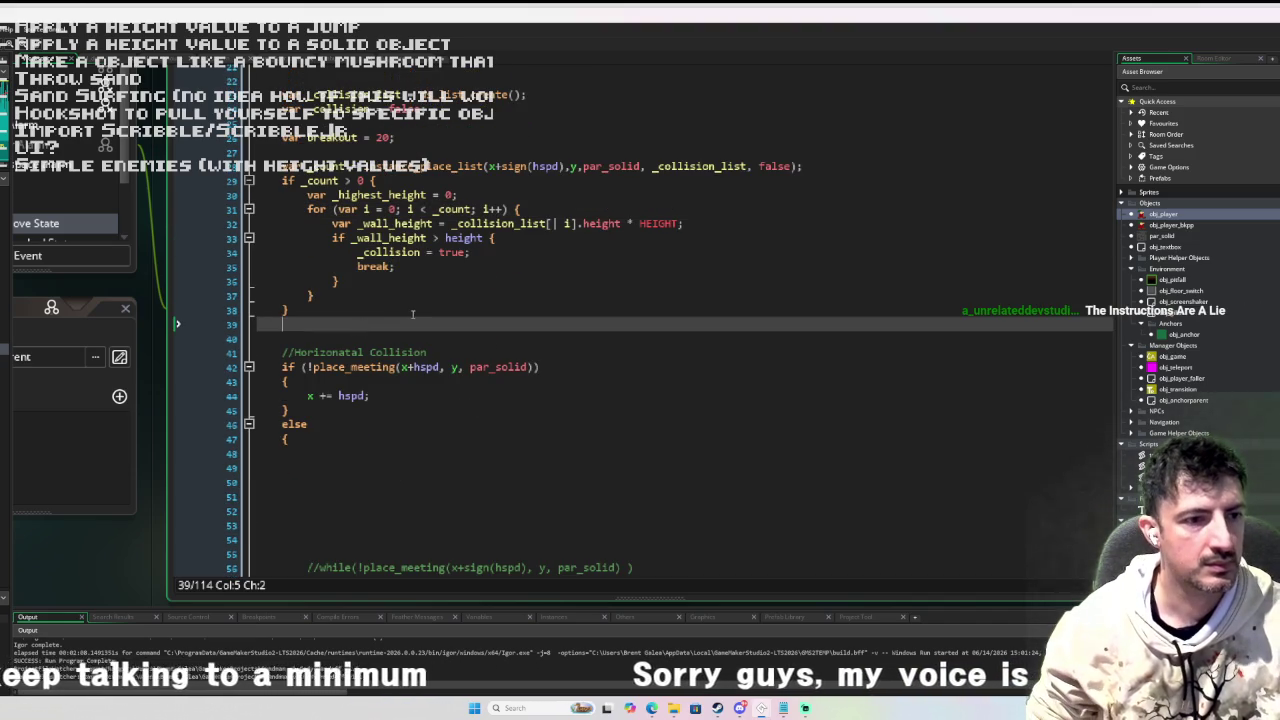
Add an empty if !_collision { } block below the collision loop.
key("Return")
key("Return")
key("Up")
type("if !coll")
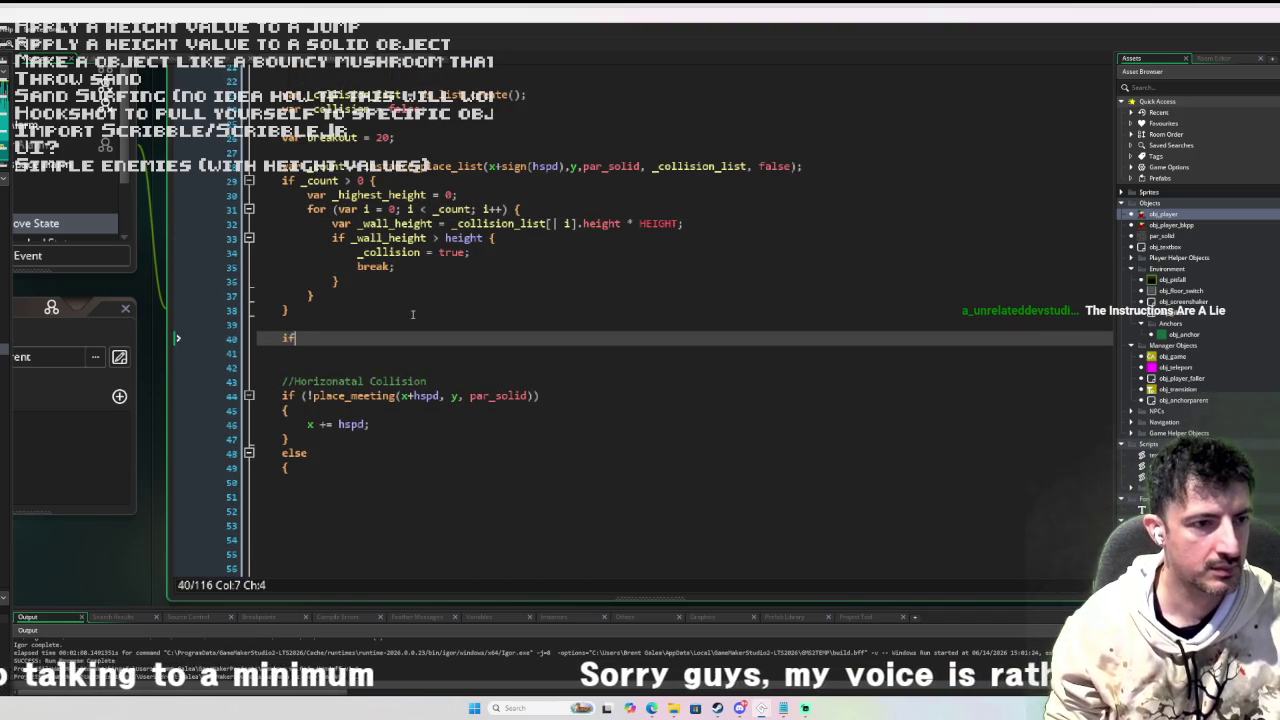
key("BackSpace")
key("BackSpace")
key("BackSpace")
type("_collision ")
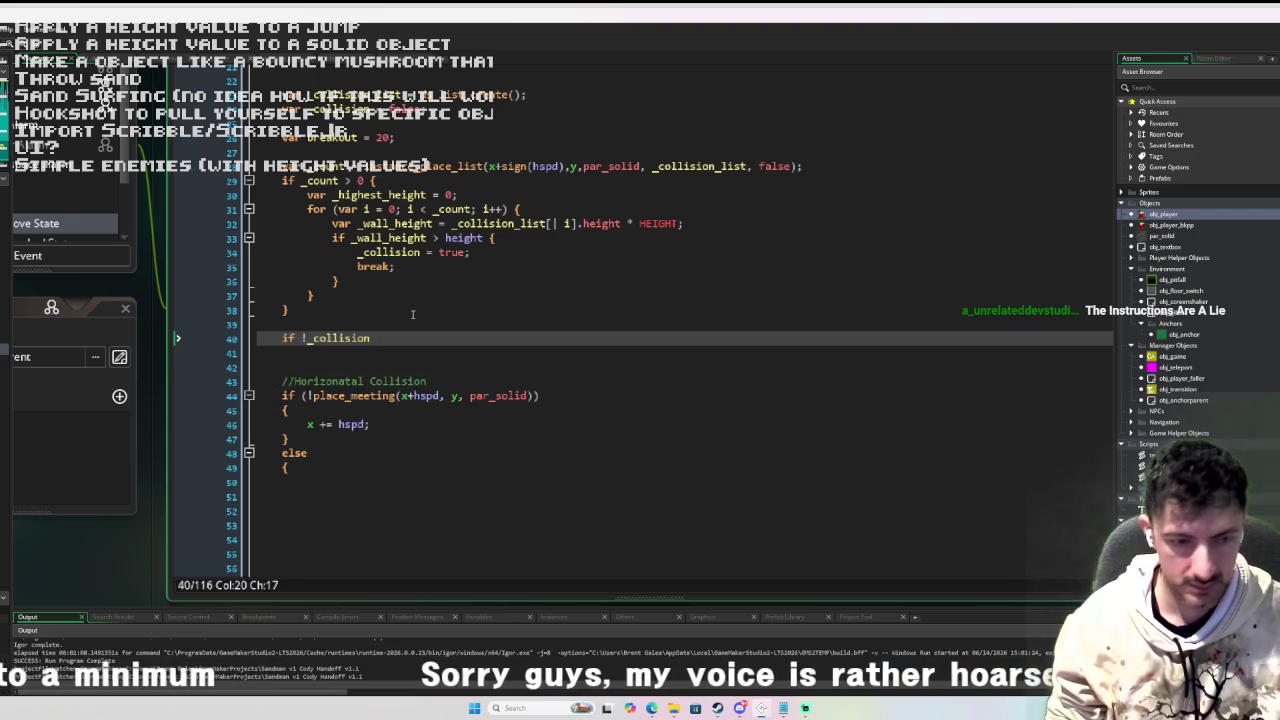
type("{")
key("Return")
key("Return")
type("}")
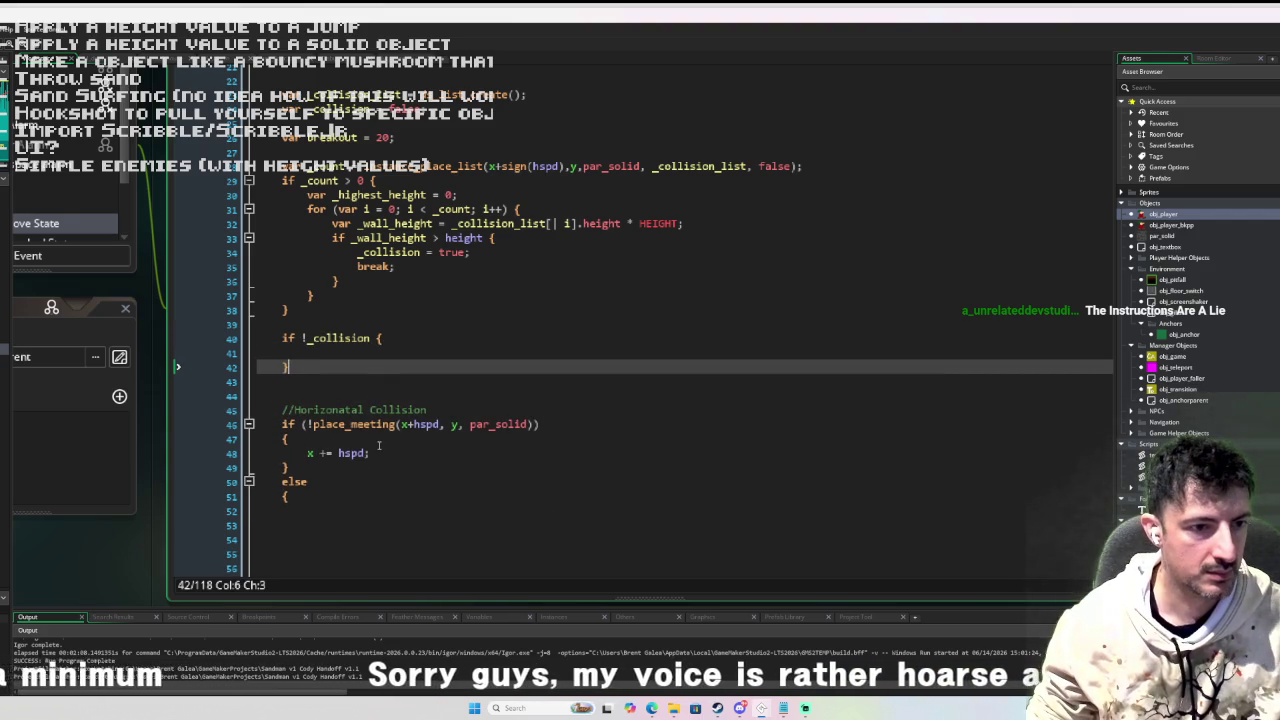
Move the x += hspd line from the horizontal collision code into the if !_collision block.
left_click(379, 452)
key("shift+Home")
key("ctrl+x")
left_click(315, 355)
key("ctrl+v")
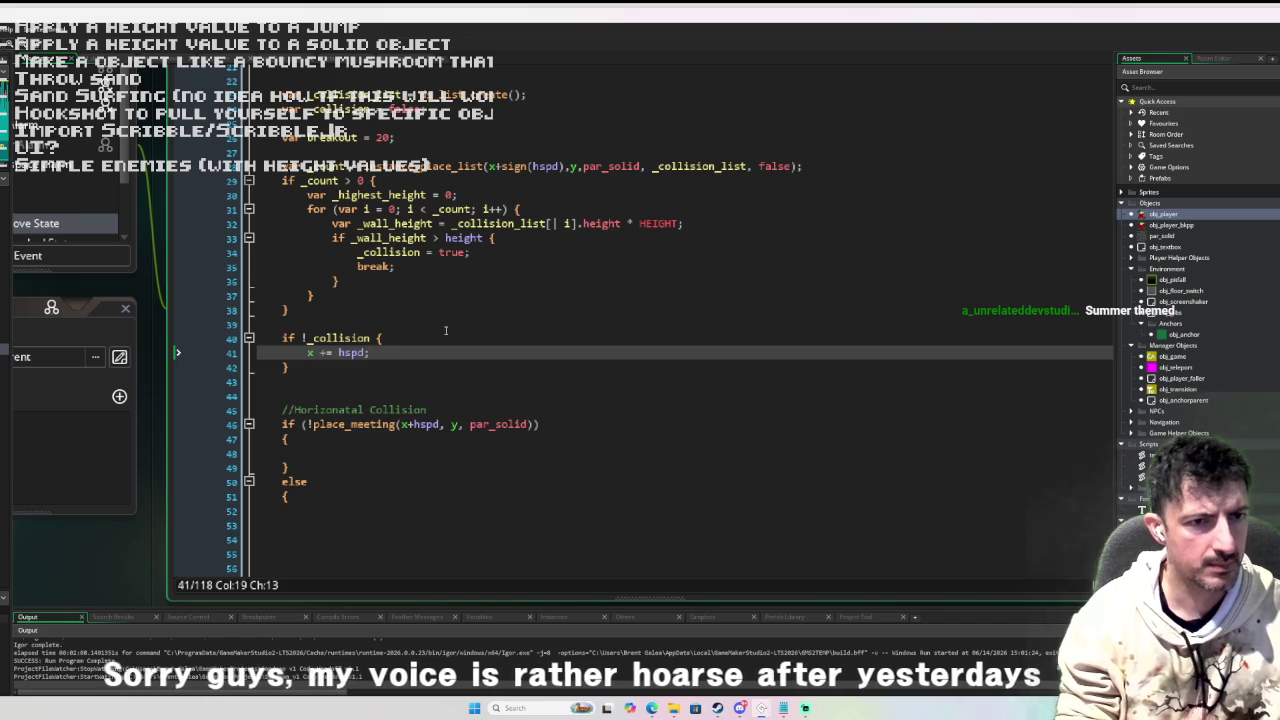
Add an empty else { } branch after the if !_collision block.
left_click(341, 369)
scroll(433, 338, "down", 1)
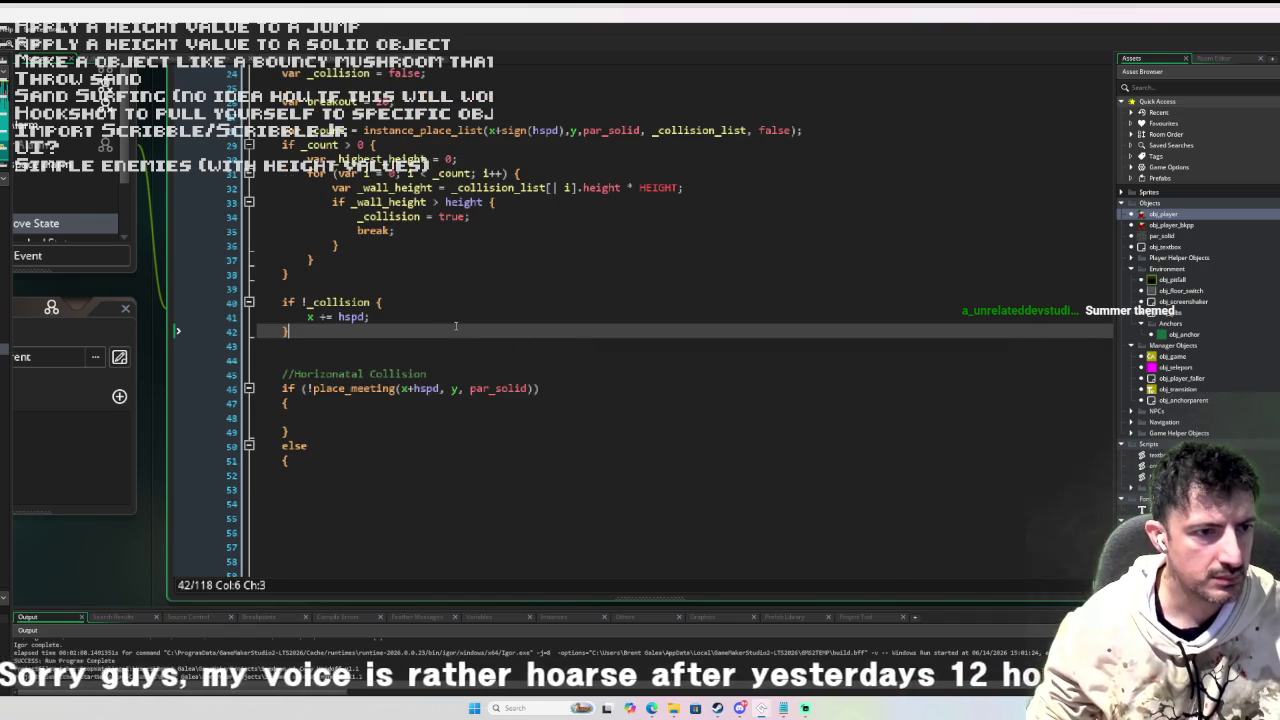
type(" else ")
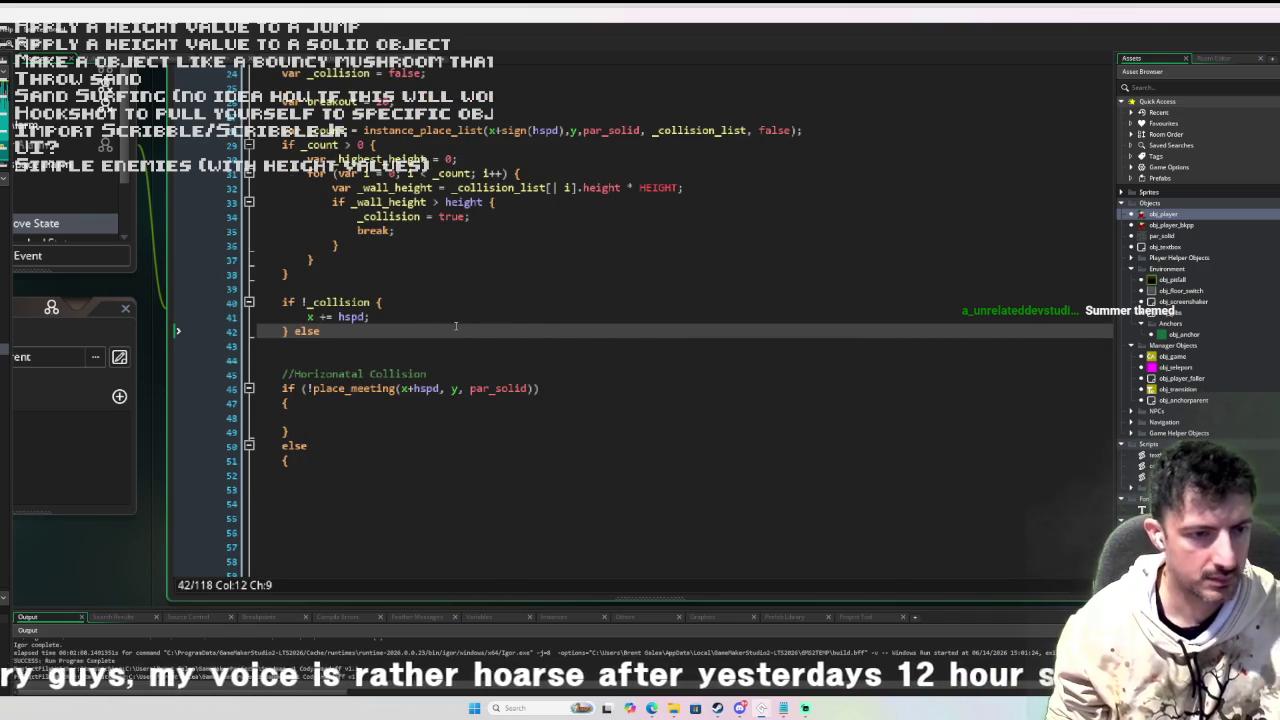
type("{")
key("Return")
key("Return")
type("}")
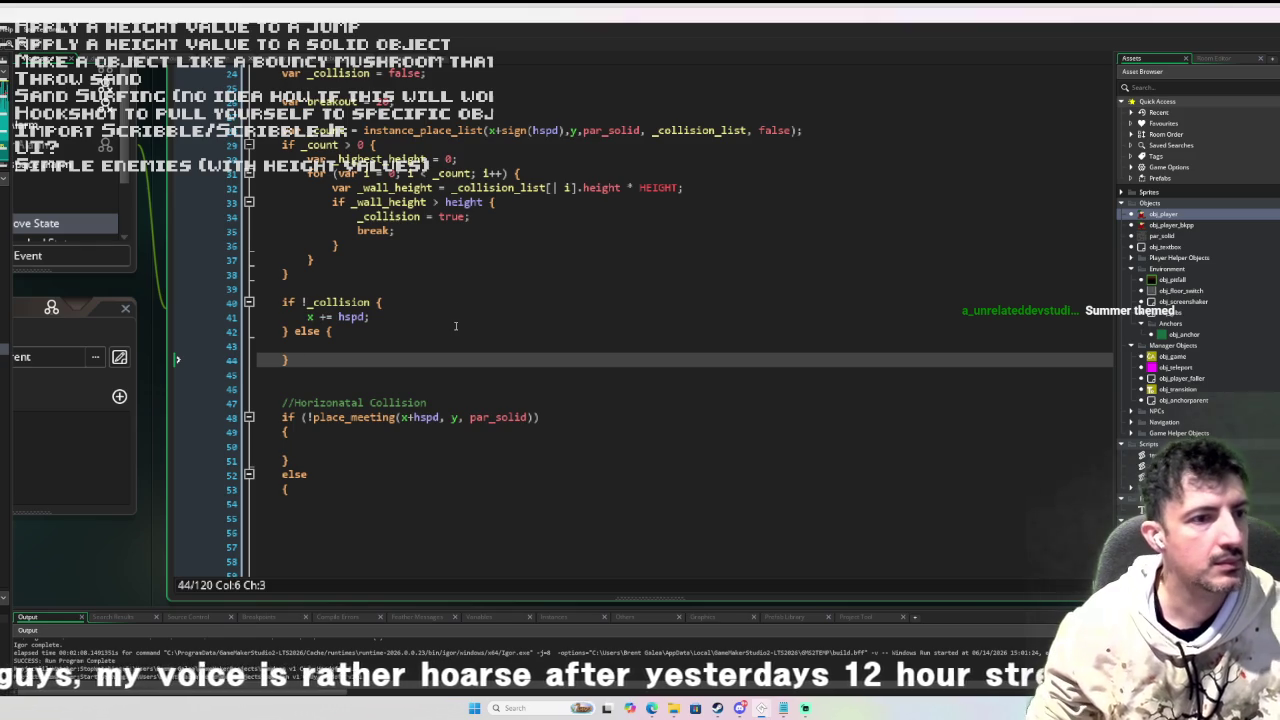
scroll(455, 326, "down", 1)
scroll(456, 319, "up", 2)
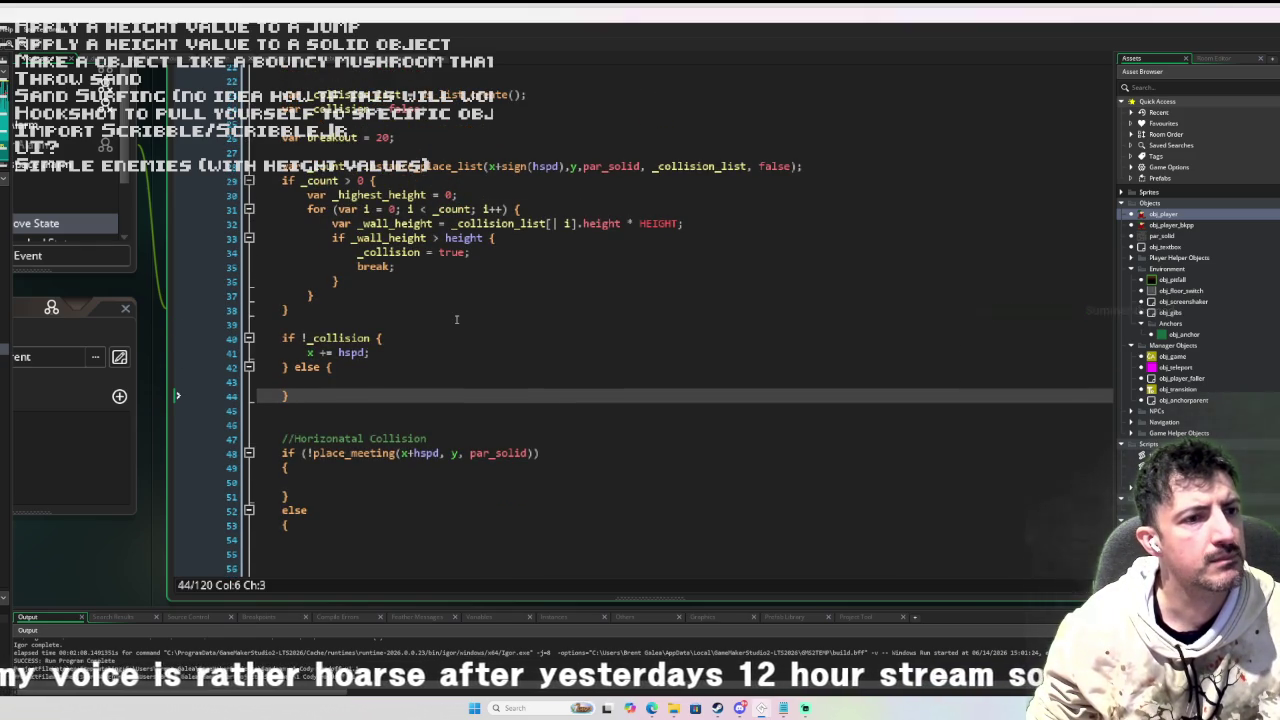
scroll(456, 319, "down", 7)
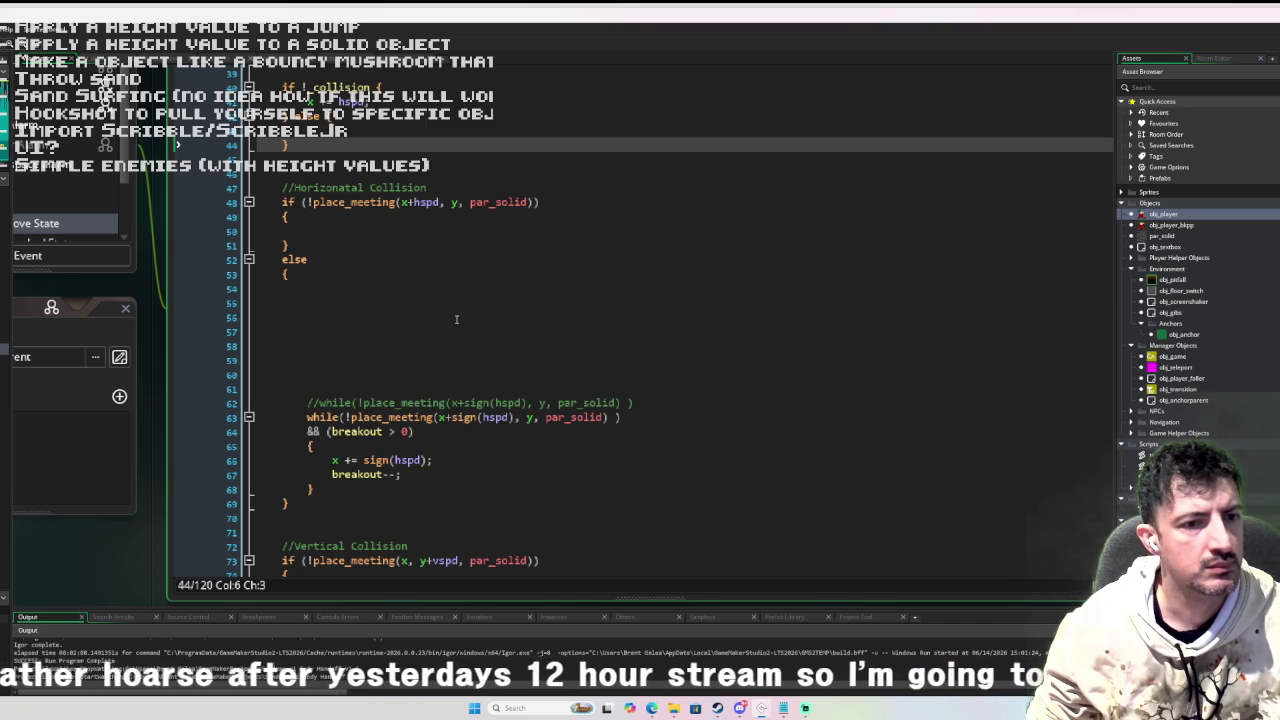
Add blank lines inside the empty else block.
scroll(452, 318, "up", 1)
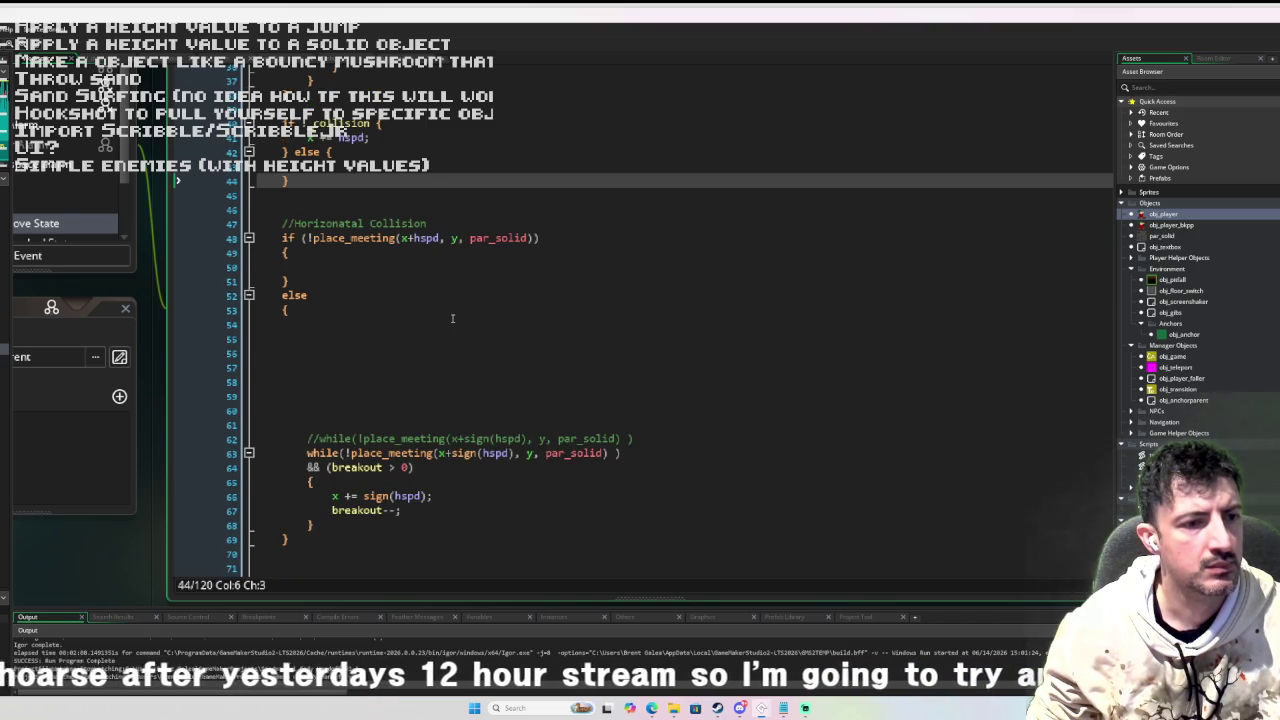
scroll(452, 318, "up", 4)
left_click(339, 303)
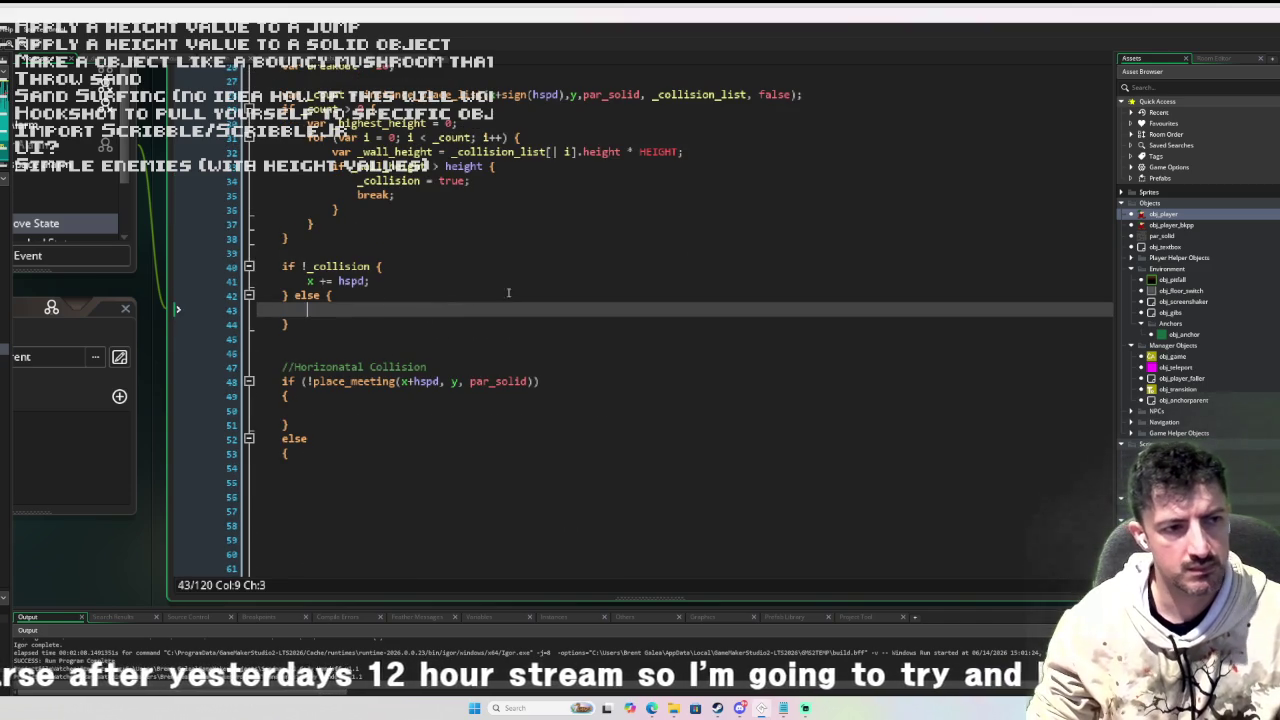
key("Return")
key("Return")
key("Return")
key("Up")
key("Up")
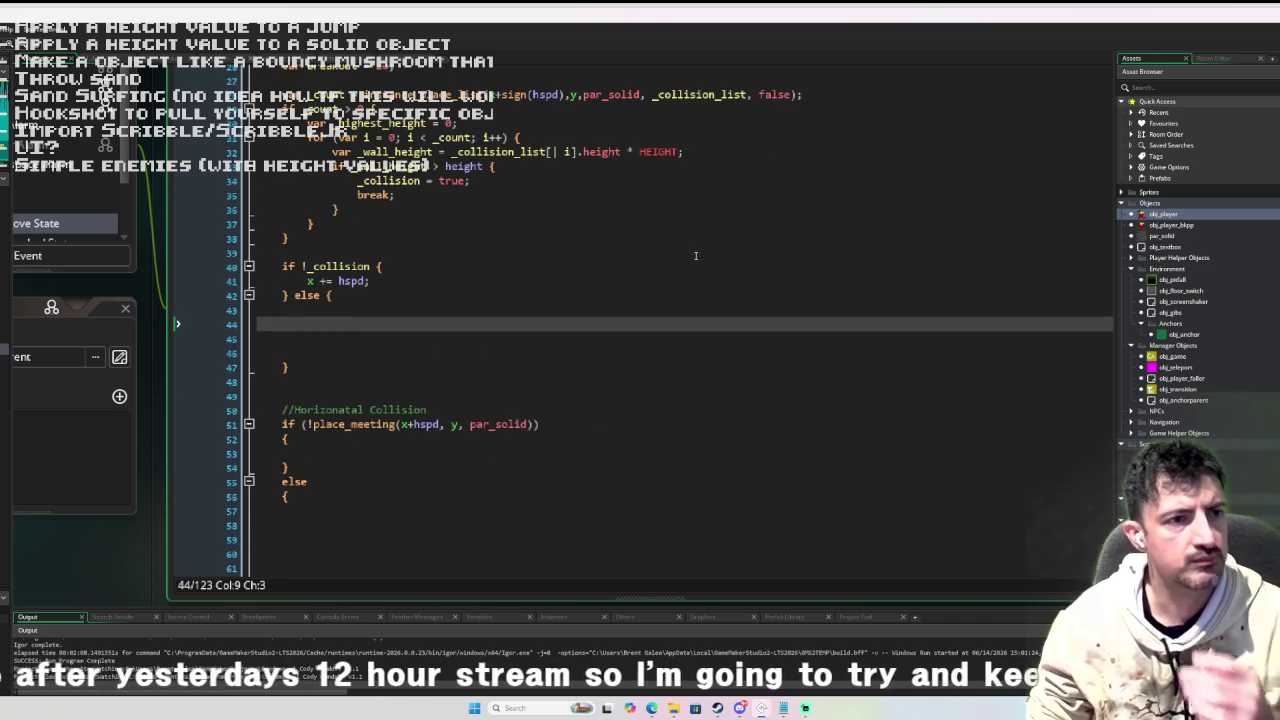
Change the _wall_height comparison from > to >= so equal-height walls block movement.
scroll(699, 257, "up", 2)
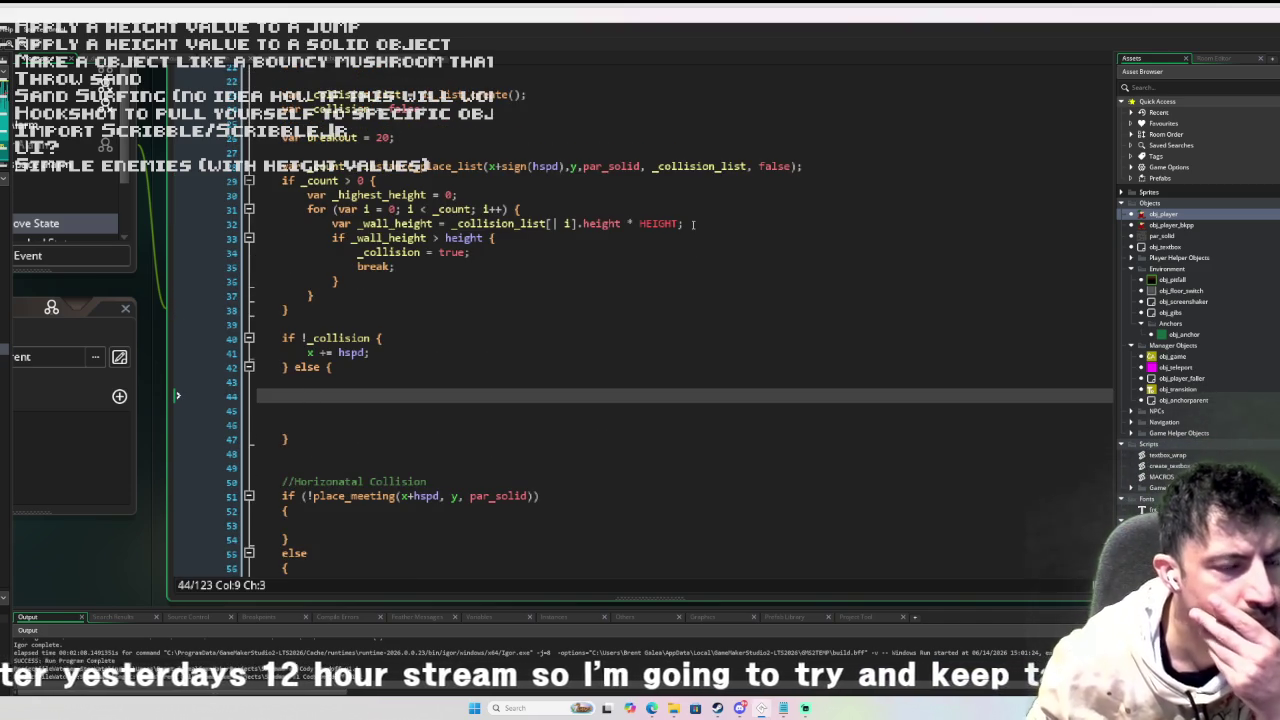
mouse_move(677, 223)
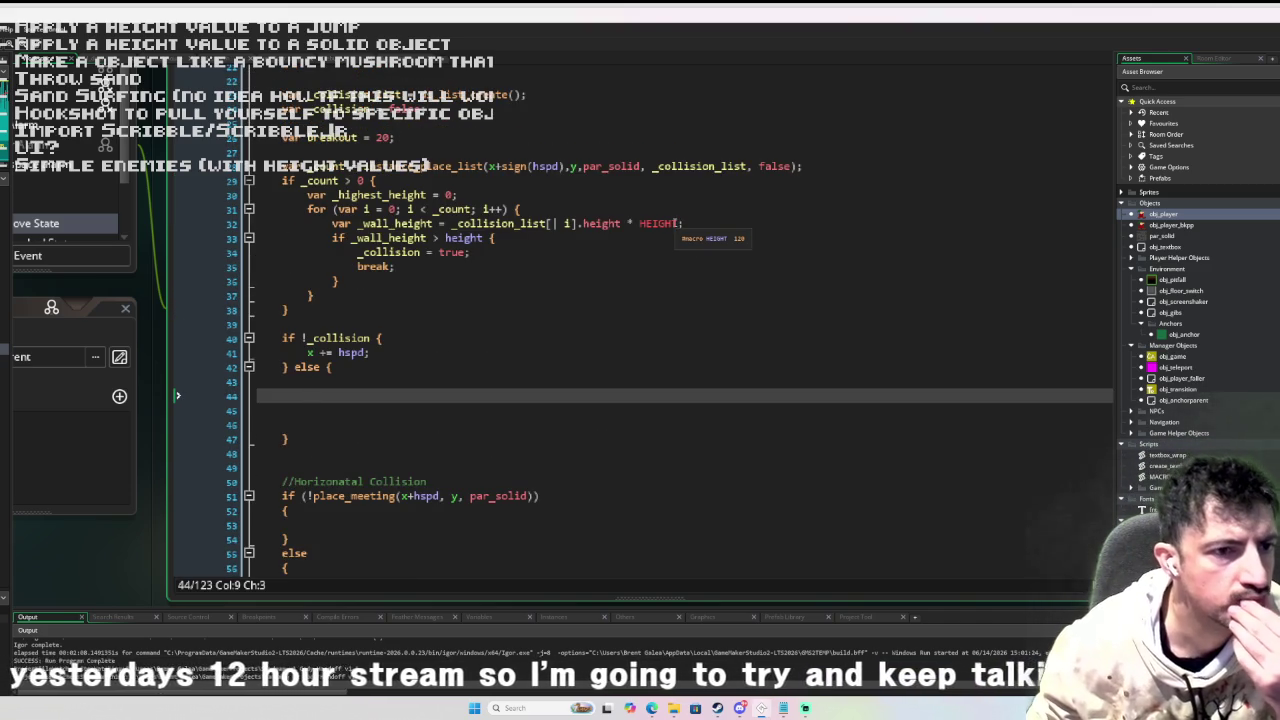
left_click(436, 238)
type("=")
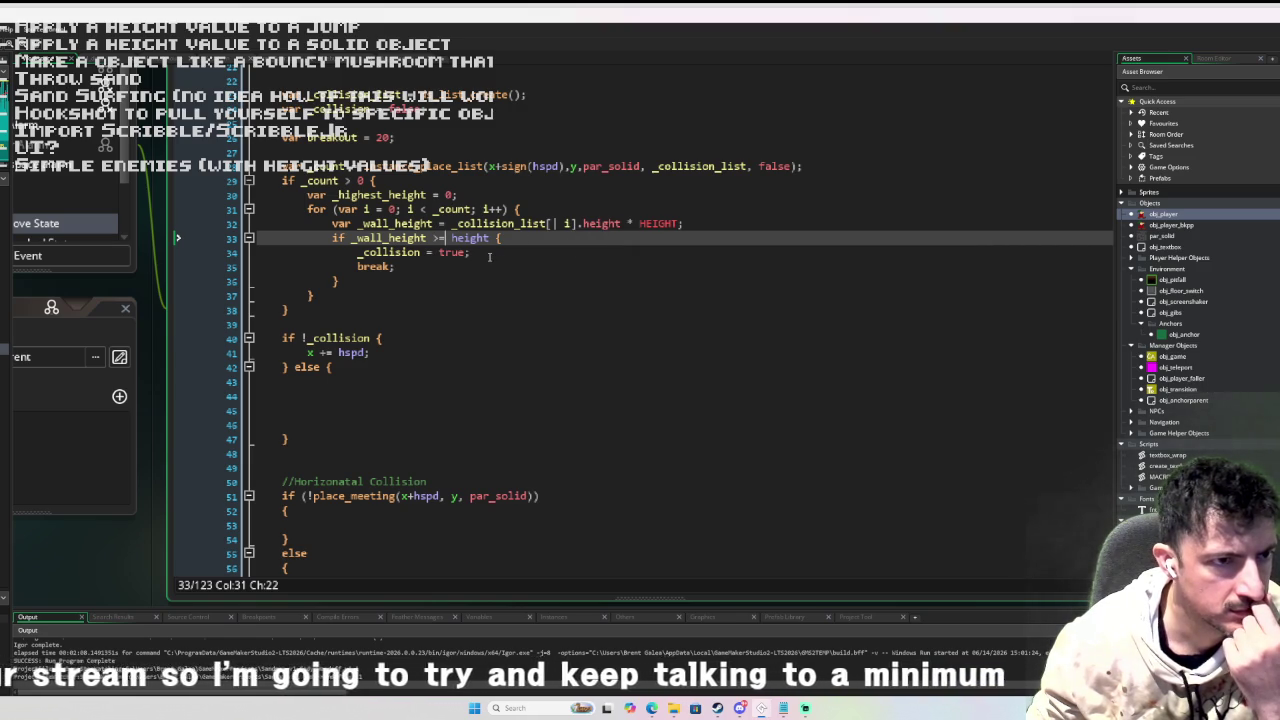
scroll(489, 257, "down", 3)
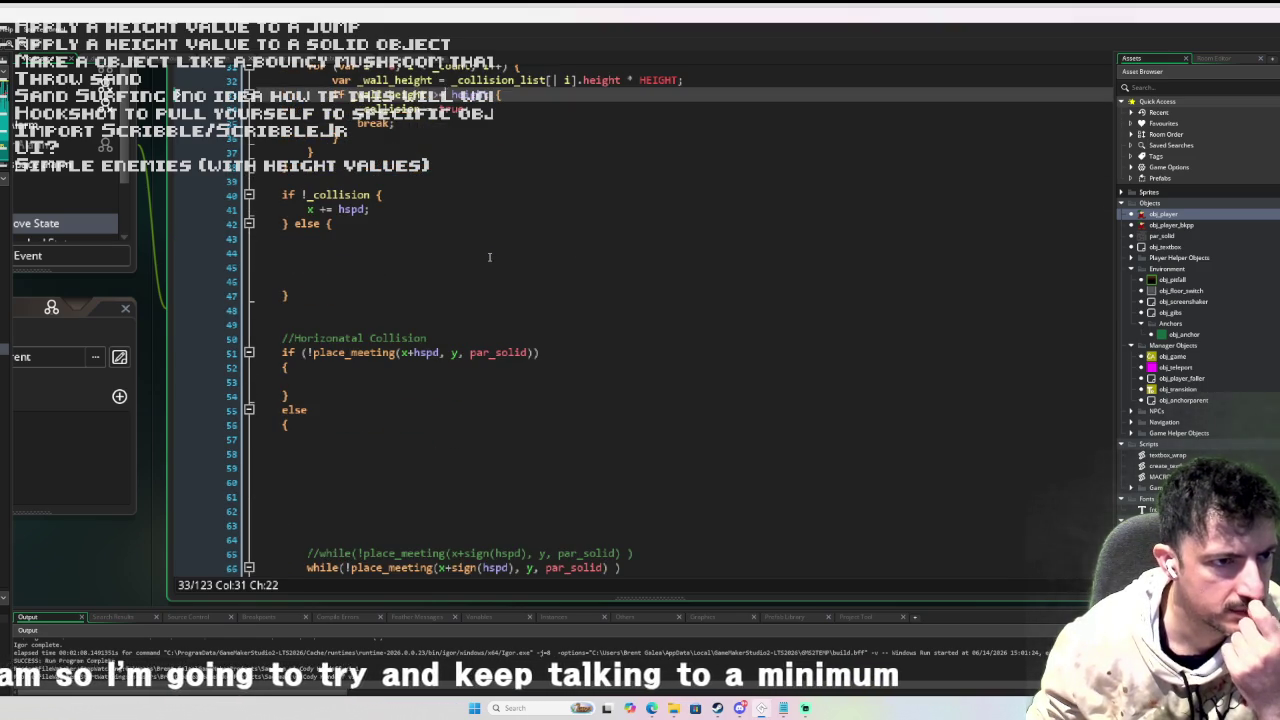
scroll(489, 257, "down", 2)
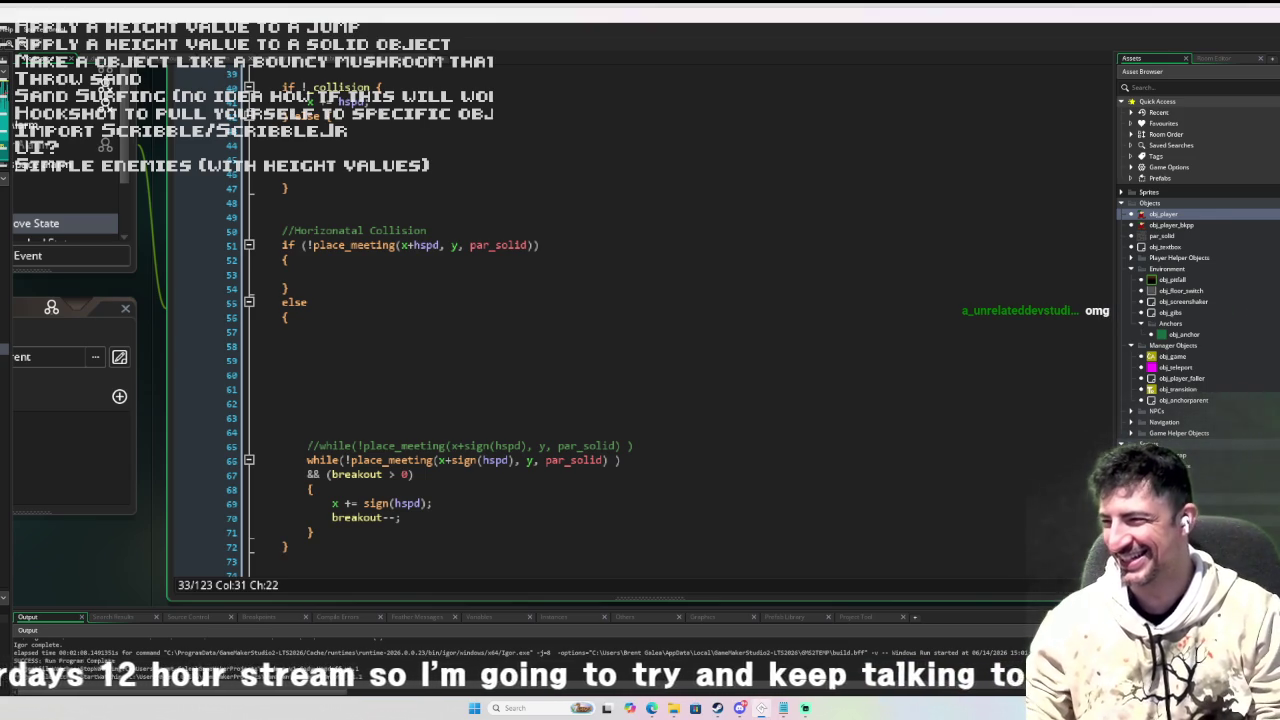
scroll(723, 380, "up", 4)
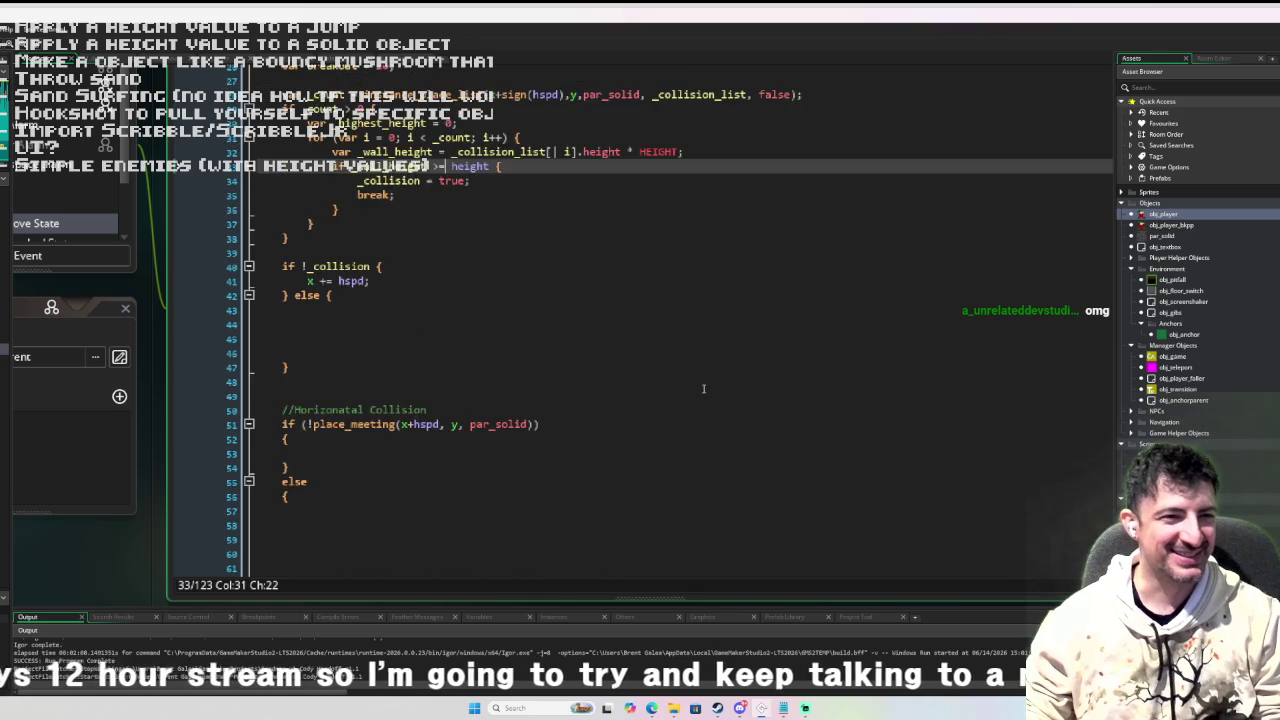
scroll(557, 381, "up", 2)
left_click(332, 360)
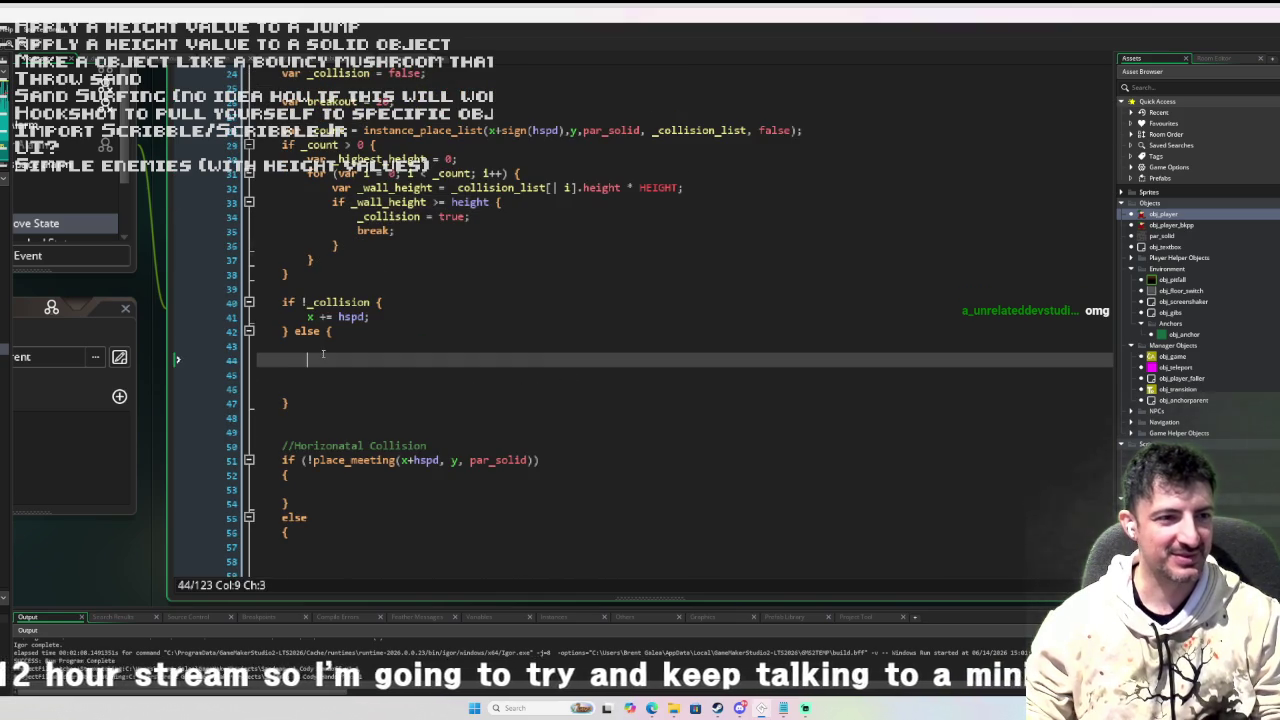
left_click(332, 345)
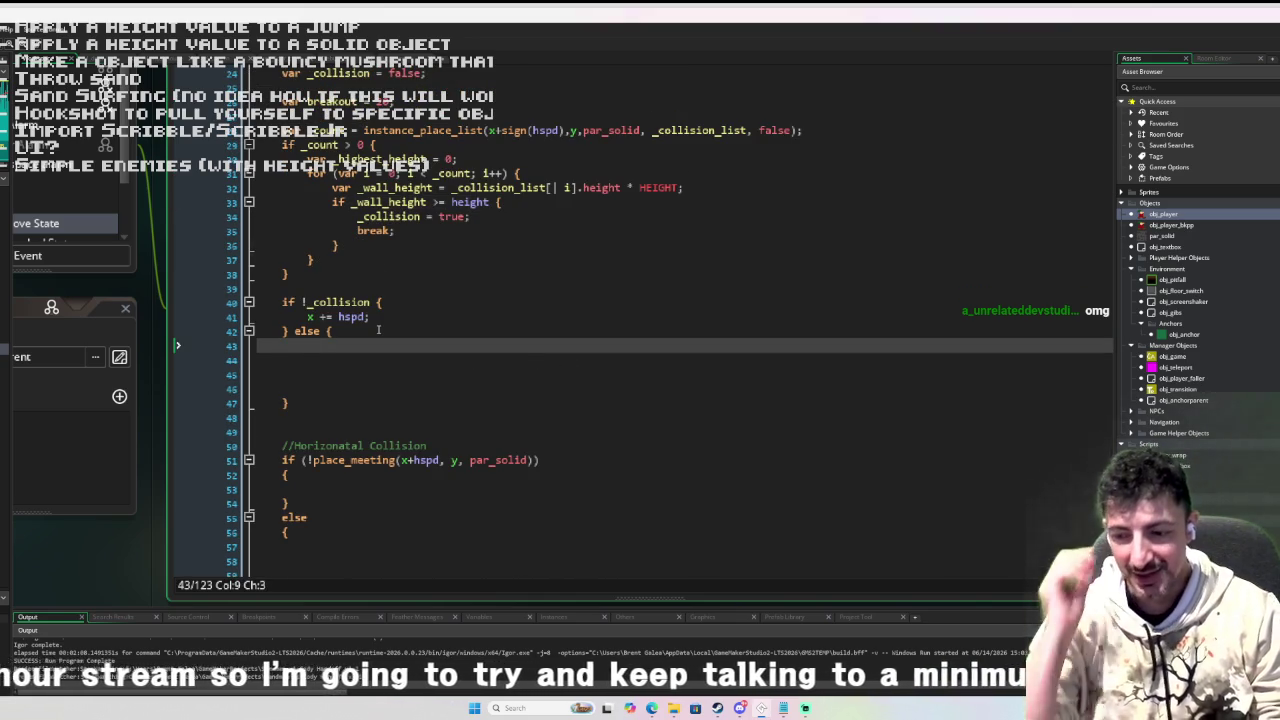
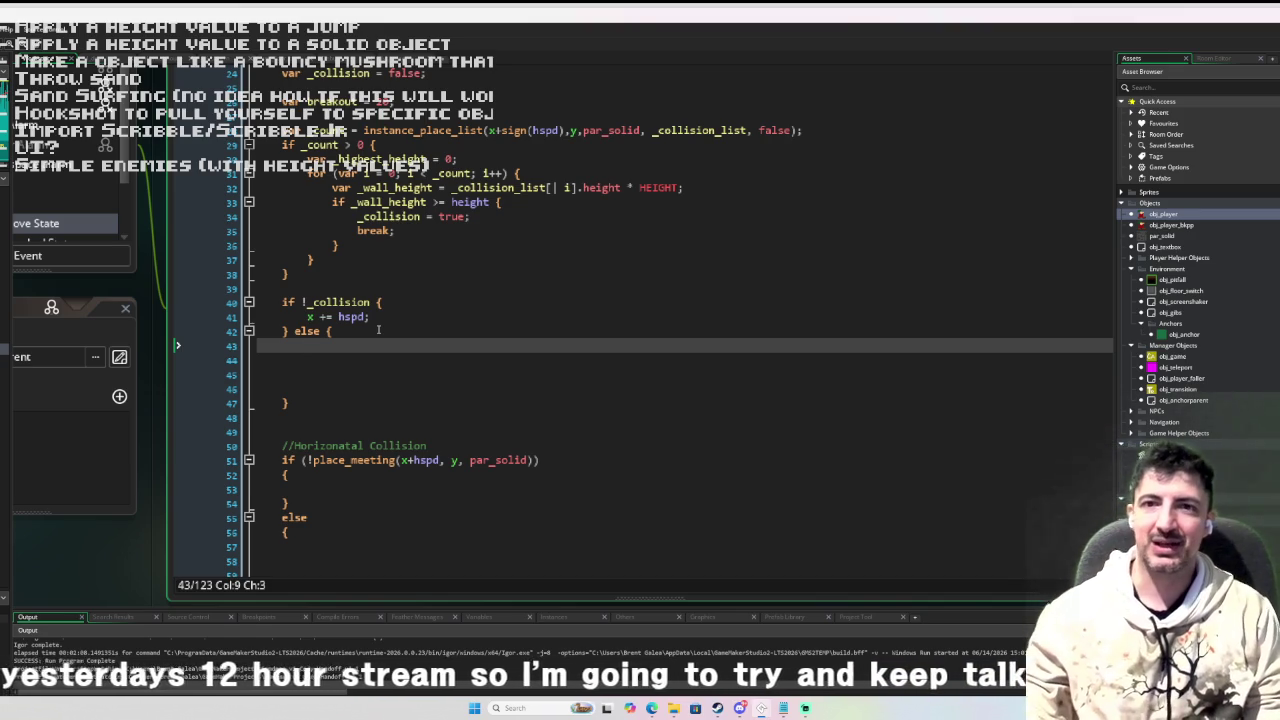
Switch away from the GameMaker code editor to another window on the taskbar.
left_click(673, 708)
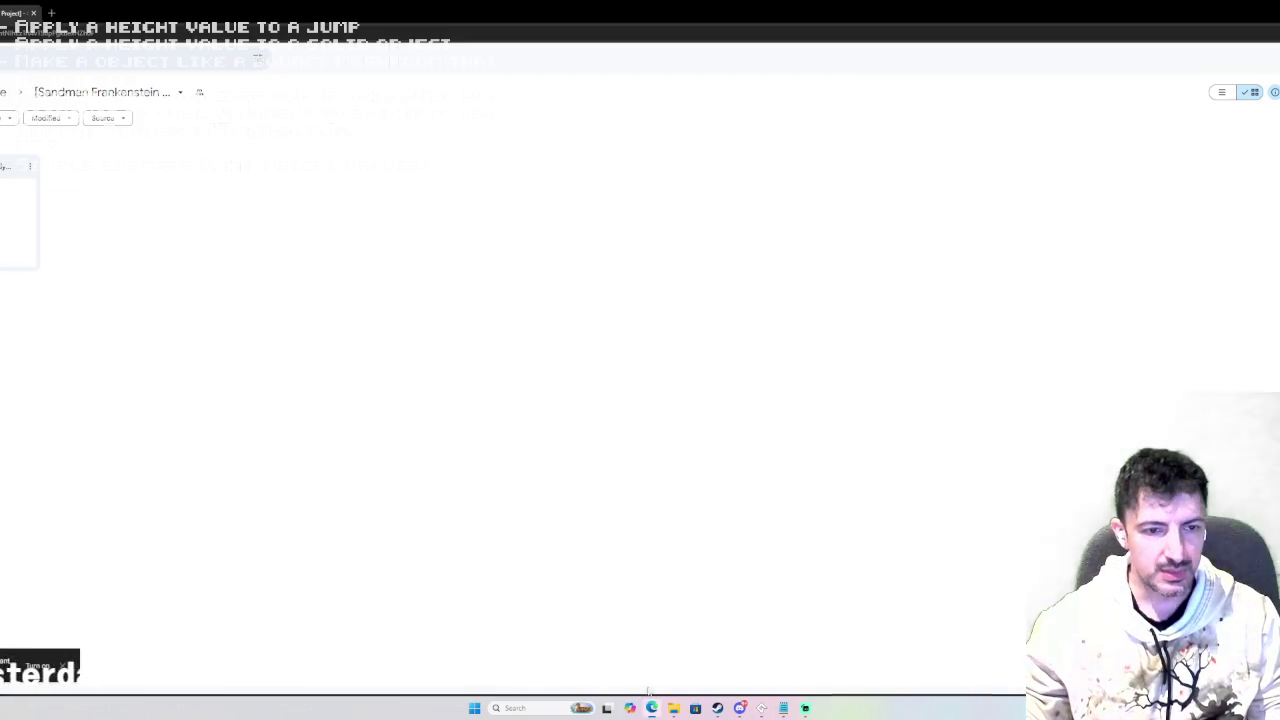
Search Bing in a new Edge tab for 'mac mini m2' and show only image results.
left_click(53, 12)
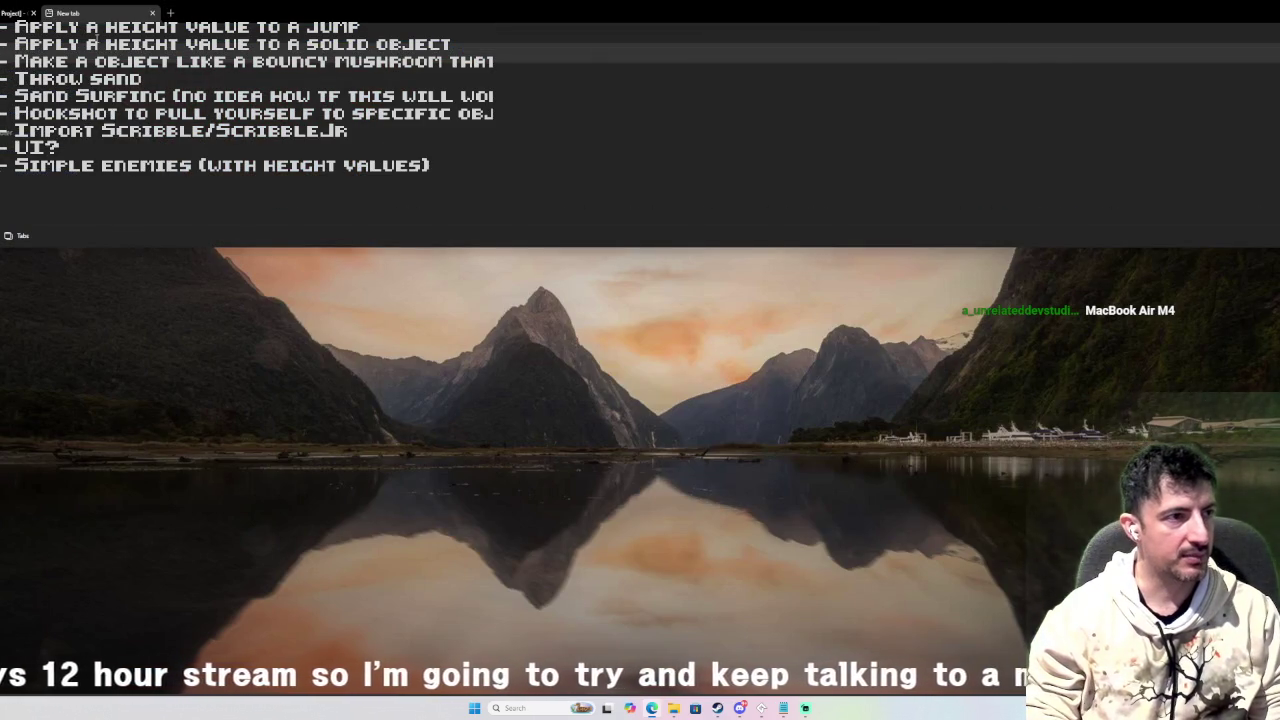
type("mac mini m2")
key("Return")
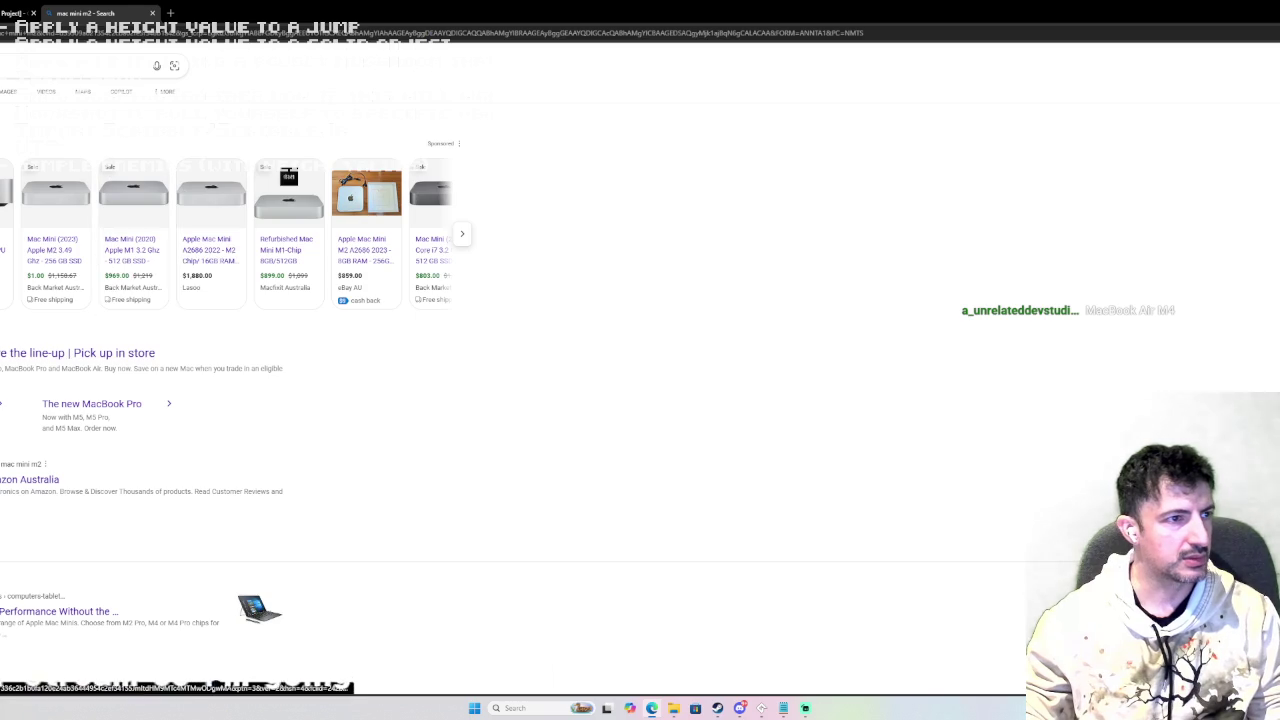
left_click(10, 91)
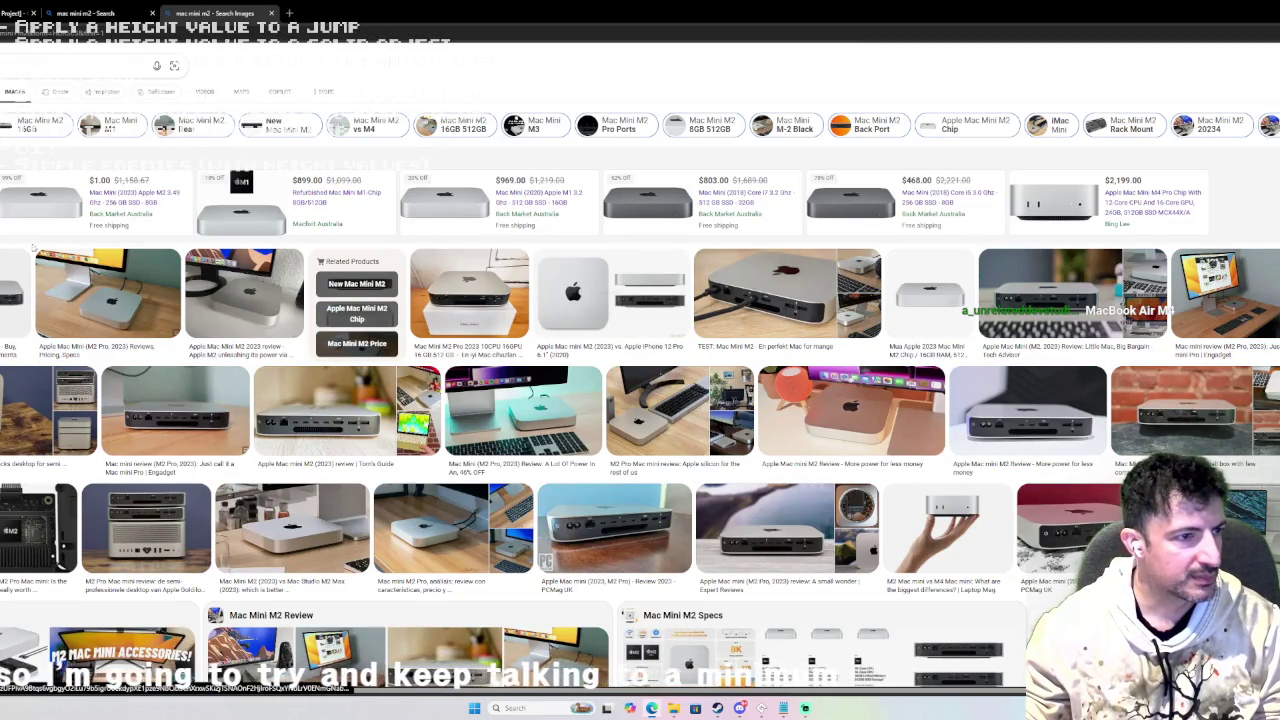
Preview a few Mac mini images, including the Mac Mini 2018 3D model, then close the tab.
left_click(4, 312)
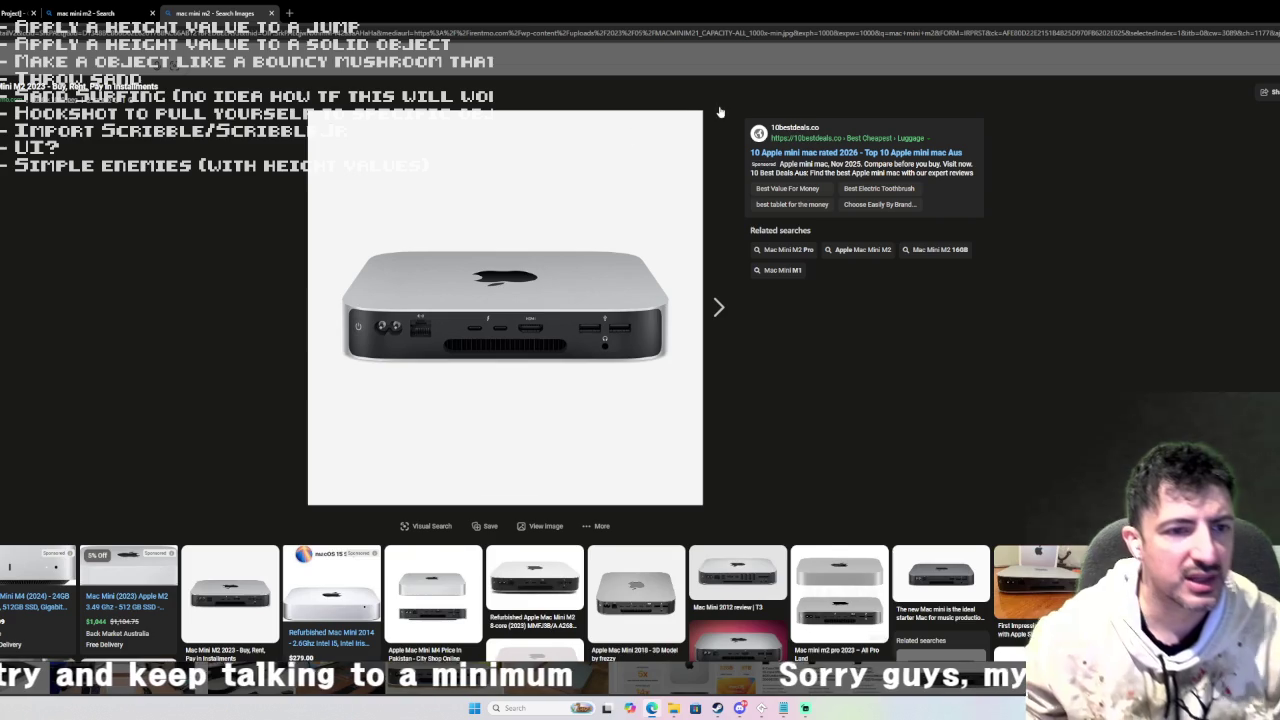
left_click(650, 598)
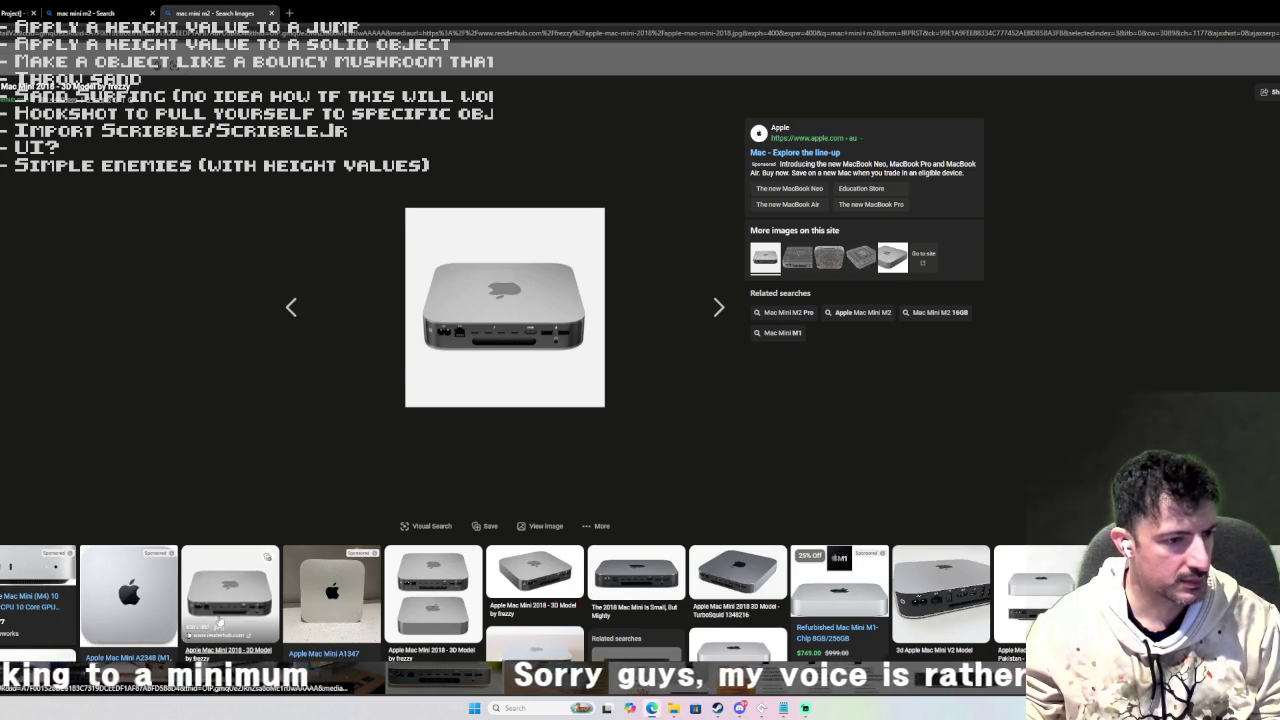
scroll(218, 614, "down", 2)
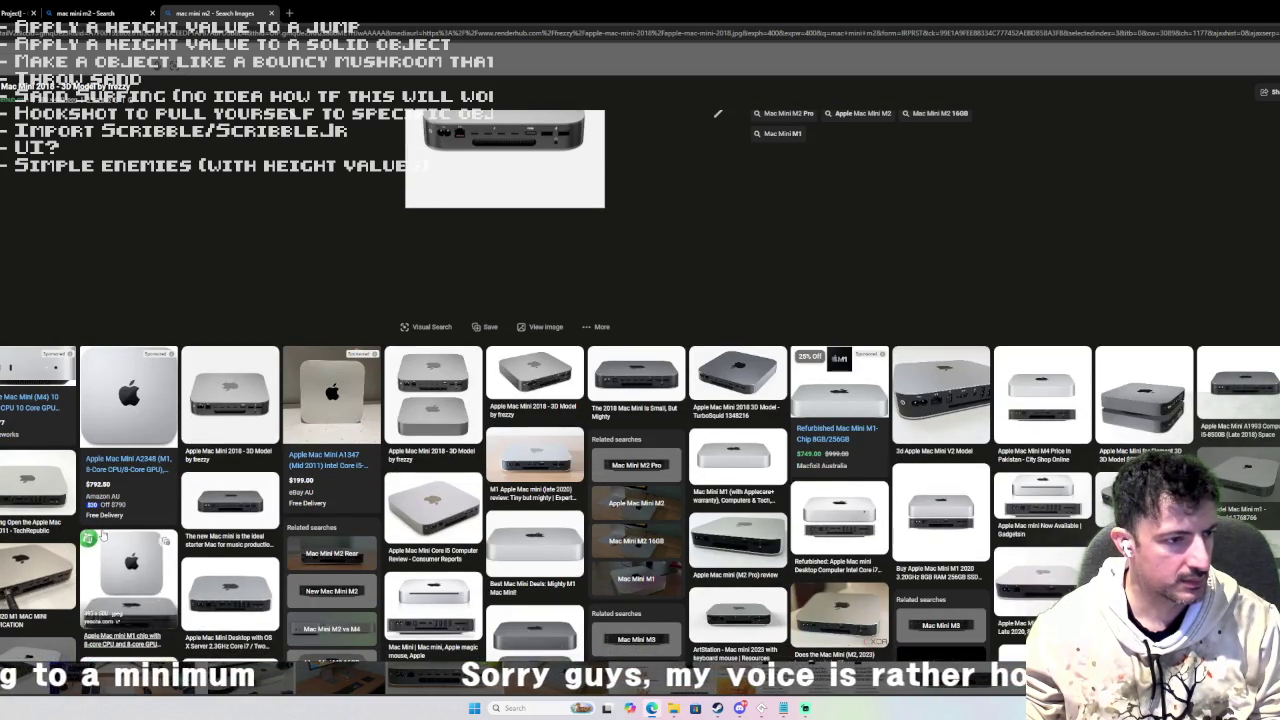
left_click(250, 534)
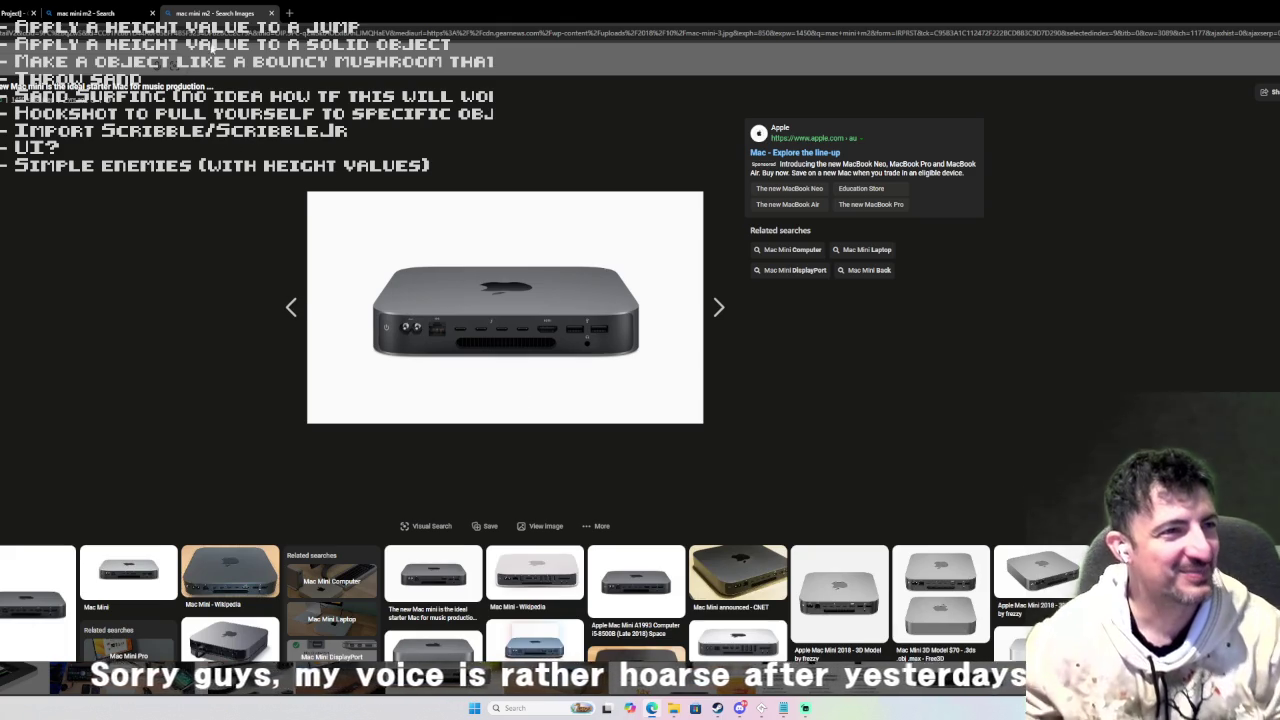
left_click(271, 13)
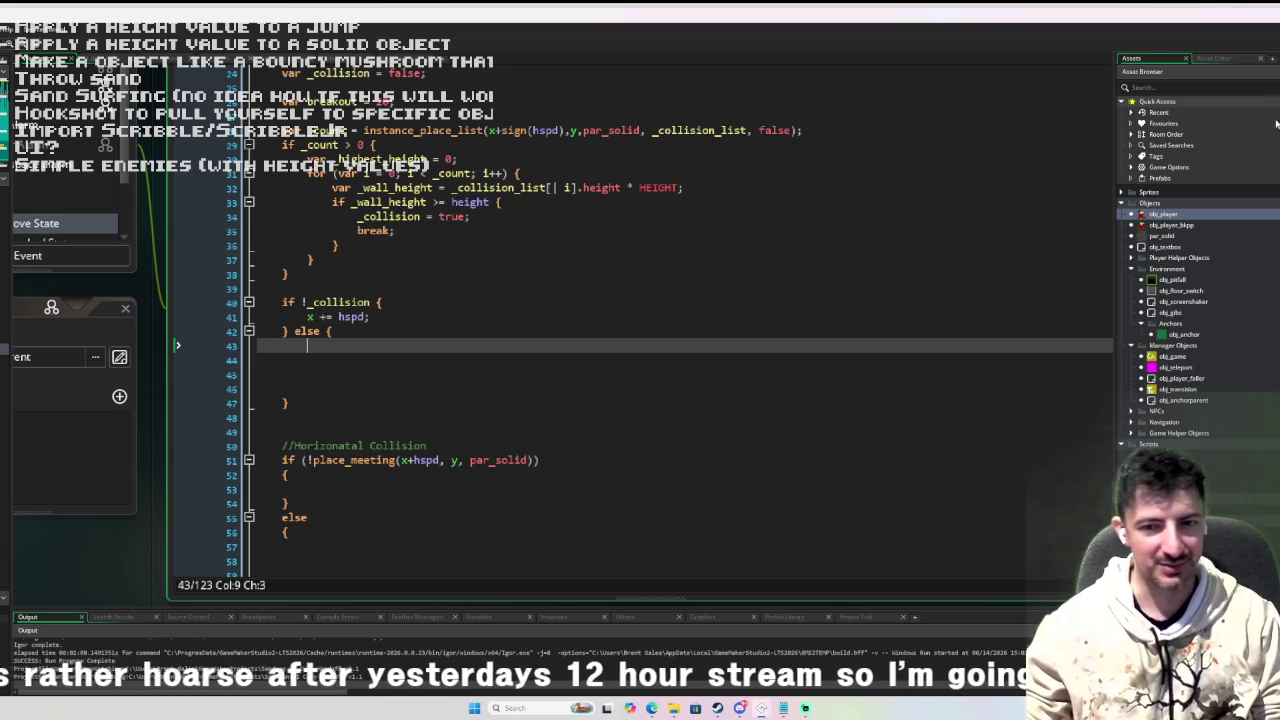
Select and copy the while (!place_meeting…) && (breakout > 0) lines at lines 66–67.
scroll(851, 311, "down", 2)
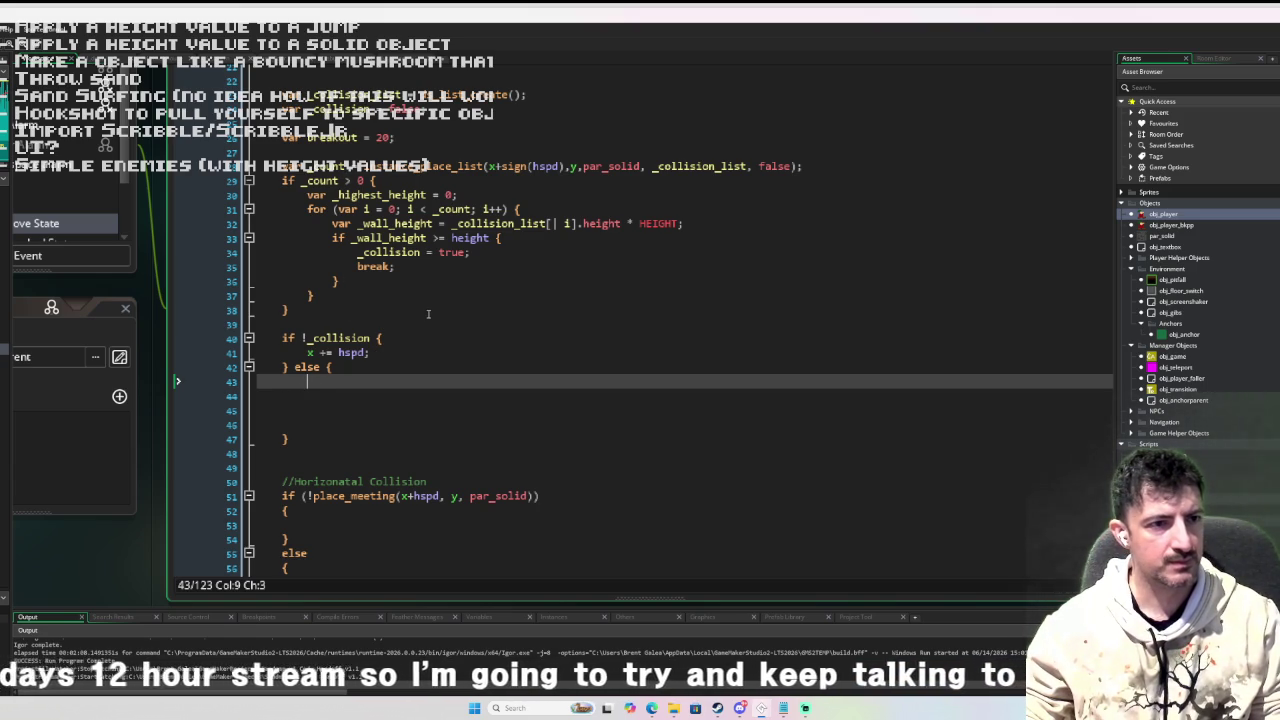
scroll(435, 407, "down", 4)
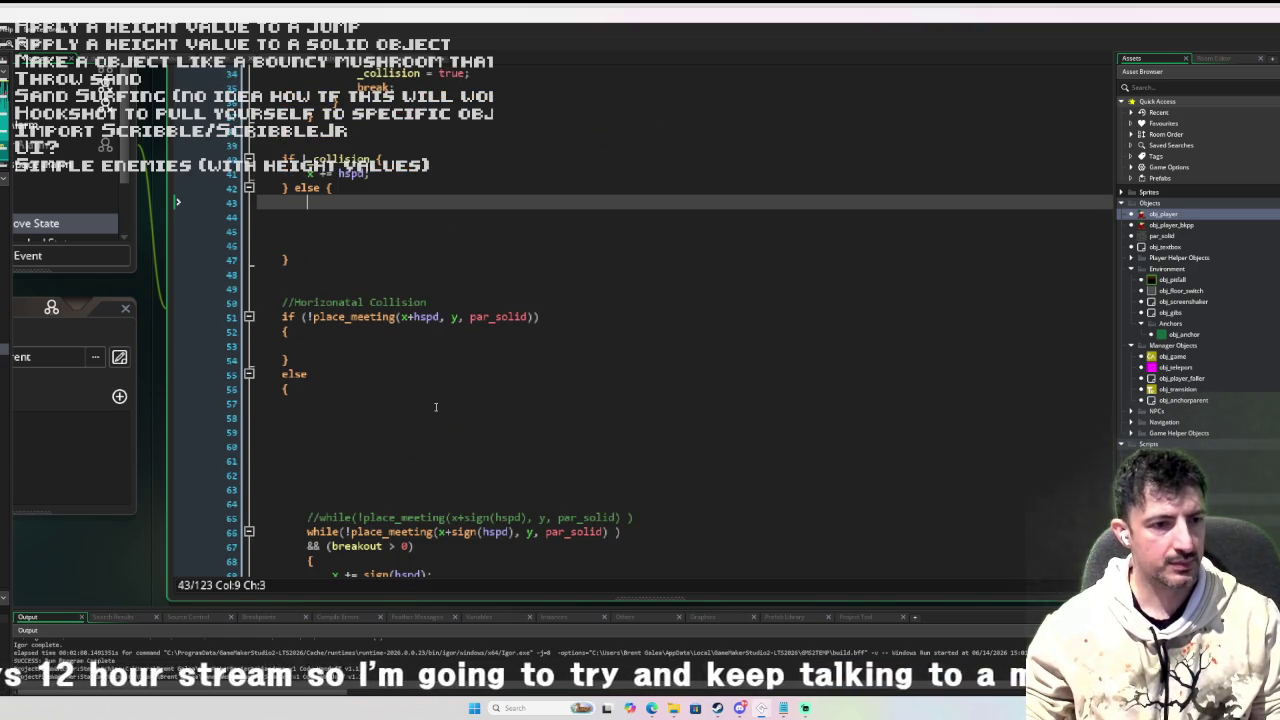
scroll(435, 407, "down", 4)
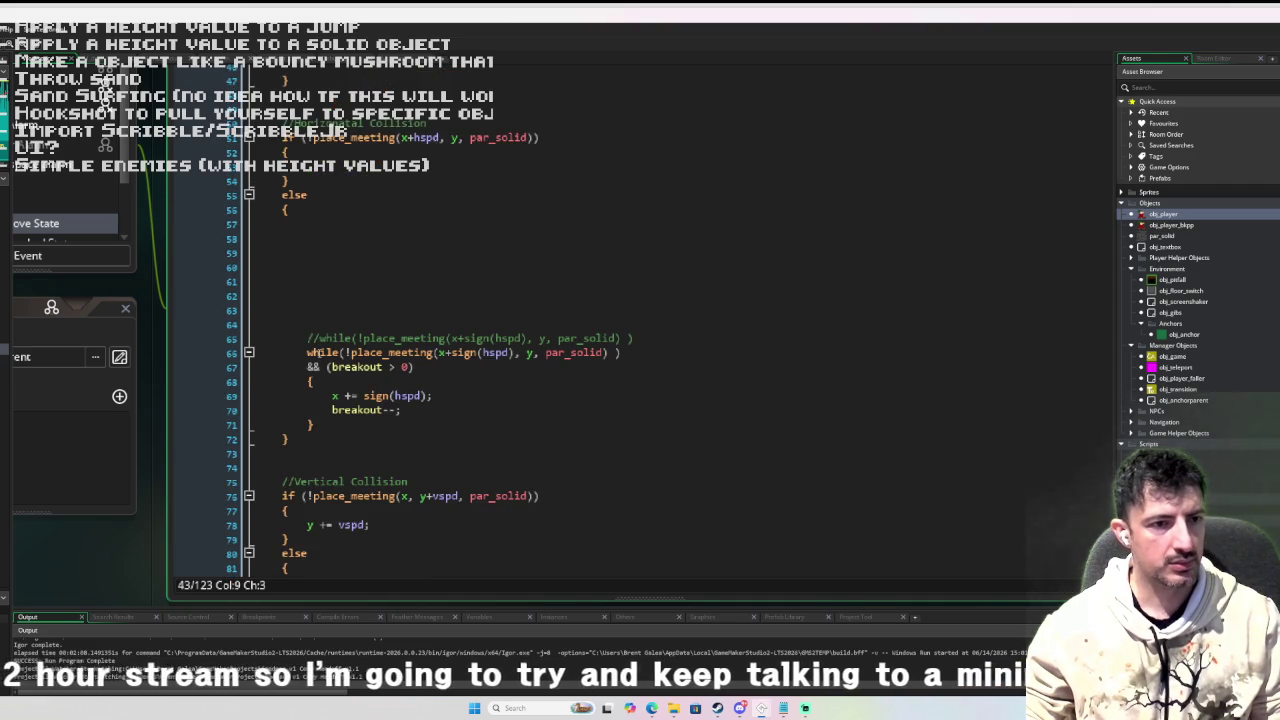
left_click_drag(307, 352, 413, 367)
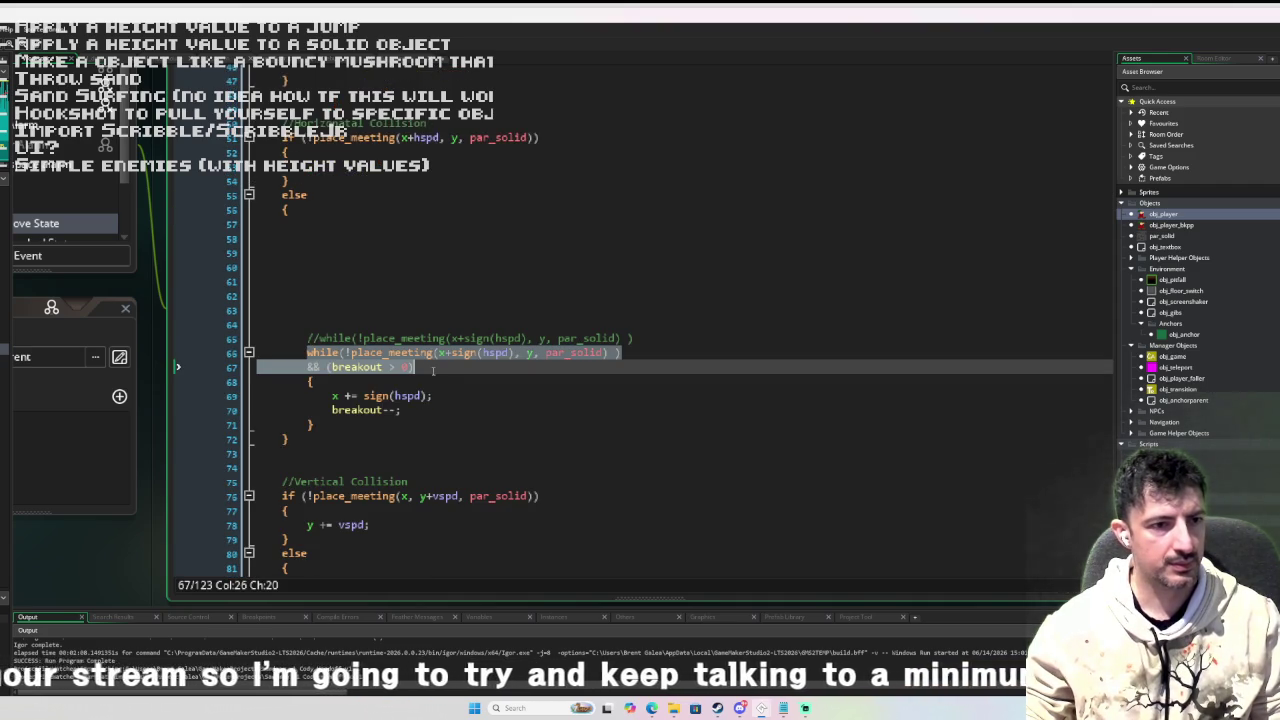
scroll(428, 205, "up", 8)
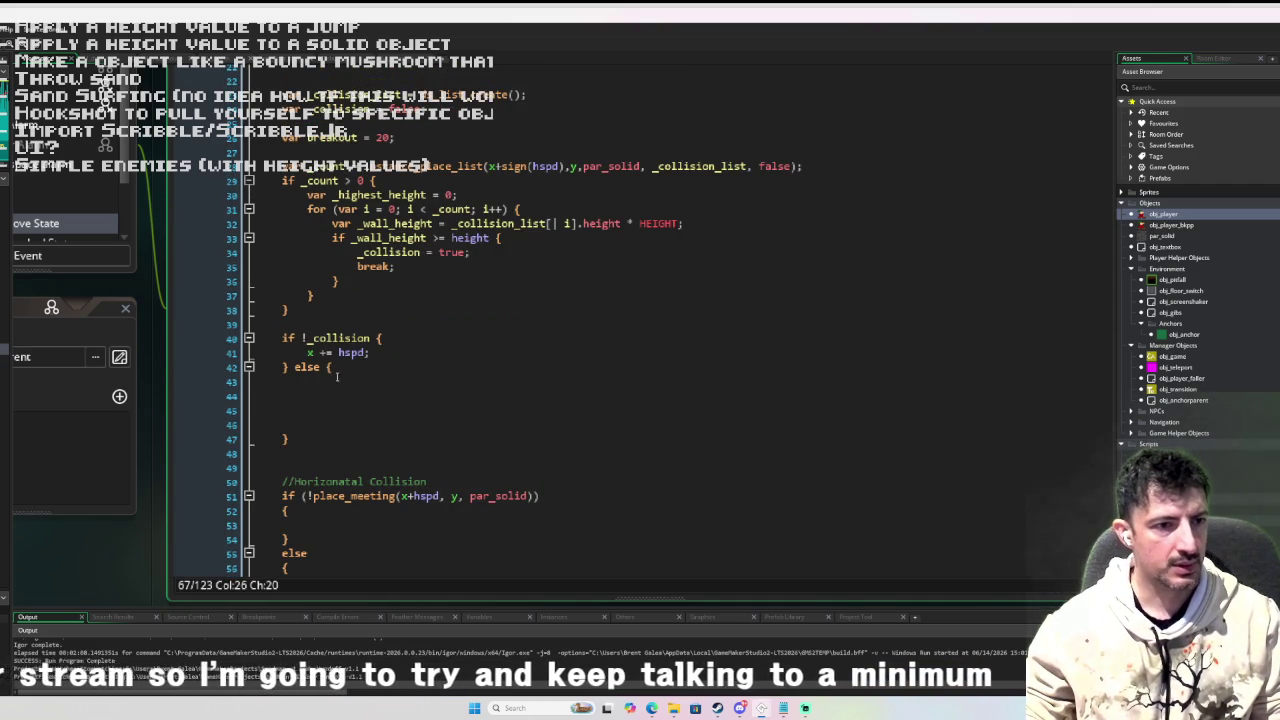
scroll(331, 371, "down", 5)
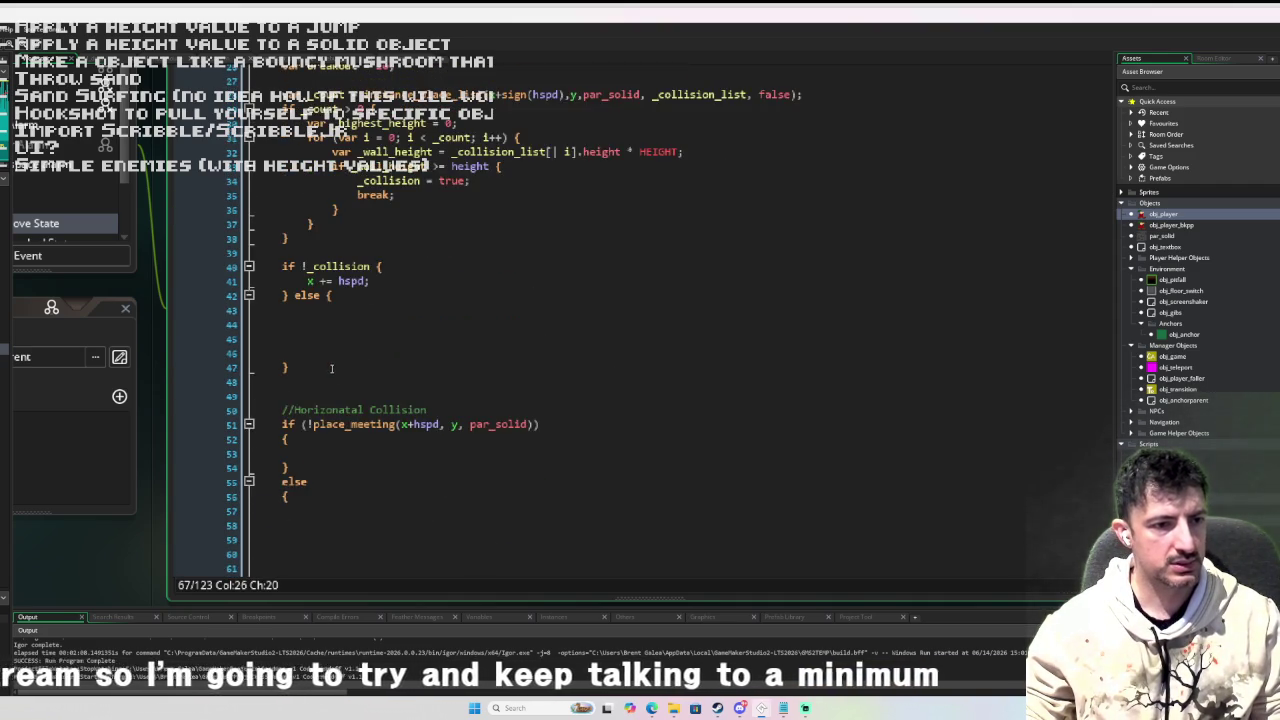
scroll(332, 364, "up", 3)
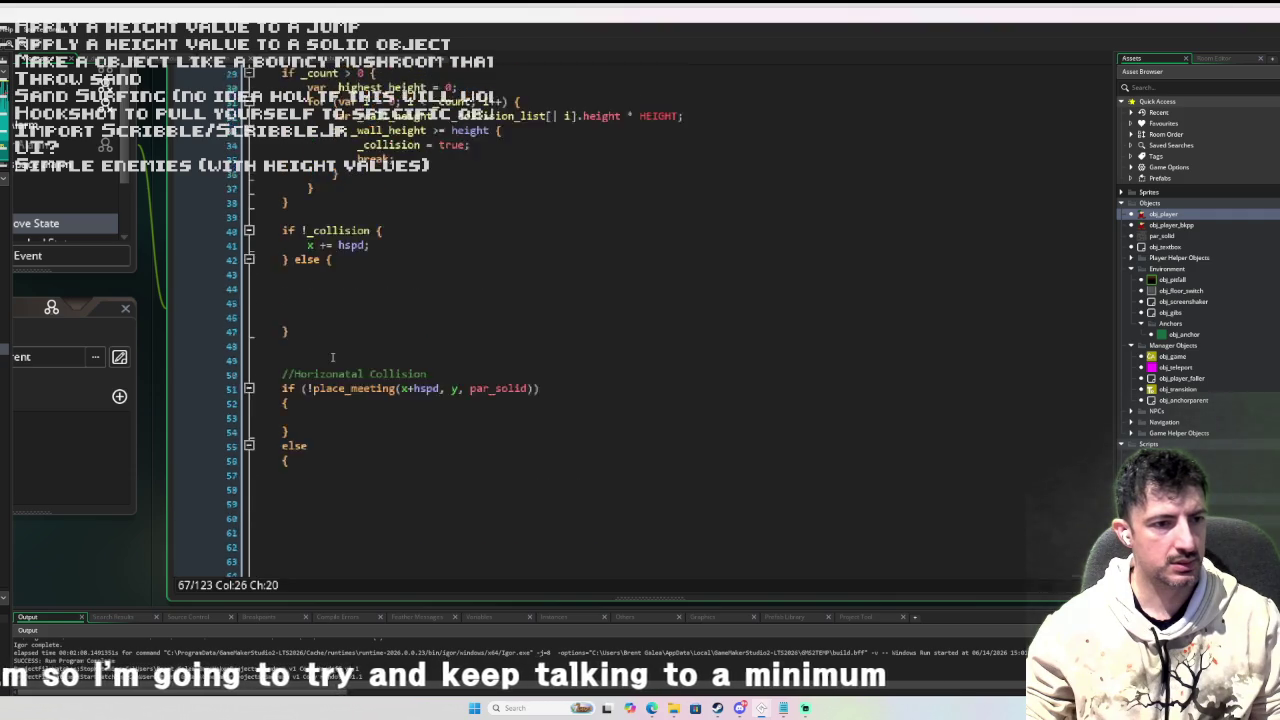
Paste the while condition into the else block, with _collision replacing !place_meeting.
left_click(310, 314)
key("ctrl+v")
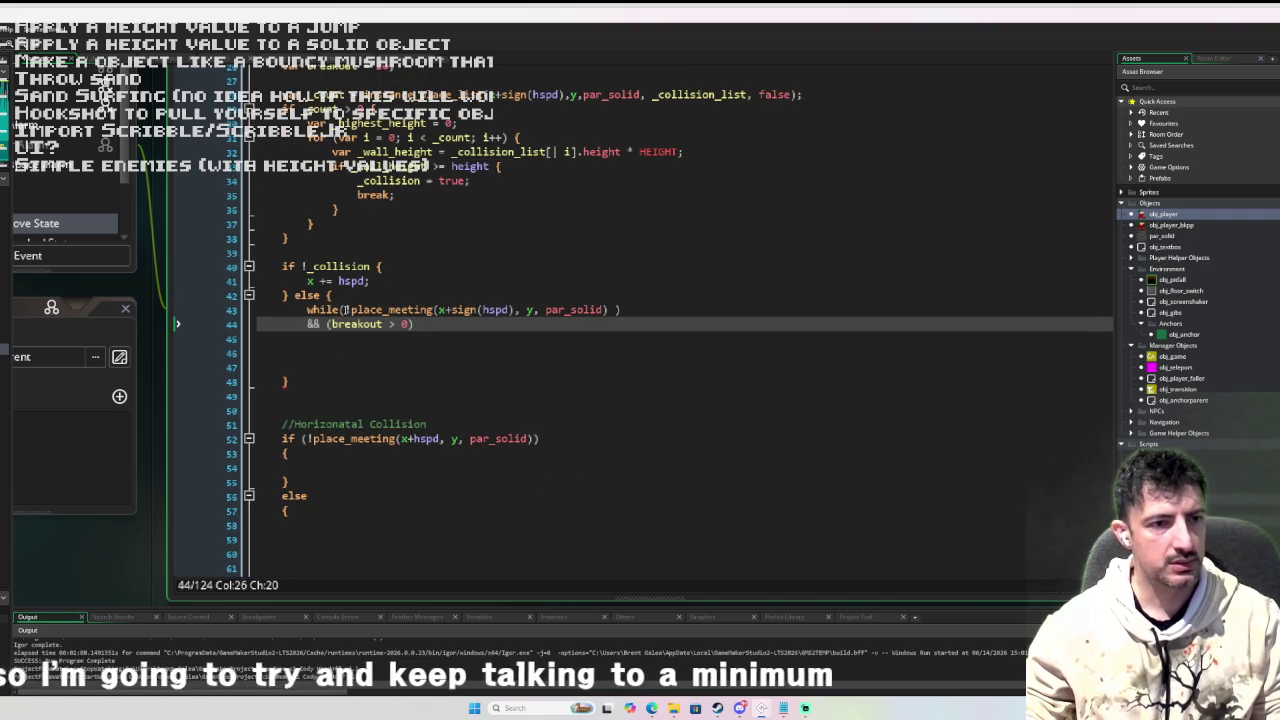
double_click(349, 266)
key("ctrl+c")
left_click_drag(352, 310, 607, 312)
key("ctrl+v")
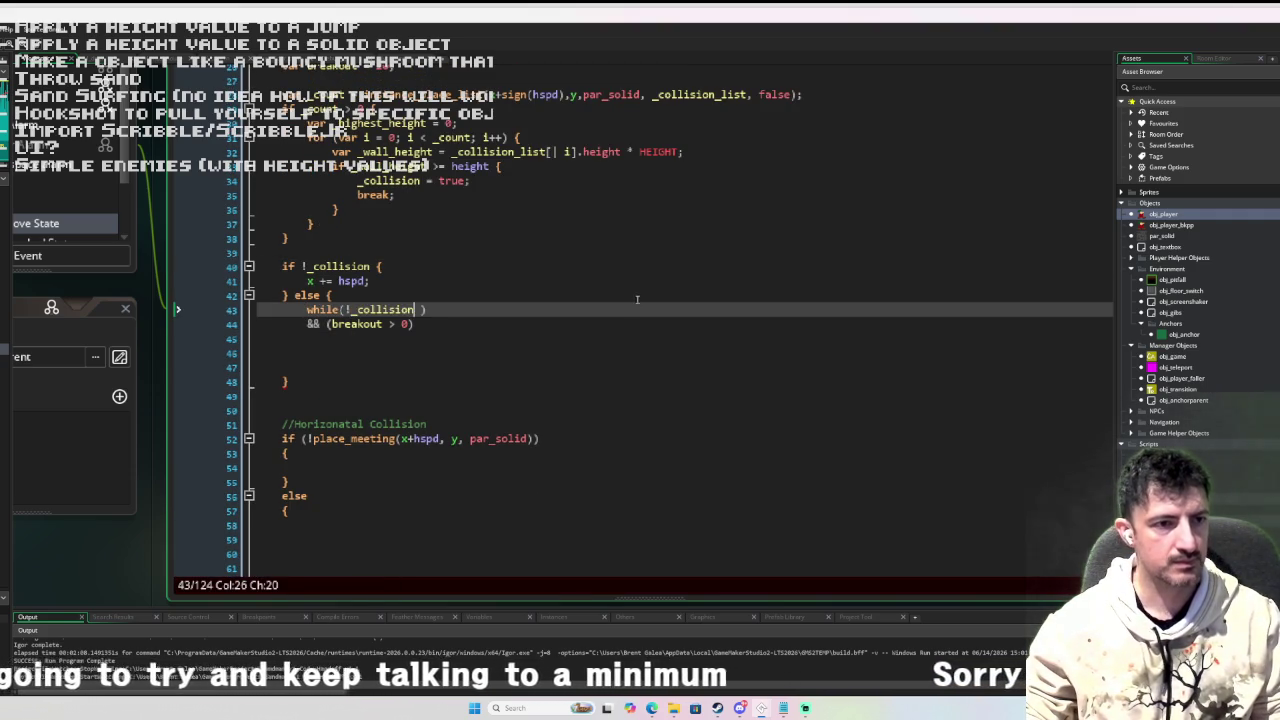
scroll(630, 300, "up", 4)
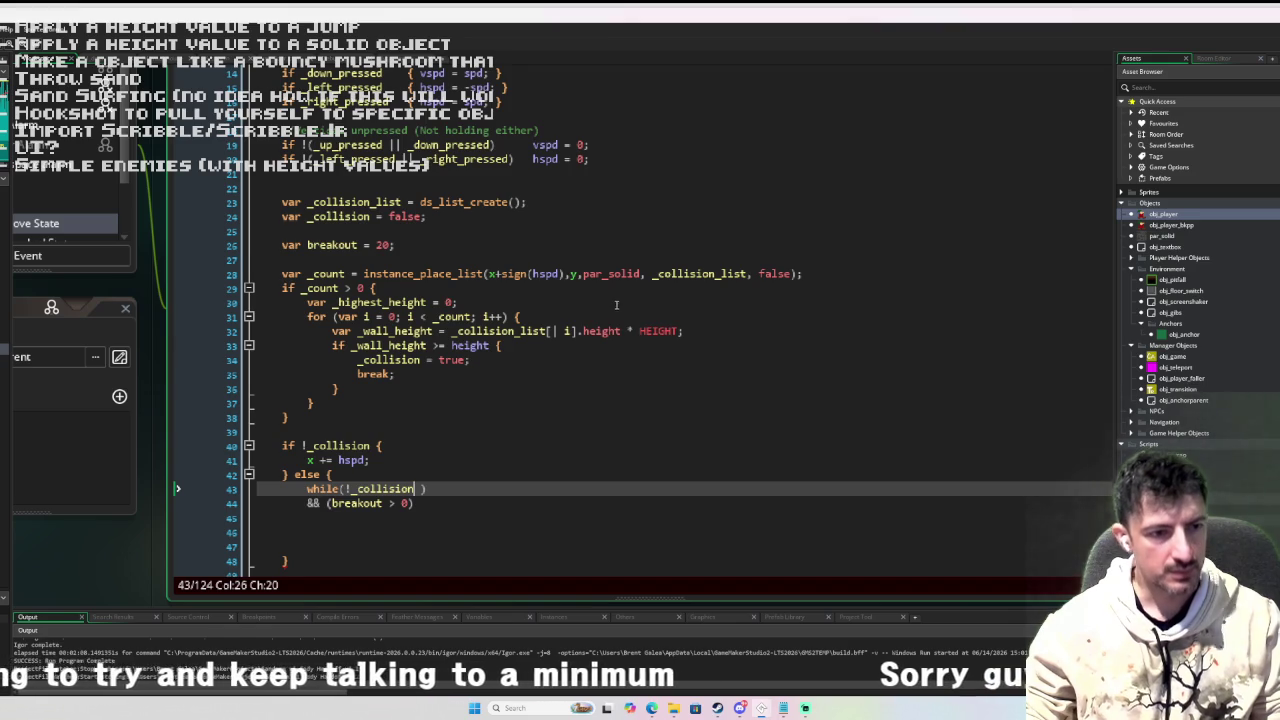
scroll(630, 300, "down", 2)
key("ctrl+Left")
key("BackSpace")
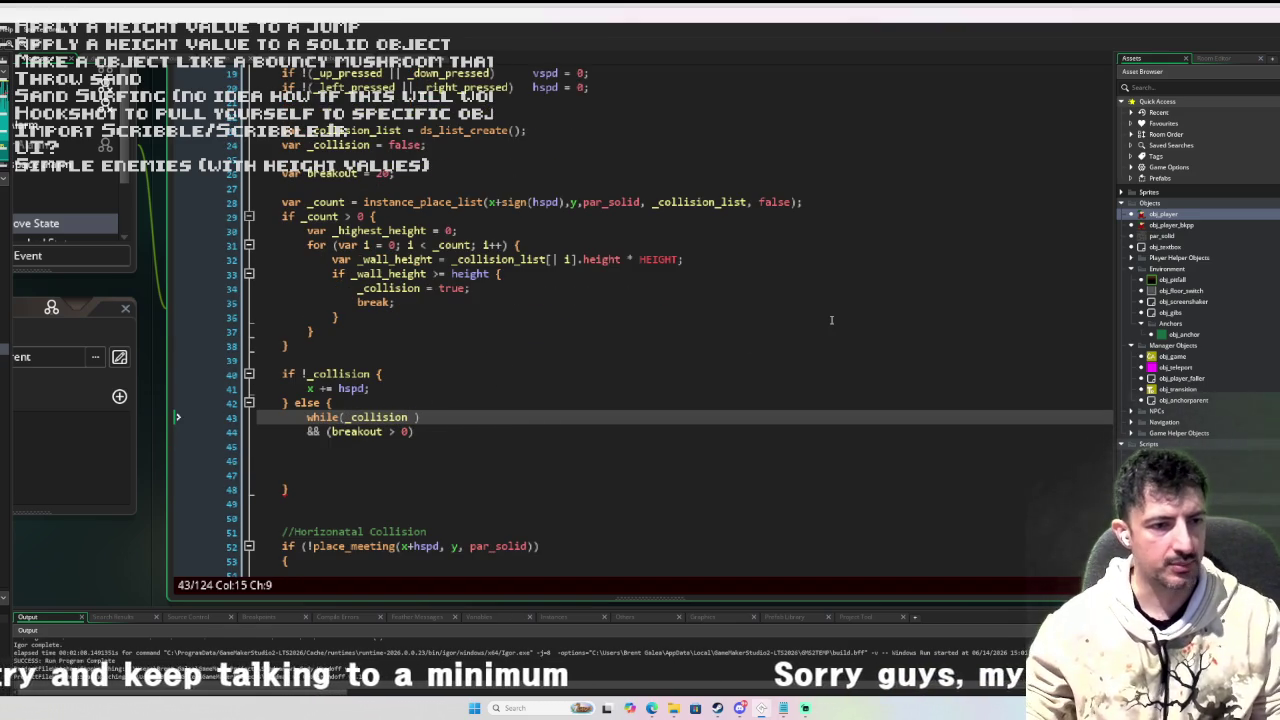
Add { } braces for the while loop's body.
scroll(537, 328, "down", 3)
key("Down")
key("End")
type("{")
key("Return")
key("Return")
type("}")
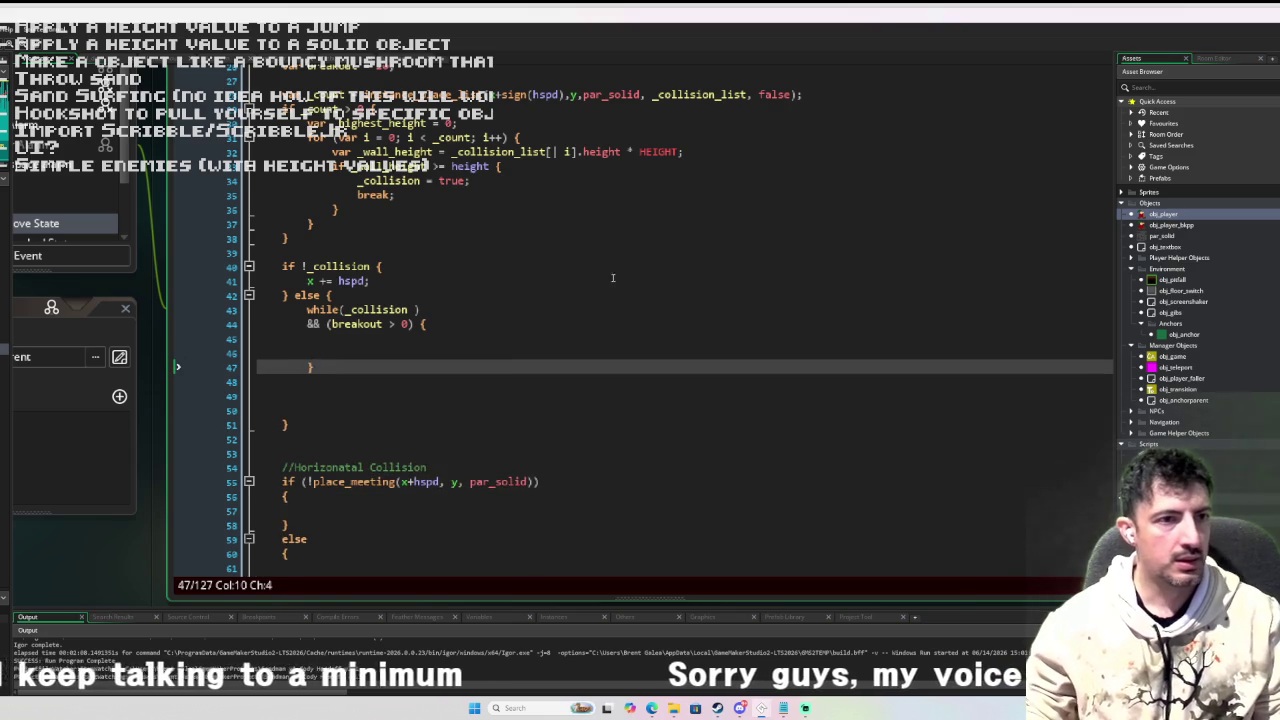
Fill the loop body with the x += sign(hspd) step.
scroll(613, 278, "up", 3)
key("Up")
key("Up")
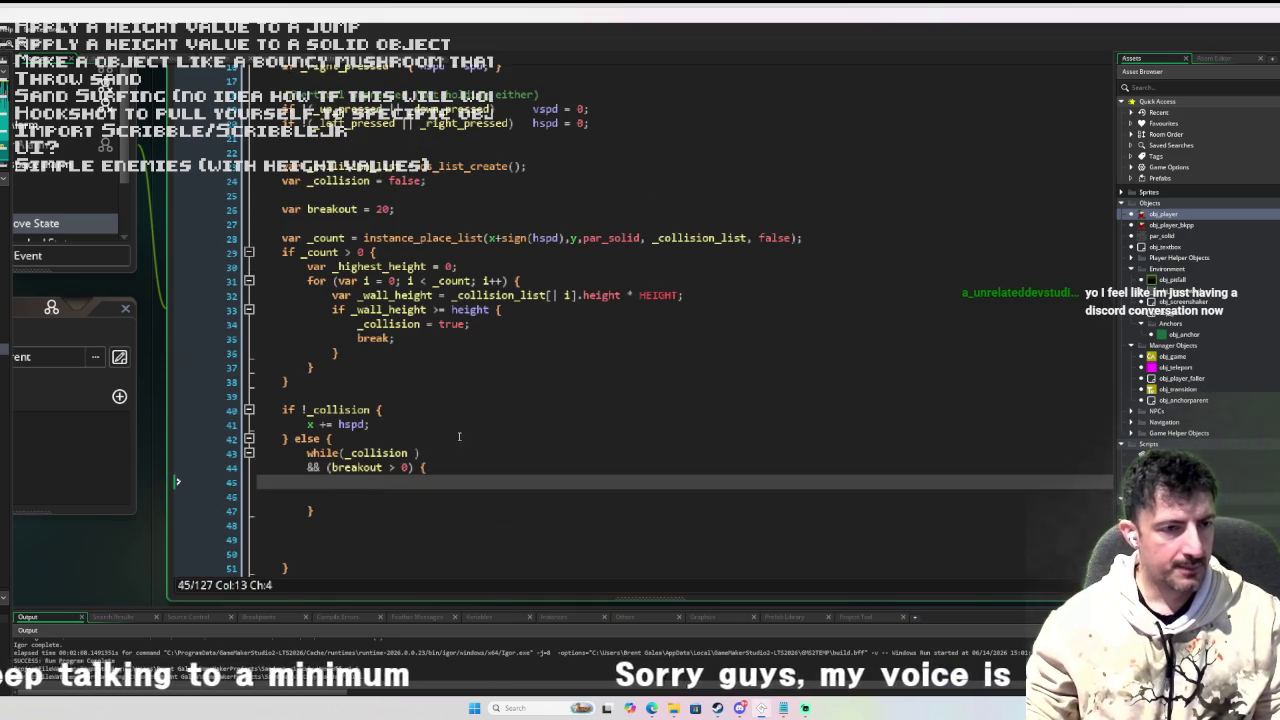
scroll(459, 436, "down", 1)
scroll(538, 374, "down", 5)
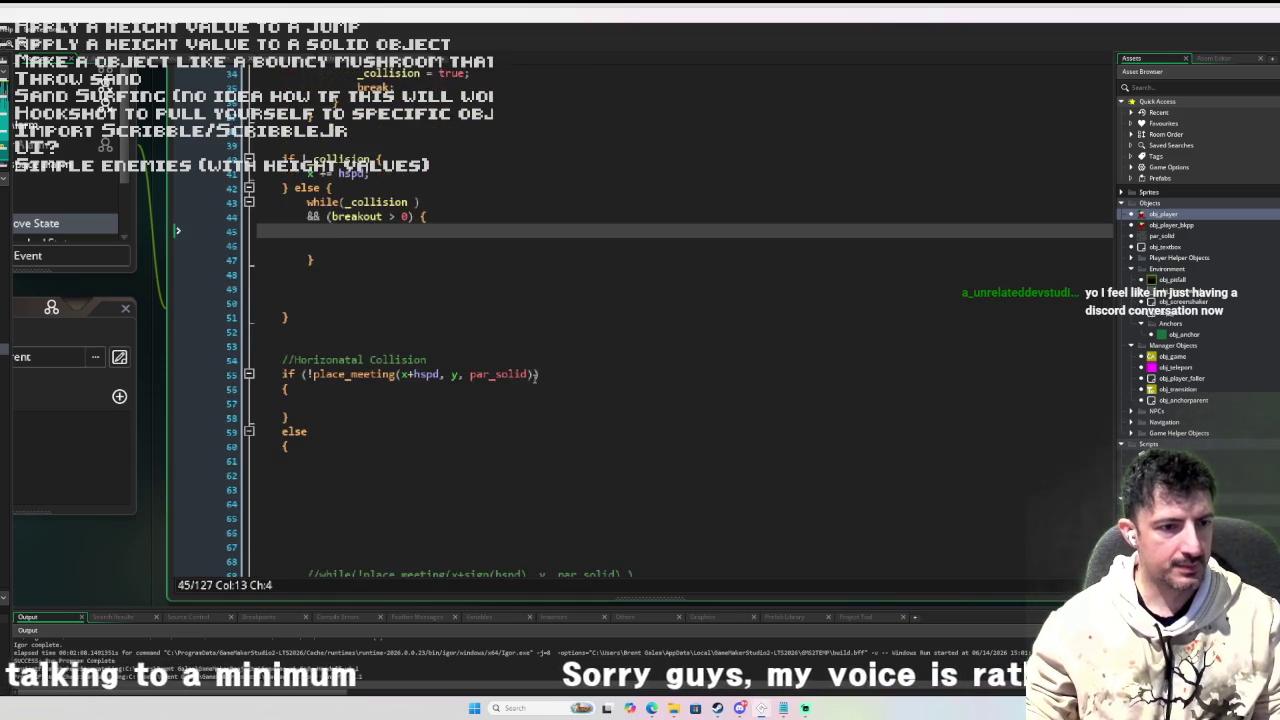
scroll(490, 392, "down", 4)
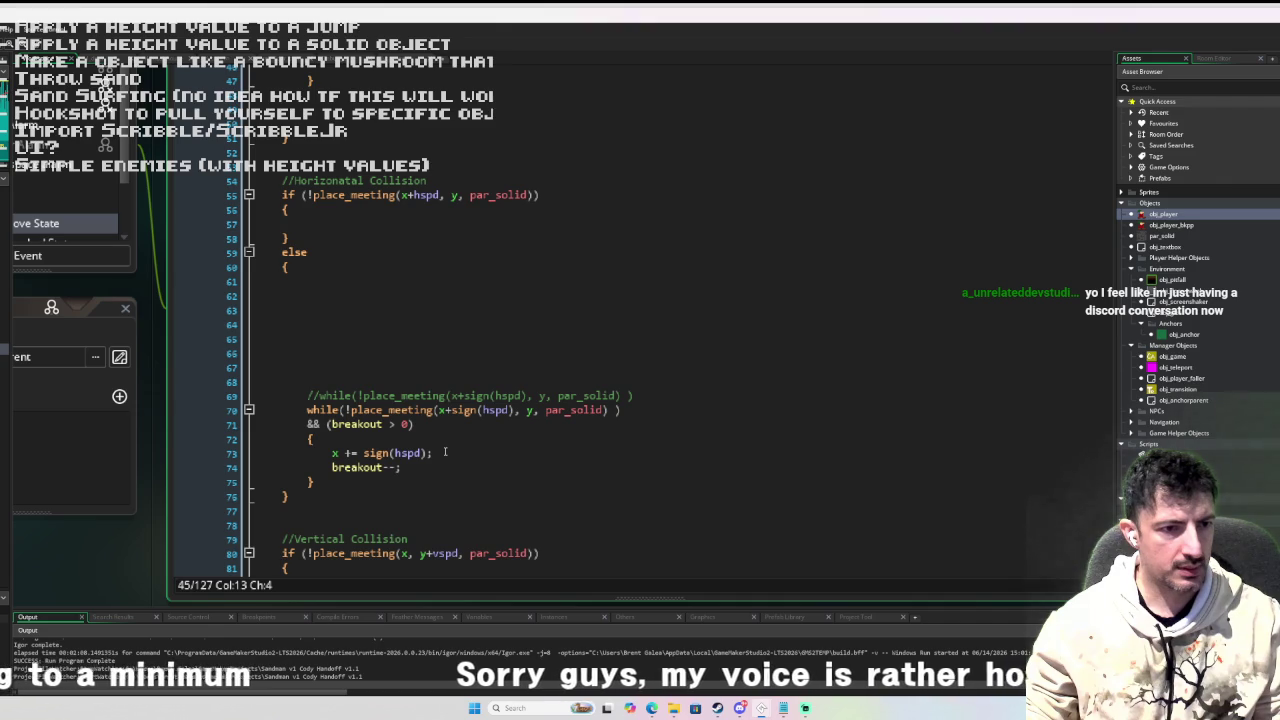
left_click_drag(445, 452, 330, 452)
key("ctrl+c")
scroll(386, 196, "up", 6)
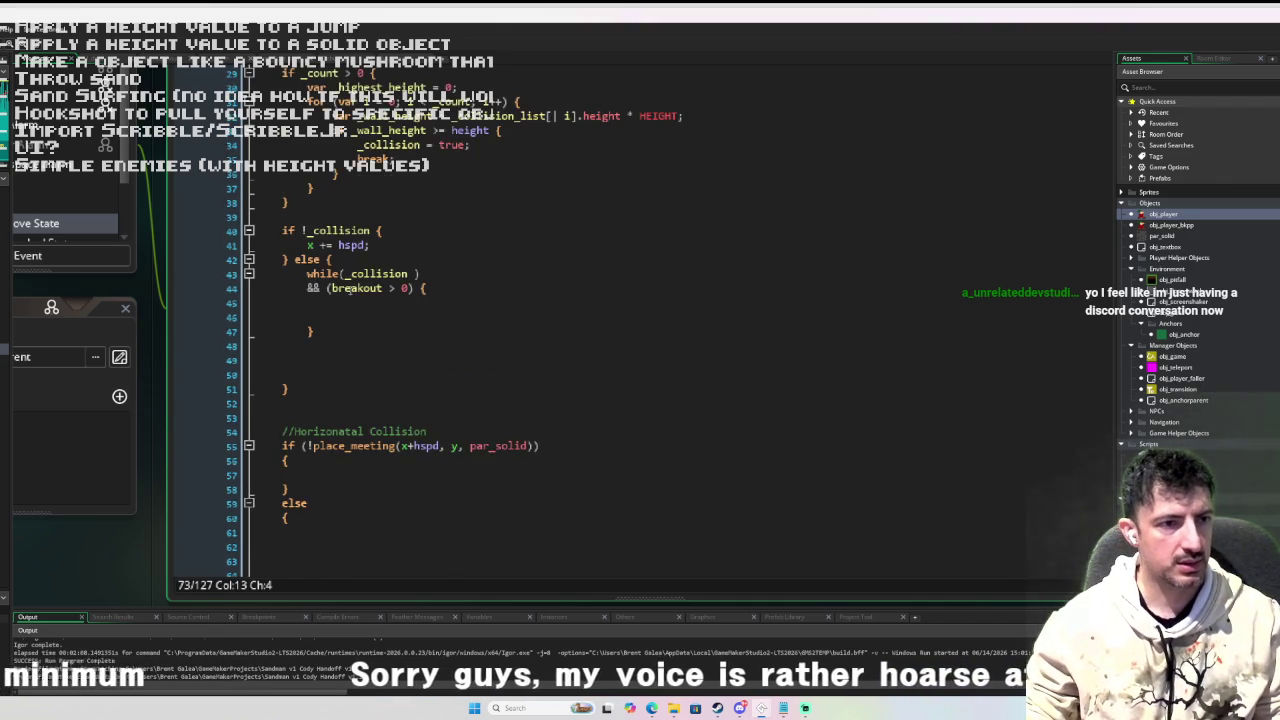
scroll(378, 388, "up", 2)
left_click(376, 375)
key("ctrl+v")
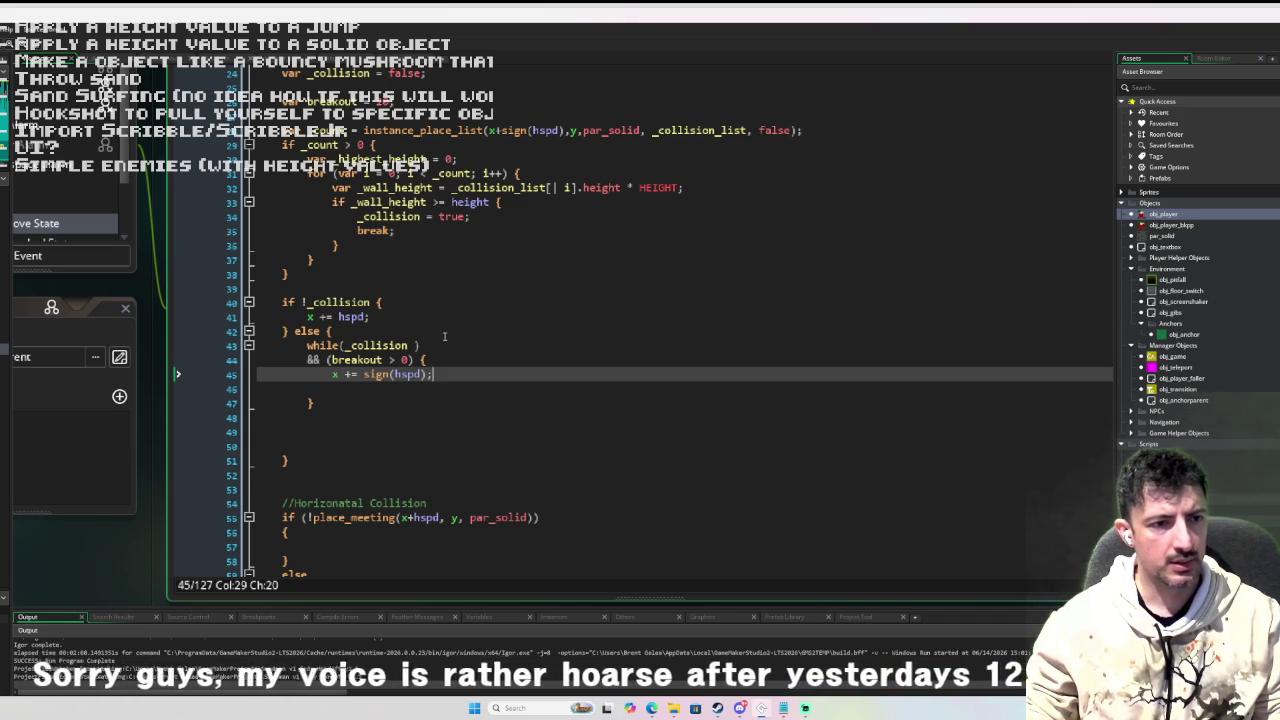
Negate the loop check so it reads while (!_collision) && (breakout > 0).
scroll(444, 336, "down", 6)
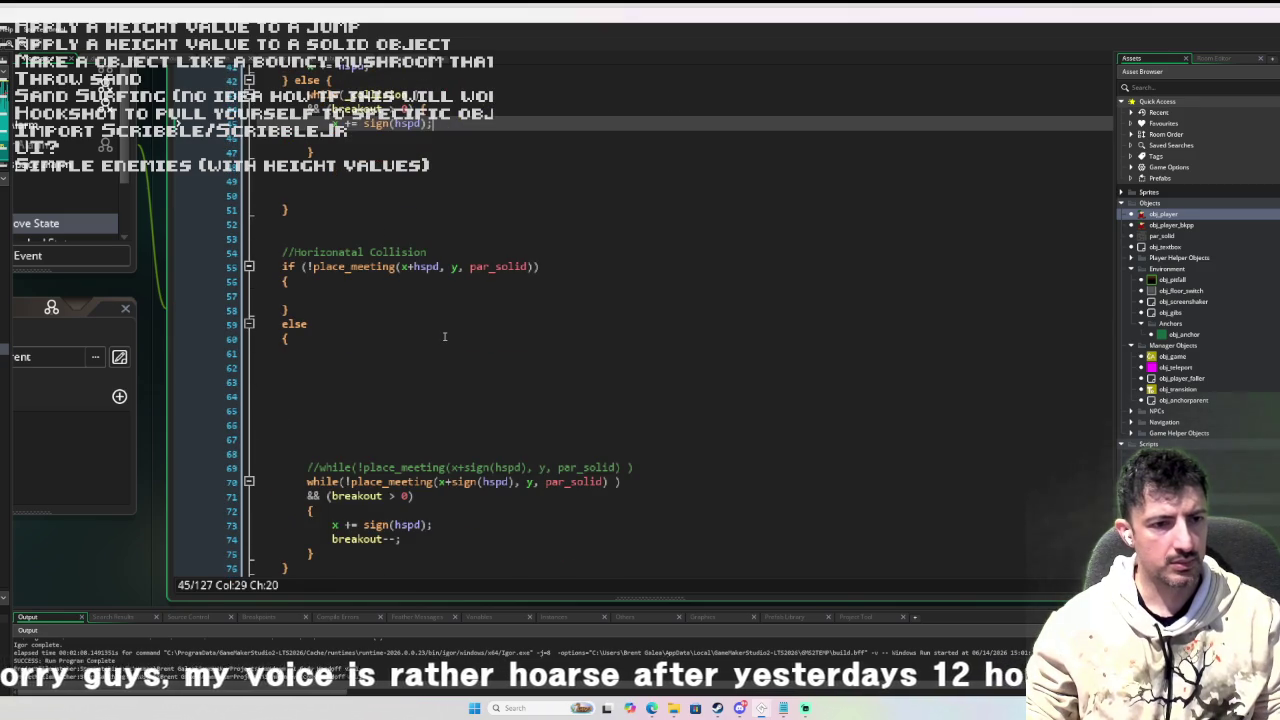
scroll(444, 336, "up", 6)
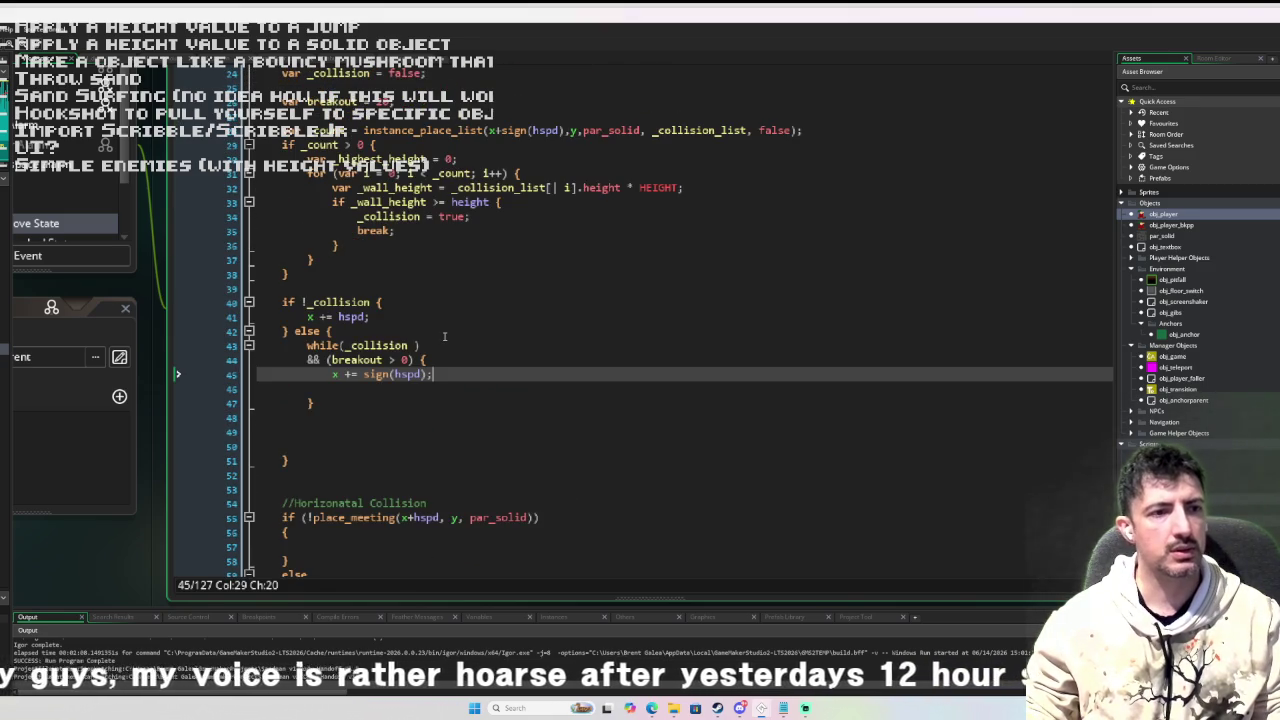
scroll(444, 336, "up", 1)
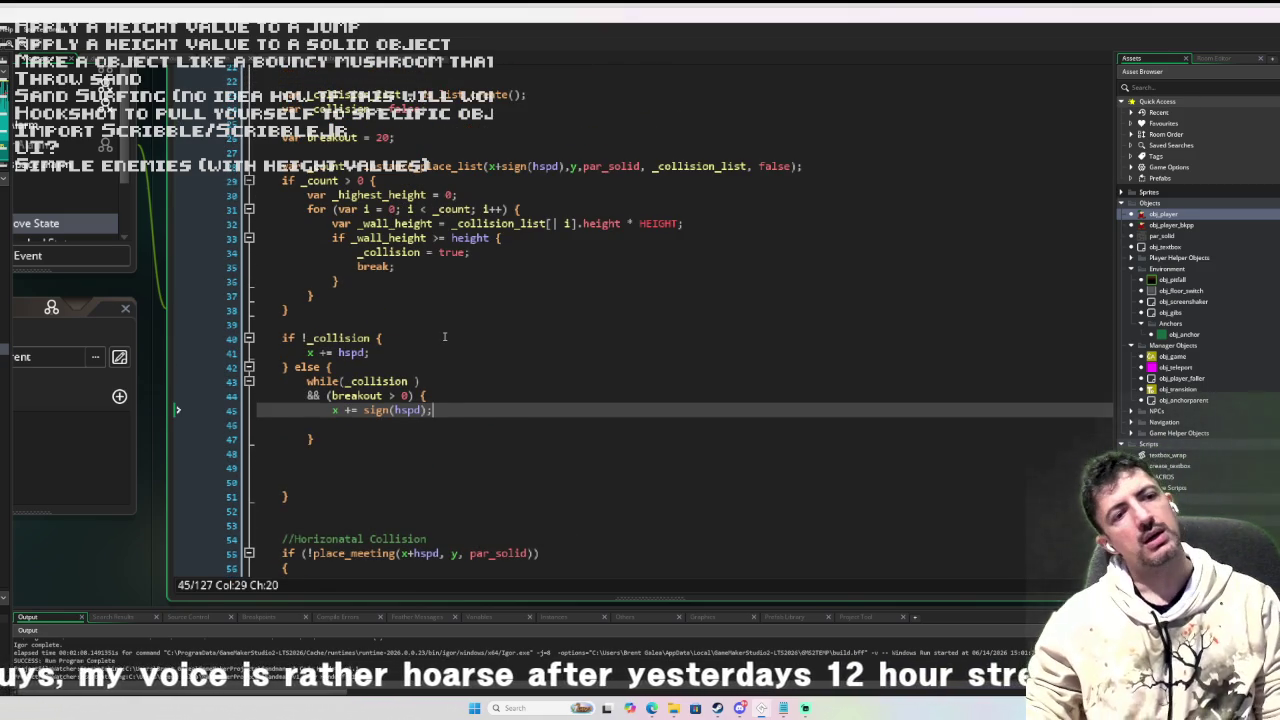
left_click(345, 381)
type("!")
Tidy the blank lines inside the while loop body.
left_click(452, 395)
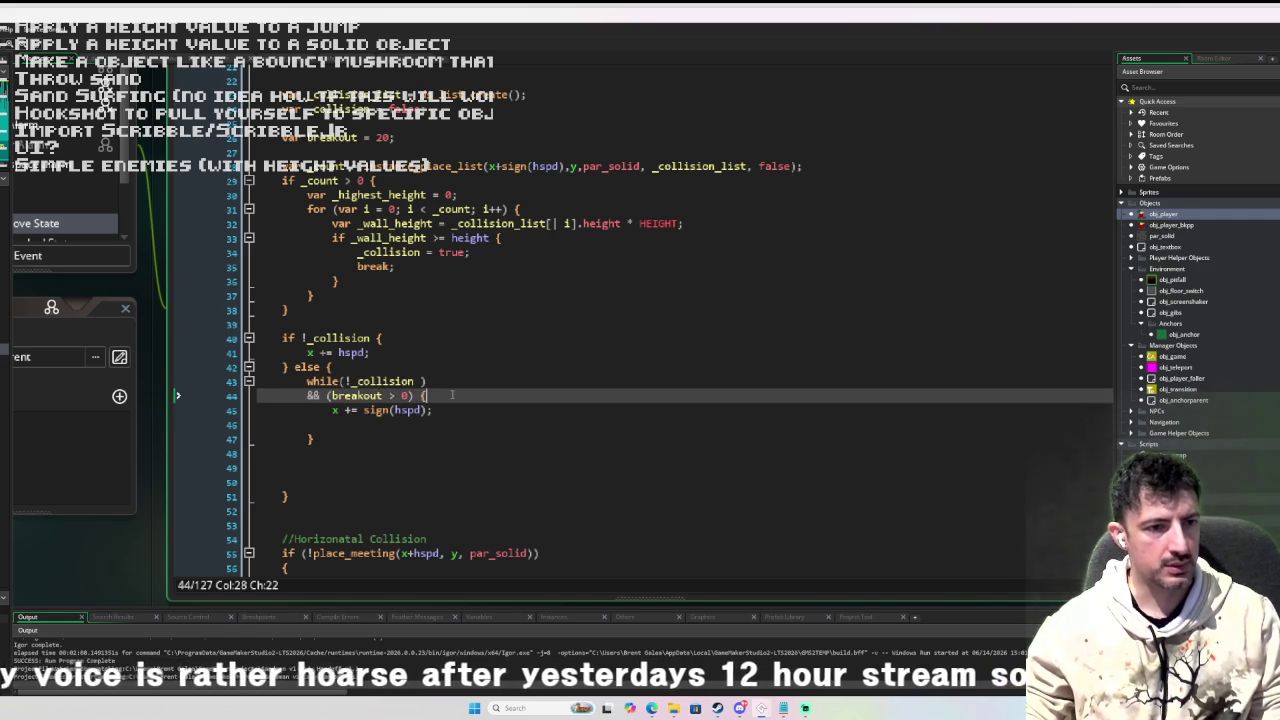
key("Return")
key("Return")
key("Return")
key("Up")
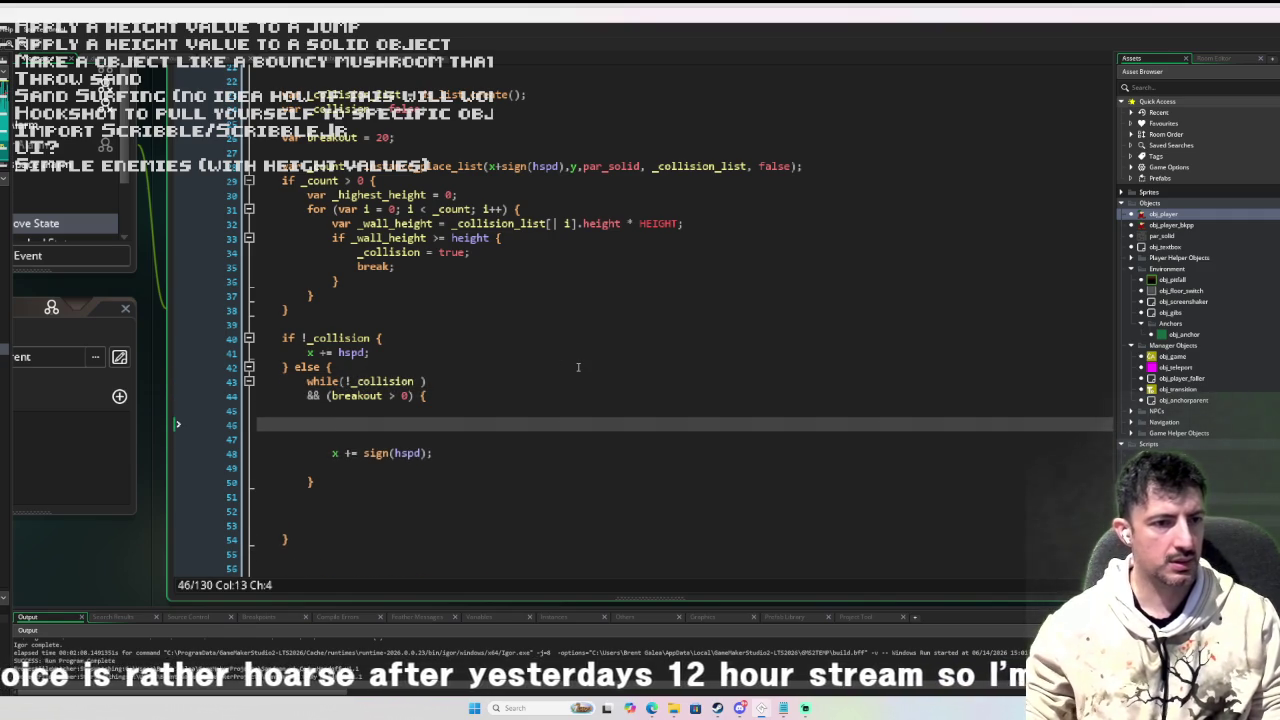
scroll(577, 370, "down", 2)
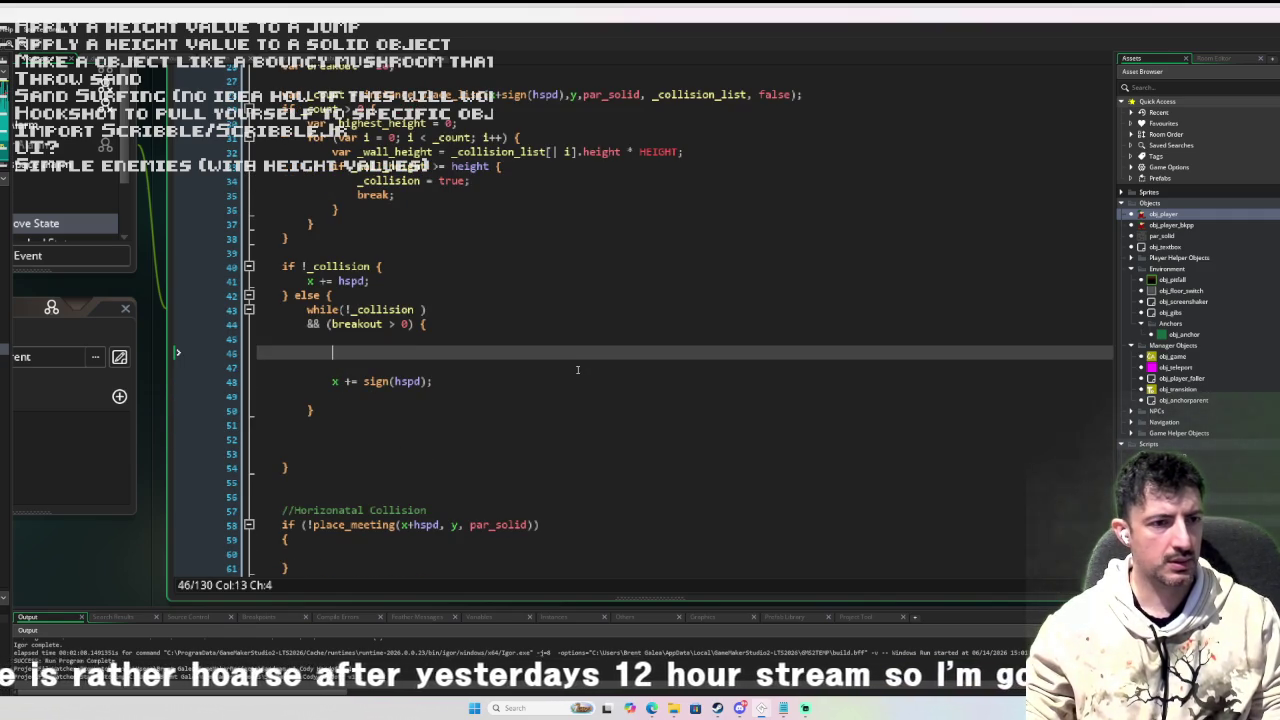
key("shift+Up")
key("BackSpace")
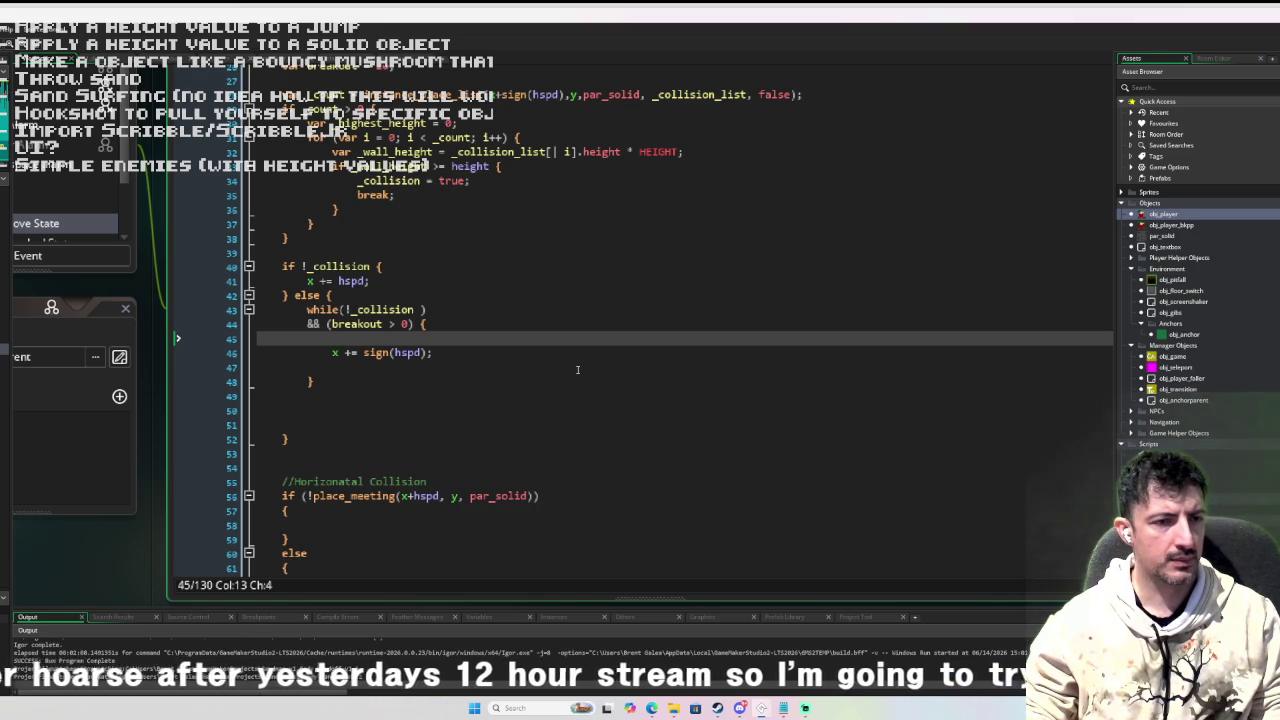
scroll(577, 370, "down", 7)
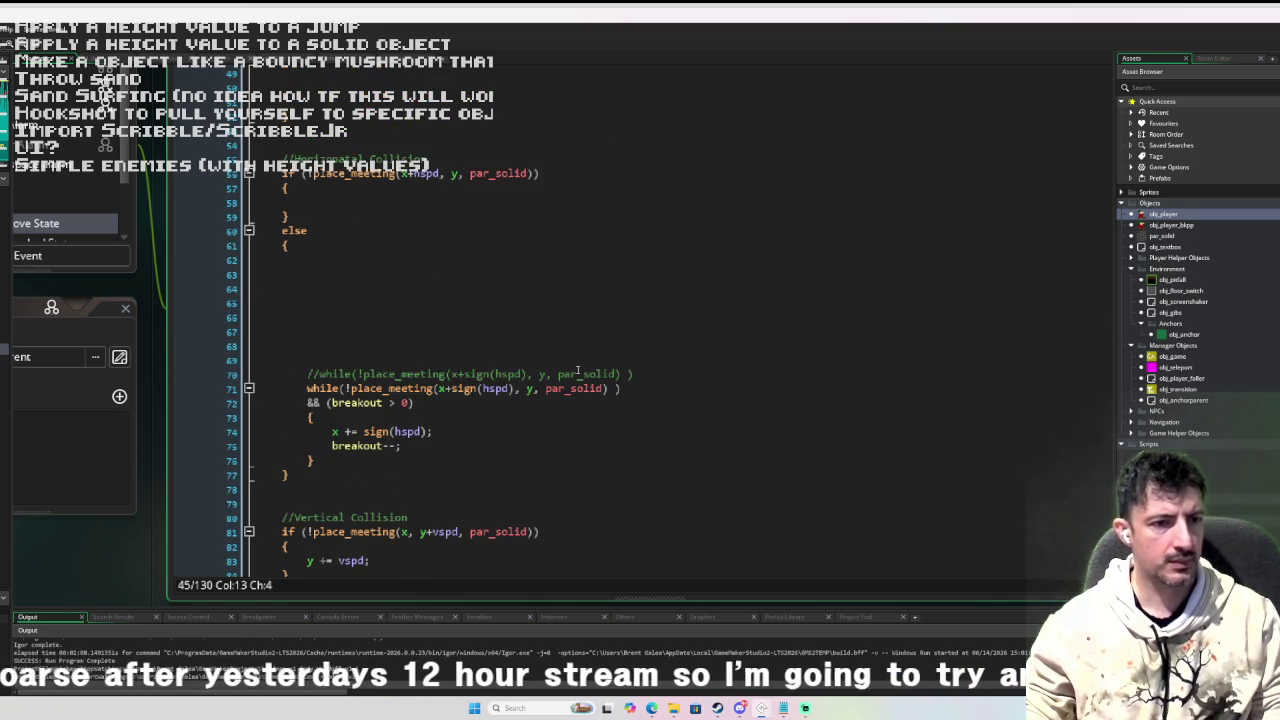
scroll(577, 370, "up", 3)
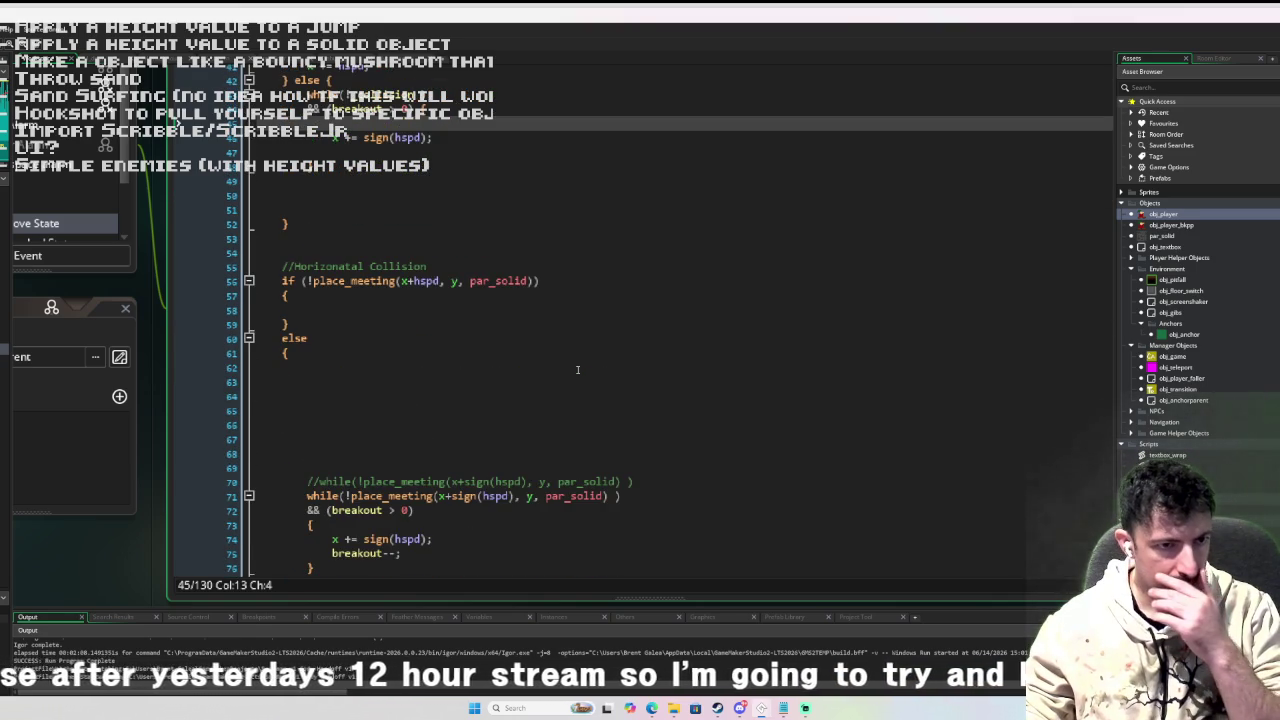
scroll(577, 370, "up", 3)
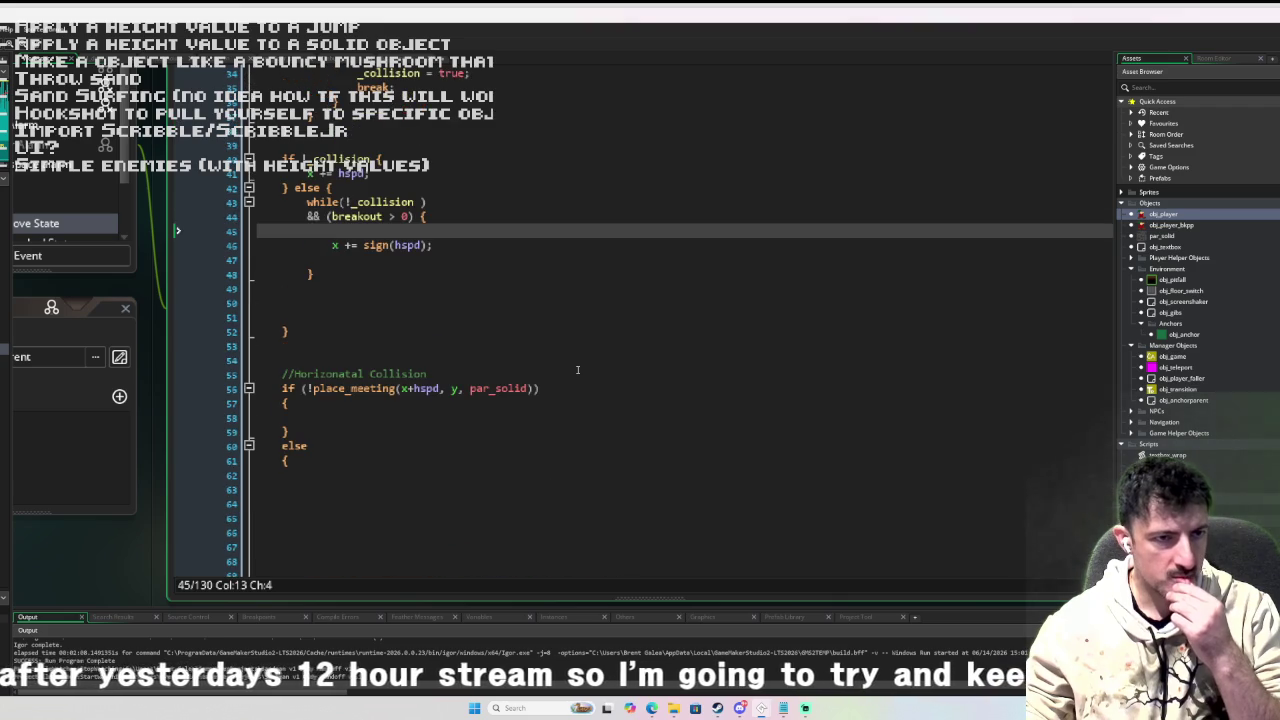
scroll(577, 370, "up", 5)
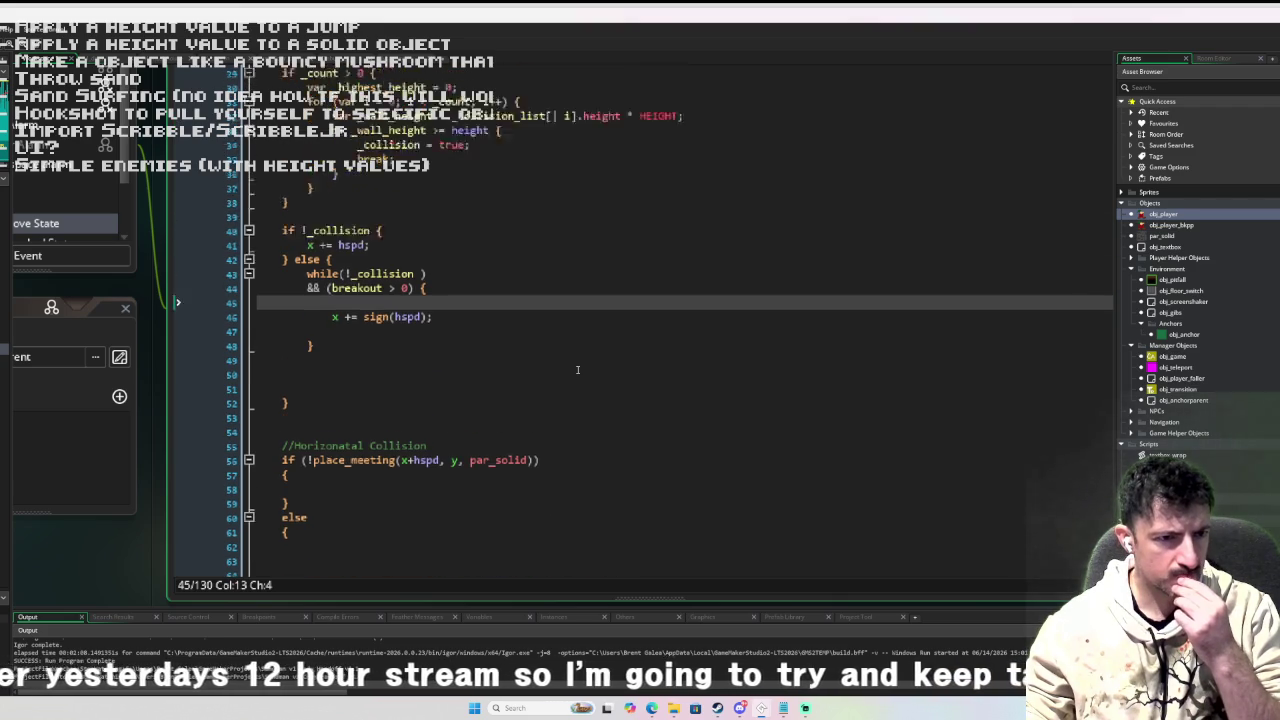
left_click(464, 362)
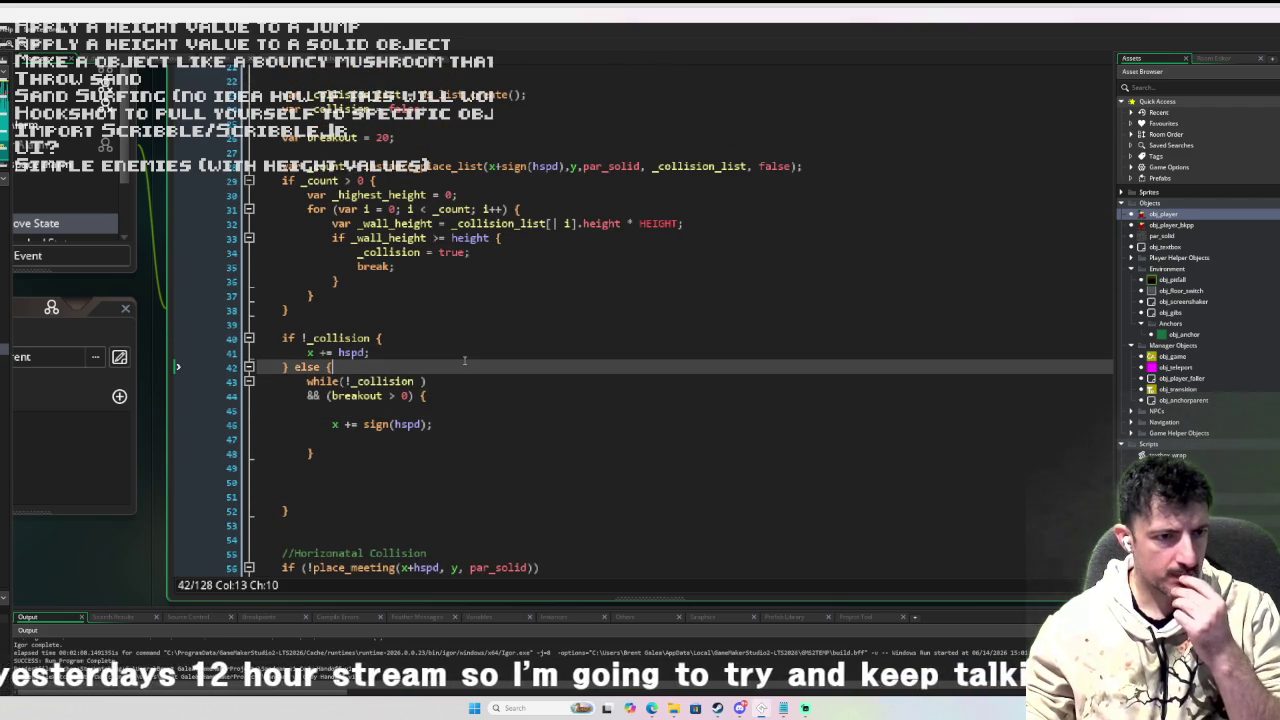
Open a few blank lines at the top of the else branch.
key("Return")
key("Return")
key("Return")
key("Up")
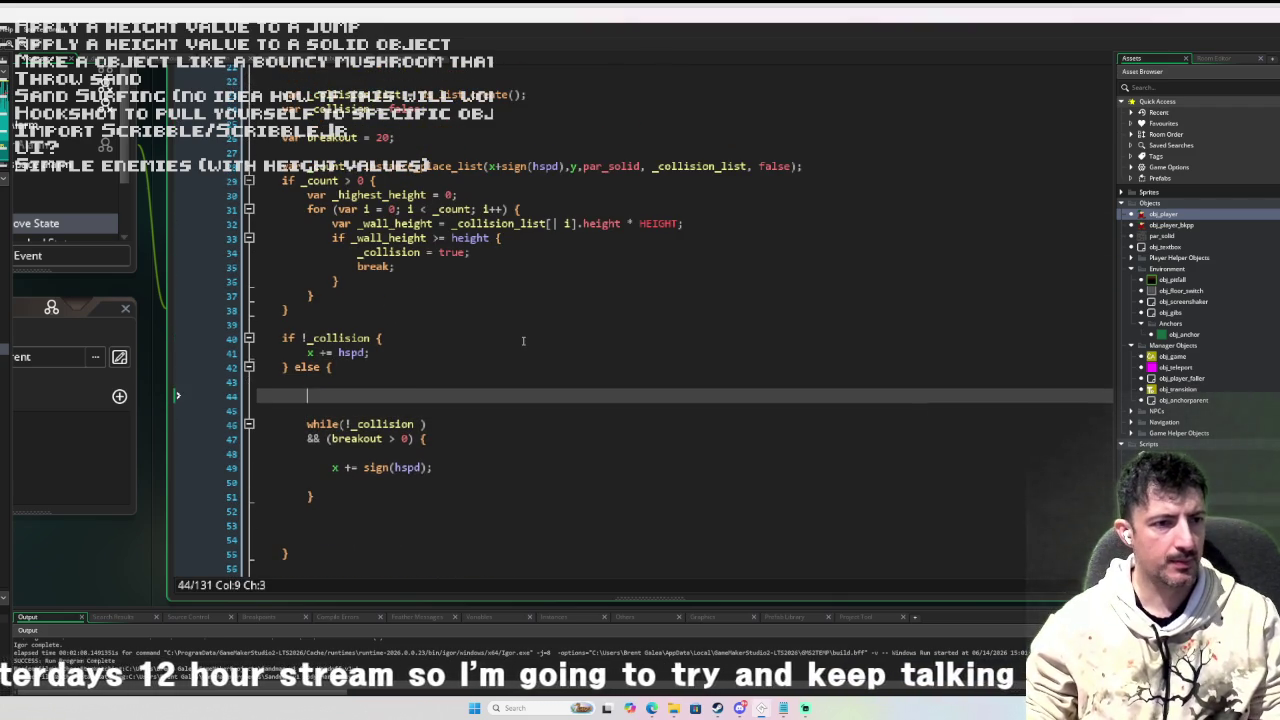
scroll(522, 341, "down", 8)
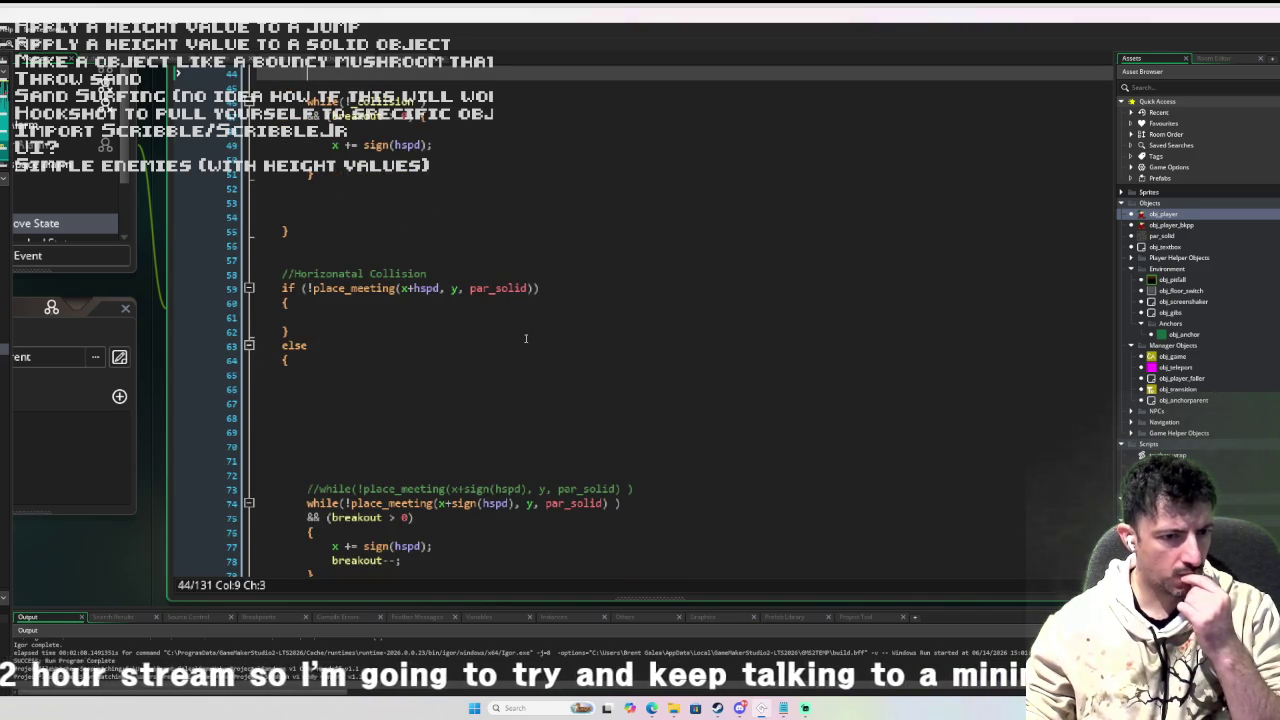
scroll(525, 338, "down", 2)
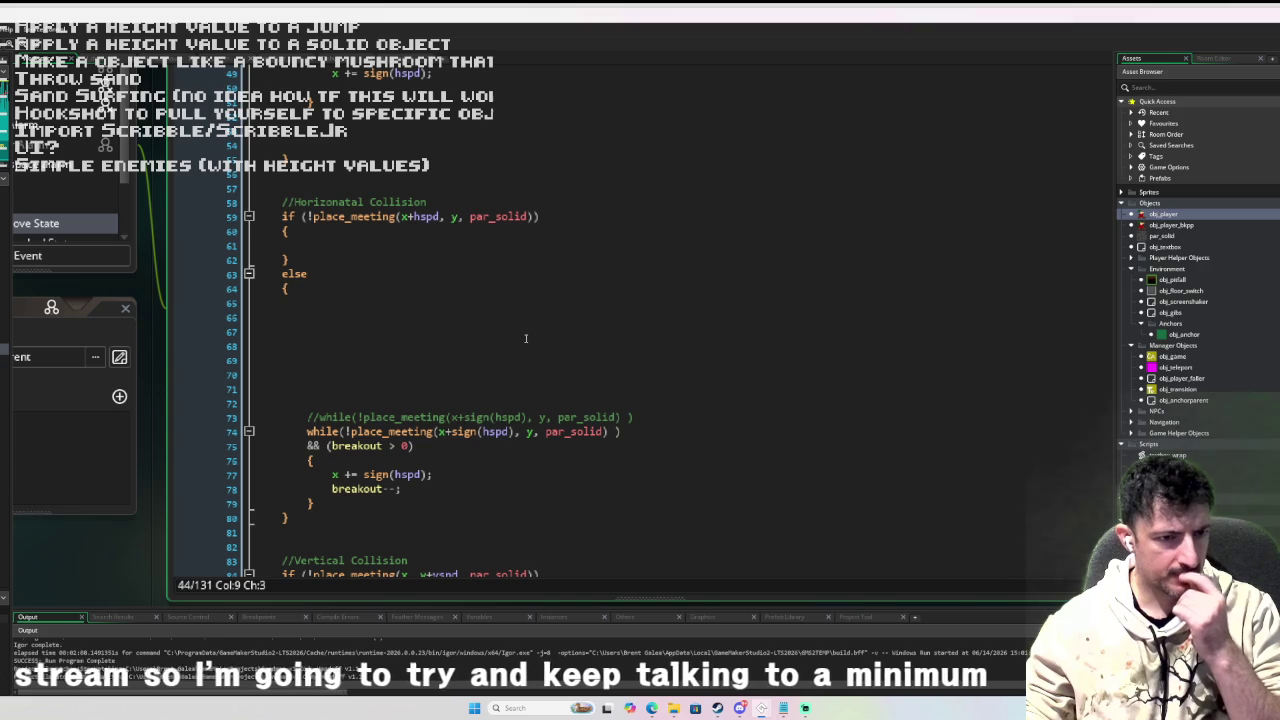
Change the instance_place_list check on line 28 from x+sign(hspd) to x+hspd.
scroll(525, 338, "up", 5)
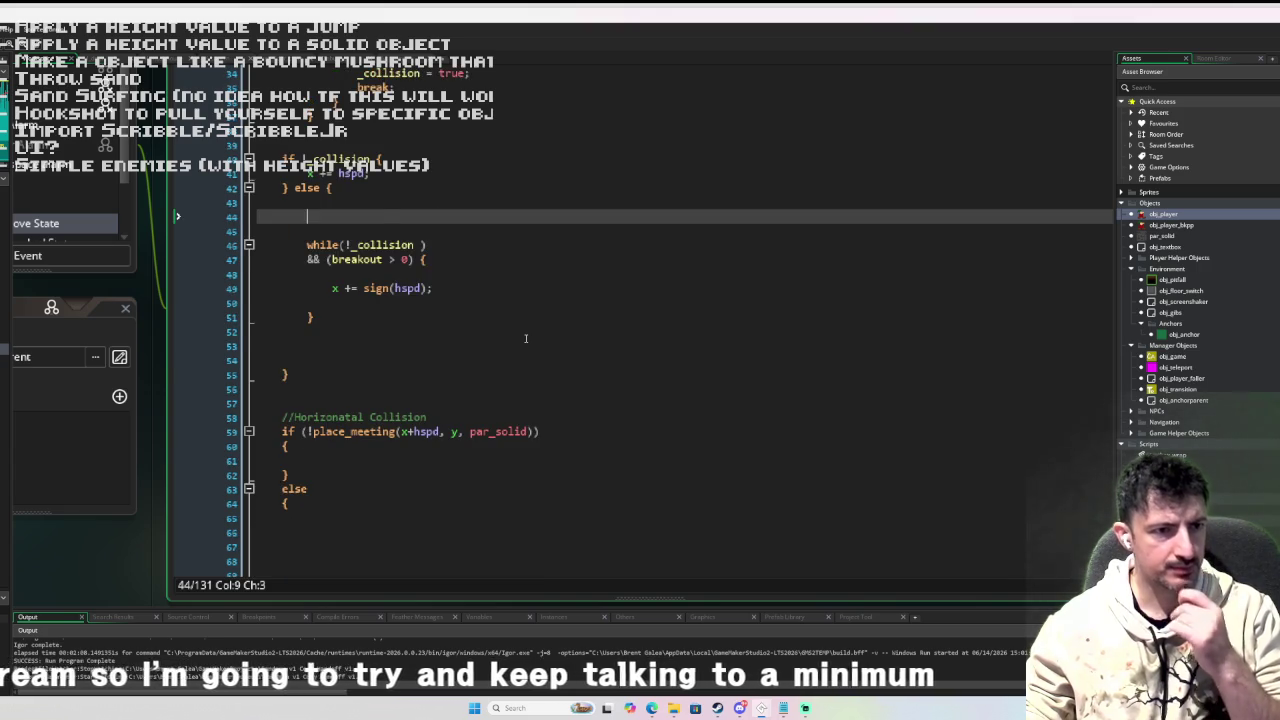
scroll(525, 338, "up", 4)
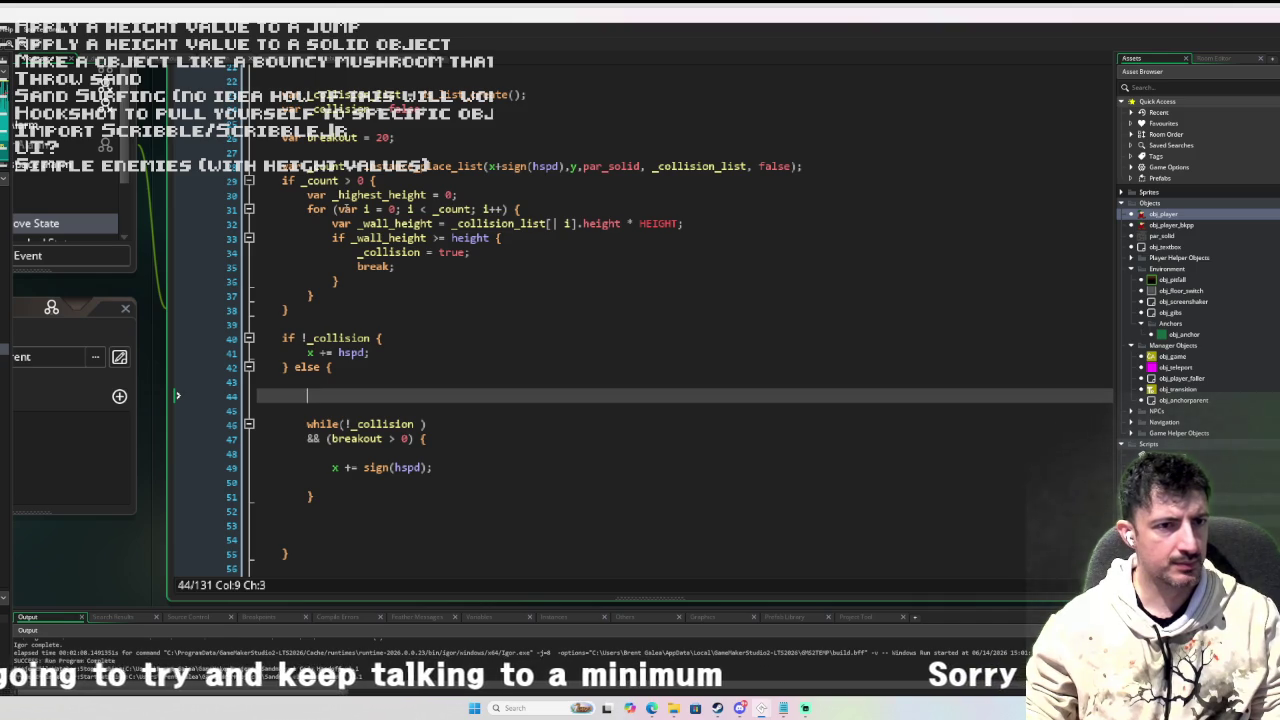
scroll(417, 203, "up", 2)
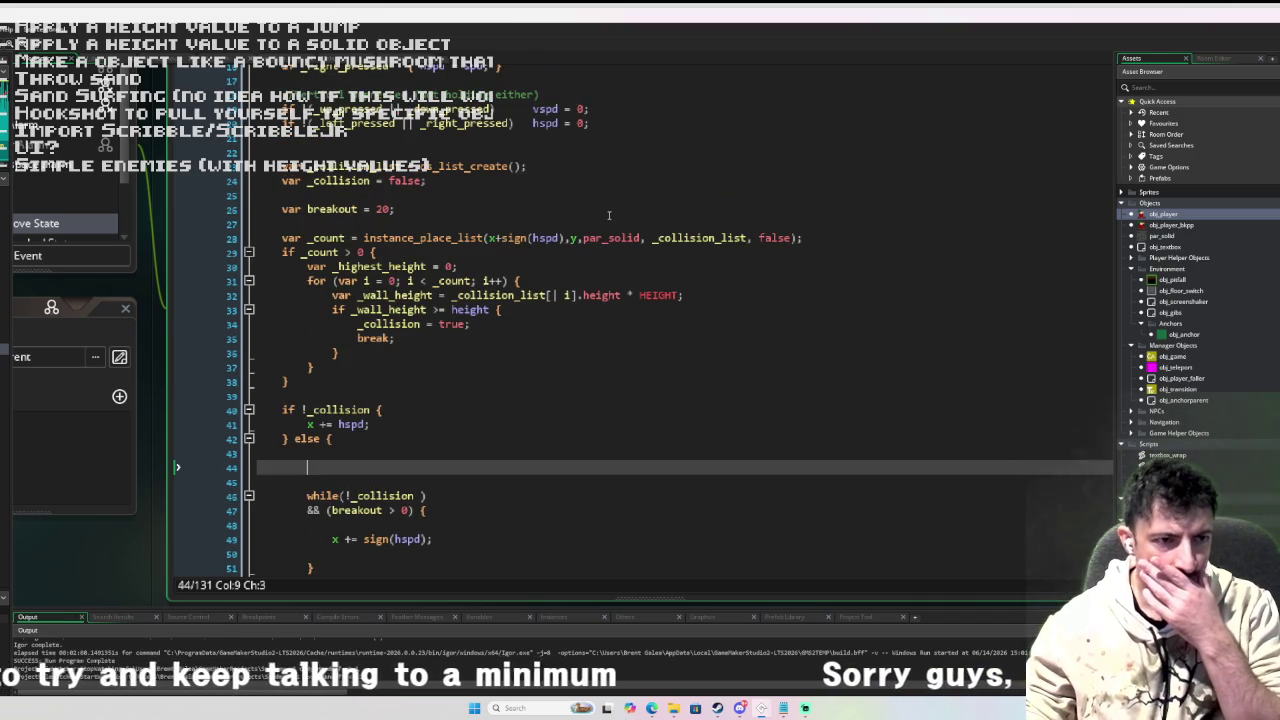
scroll(562, 231, "up", 1)
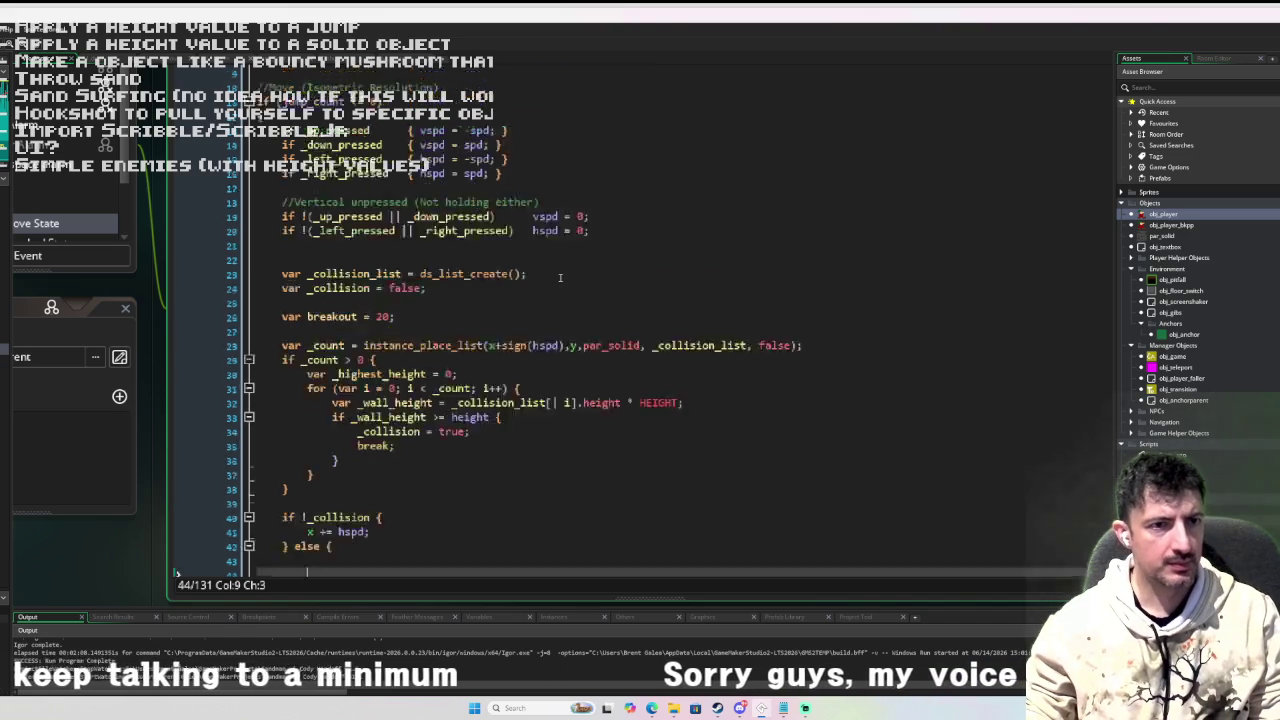
scroll(560, 277, "up", 1)
left_click_drag(564, 309, 501, 310)
type("hspd")
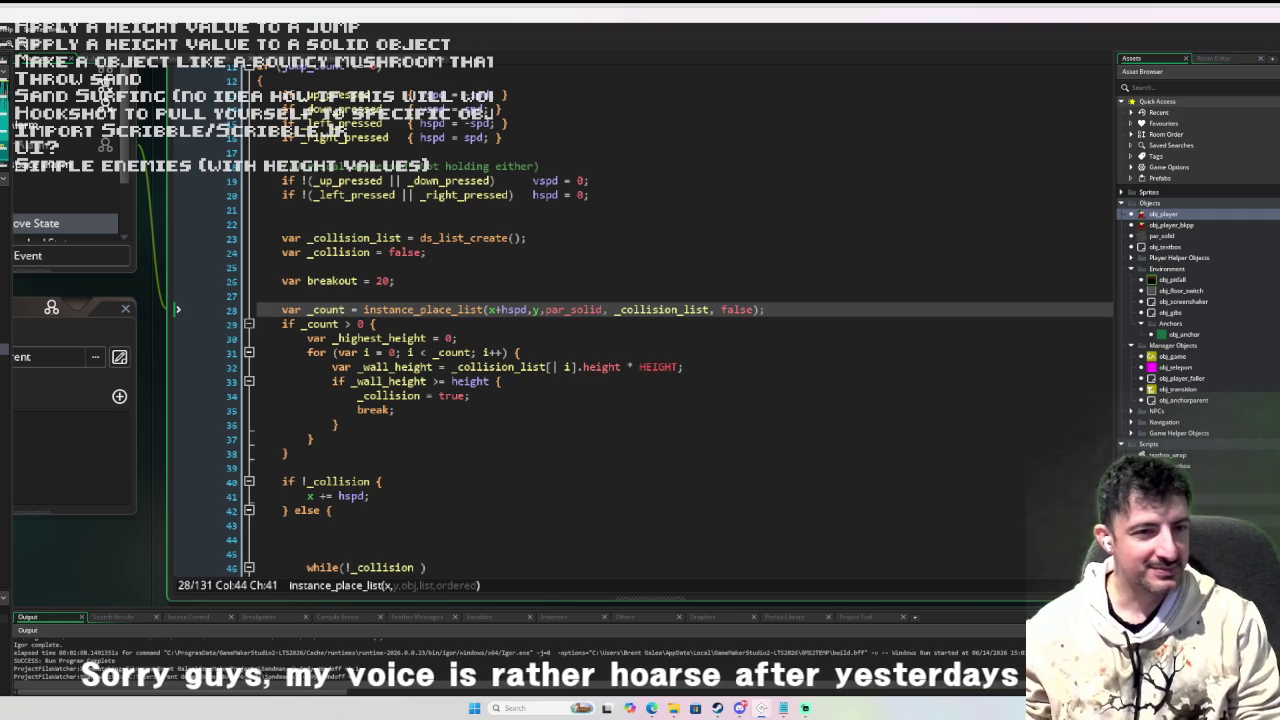
Space the arguments to read x + hspd, y, par_solid, _collision_list, false.
key("Right")
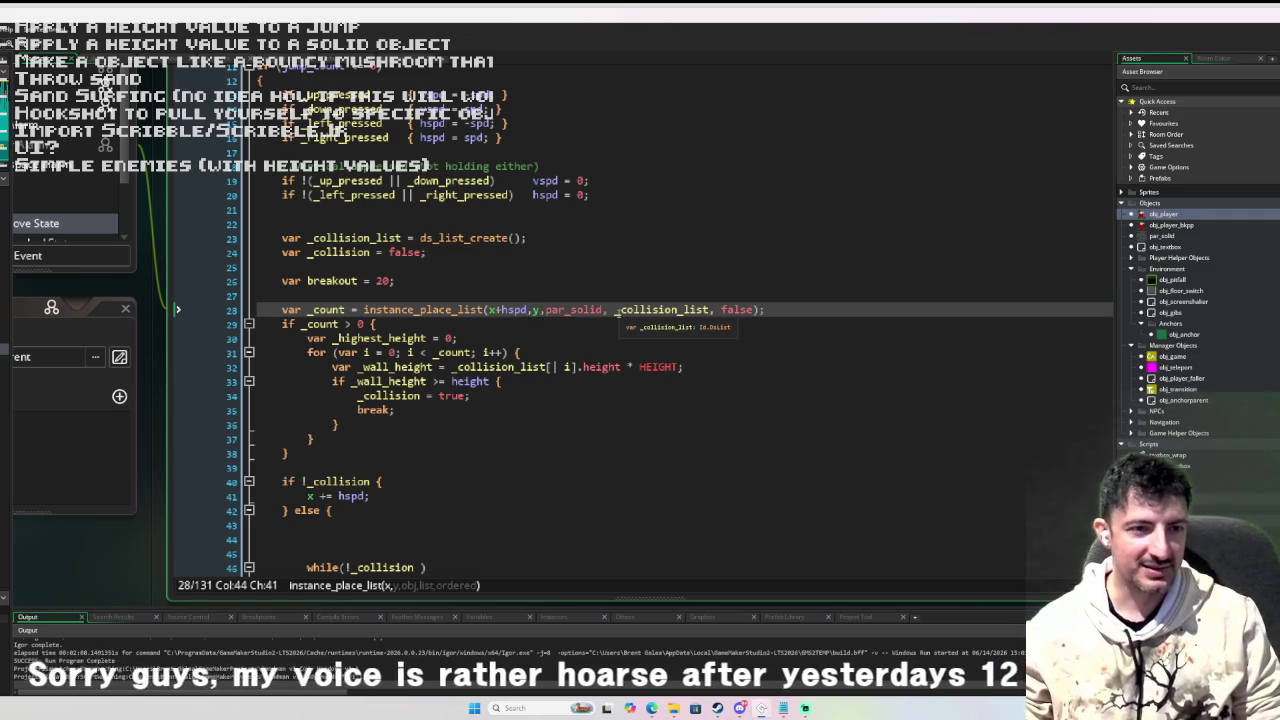
key("Right")
key("Right")
key("Right")
key("Right")
key("Right")
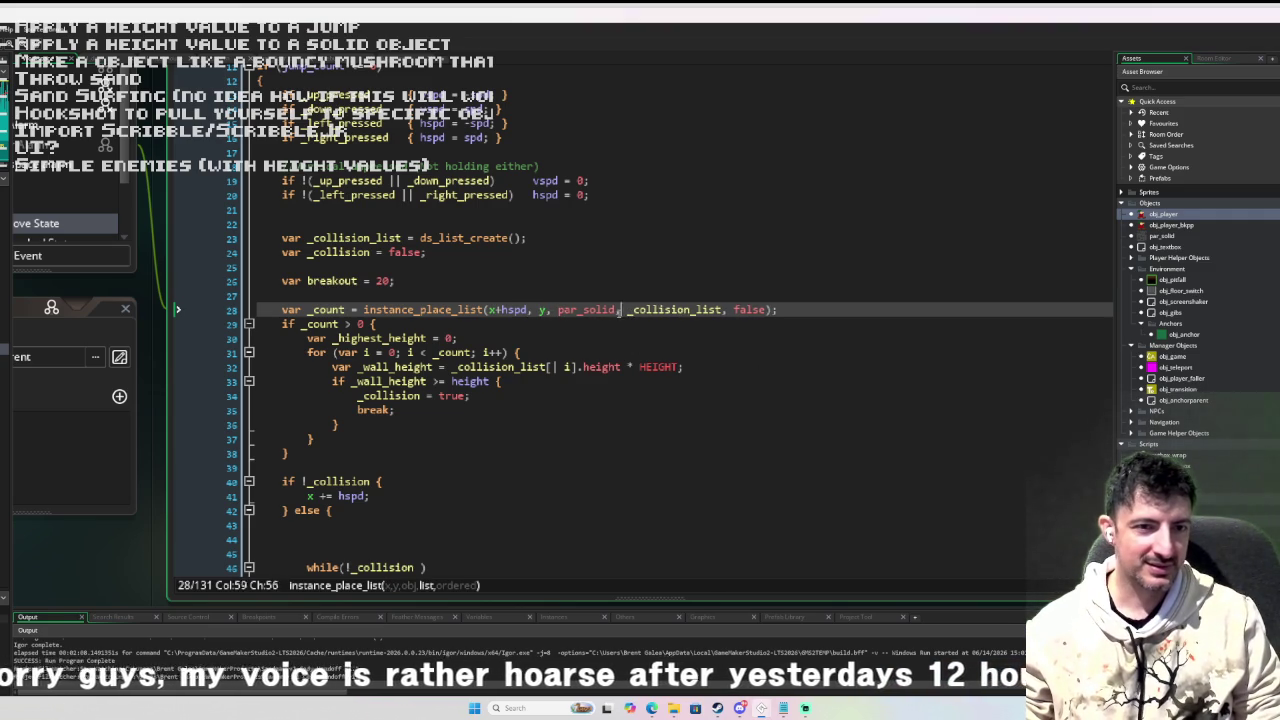
left_click(497, 310)
key("Right")
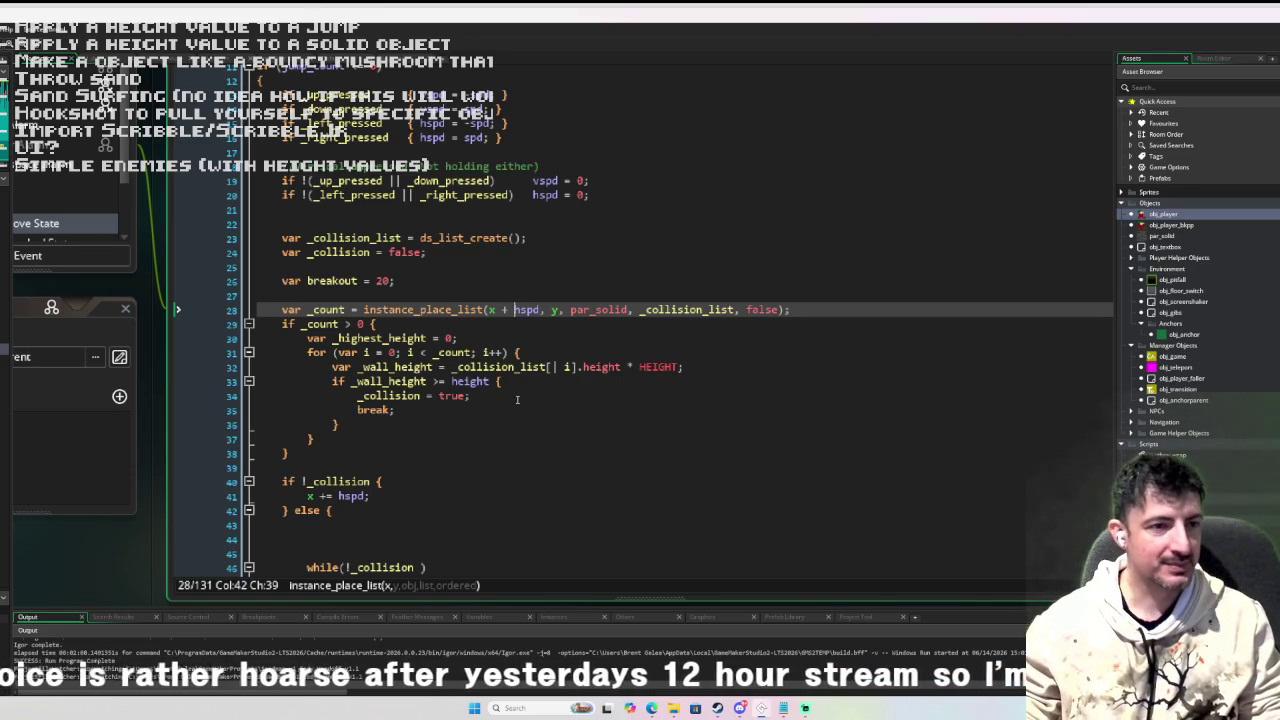
scroll(517, 399, "down", 1)
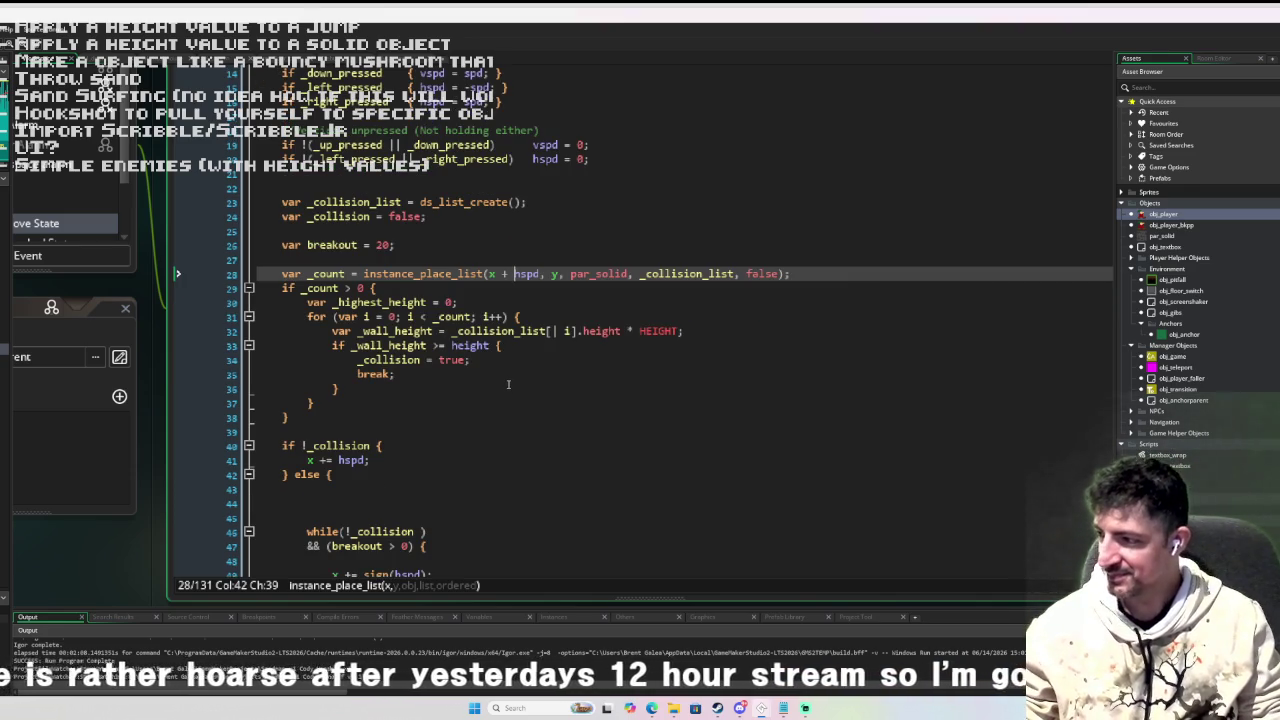
scroll(508, 384, "down", 1)
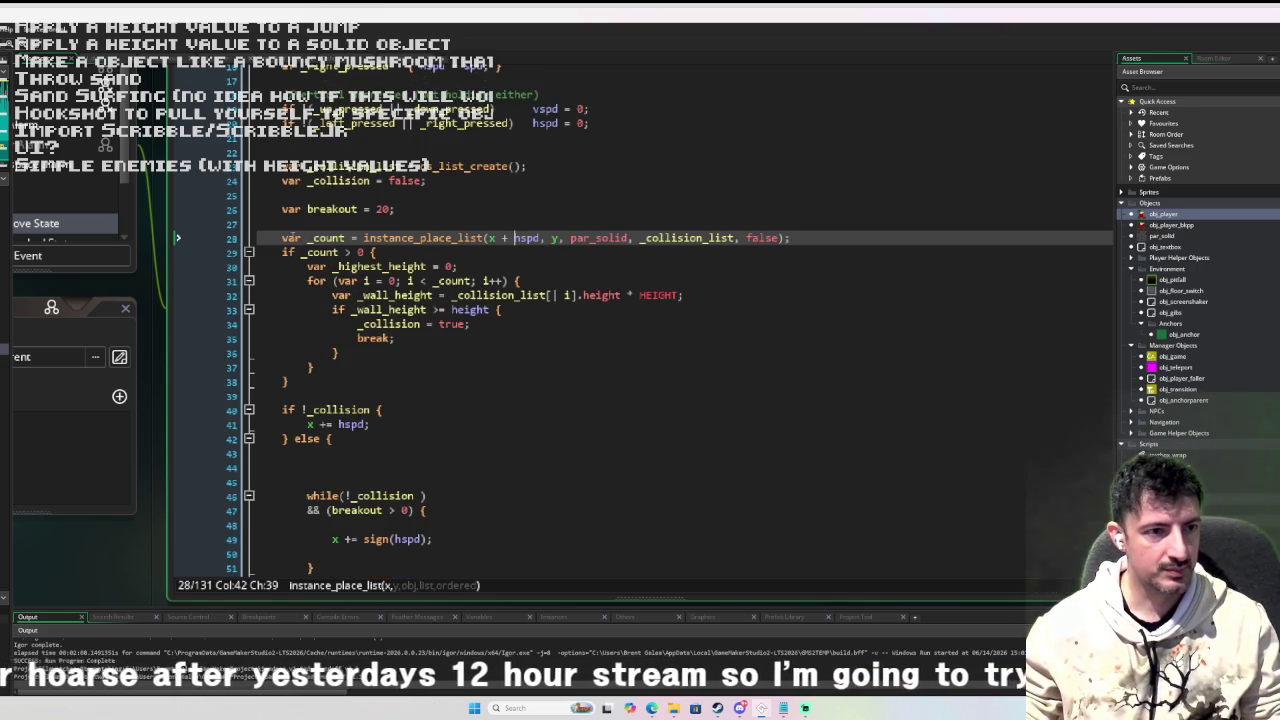
left_click(298, 224)
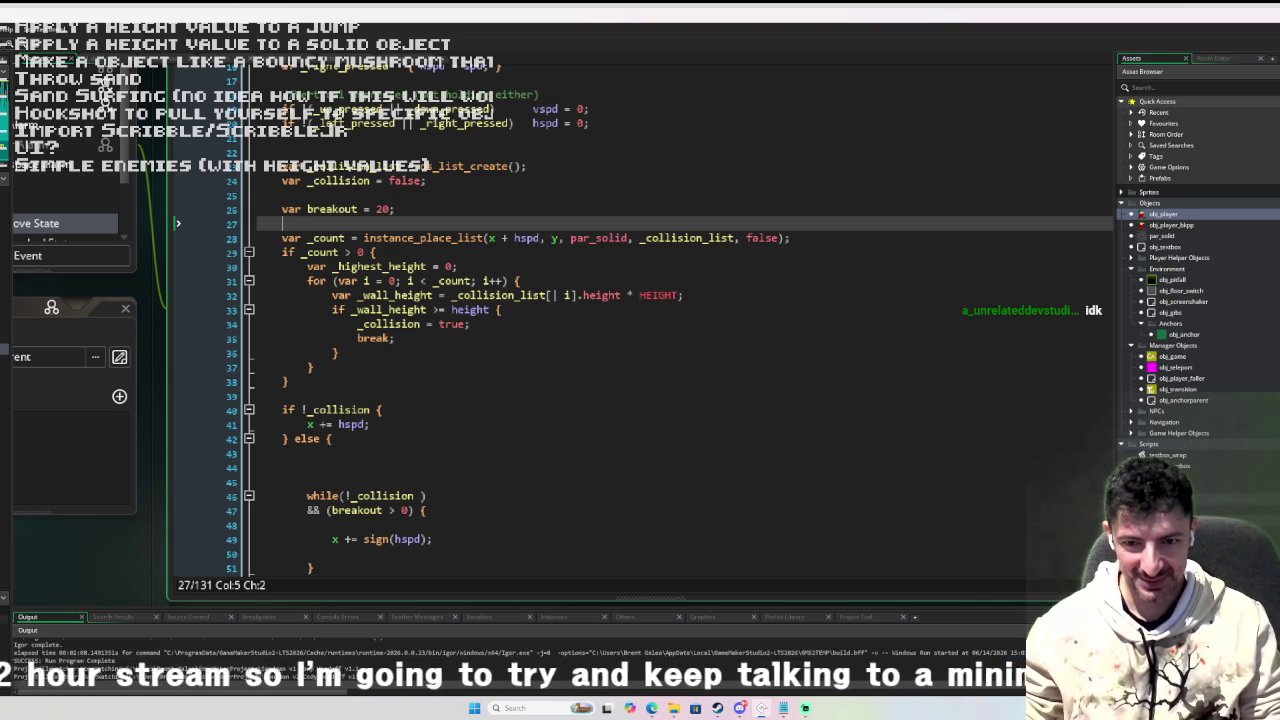
scroll(240, 377, "down", 3)
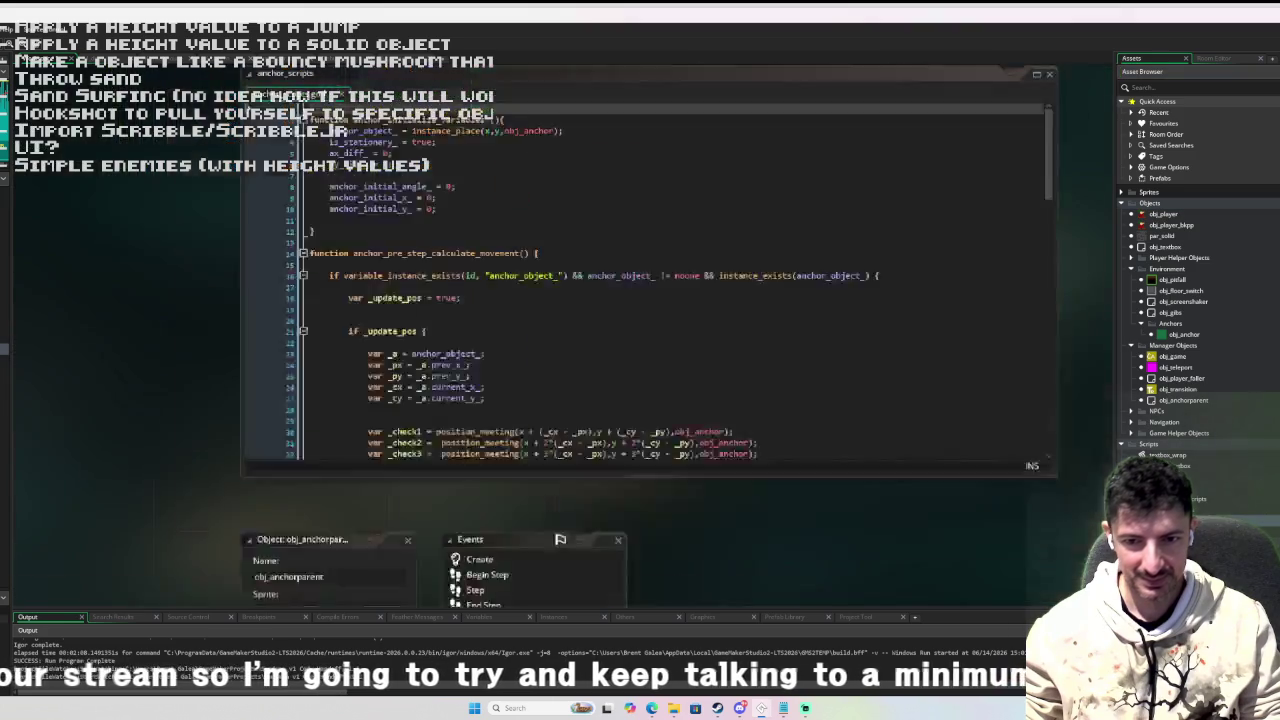
Write an empty player_check_collision(x, y) function above player_jump_initiate, then open obj_player.
scroll(240, 377, "down", 5)
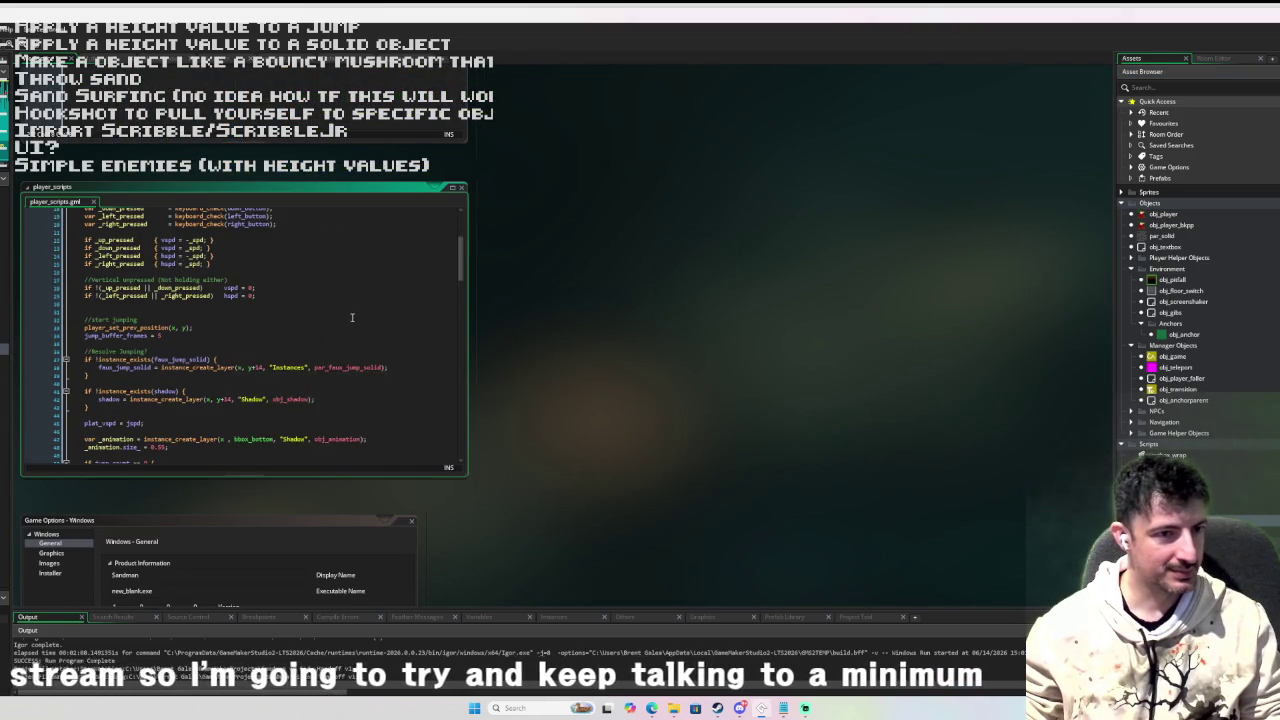
scroll(370, 308, "up", 5)
left_click(229, 292)
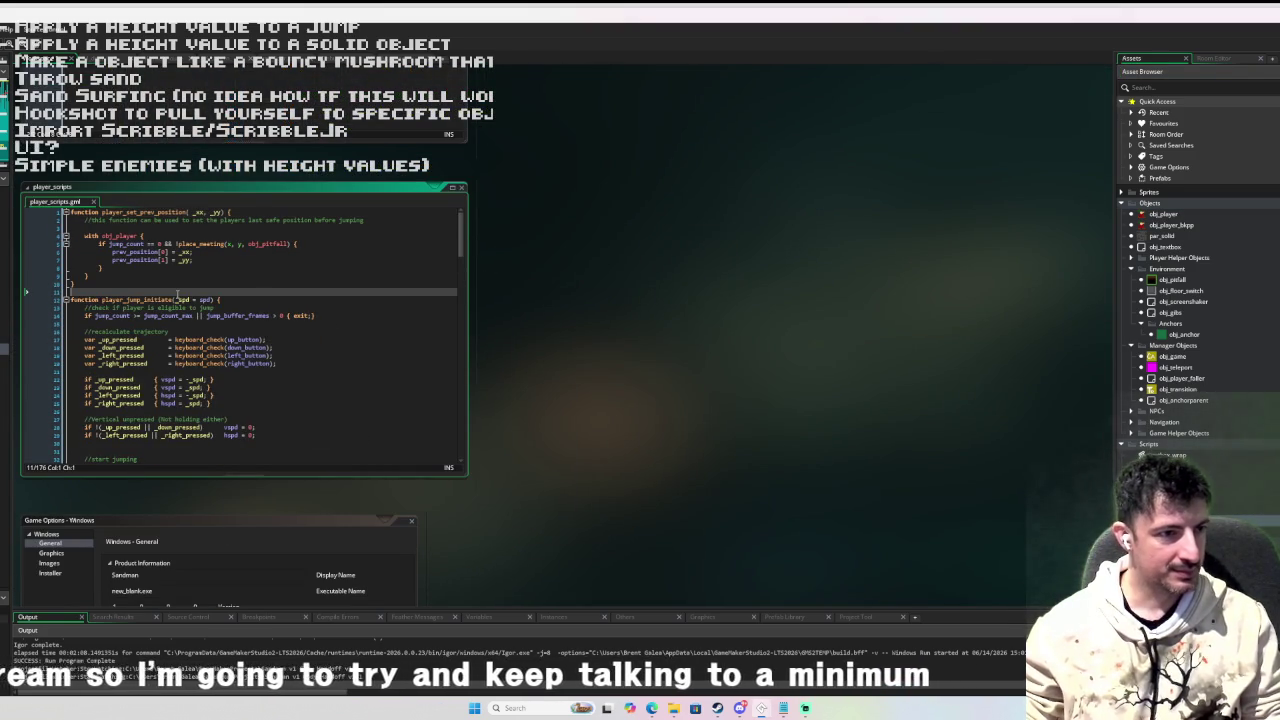
key("Return")
key("Return")
type("fu")
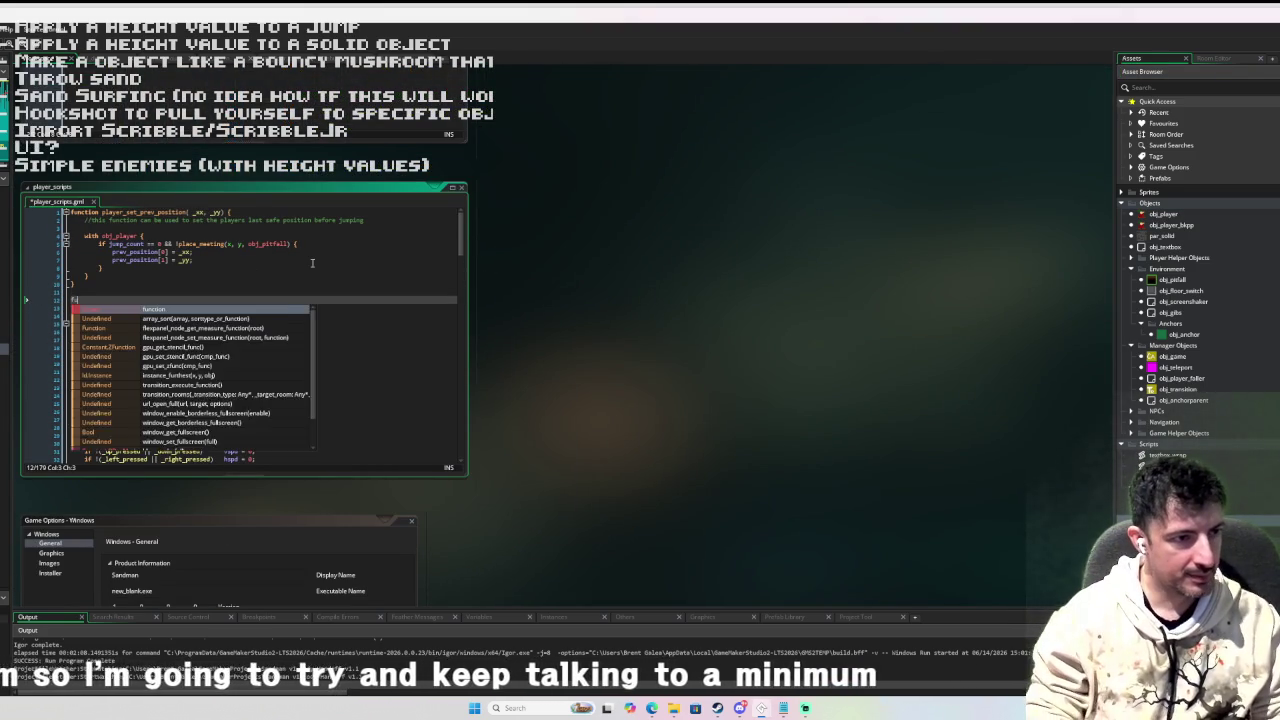
type("nction player_che")
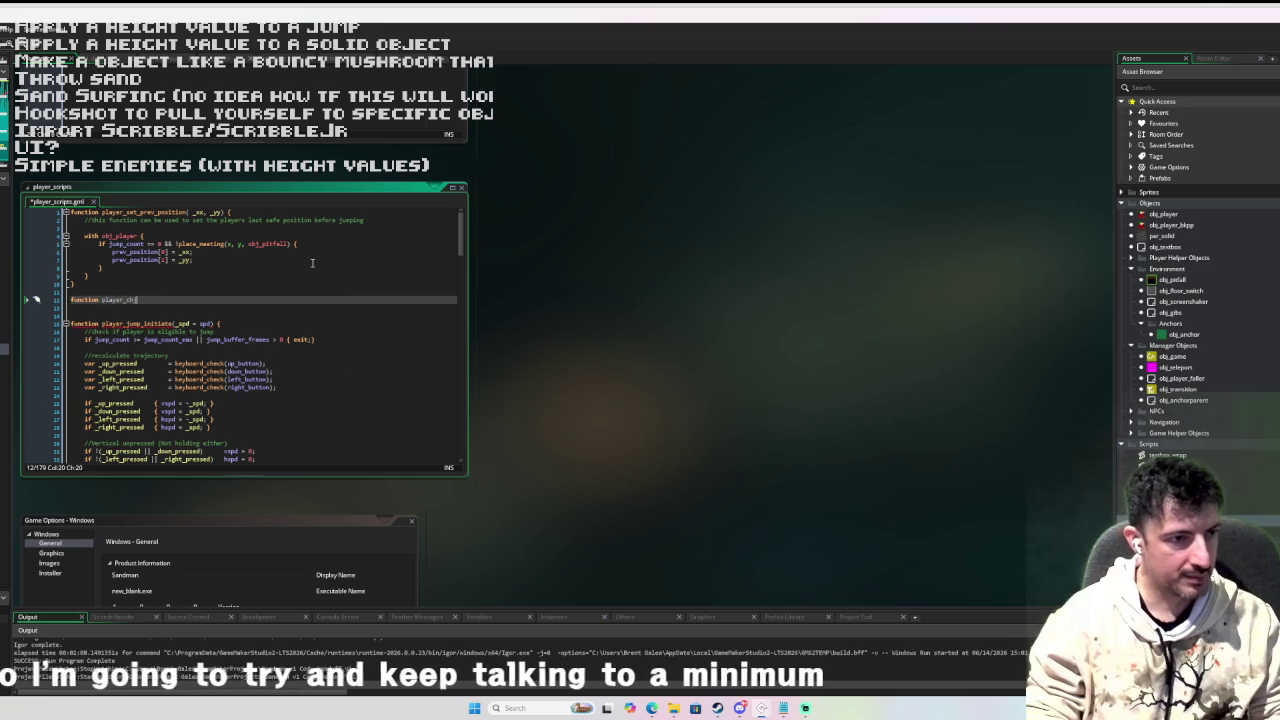
type("cck_collision(")
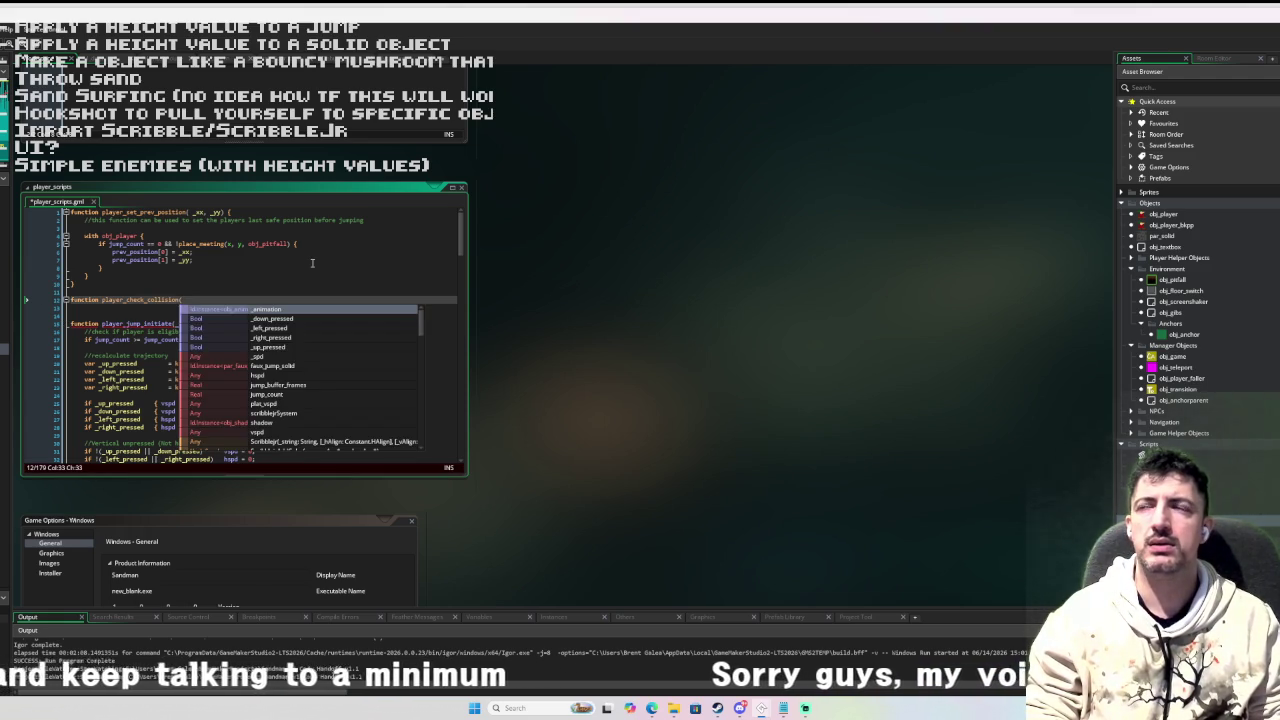
type("_x")
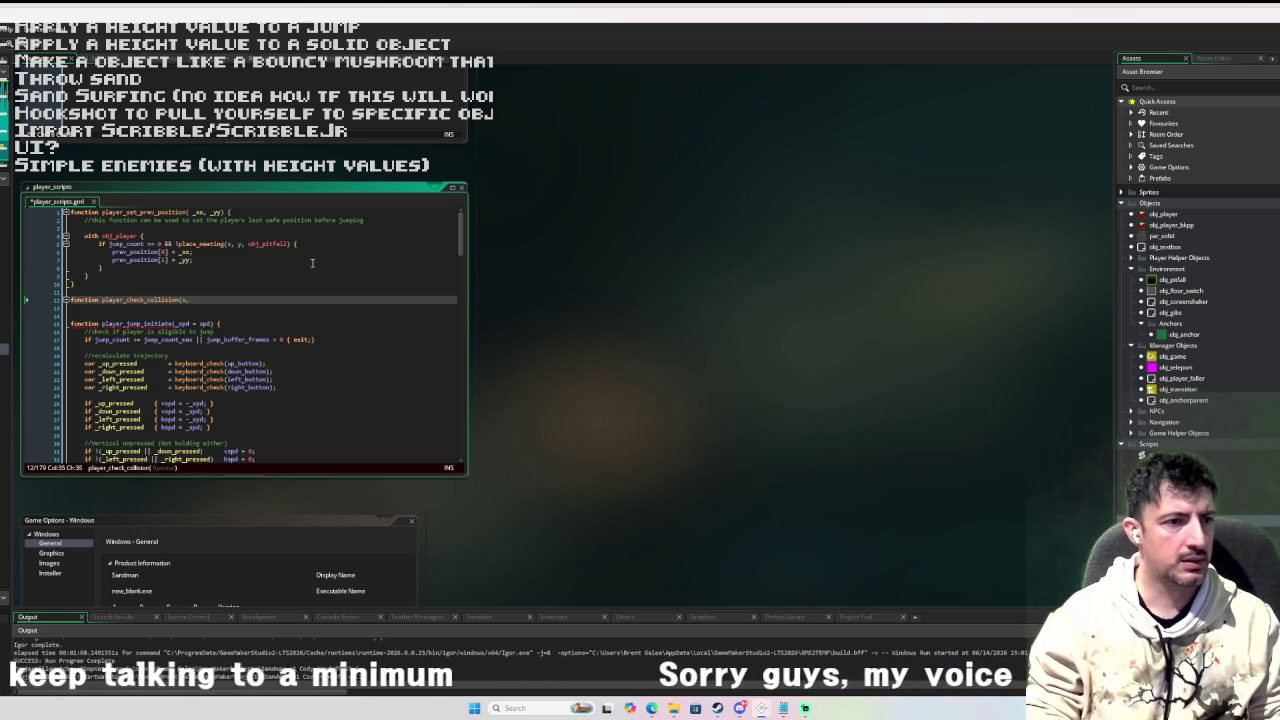
type(",")
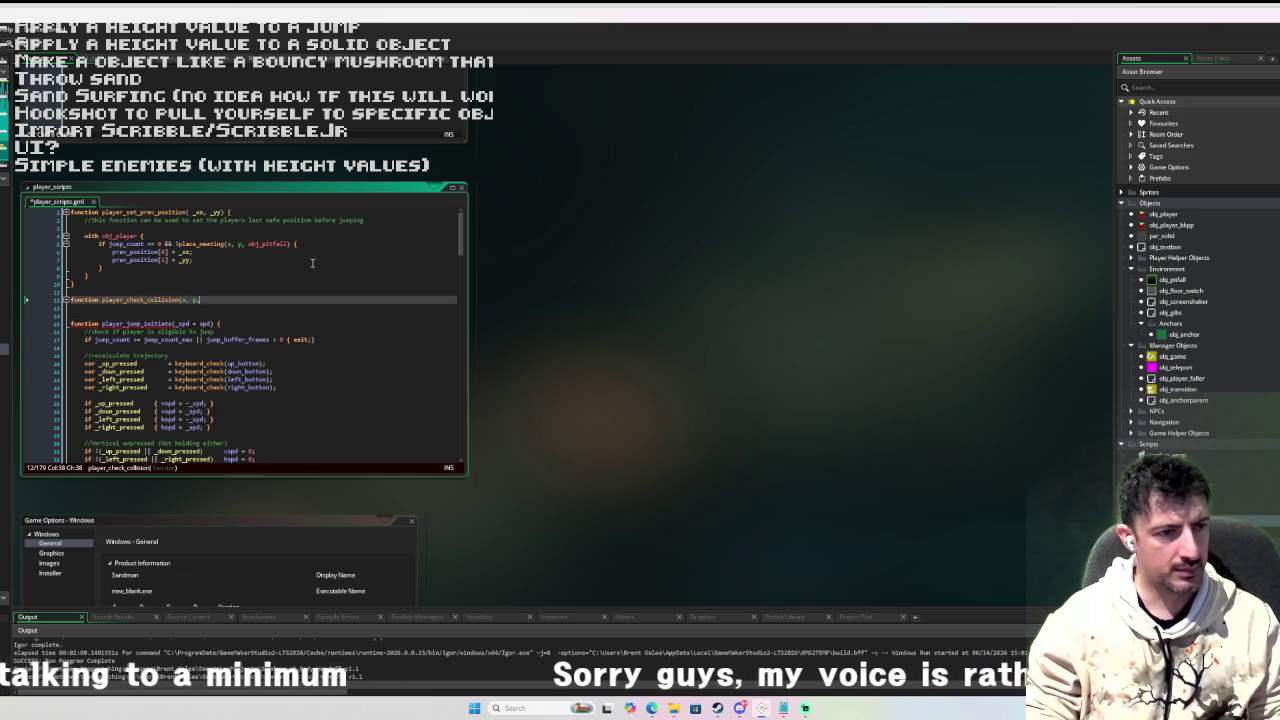
key("BackSpace")
type(") {")
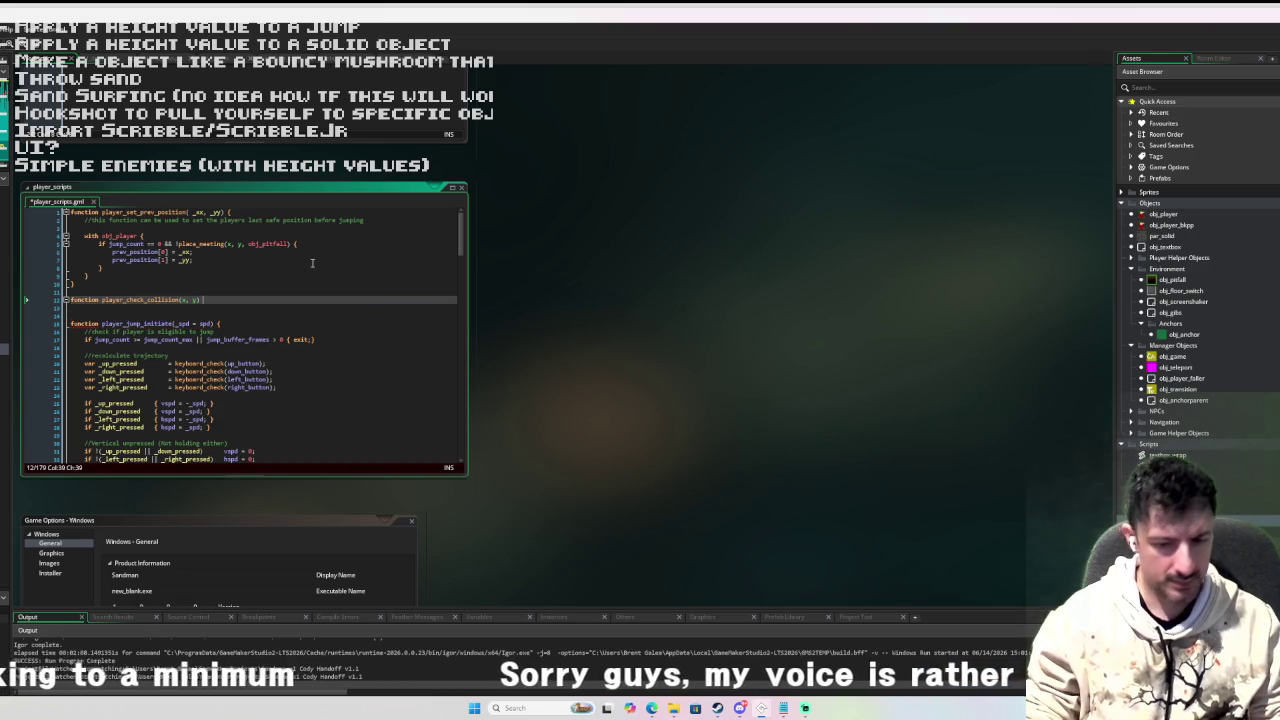
key("Return")
key("ctrl+z")
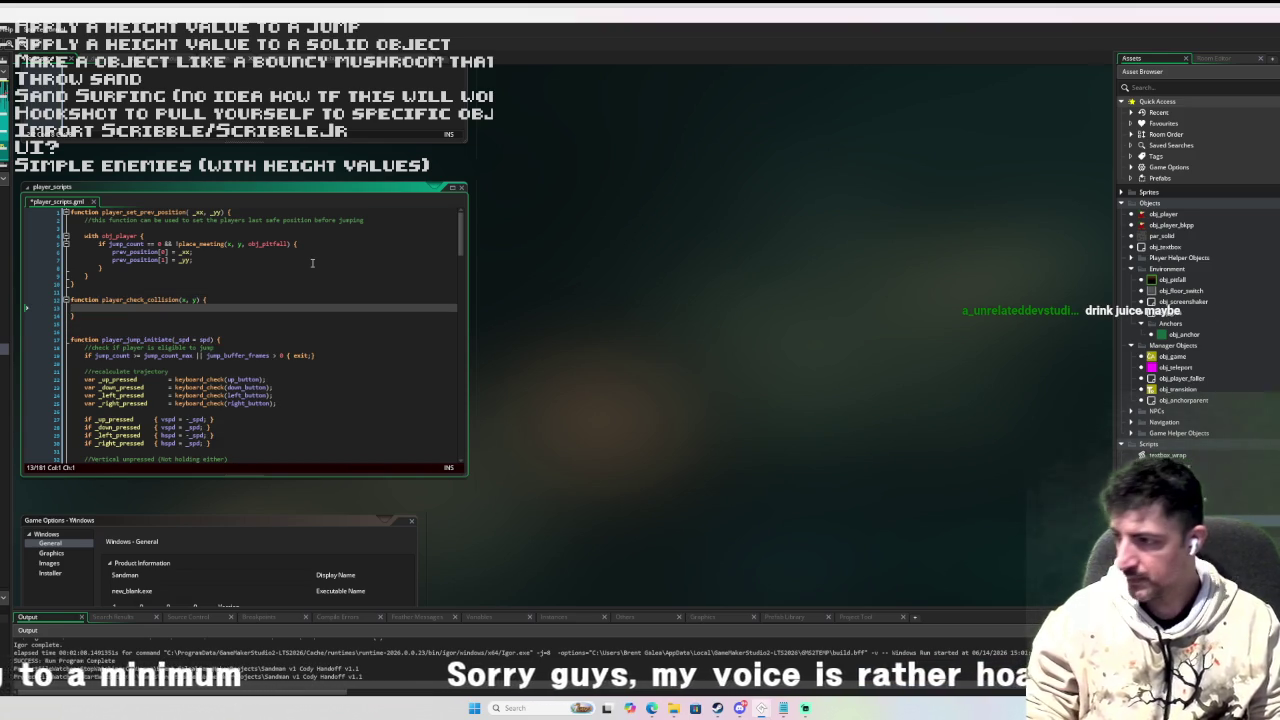
key("Return")
key("Return")
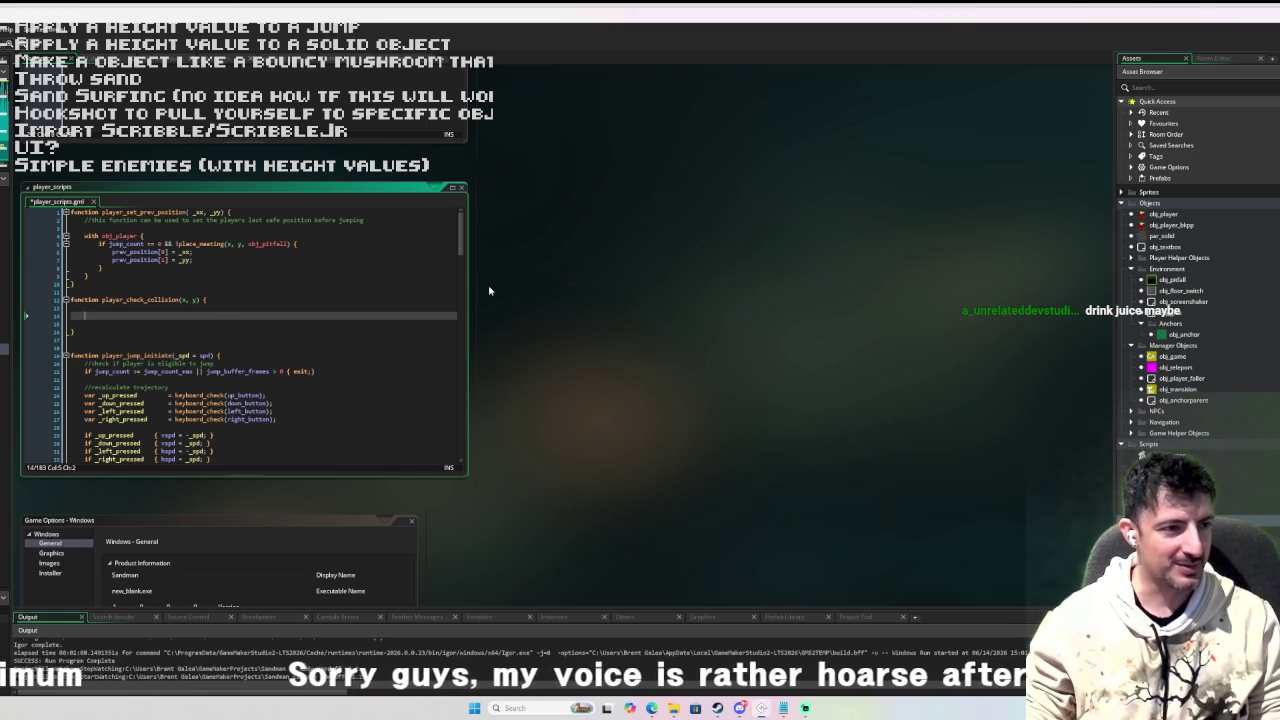
key("ctrl+z")
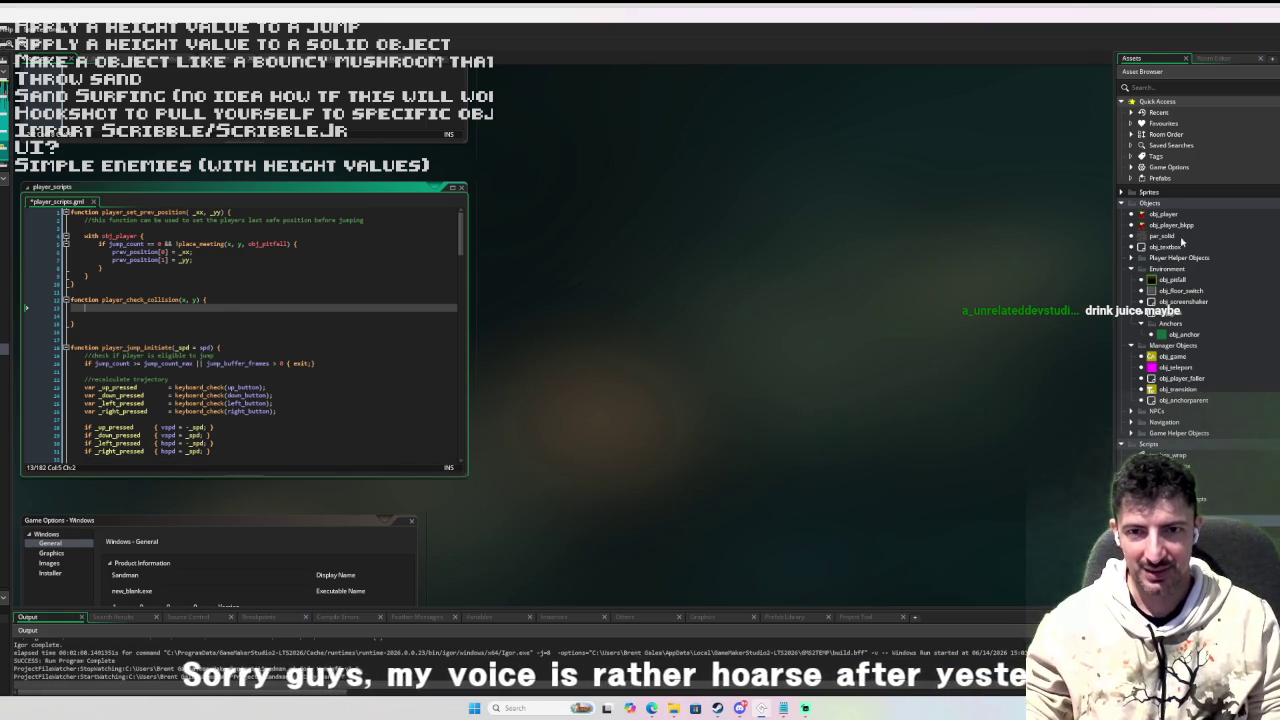
double_click(1163, 214)
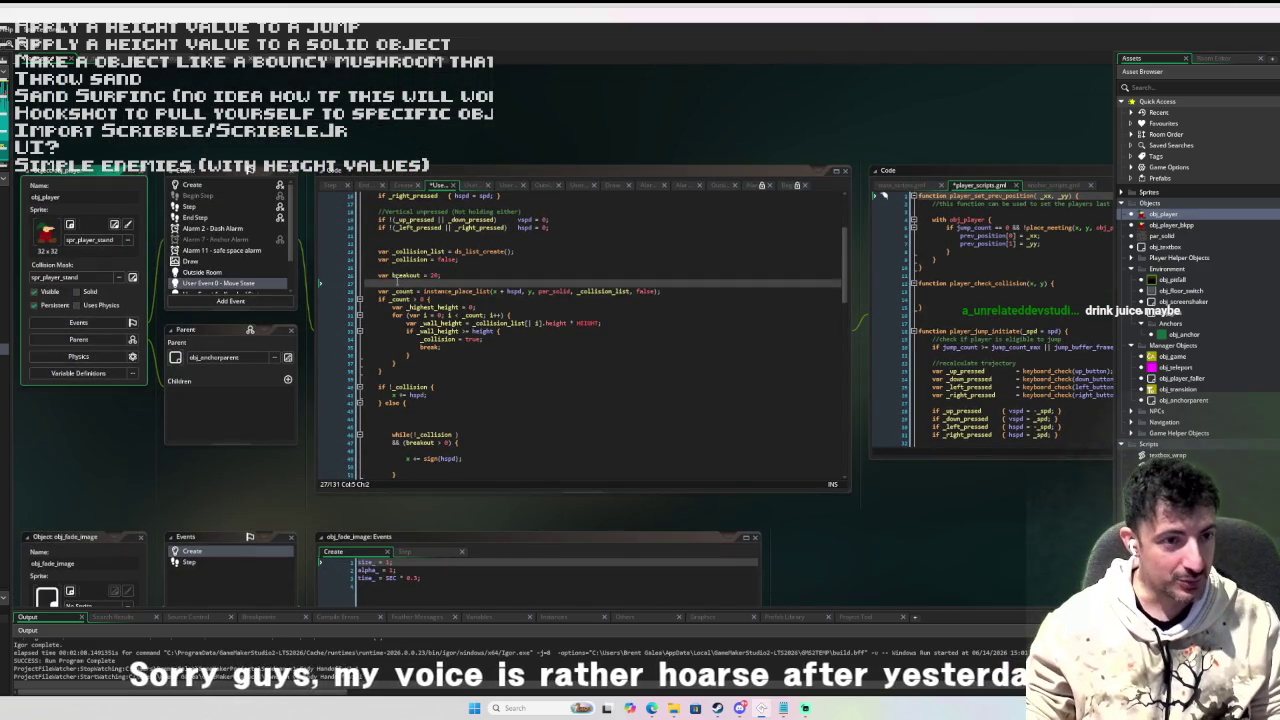
Add a third _list parameter to player_check_collision and copy its signature.
left_click_drag(378, 291, 419, 371)
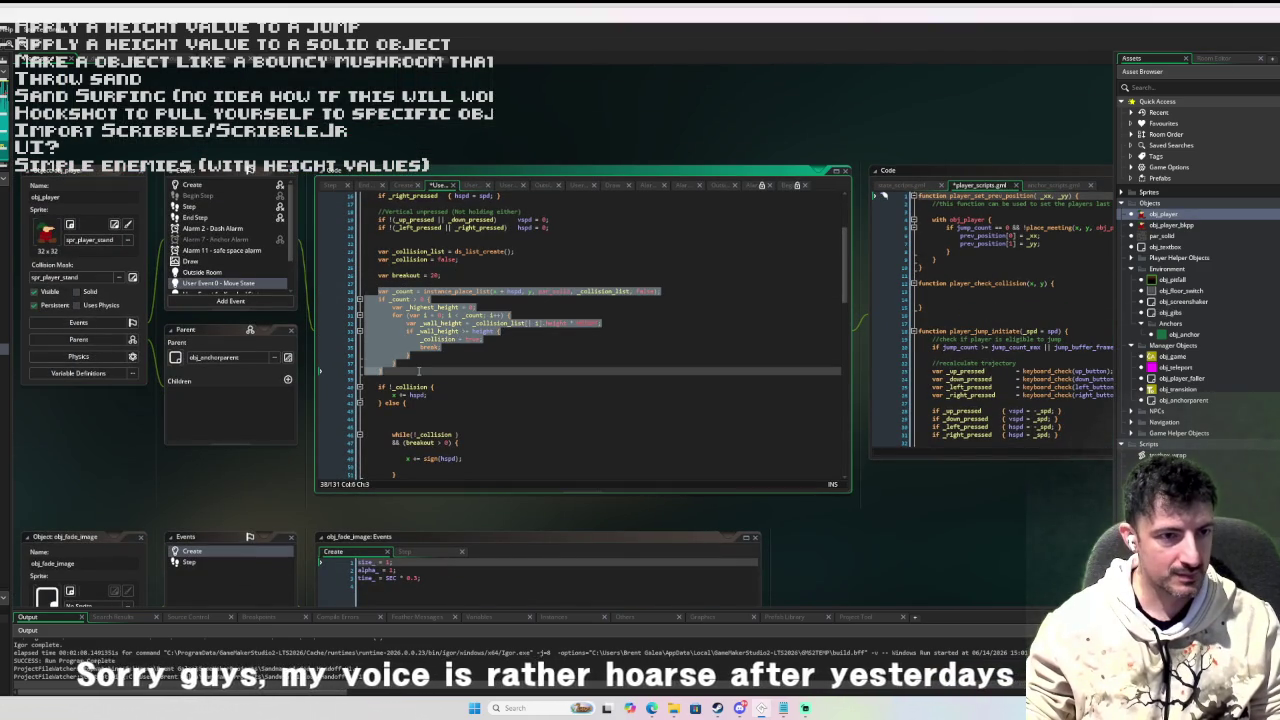
left_click(458, 276)
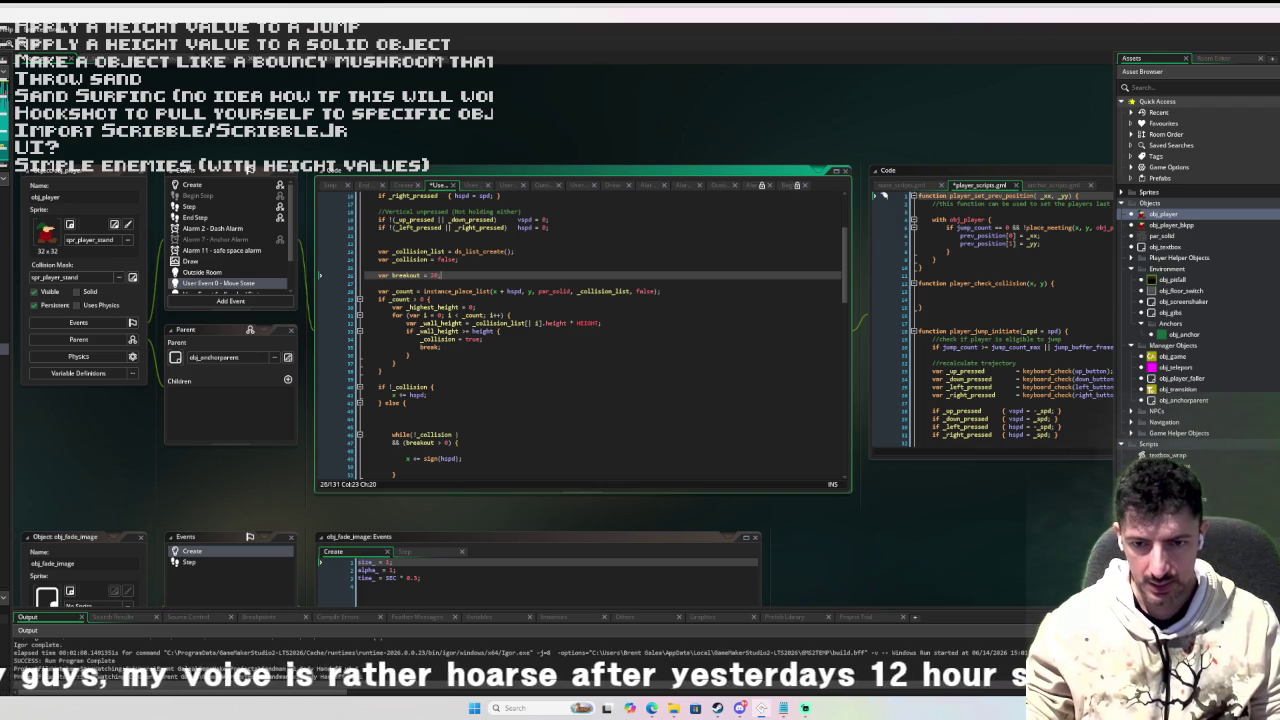
left_click(935, 300)
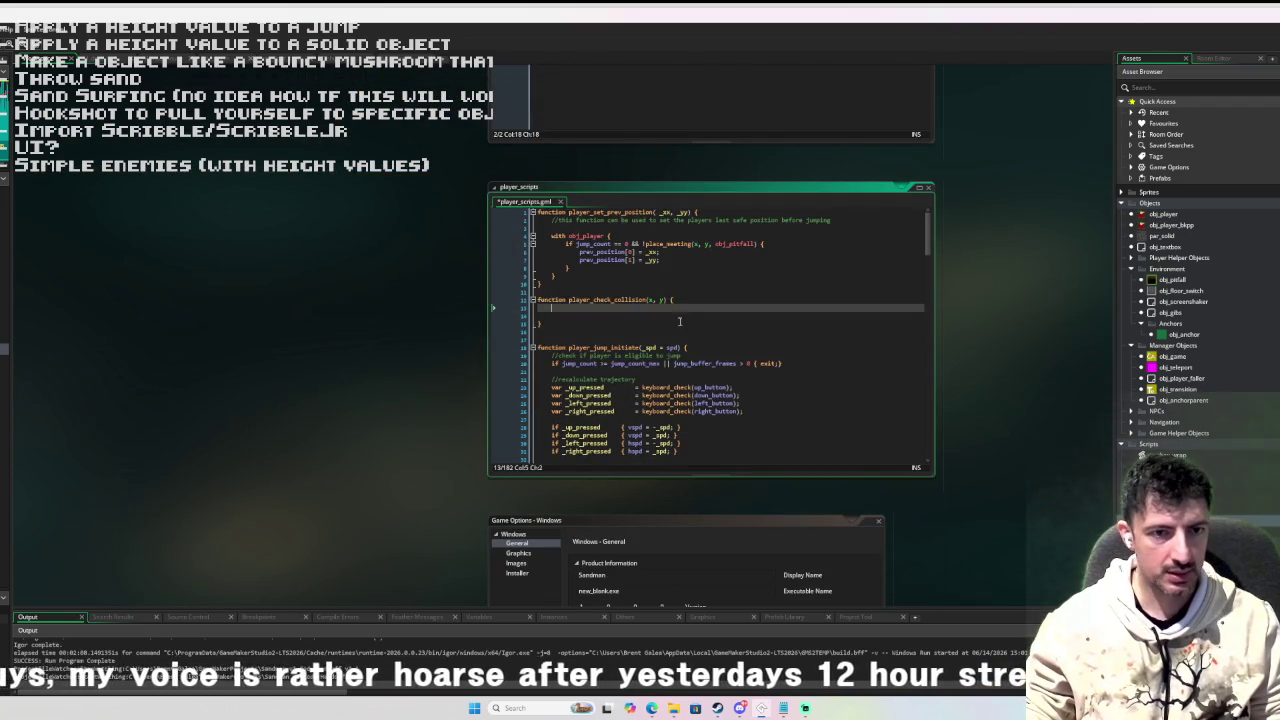
left_click(664, 300)
type(", _")
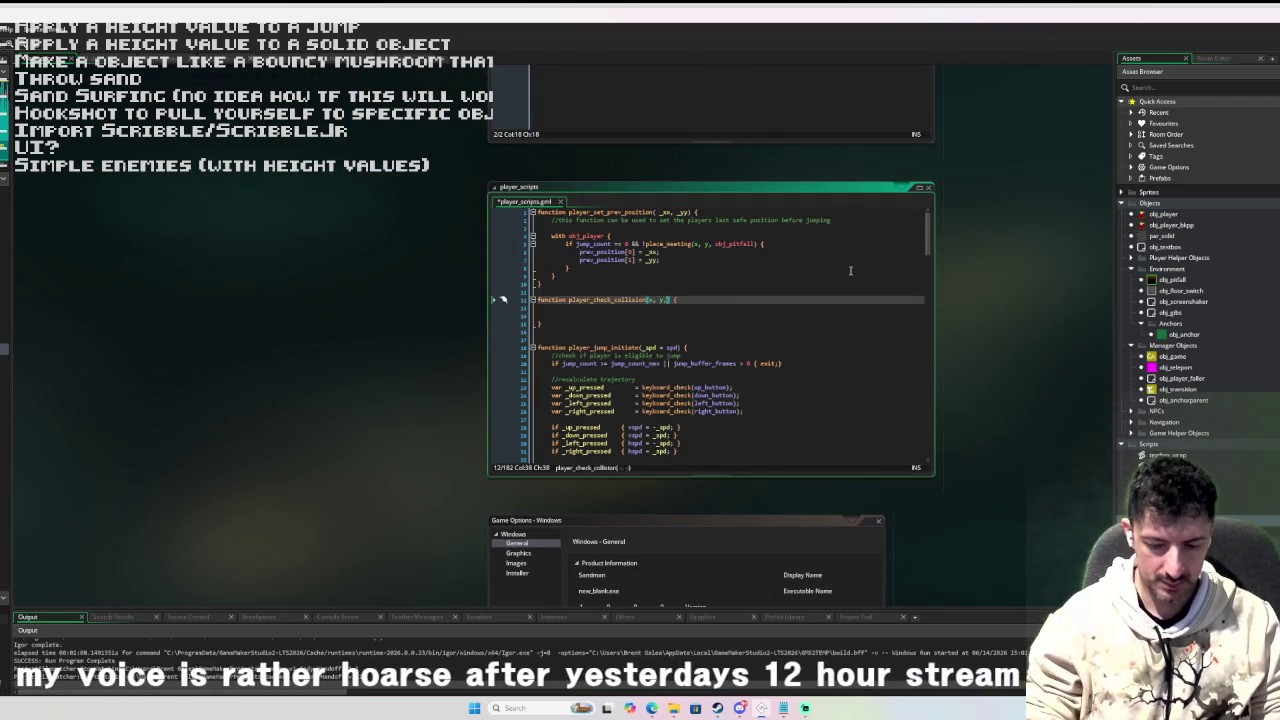
type("list")
left_click(798, 326)
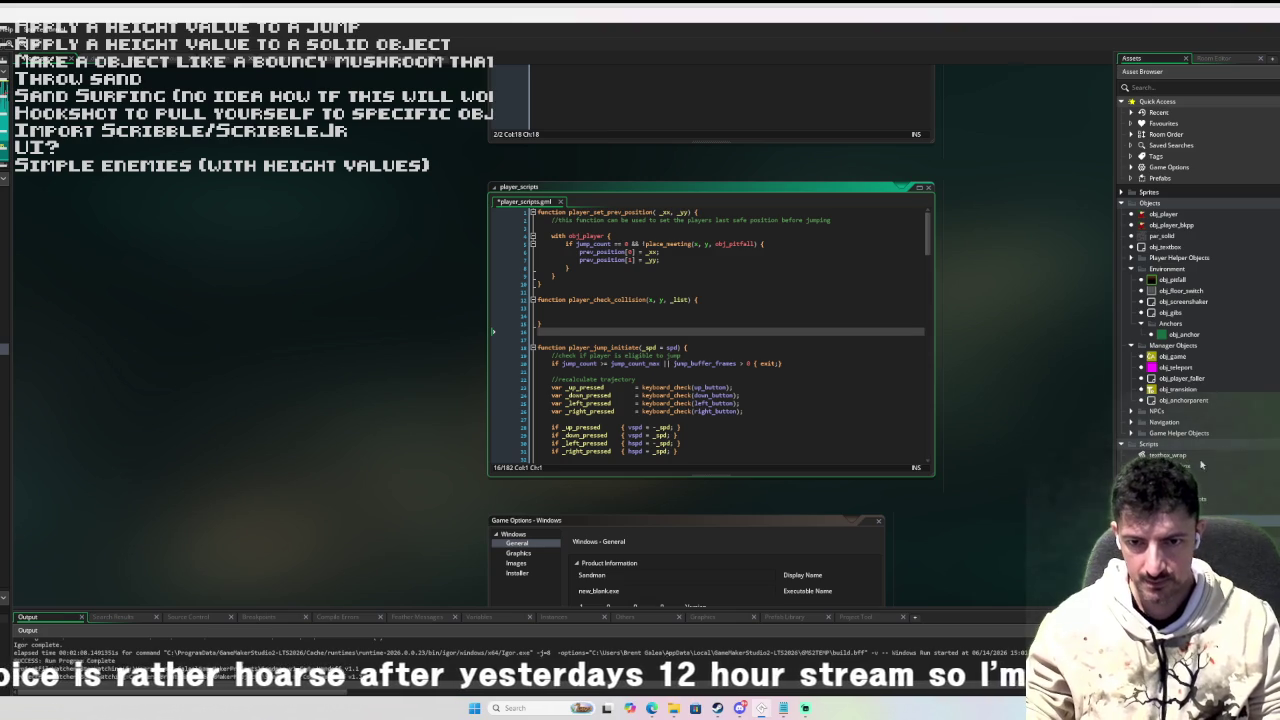
mouse_move(691, 300)
left_mouse_down()
mouse_move(462, 300)
mouse_move(566, 302)
left_mouse_up()
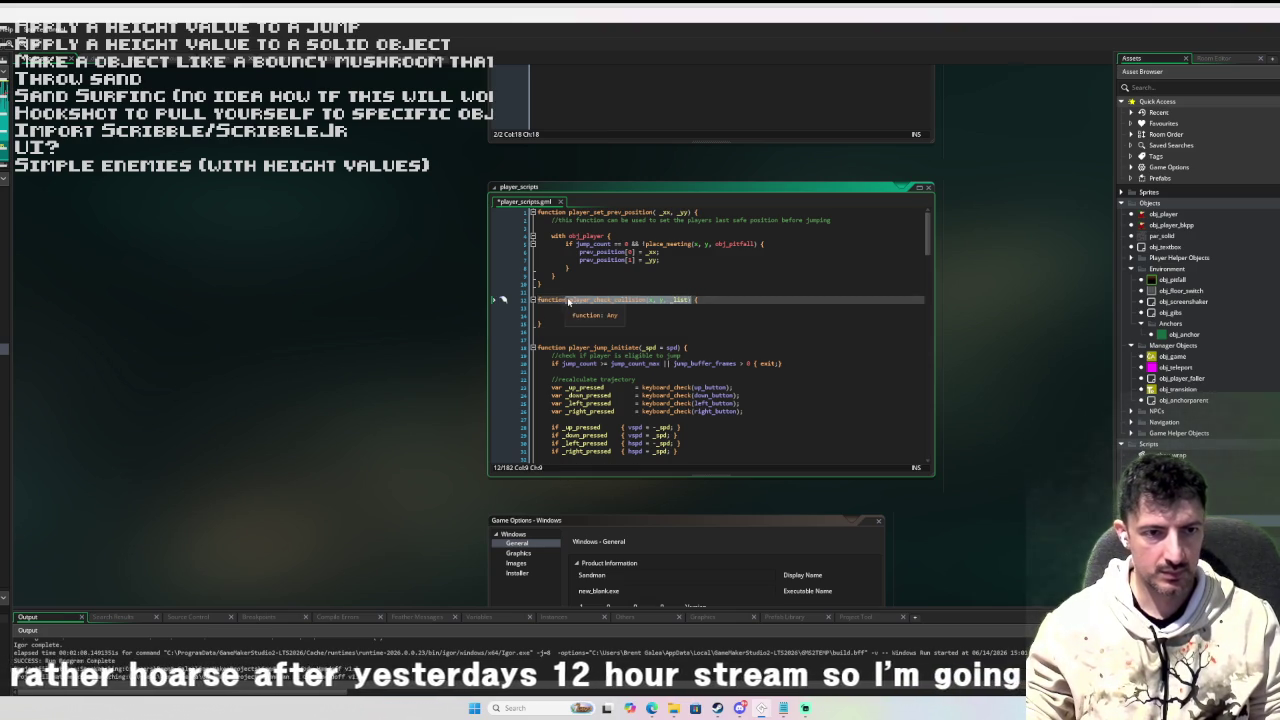
Reopen obj_player's event code at the blank line below the breakout line.
left_click(1178, 218)
double_click(1178, 218)
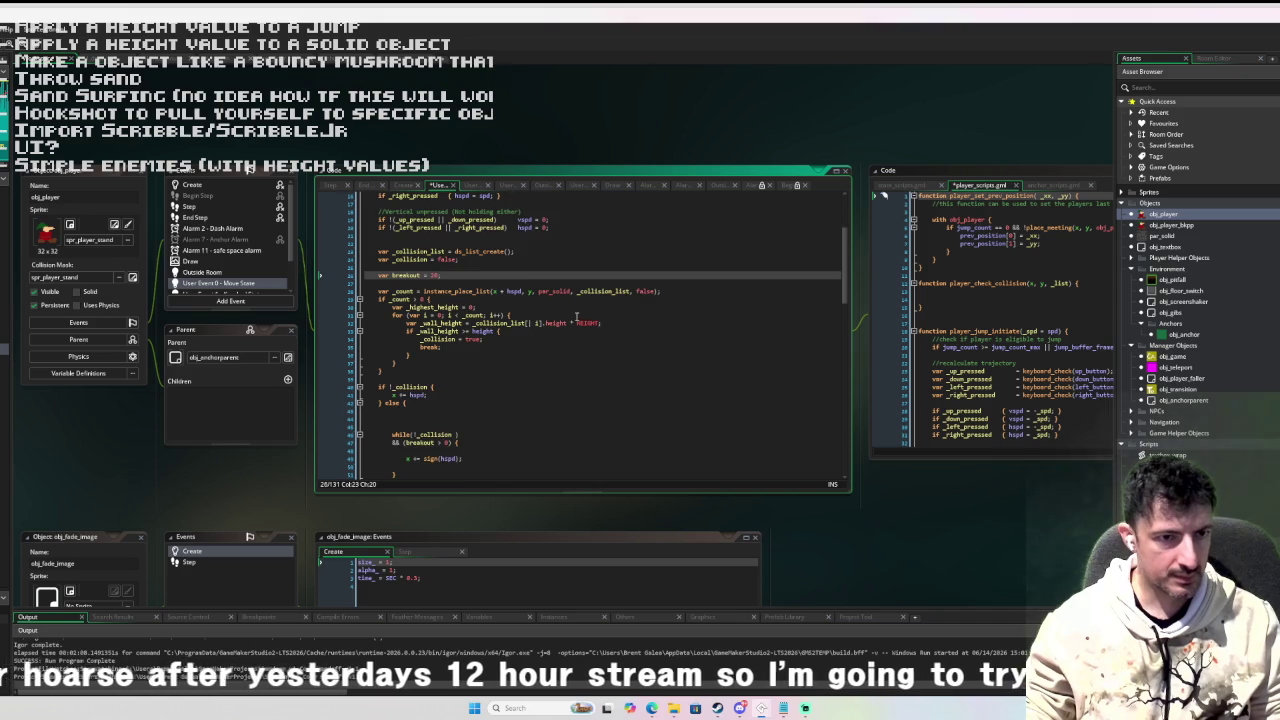
scroll(575, 317, "down", 1)
key("Down")
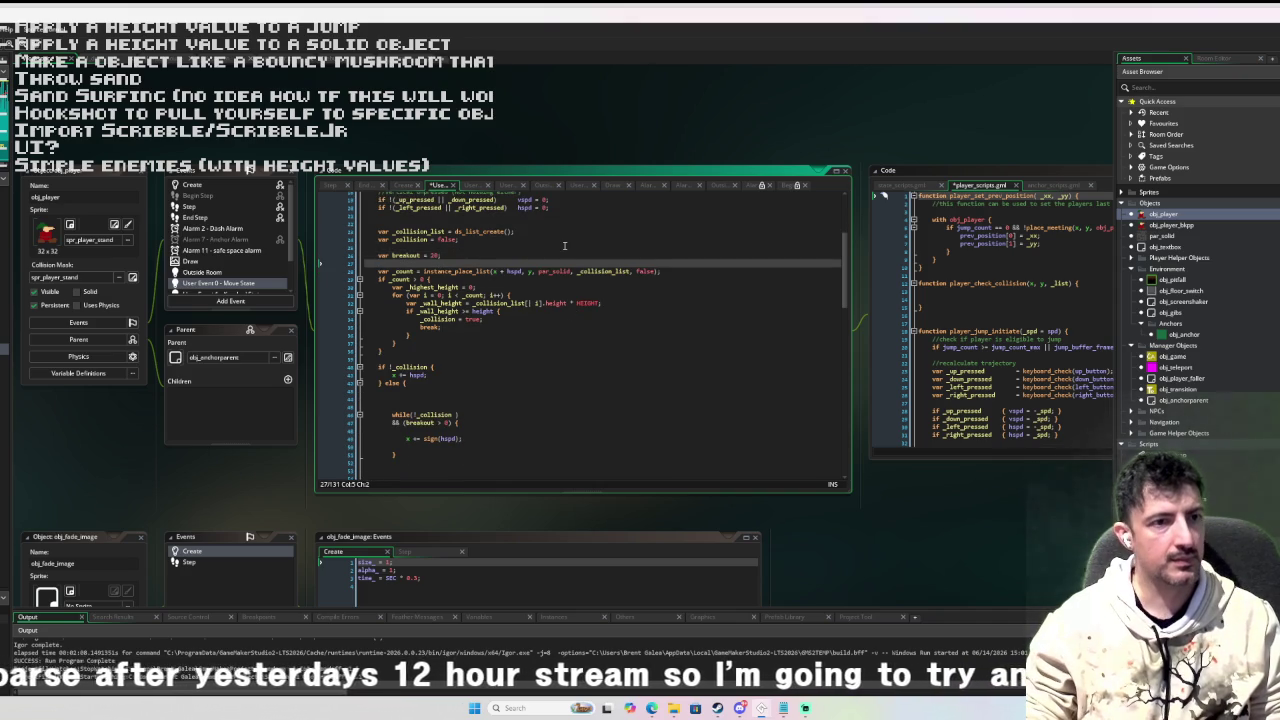
Call player_check_collision(x, y, _collision_list) below var breakout = 20.
key("ctrl+v")
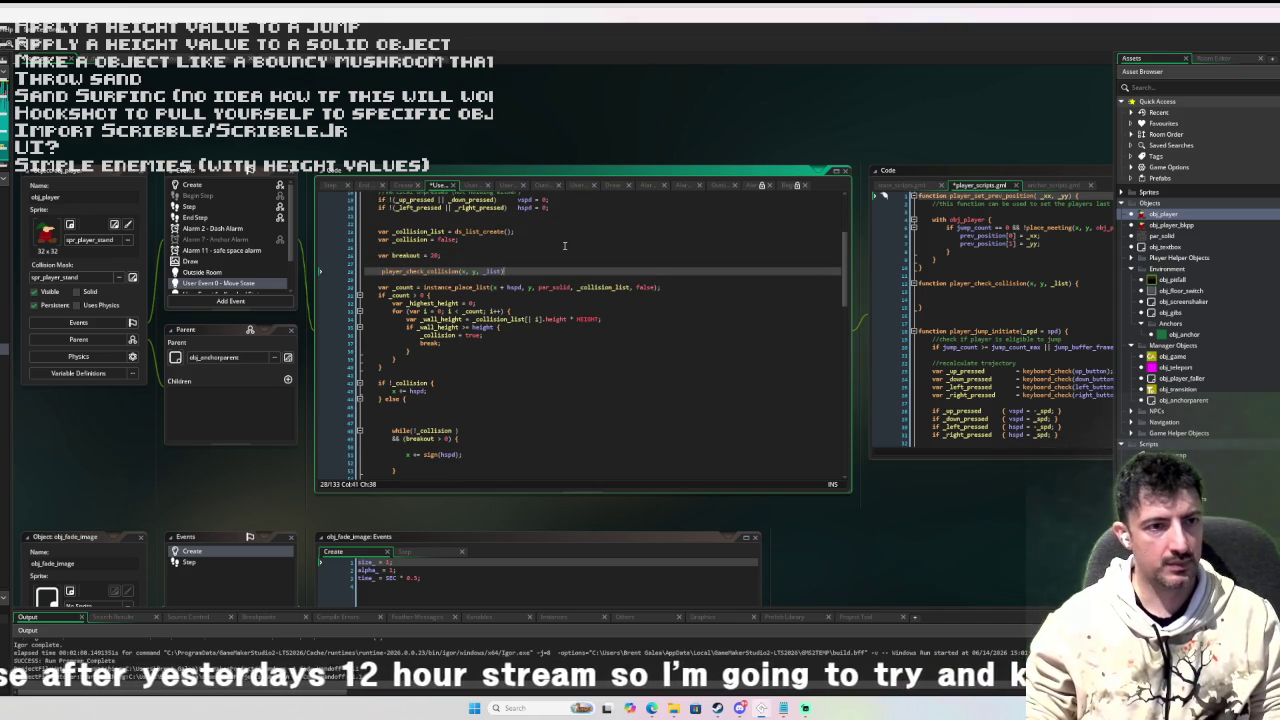
left_click(420, 231)
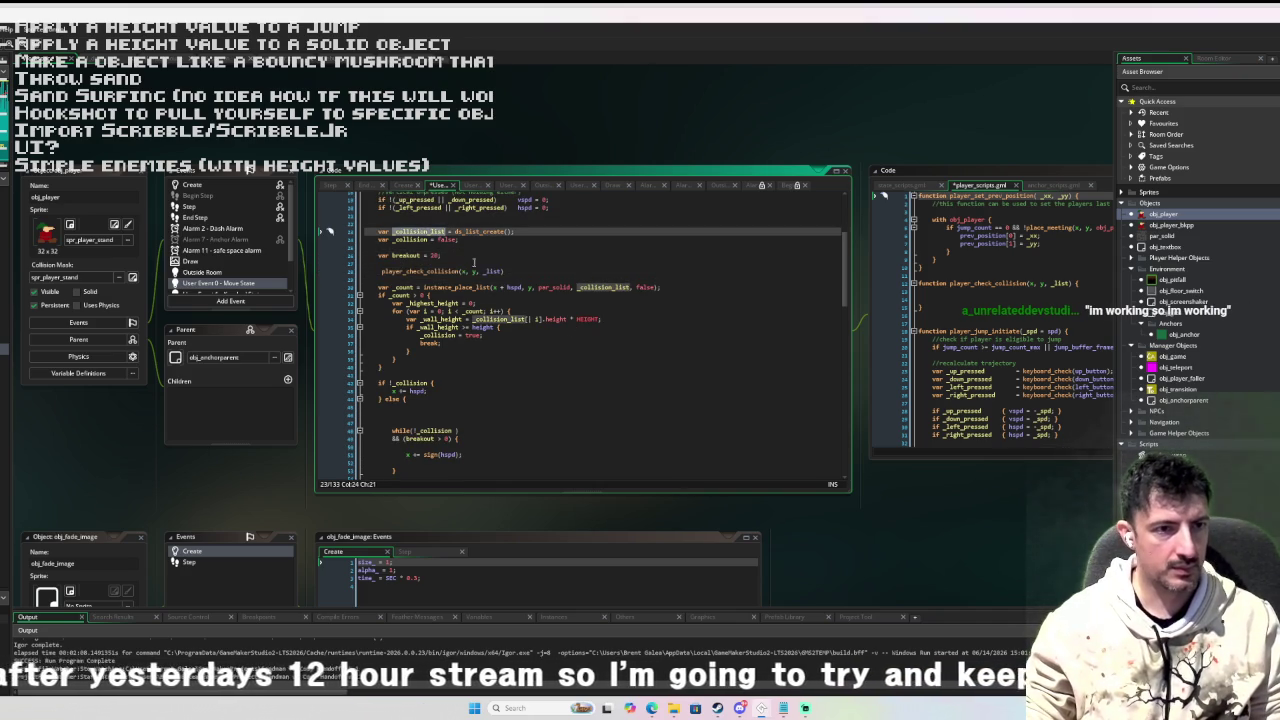
double_click(493, 271)
type("_collision_list")
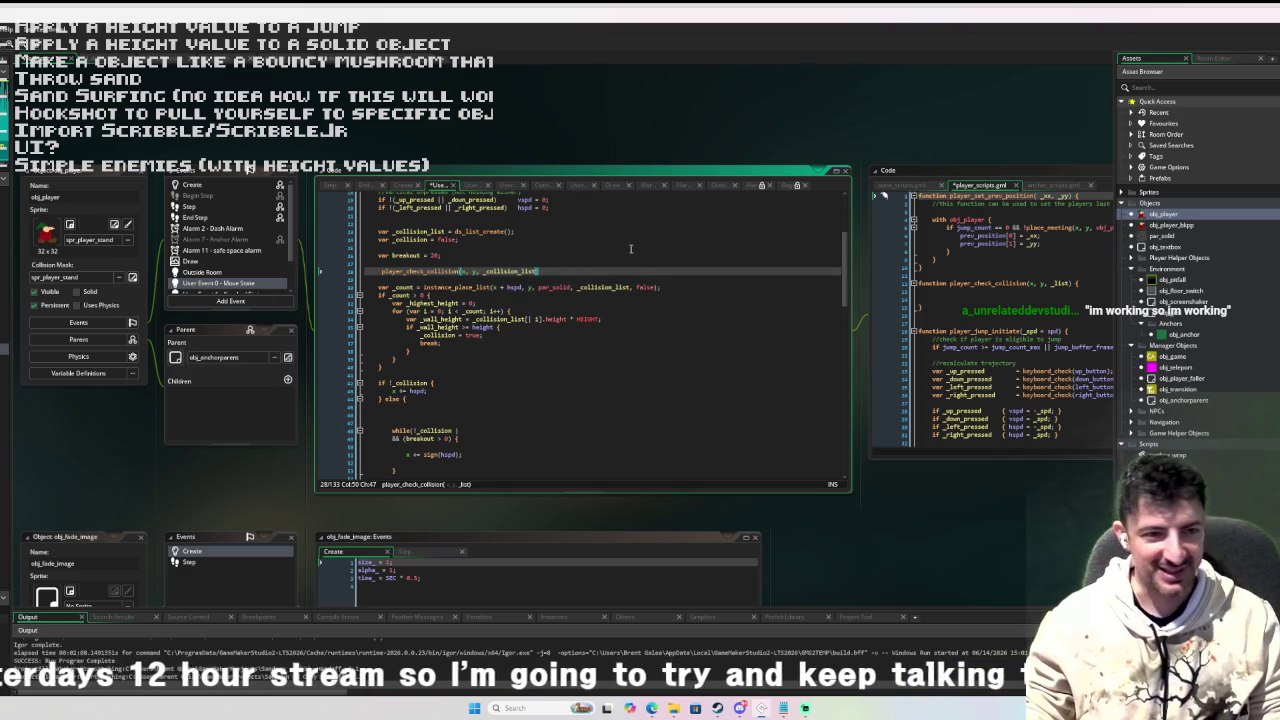
scroll(619, 258, "up", 1)
left_click(572, 284)
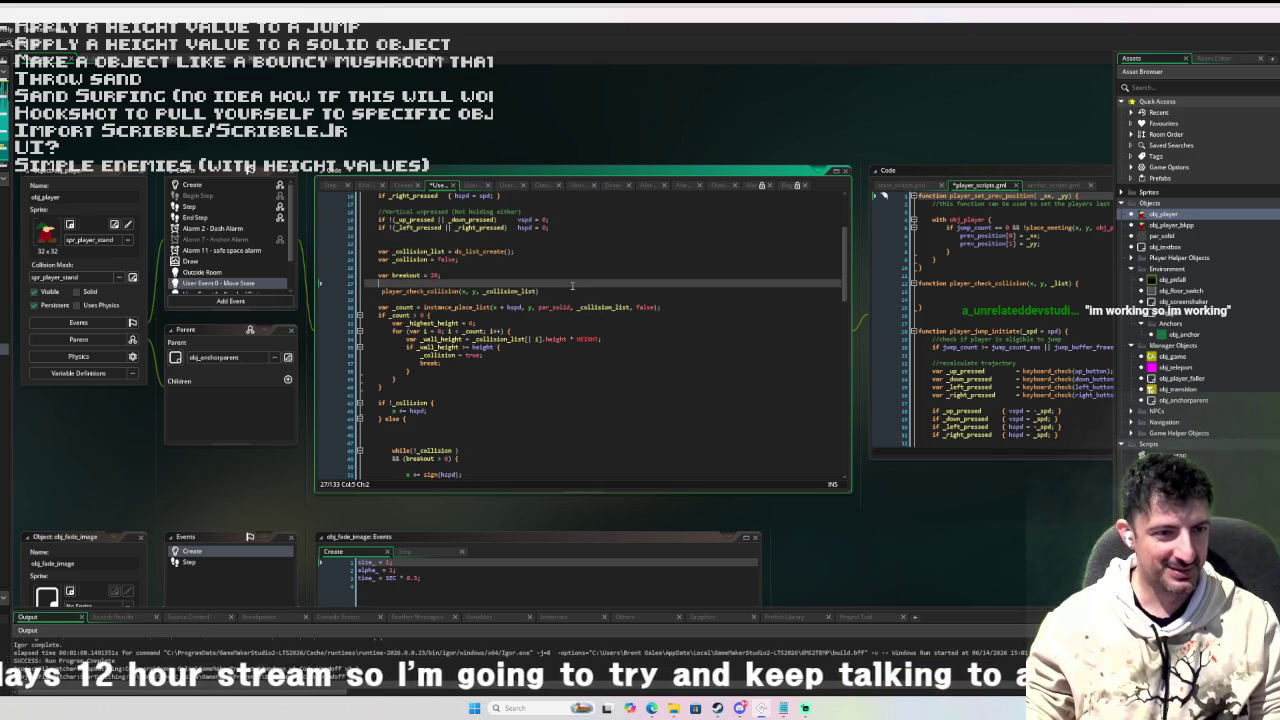
left_click(381, 290)
key("BackSpace")
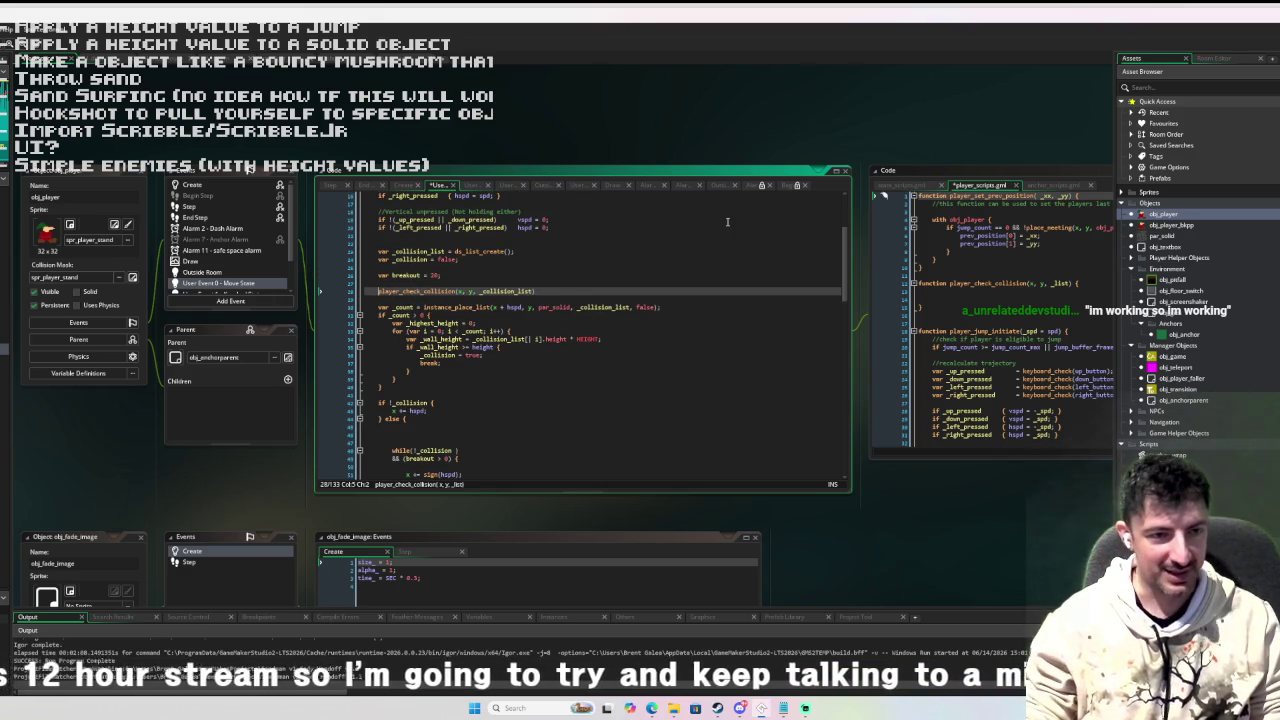
left_click(552, 291)
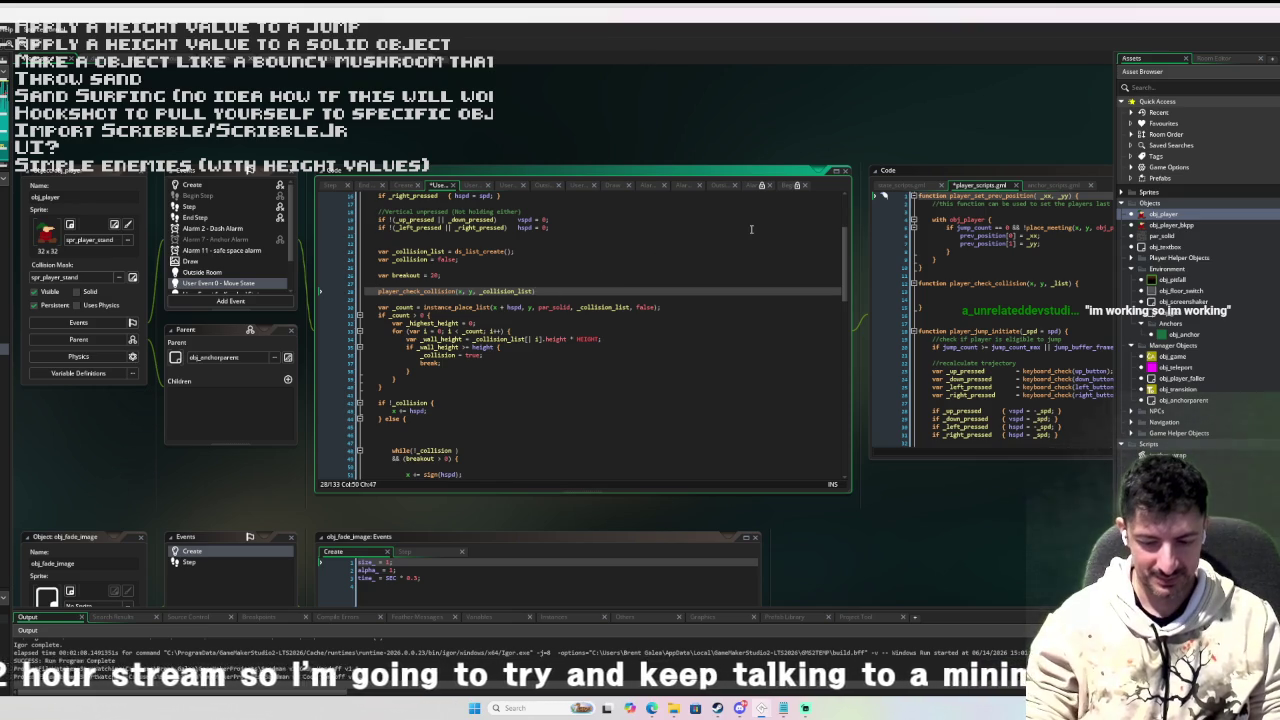
type(";")
Move the collision-check loop from obj_player into player_check_collision's body.
mouse_move(378, 306)
left_mouse_down()
mouse_move(420, 330)
mouse_move(453, 388)
left_mouse_up()
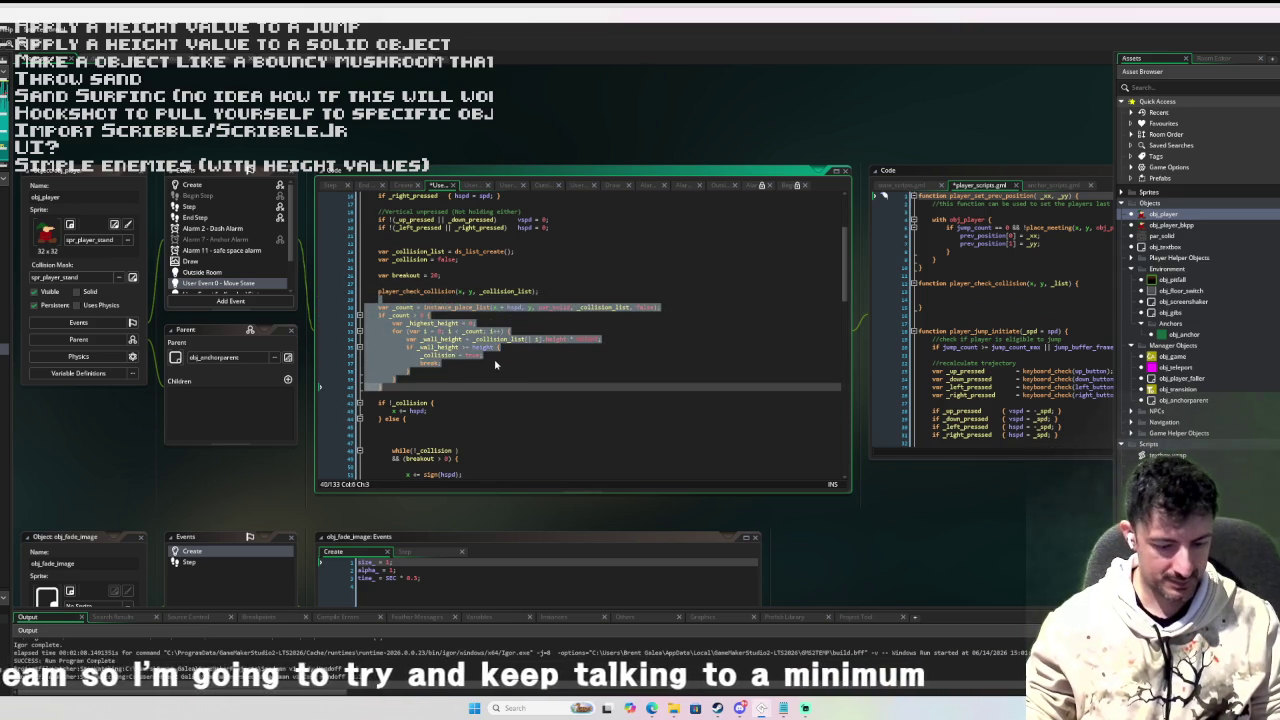
key("ctrl+x")
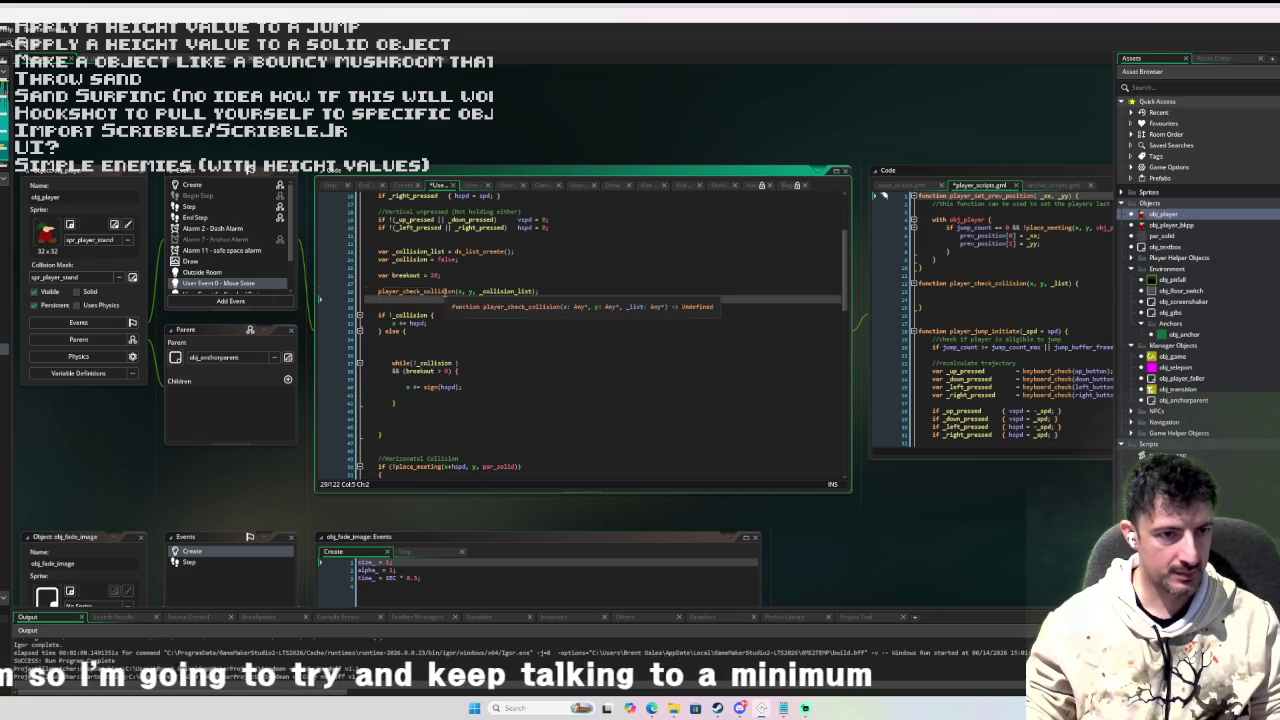
middle_click(448, 292)
left_click(473, 292)
key("ctrl+v")
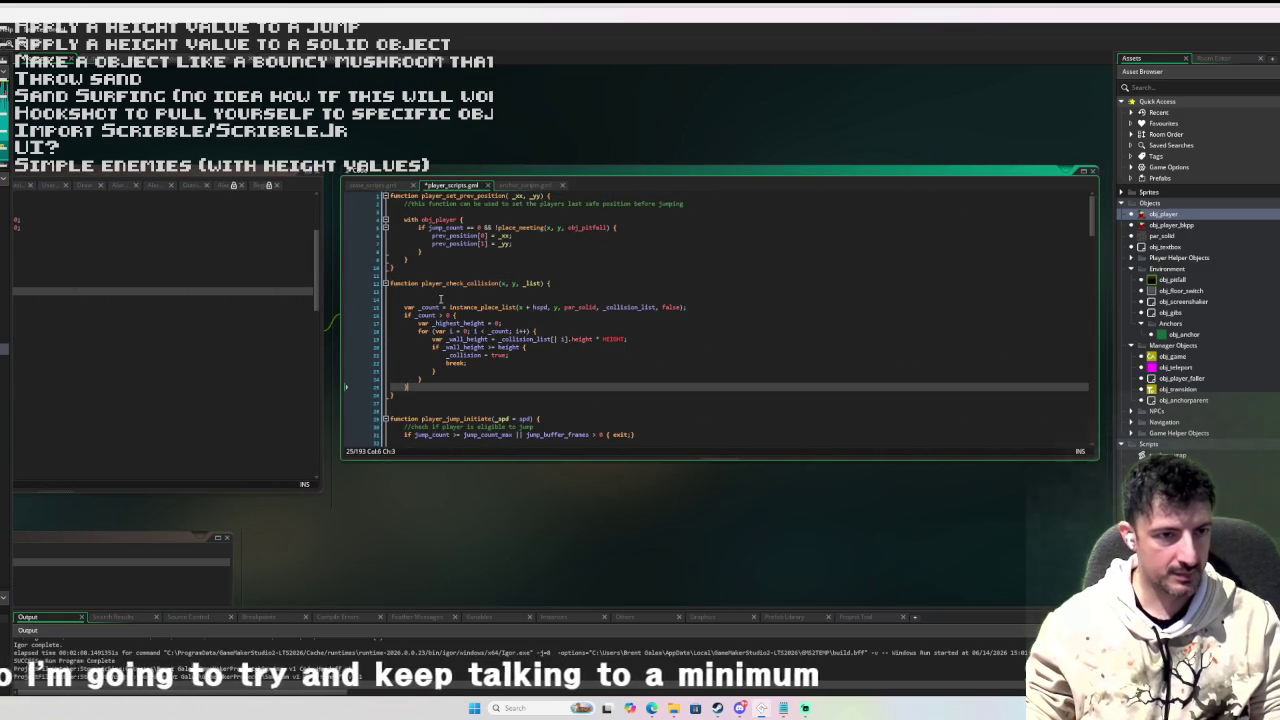
left_click(417, 298)
key("Delete")
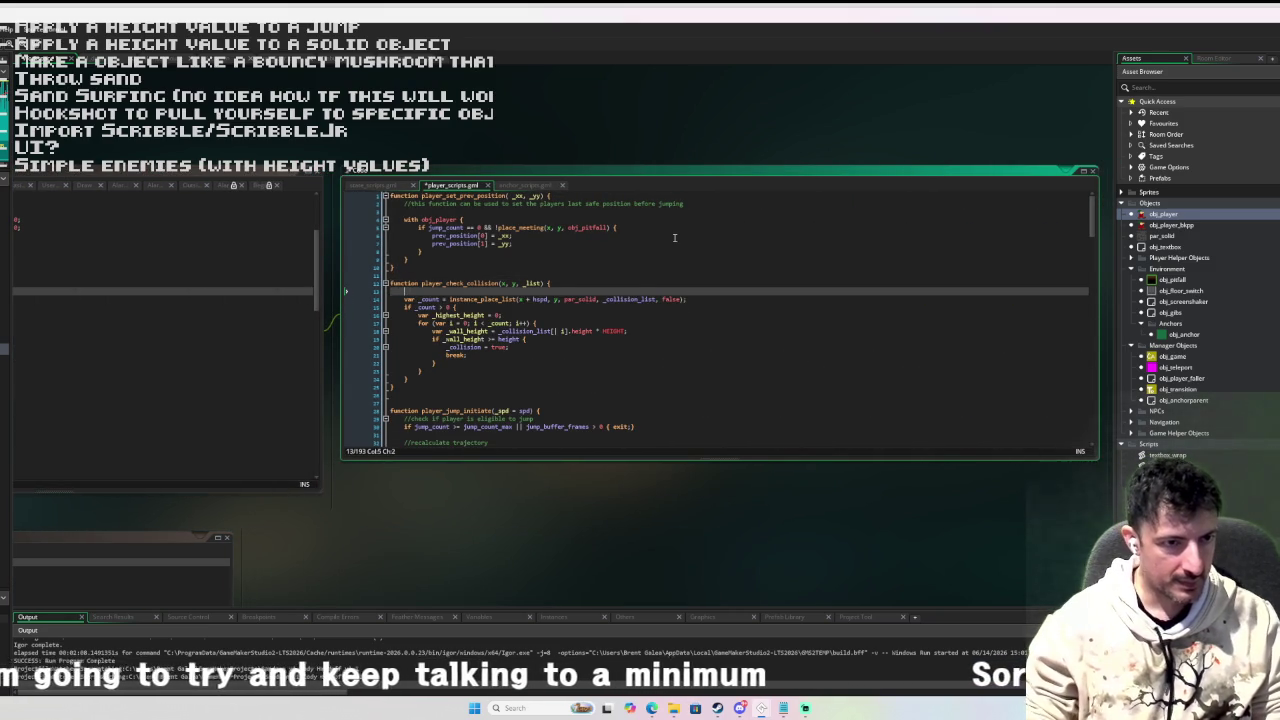
left_click(446, 378)
Declare 'var _collision = false;' on a new first line of player_check_collision's body.
key("Return")
key("Return")
key("Return")
key("Up")
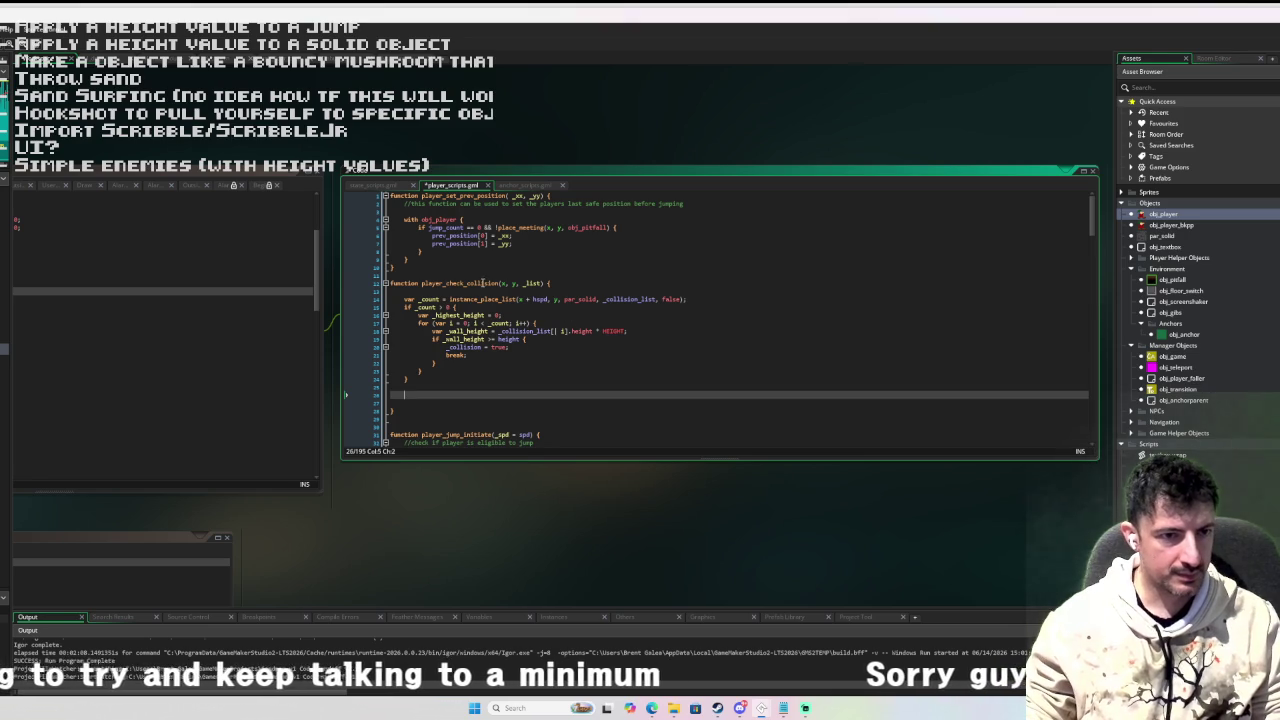
left_click(528, 290)
key("Return")
key("Return")
key("Up")
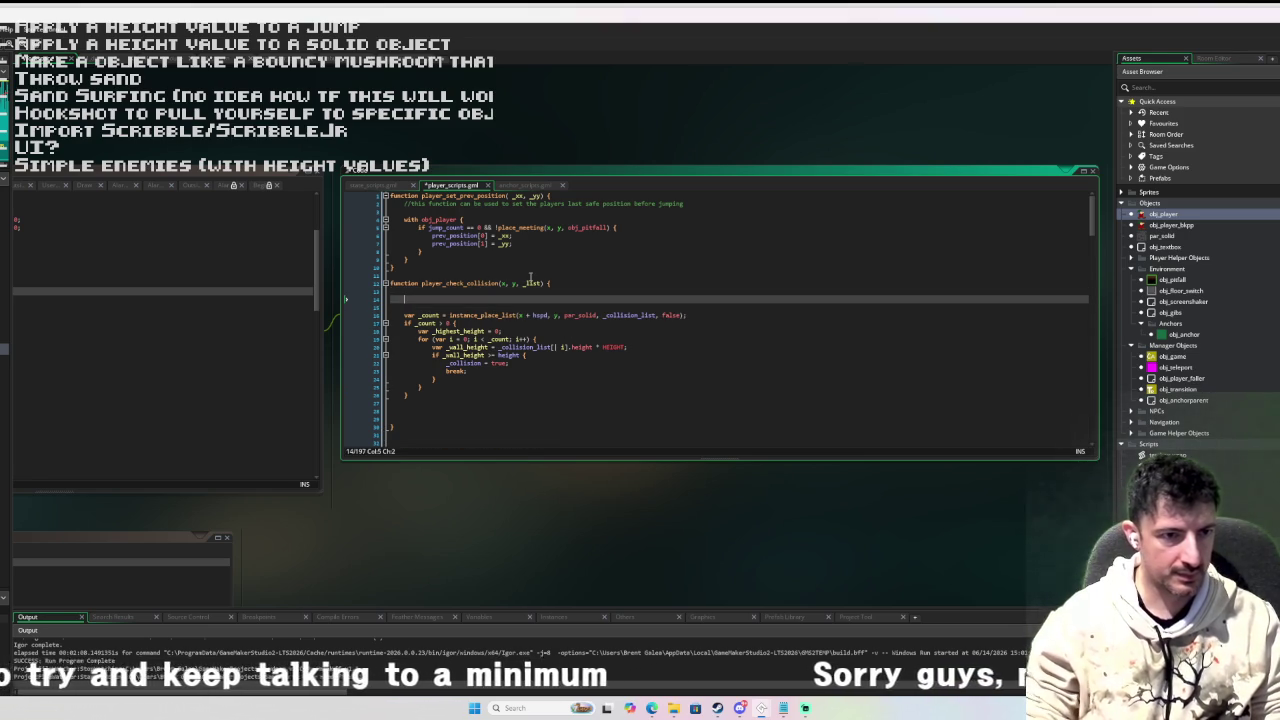
type("var _collis")
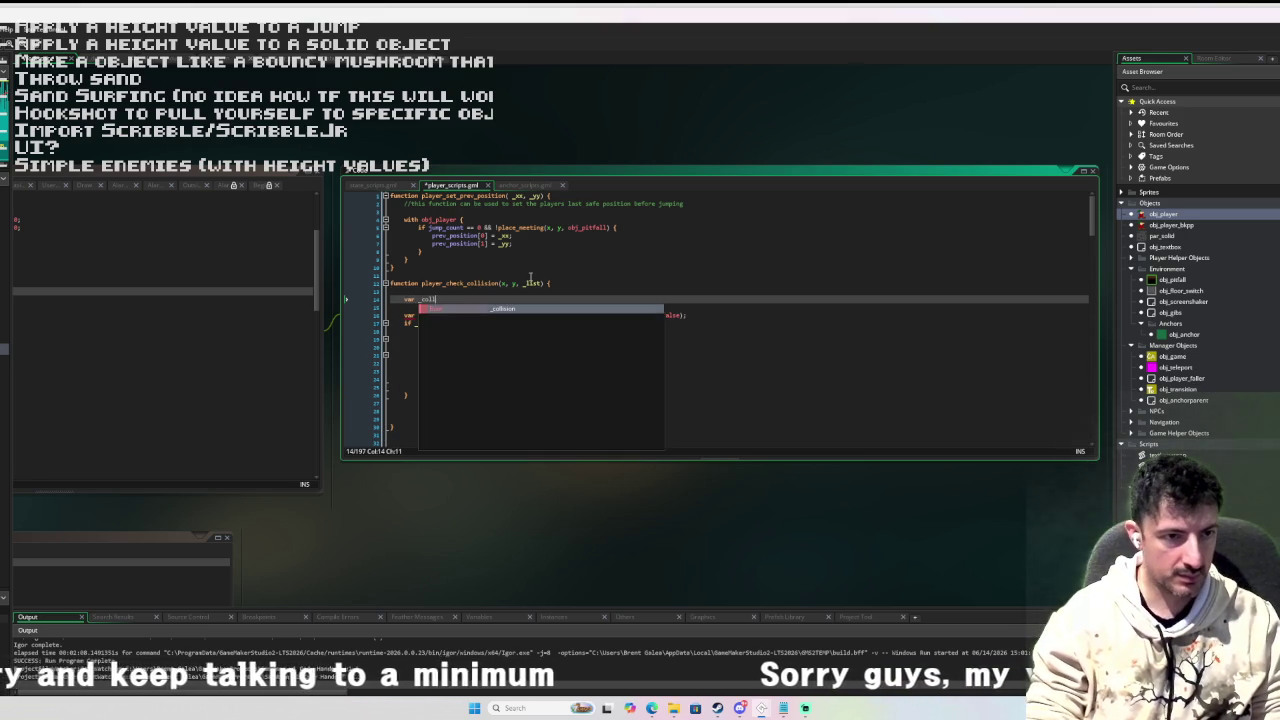
key("Return")
type("= false;")
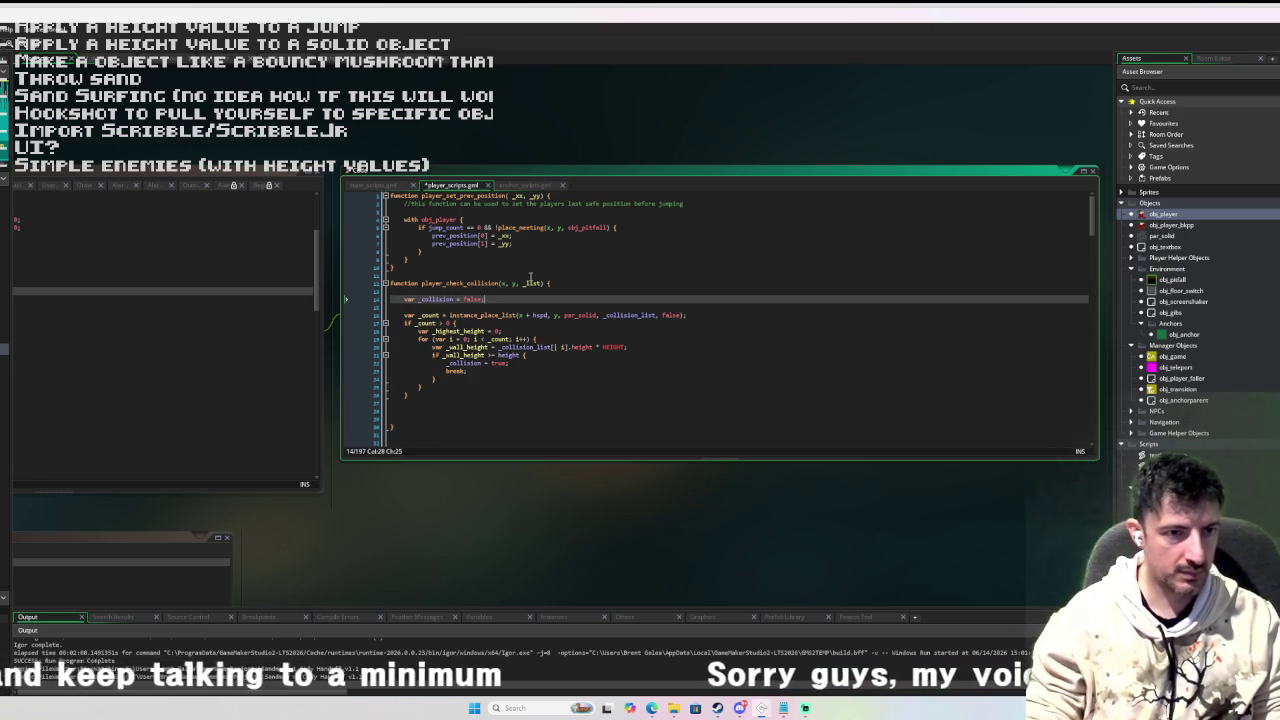
Add 'return _collision;' just before player_check_collision's closing brace.
left_click(516, 363)
left_click(516, 402)
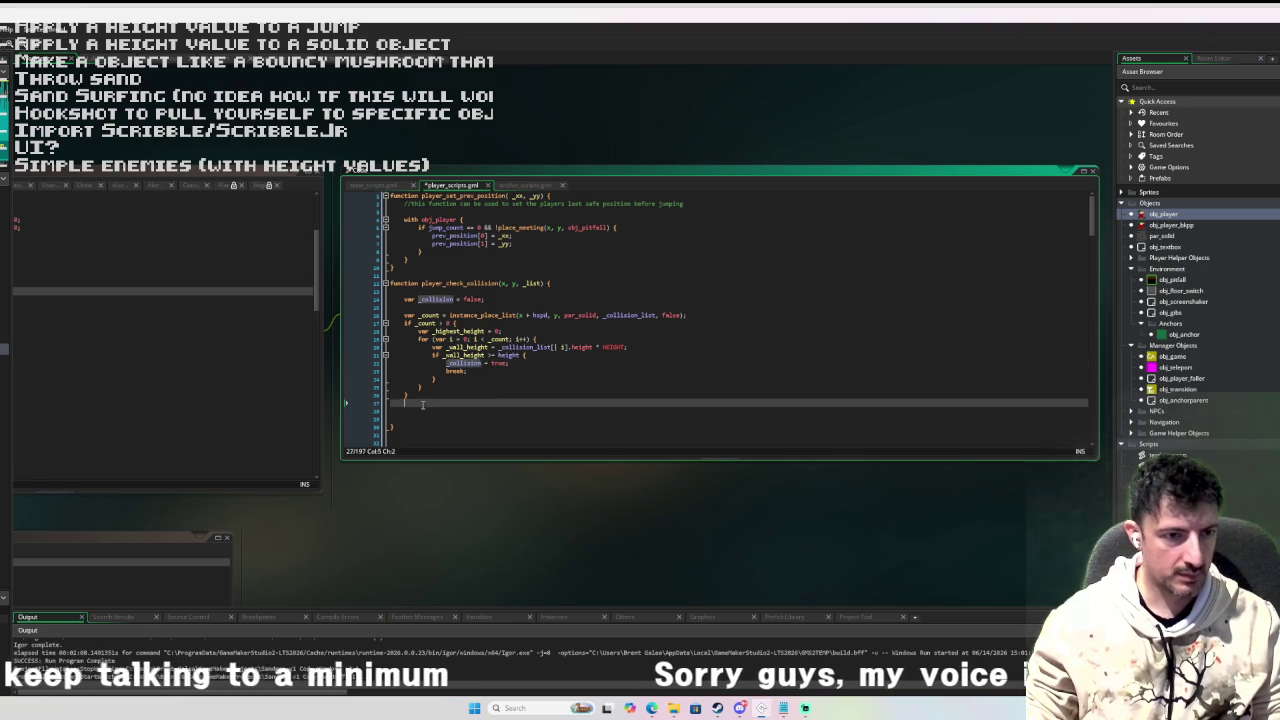
key("Return")
type("_collisio")
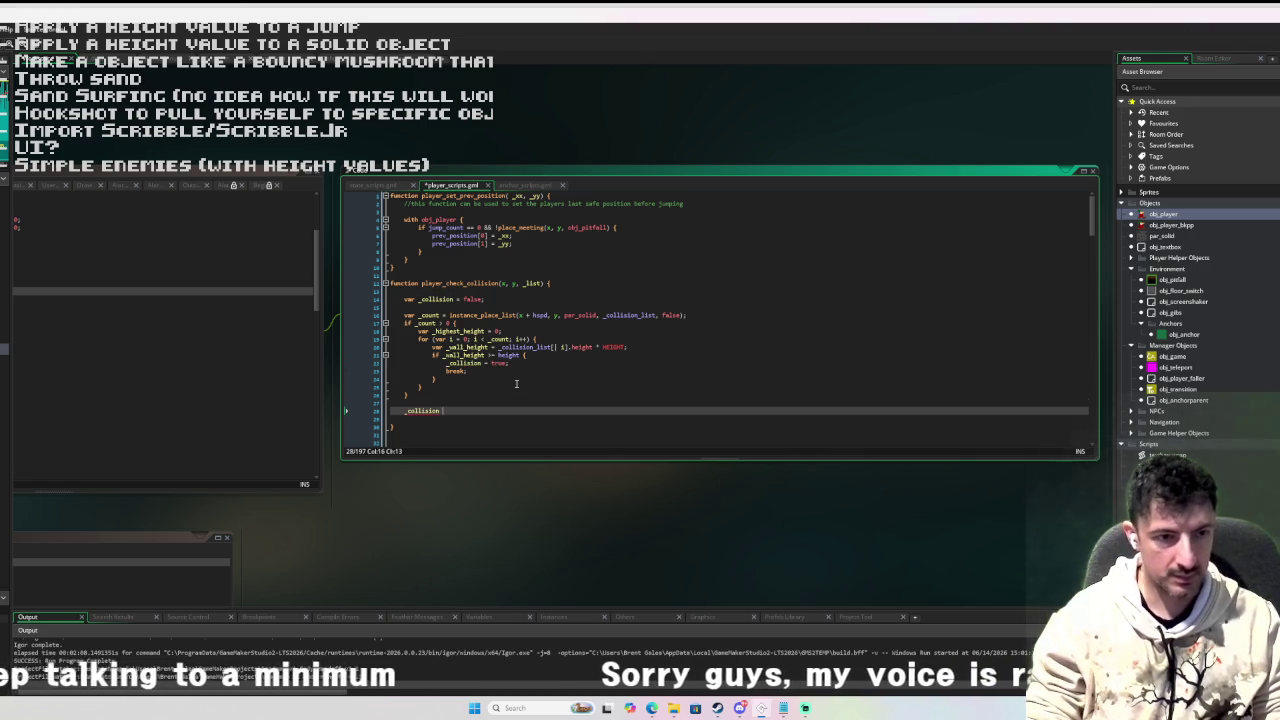
type("n")
key("Return")
key("Home")
type("return")
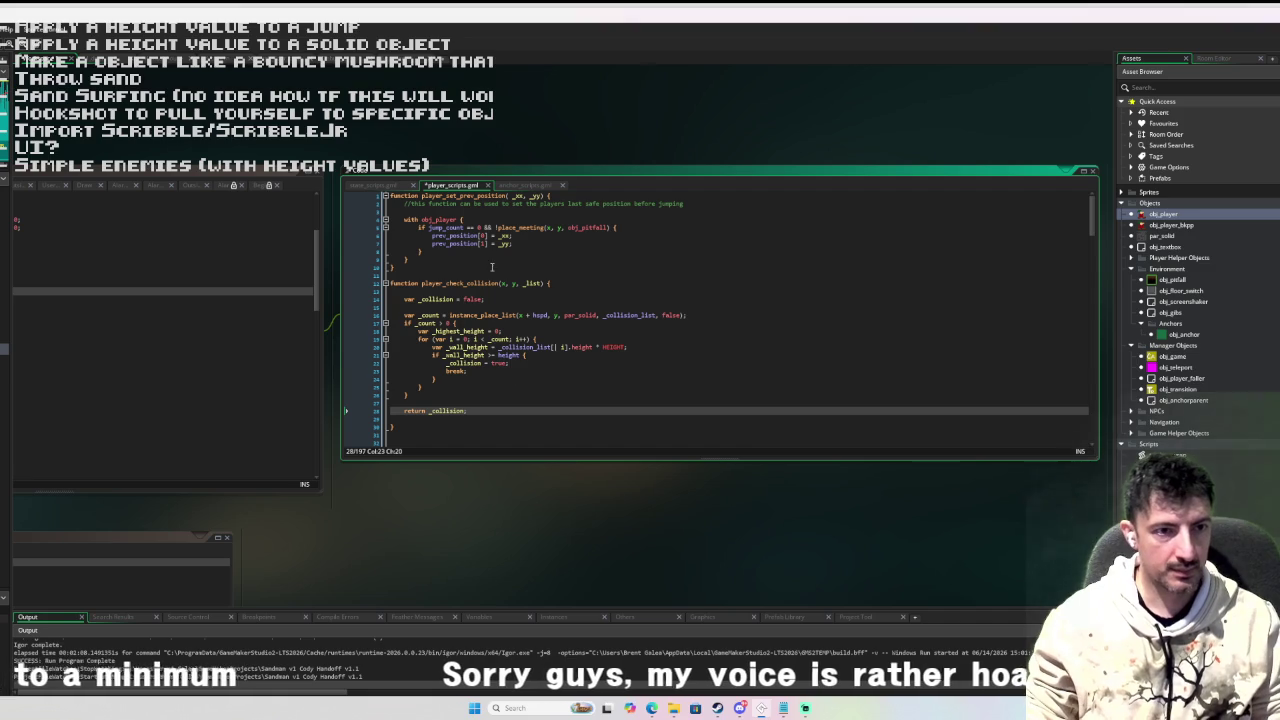
left_click_drag(542, 285, 422, 286)
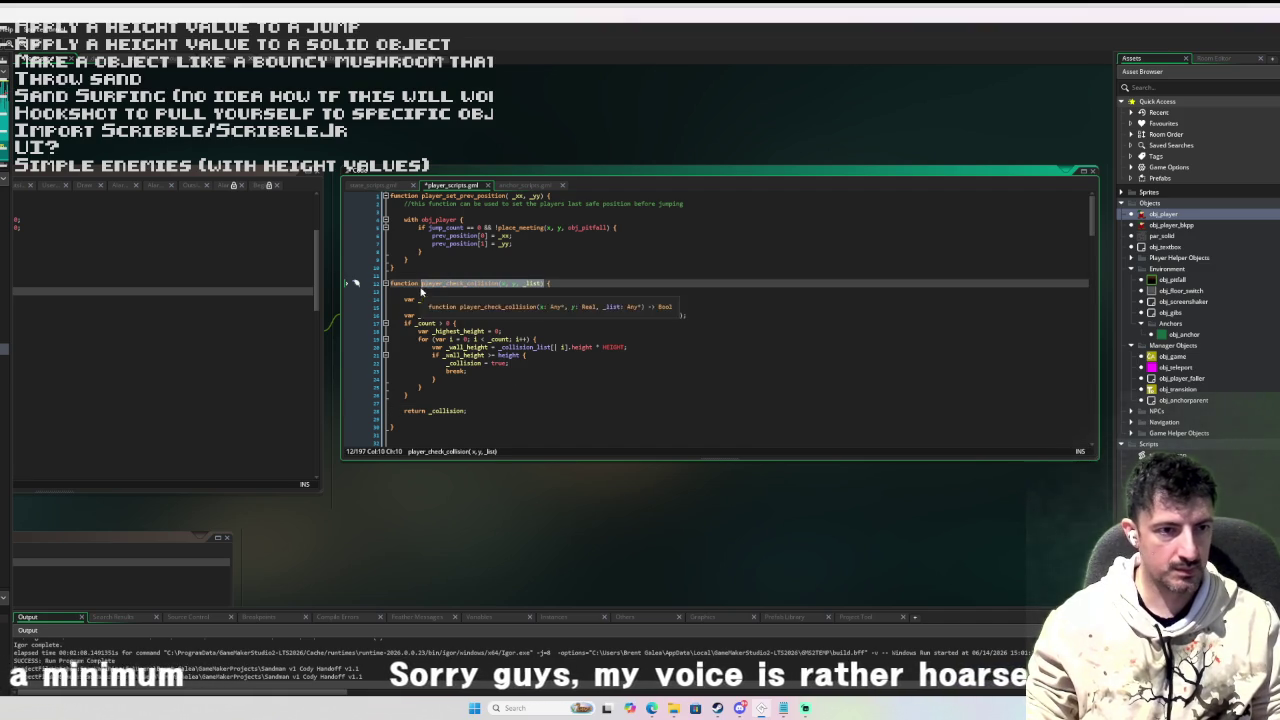
left_click(224, 340)
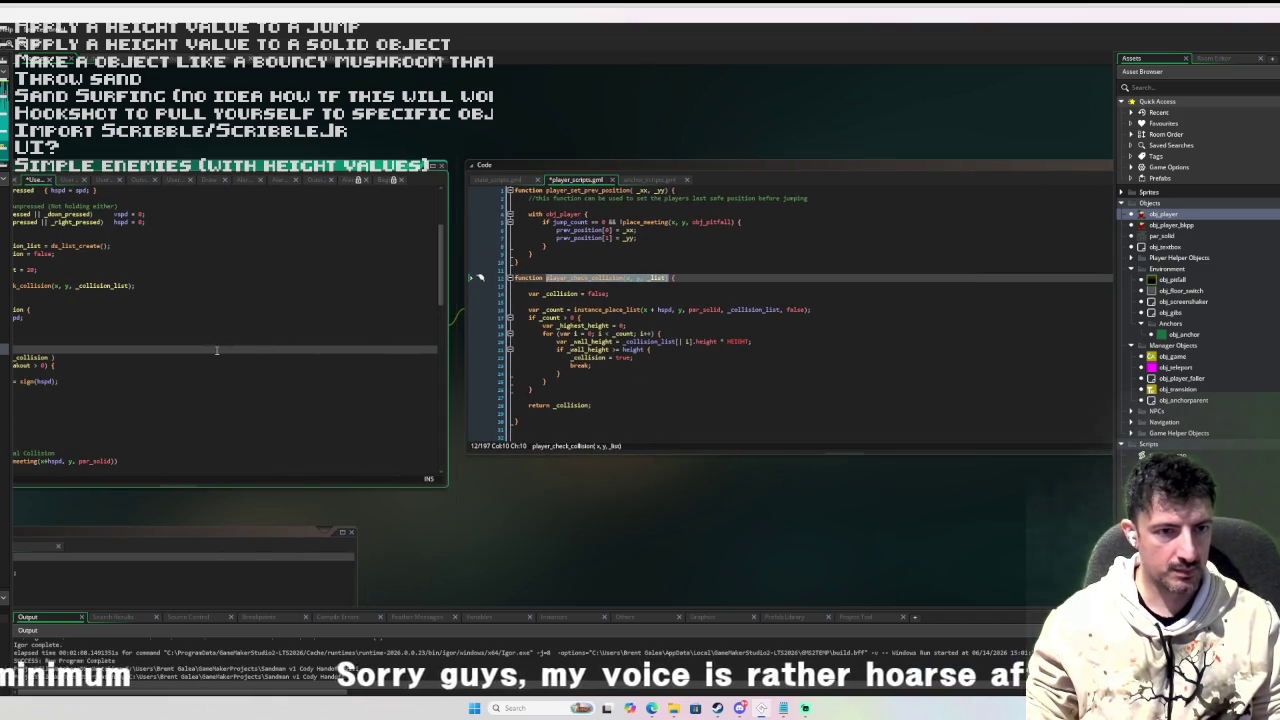
Remove the stray blank line after the call in the player's Move State code.
left_click(413, 333)
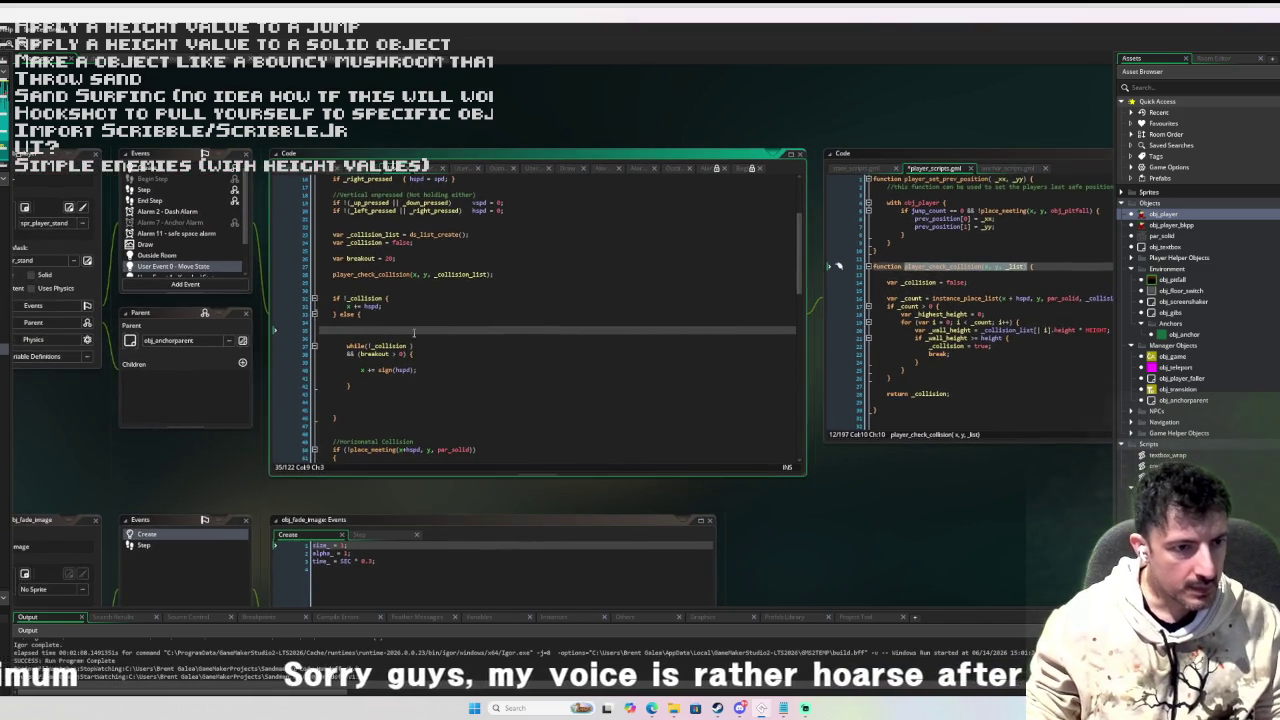
left_click(426, 317)
key("BackSpace")
key("BackSpace")
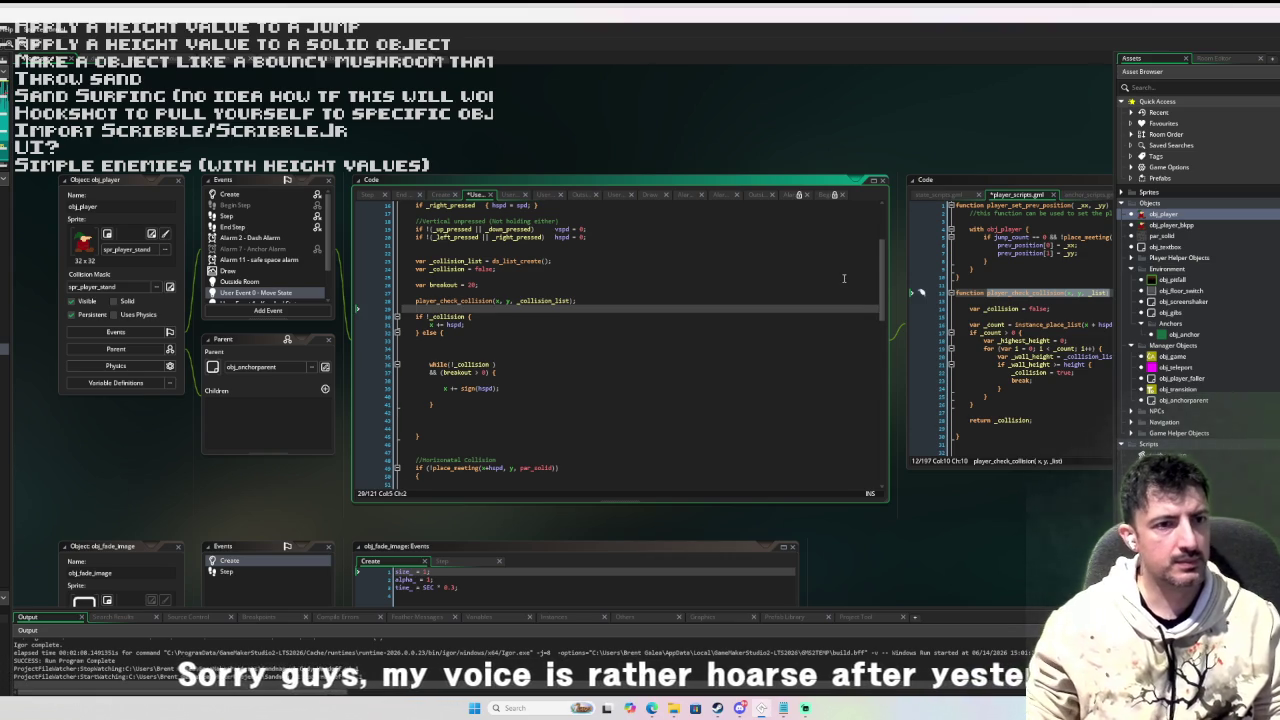
mouse_move(1030, 341)
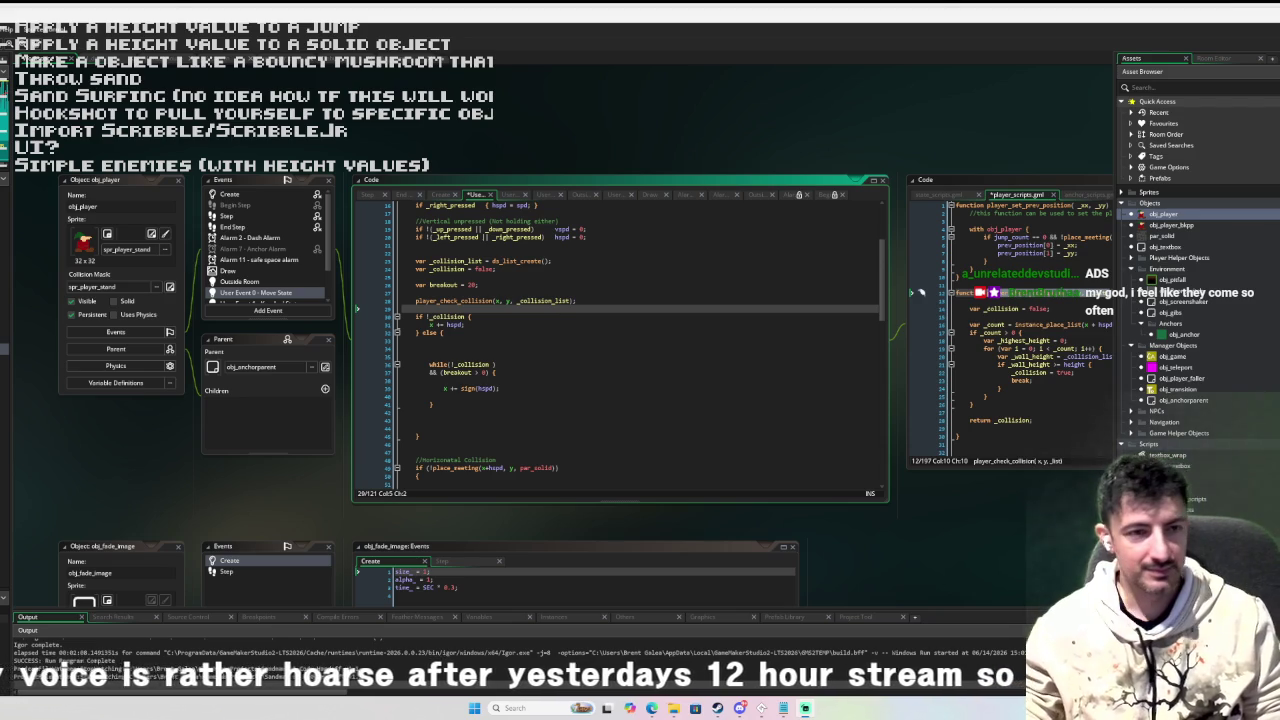
Write '_collision = player_check_collision(x, y, _list)' in the else block.
left_click(458, 348)
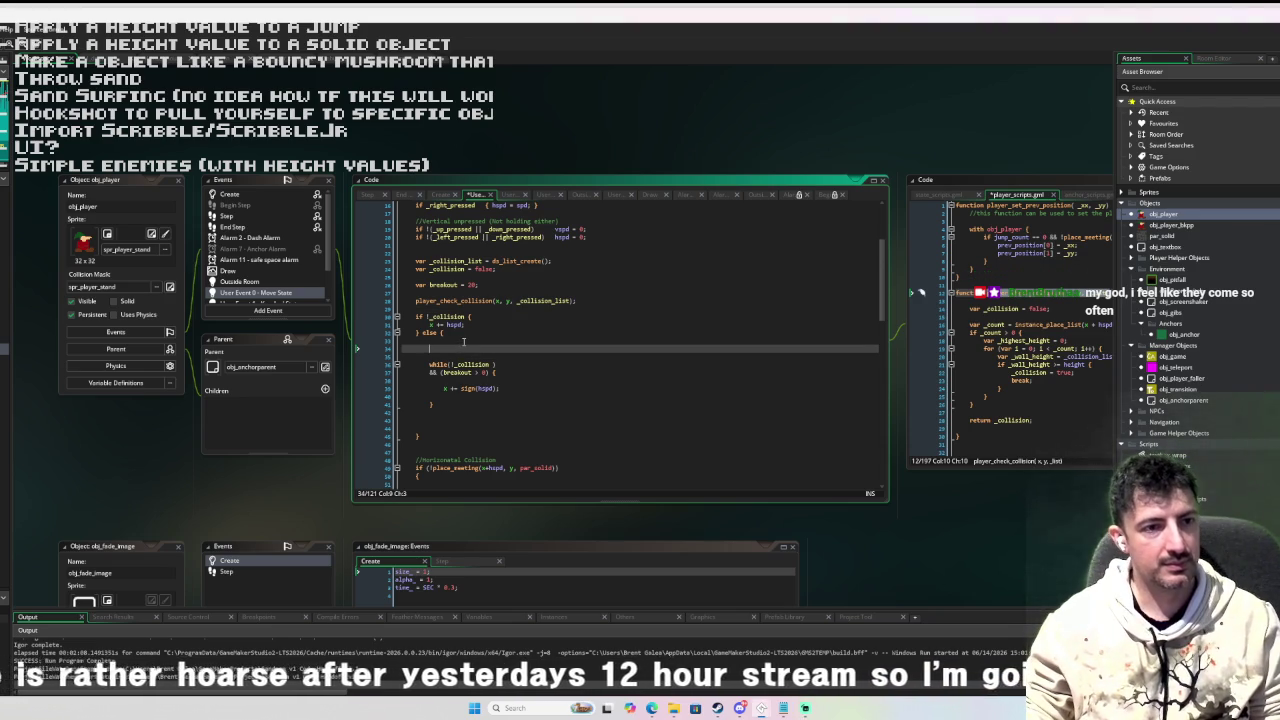
type("_collision")
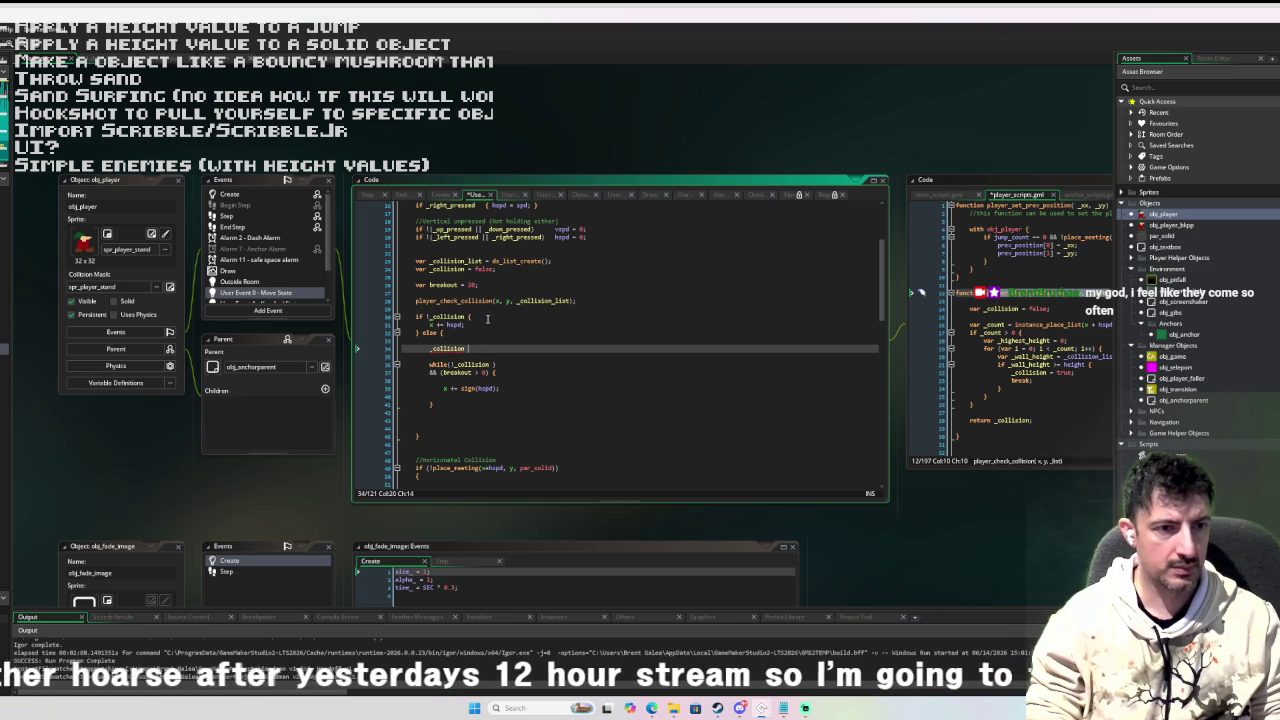
key("BackSpace")
key("BackSpace")
key("BackSpace")
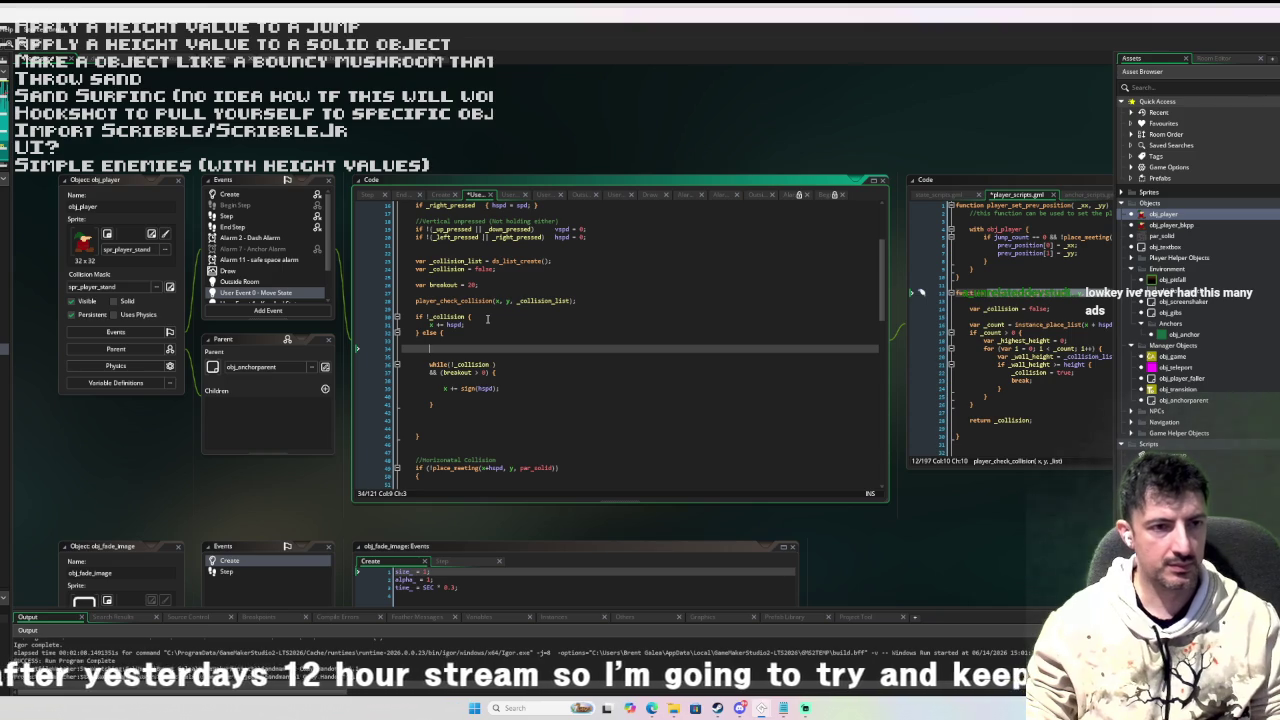
type("player_check_collision(x, y, _list)")
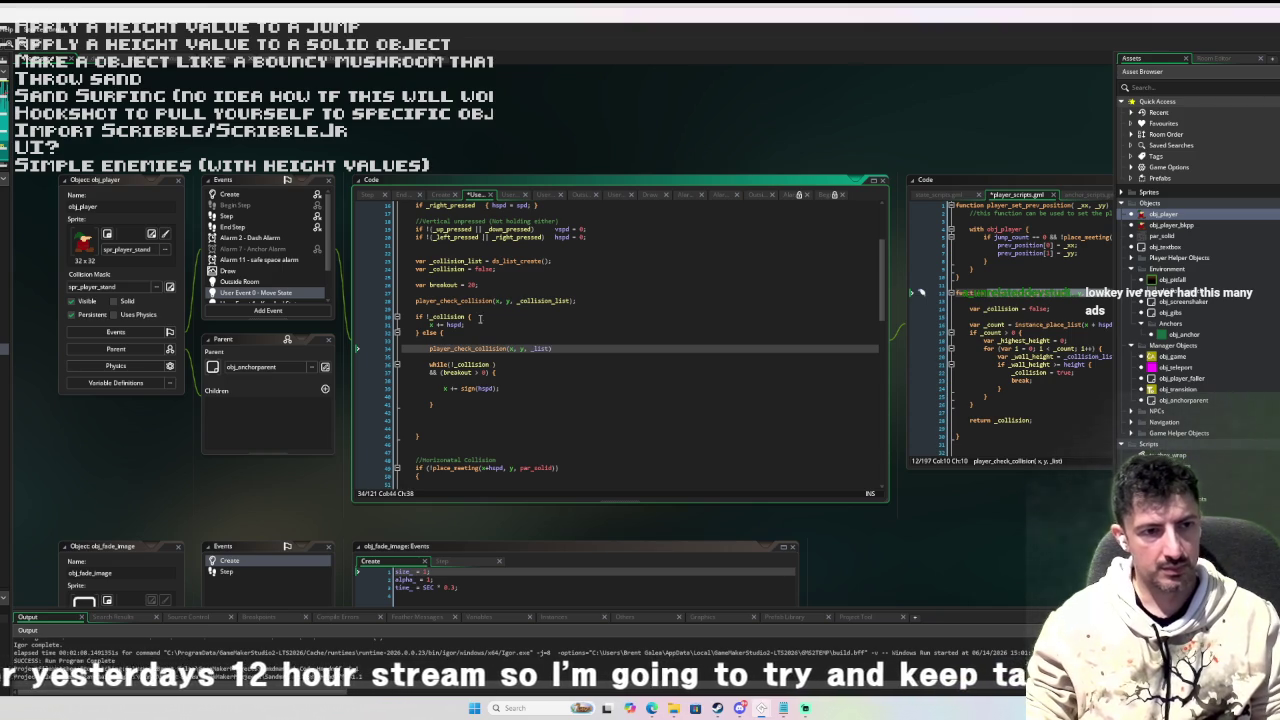
left_click(453, 316)
left_click(430, 348)
type("_collision")
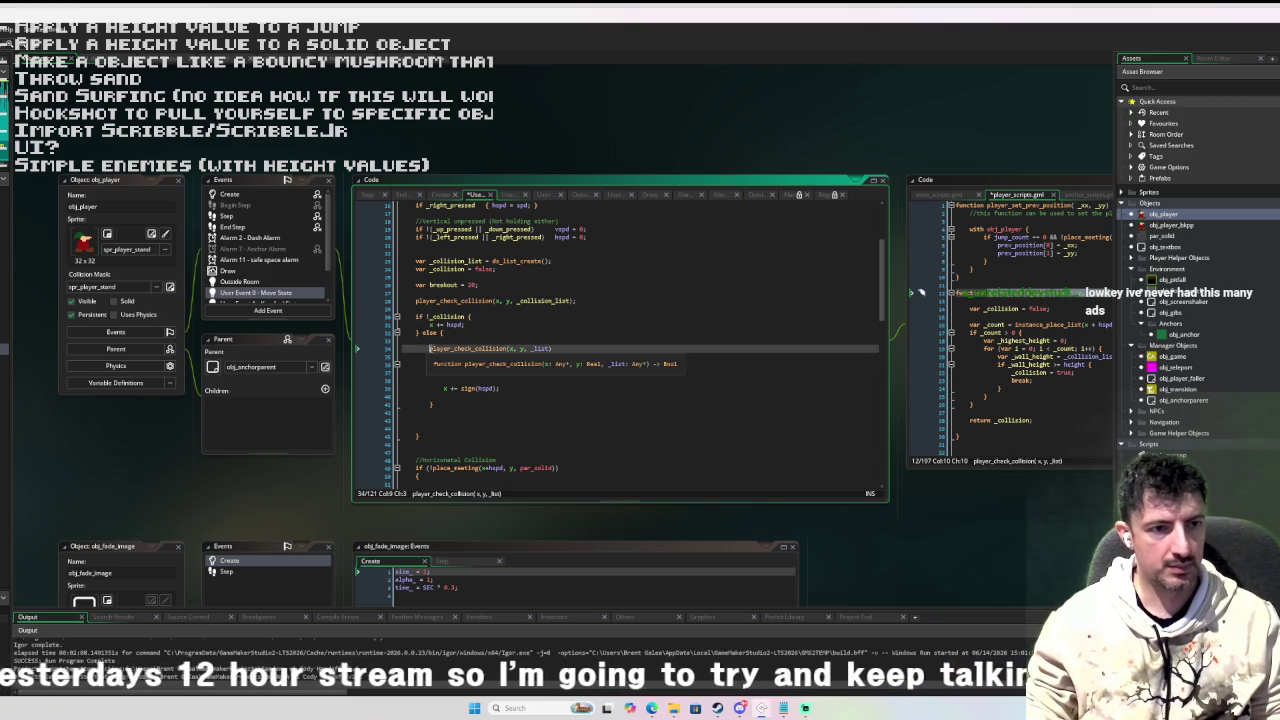
type(" =")
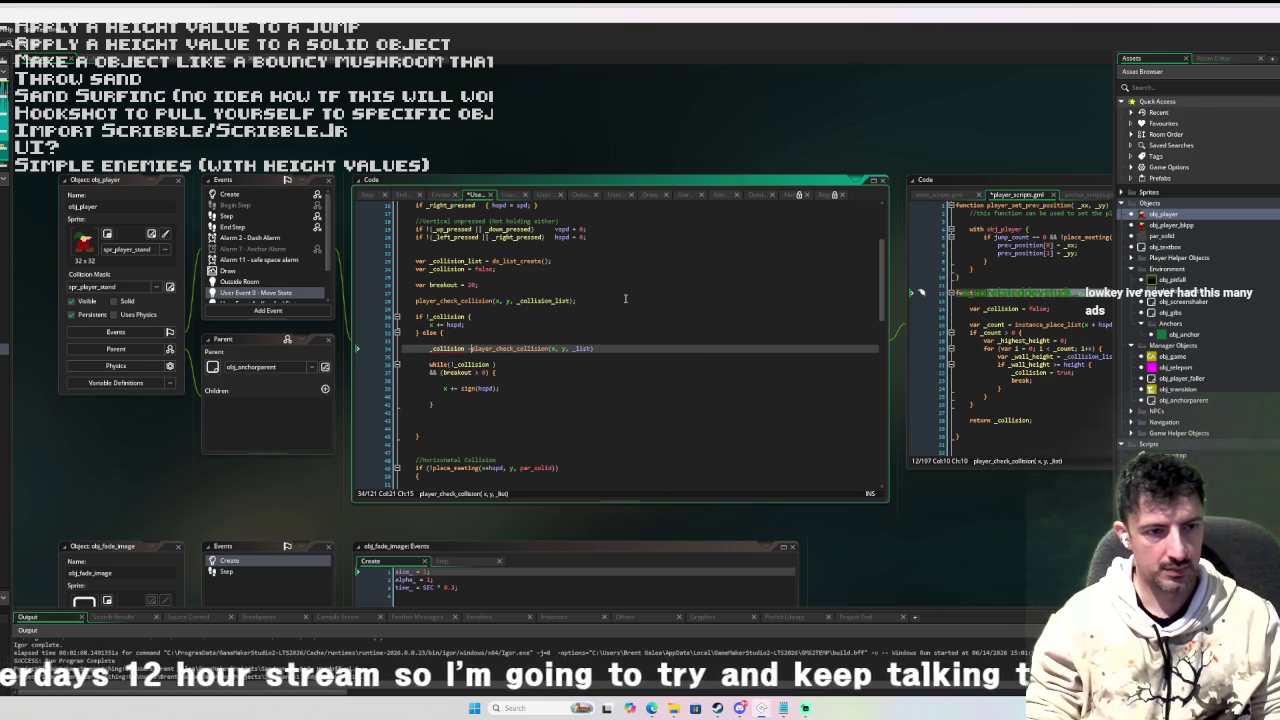
Change the call's arguments to x + sign(hspd) and _collision_list, ending with a semicolon.
left_click(558, 348)
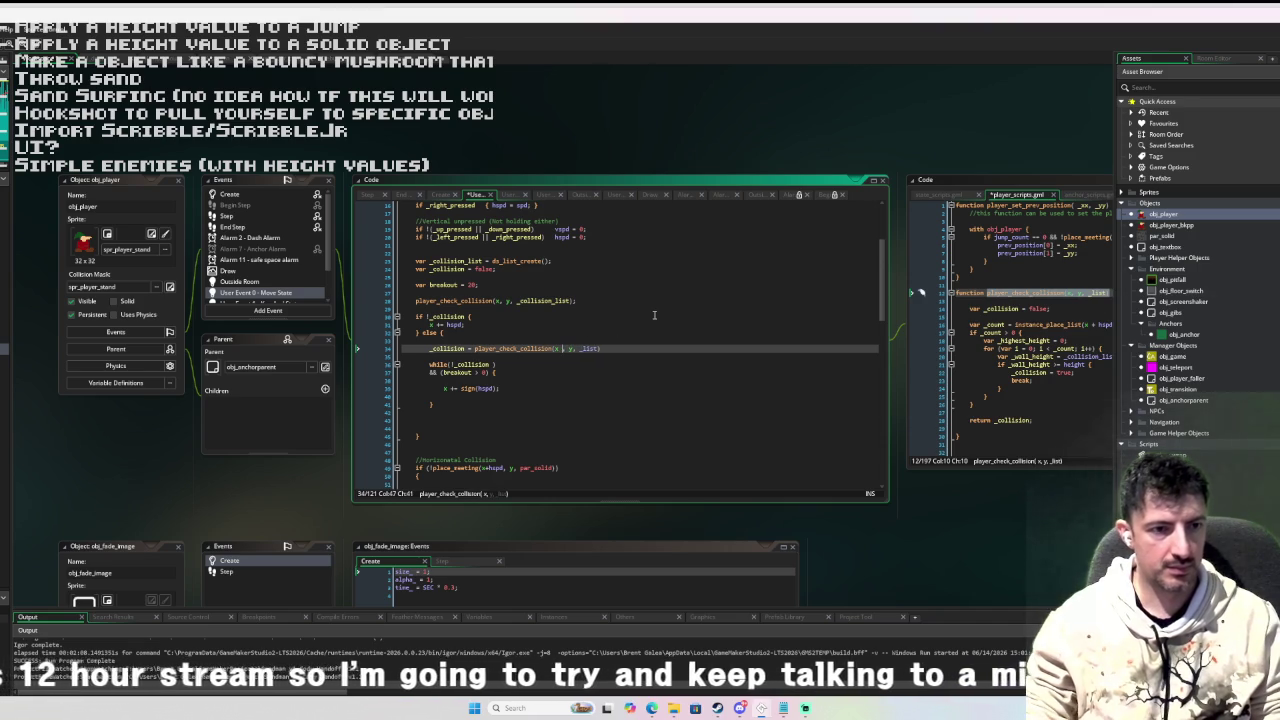
type("+ sign(")
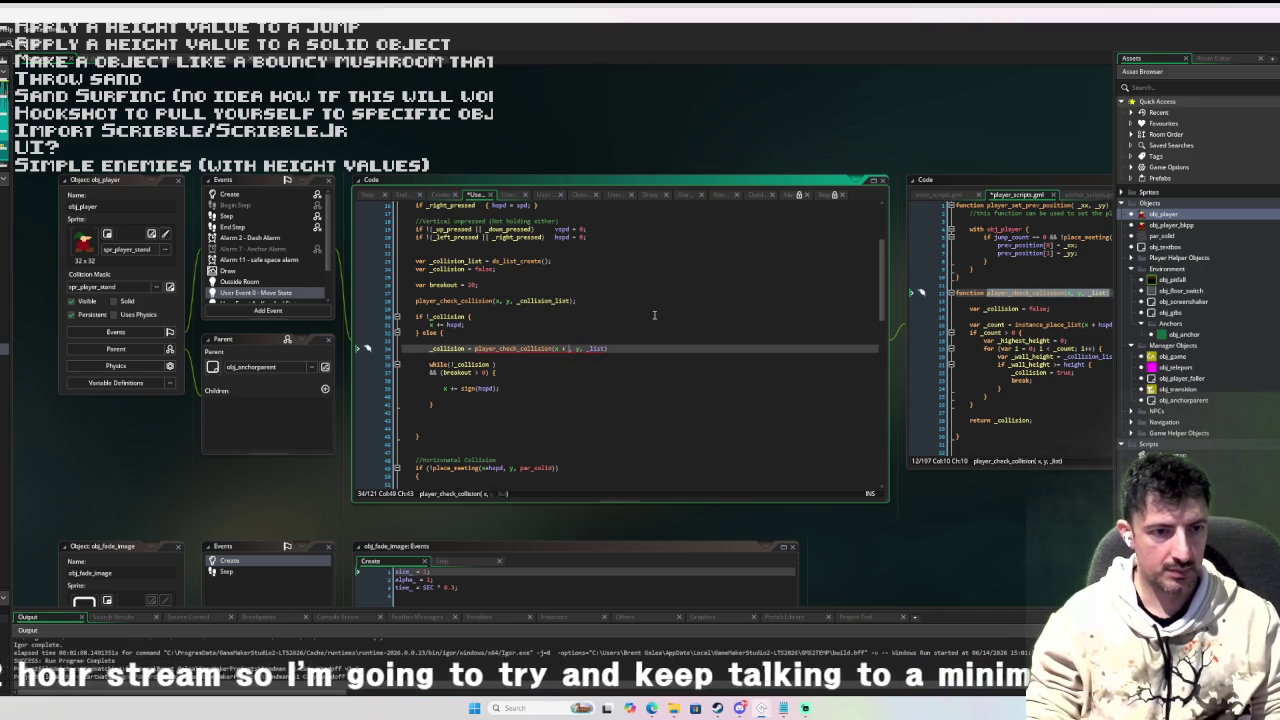
type("h")
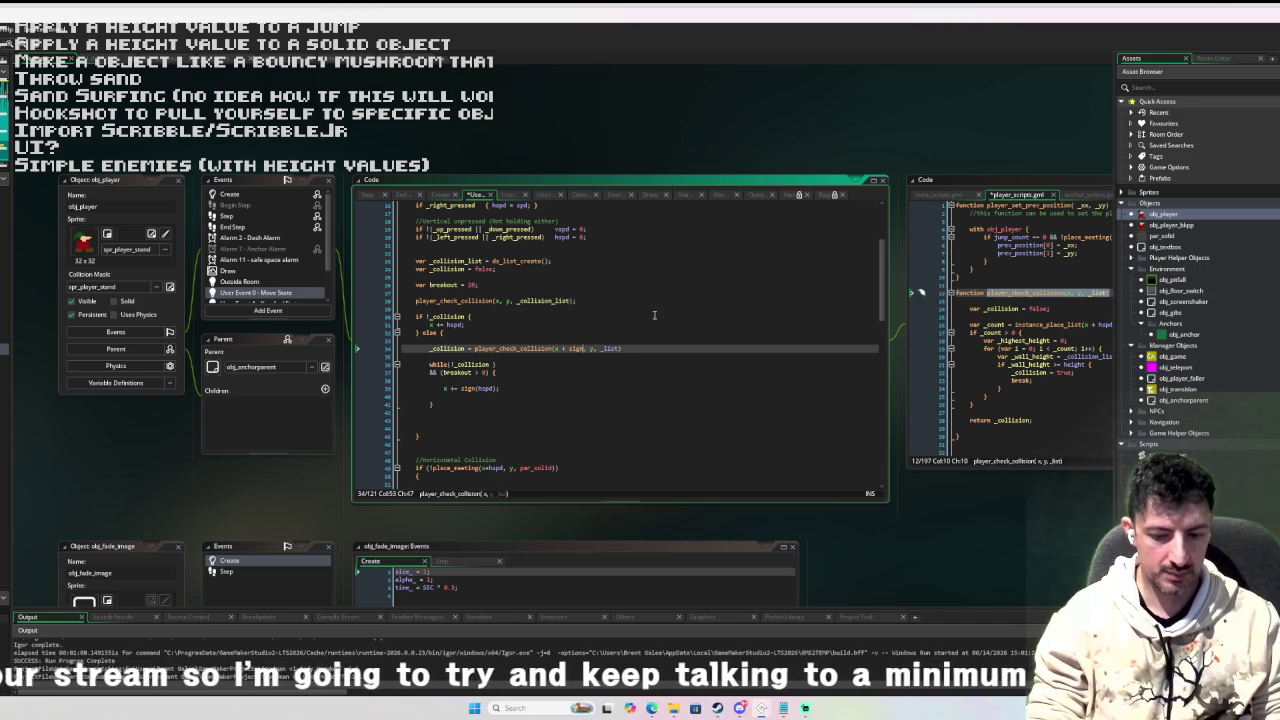
type("spd)")
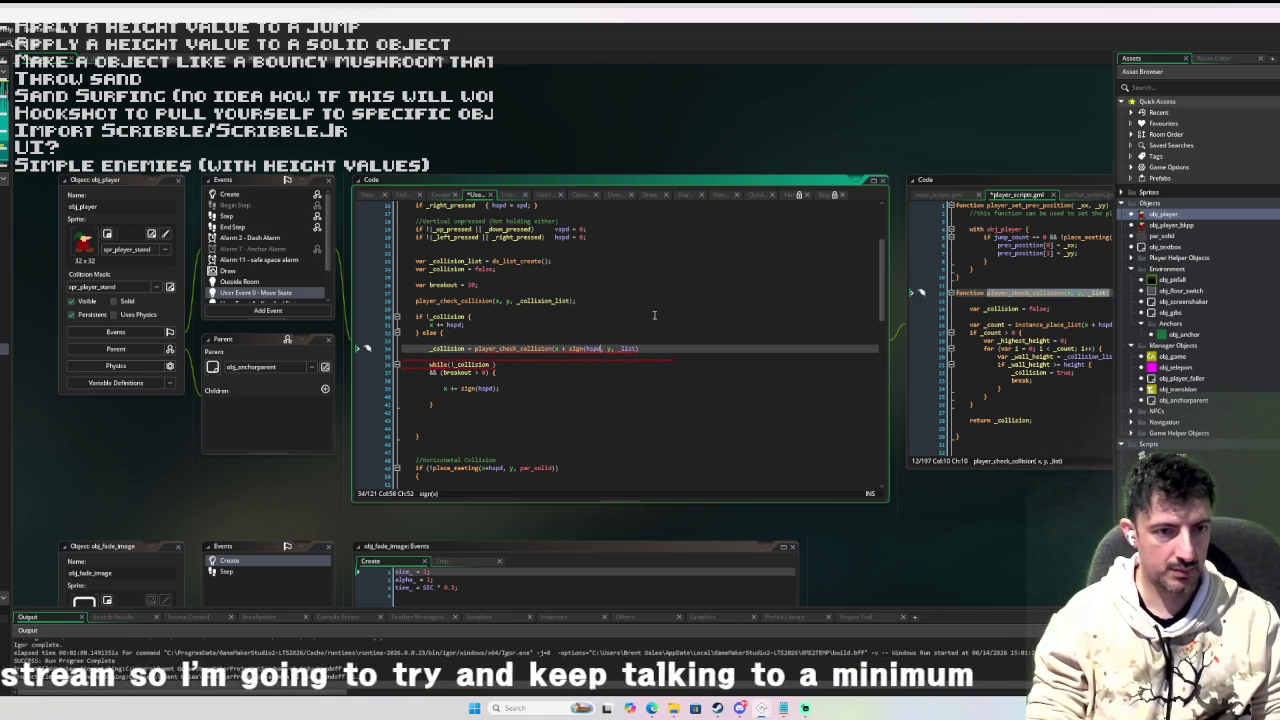
left_click(650, 348)
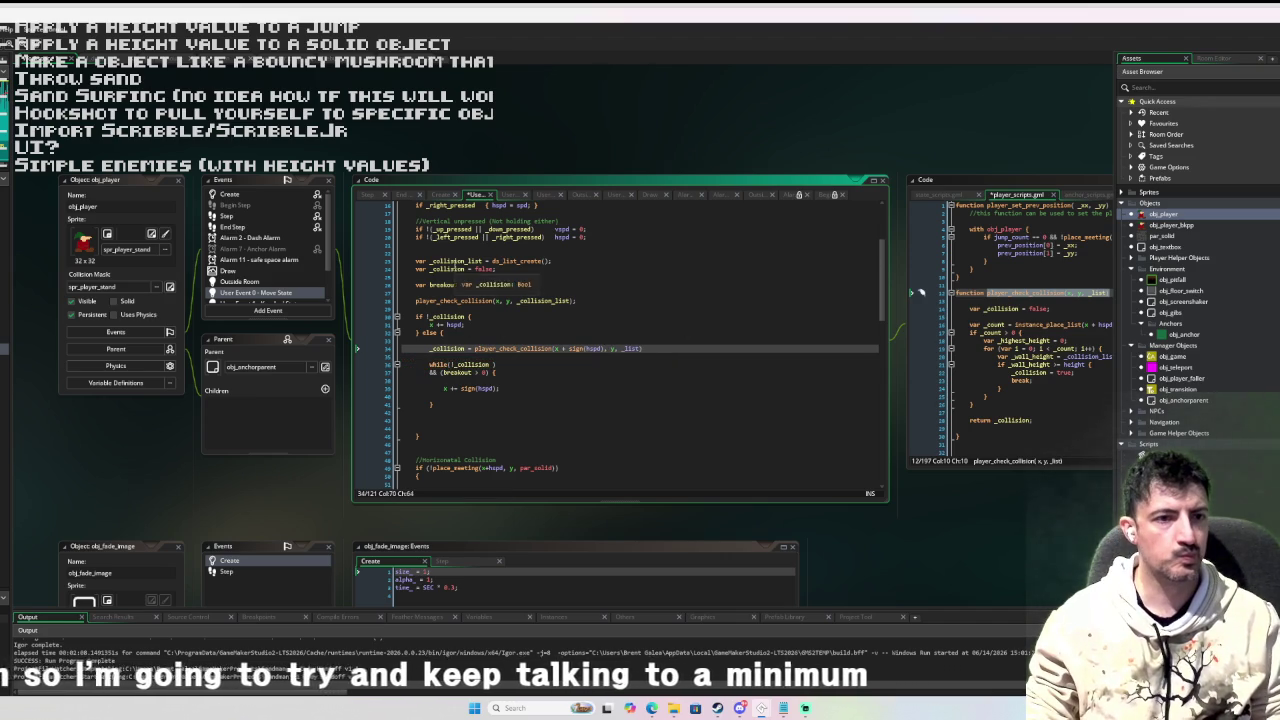
double_click(457, 261)
key("ctrl+c")
double_click(630, 348)
key("ctrl+v")
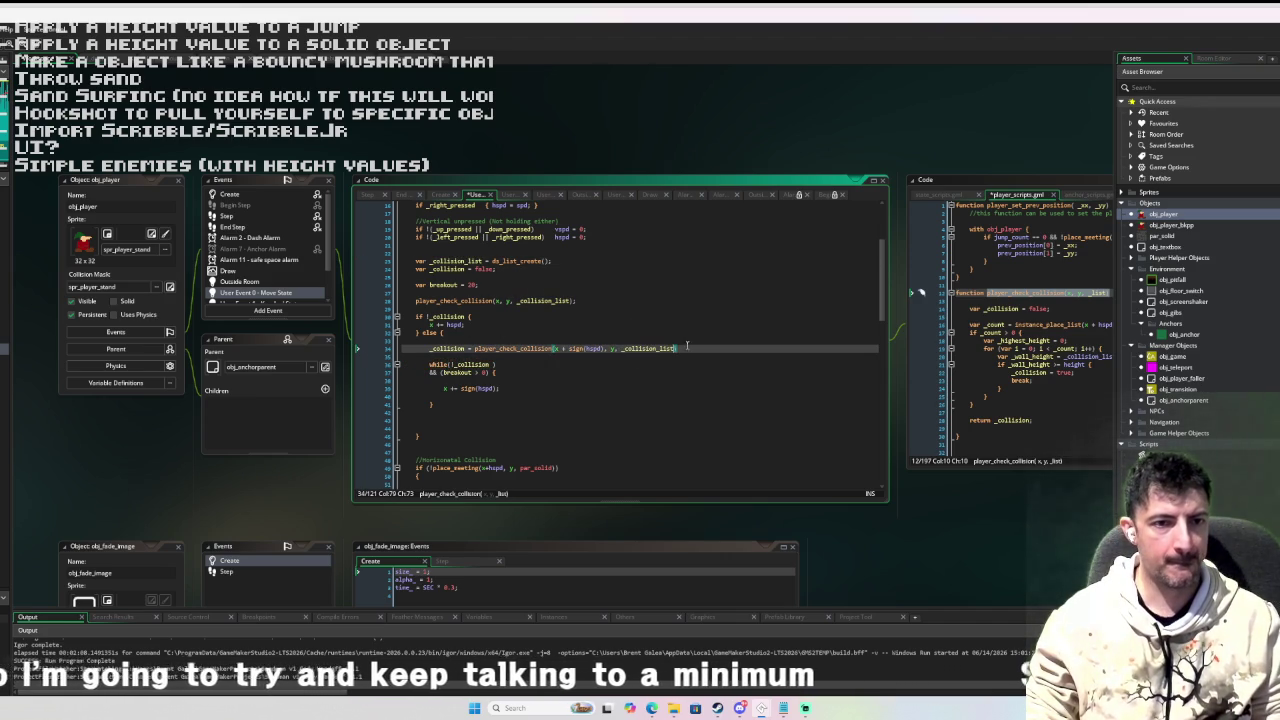
type(";")
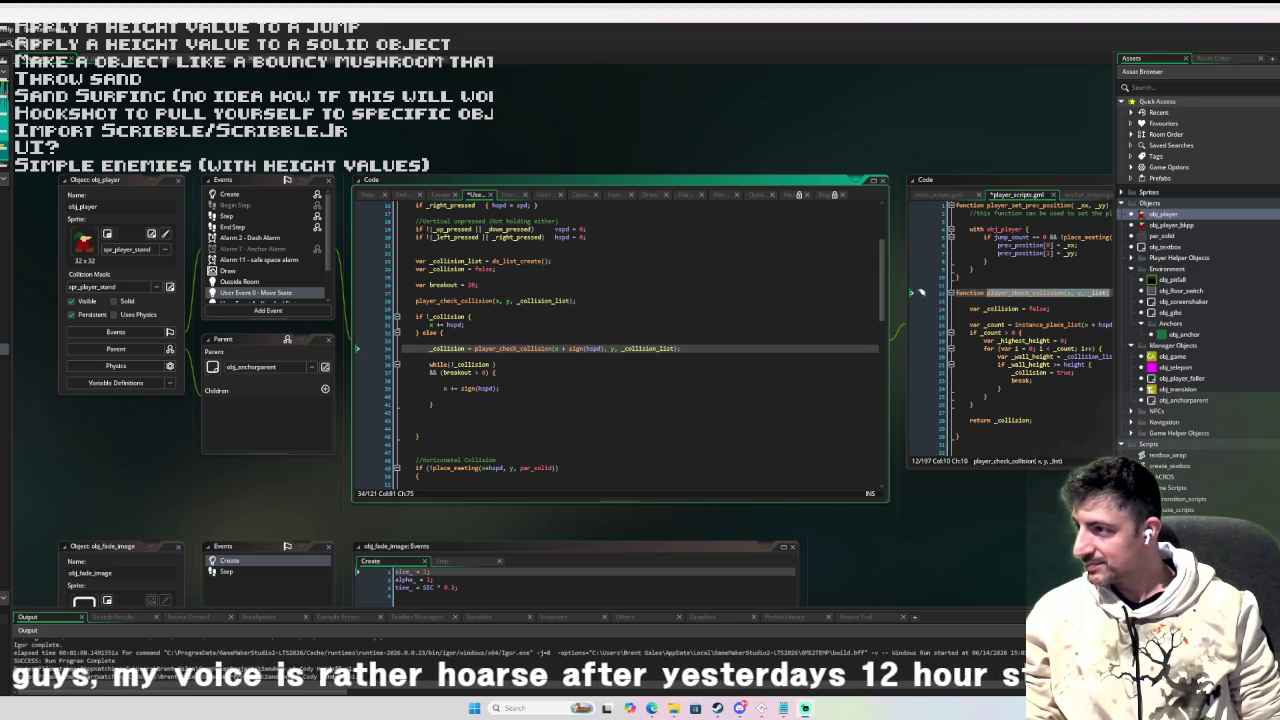
Insert an empty line between the player_check_collision assignment and the while loop.
left_click(524, 367)
scroll(367, 461, "up", 3, "ctrl")
scroll(369, 462, "down", 3, "ctrl")
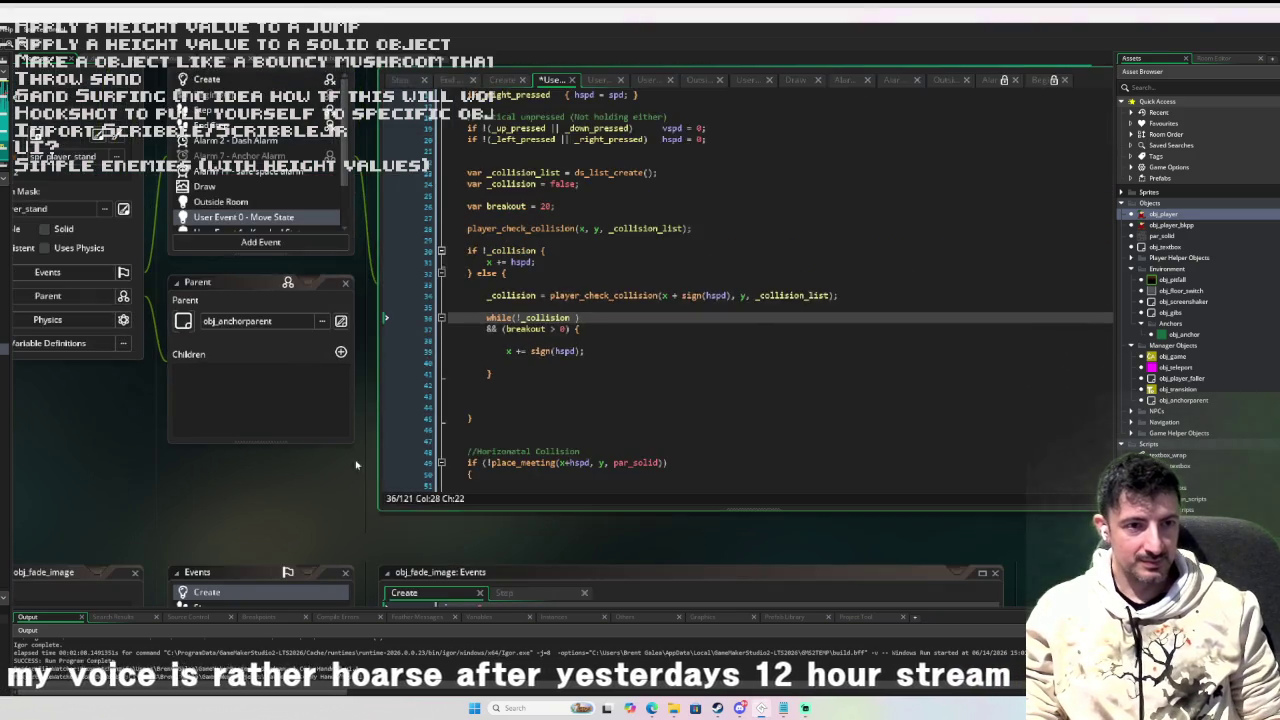
left_click(476, 389)
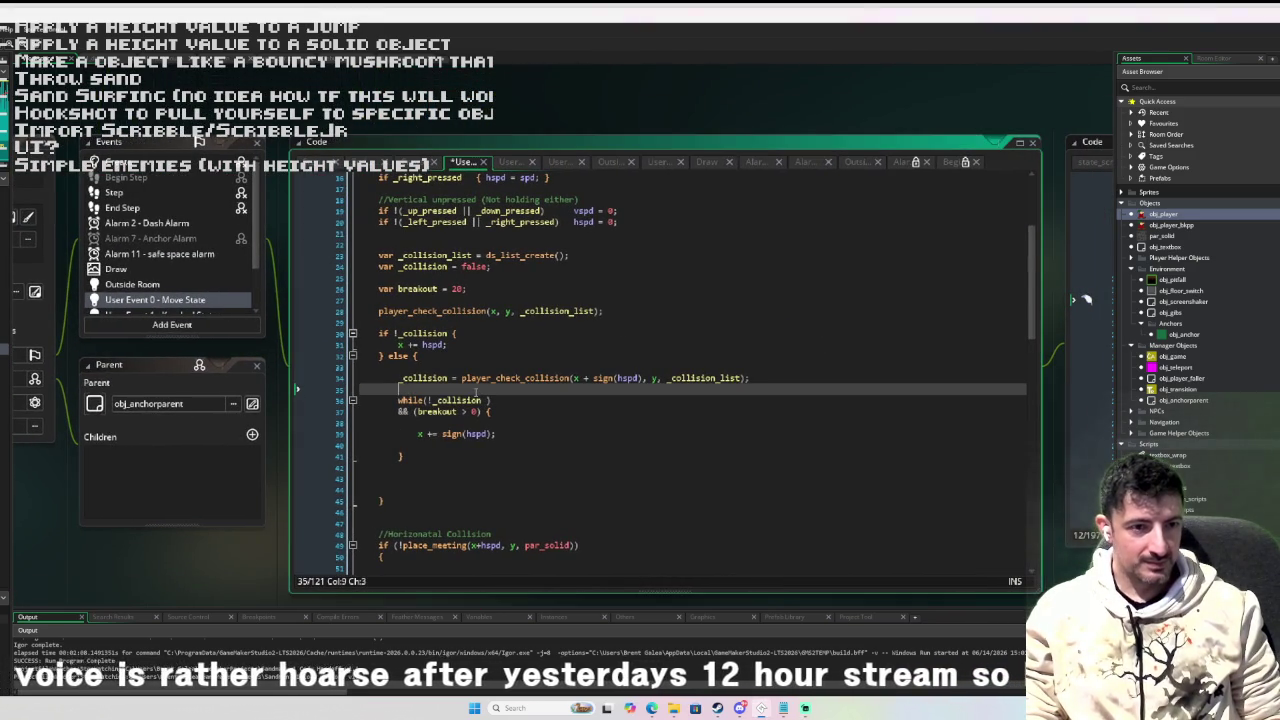
key("Return")
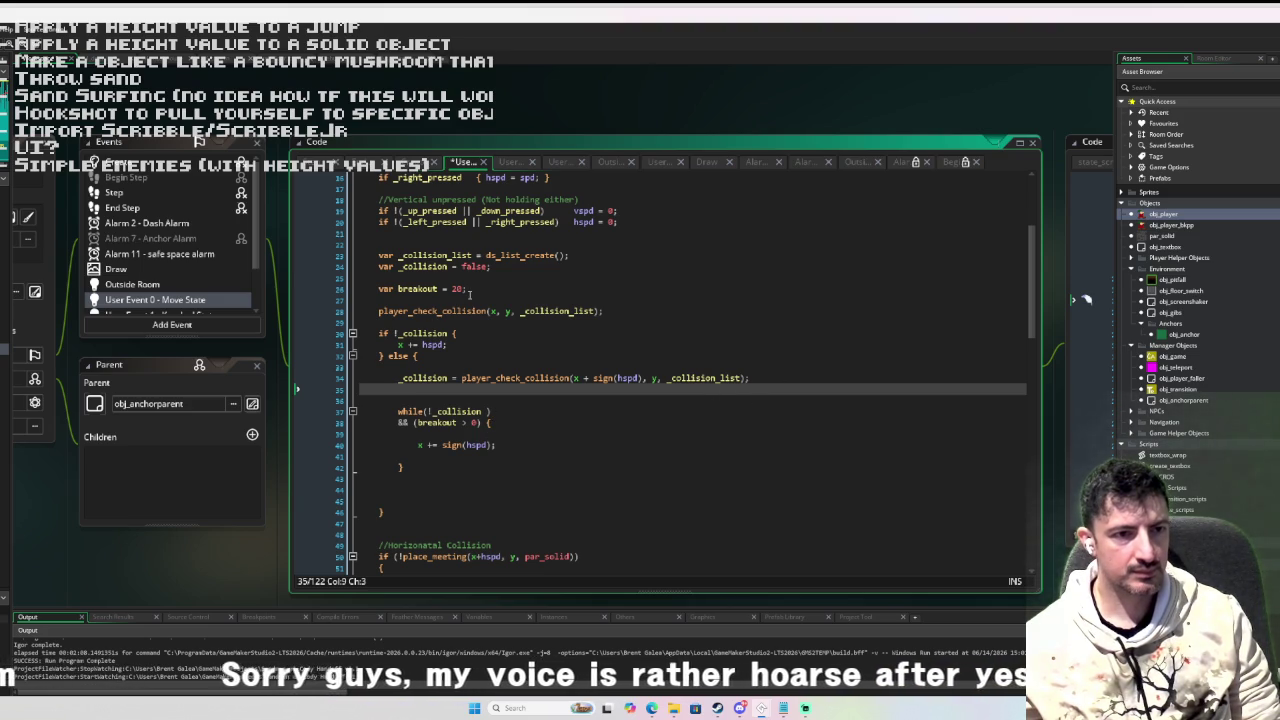
scroll(470, 296, "up", 2)
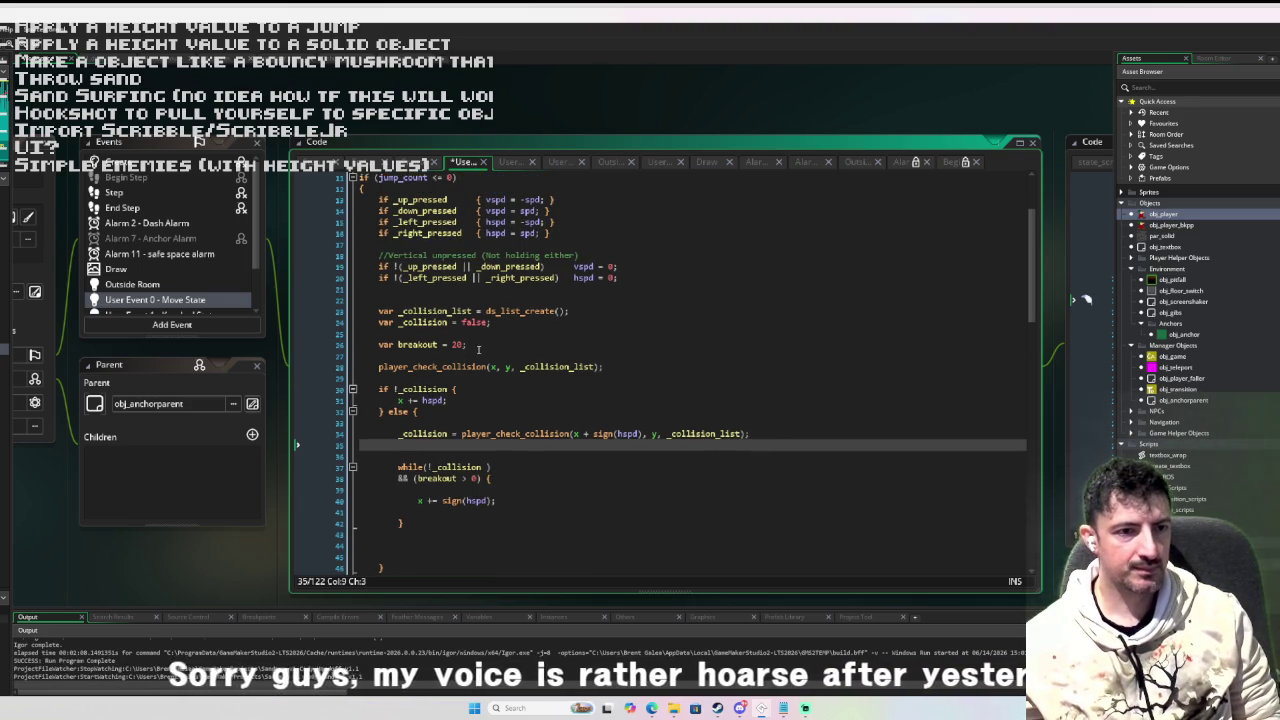
Move 'var breakout = 20;' into the else branch and tidy the surrounding blank lines.
left_click_drag(478, 349, 375, 349)
key("ctrl+x")
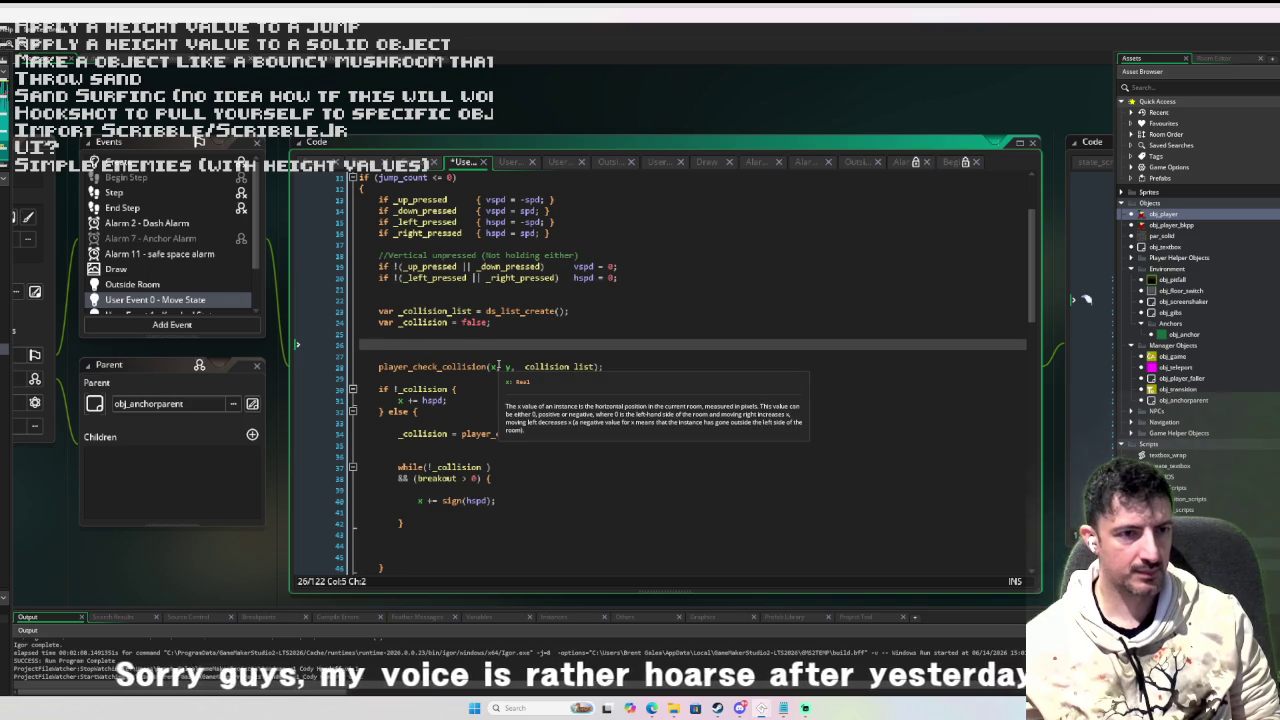
left_click(412, 422)
key("ctrl+v")
left_click(397, 422)
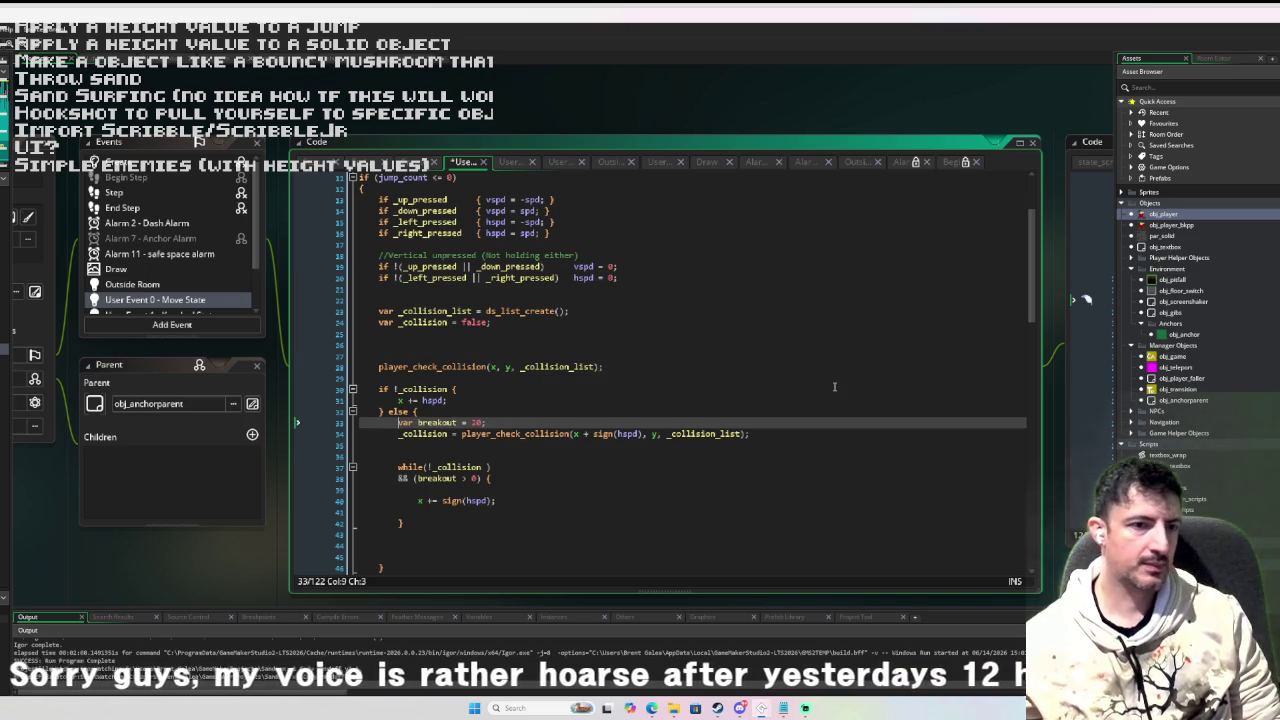
key("Return")
key("Down")
key("Down")
key("Down")
key("BackSpace")
key("Down")
key("Down")
key("Down")
key("Down")
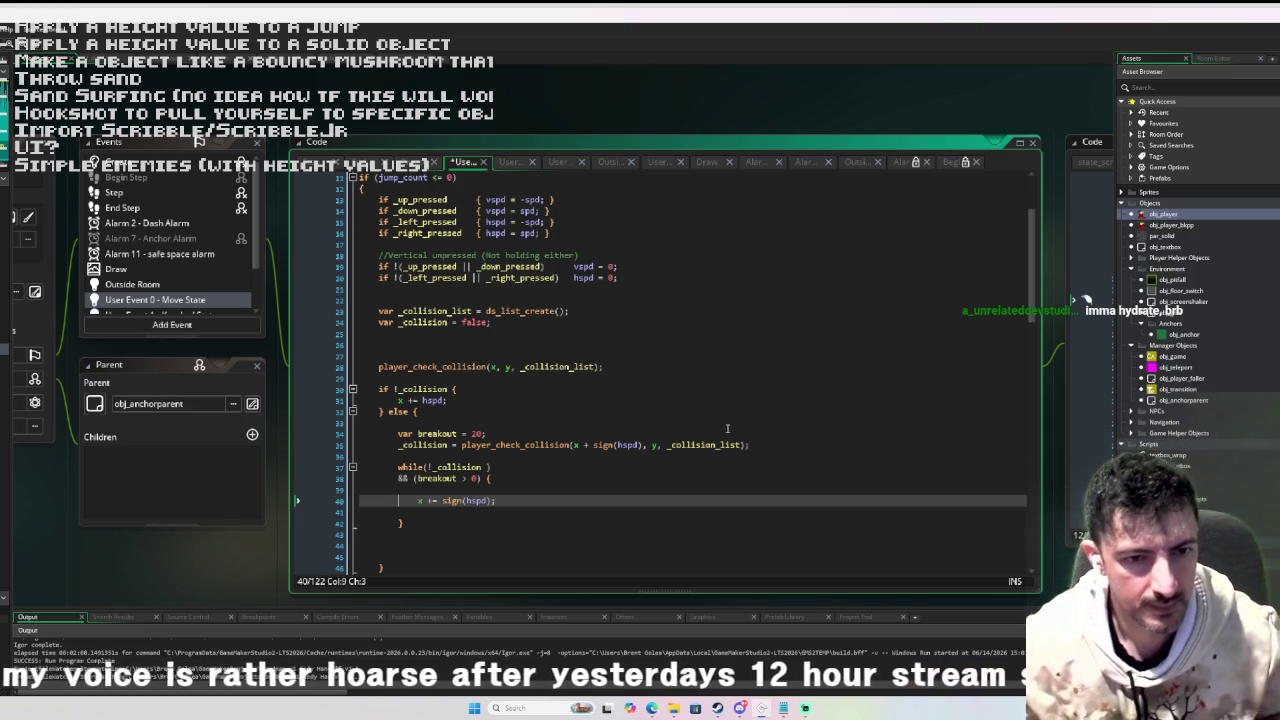
Paste the _collision = player_check_collision re-check inside the while loop and drop an extra blank line.
left_click(587, 459)
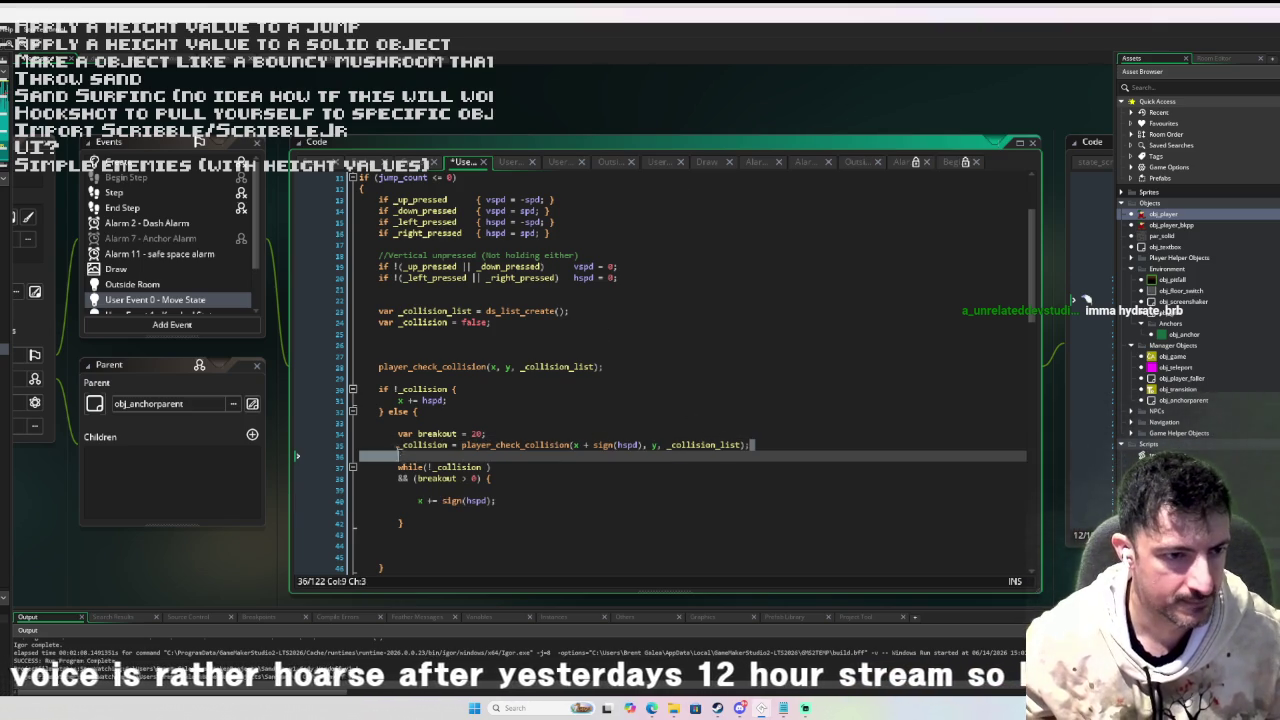
left_click(443, 510)
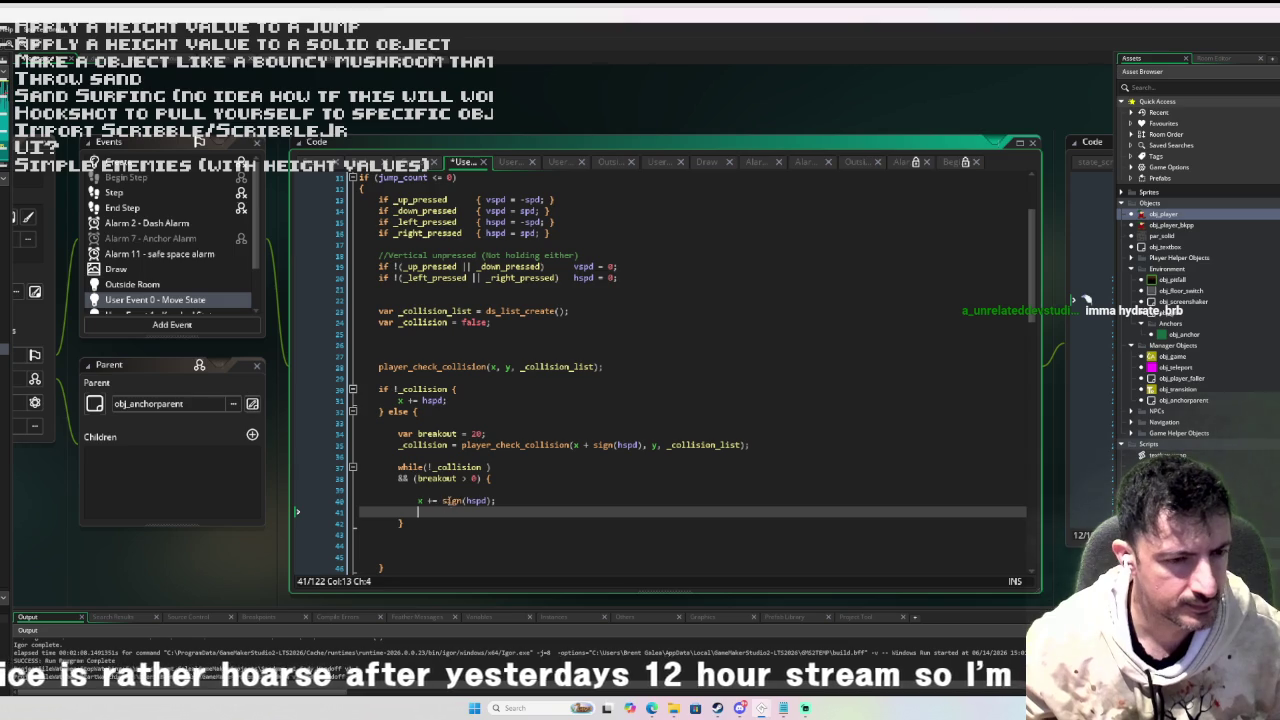
key("ctrl+v")
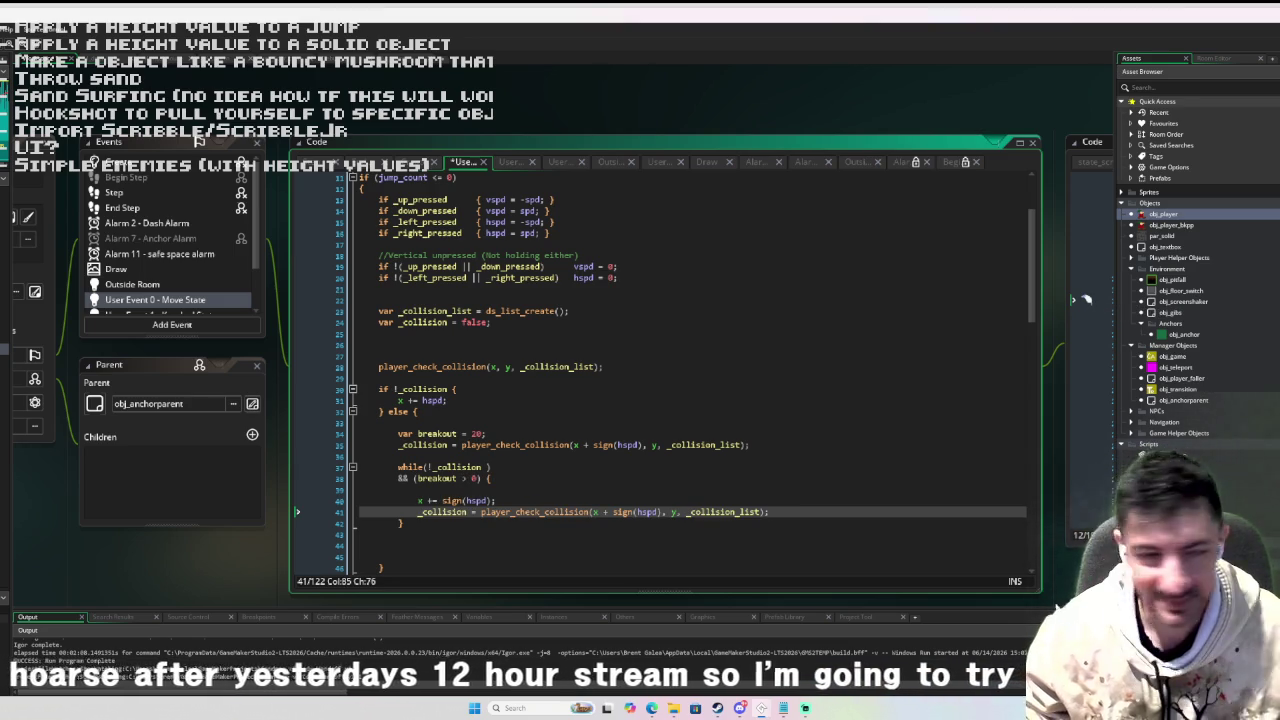
scroll(635, 353, "down", 3)
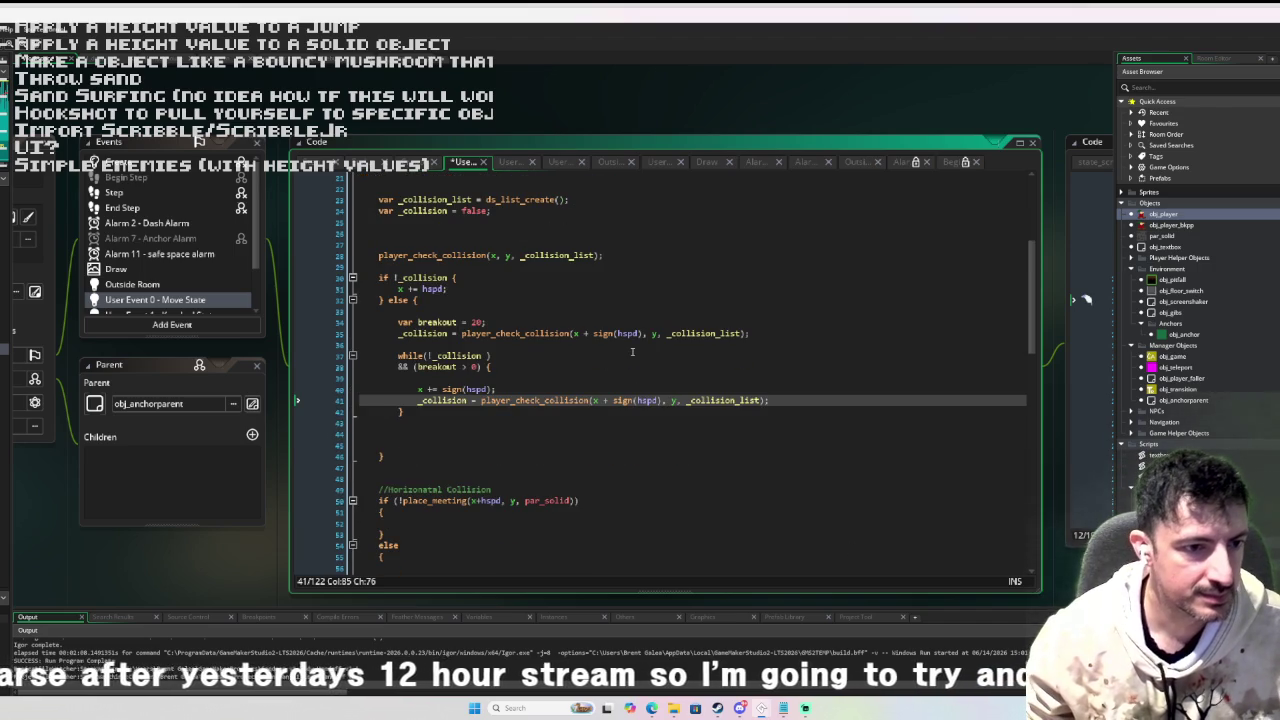
key("Down")
key("Down")
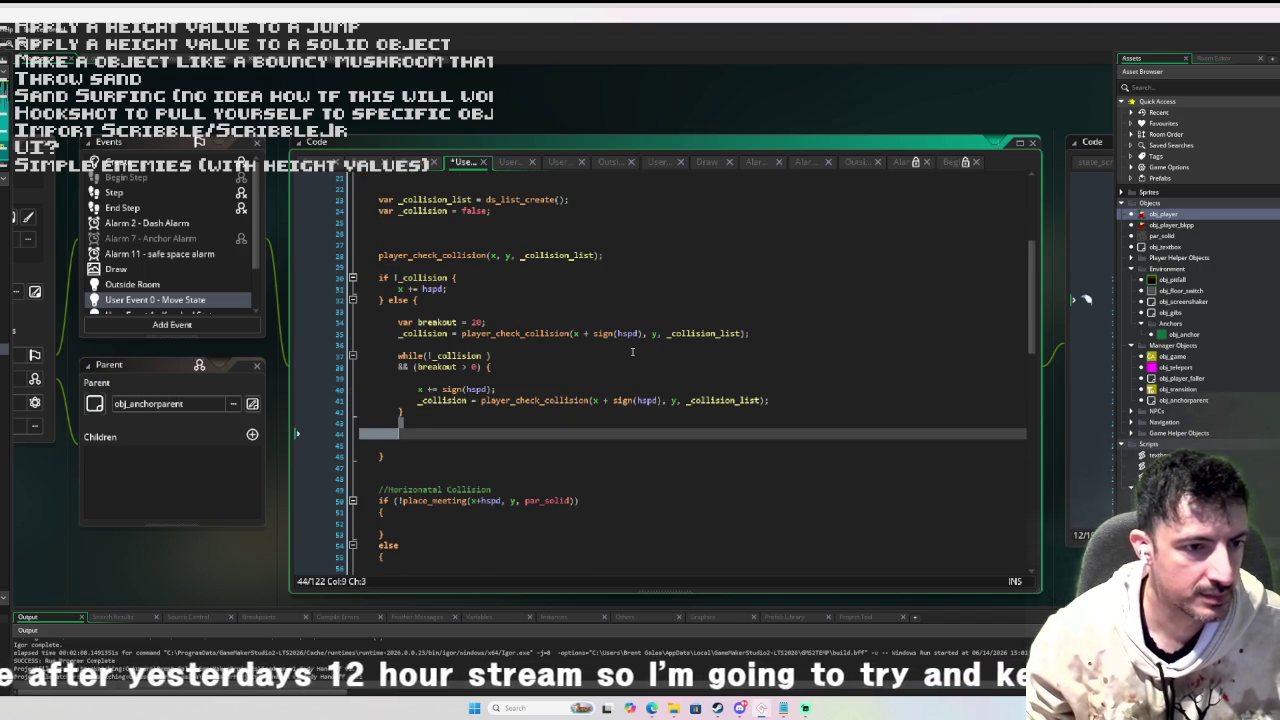
key("Delete")
scroll(632, 352, "down", 7)
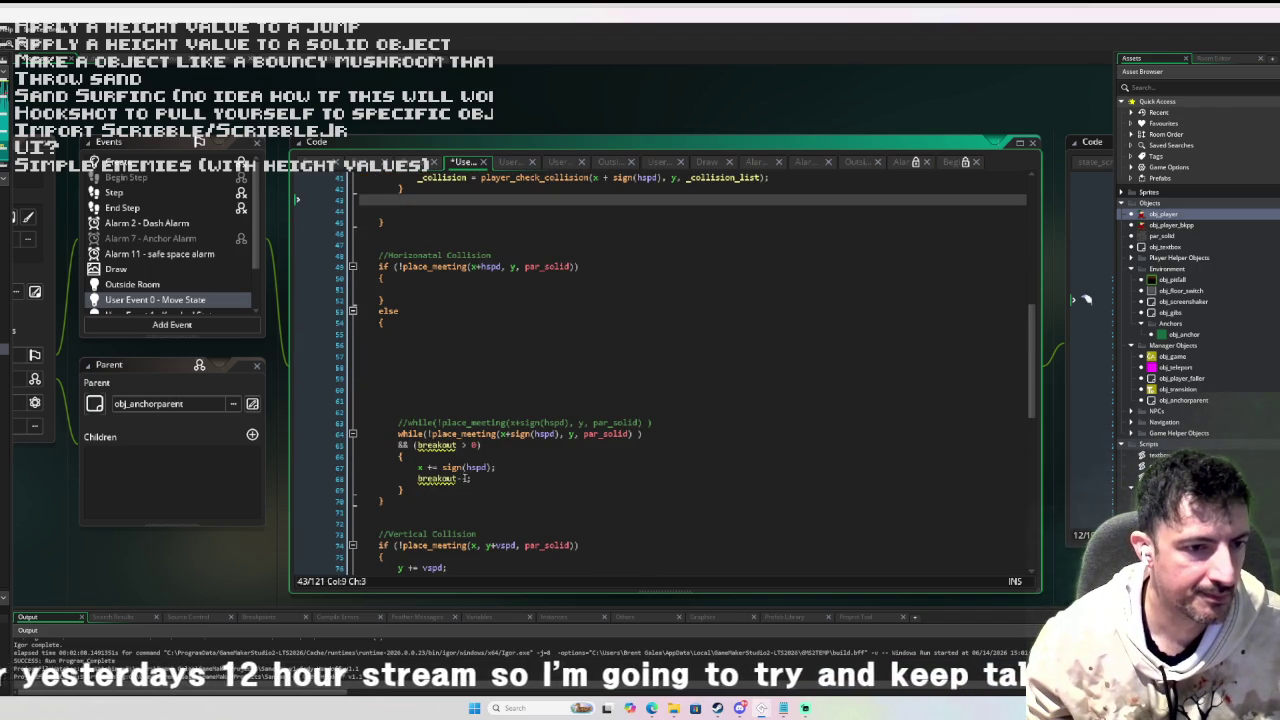
Add 'breakout--;' after the collision re-check inside the while loop.
double_click(437, 479)
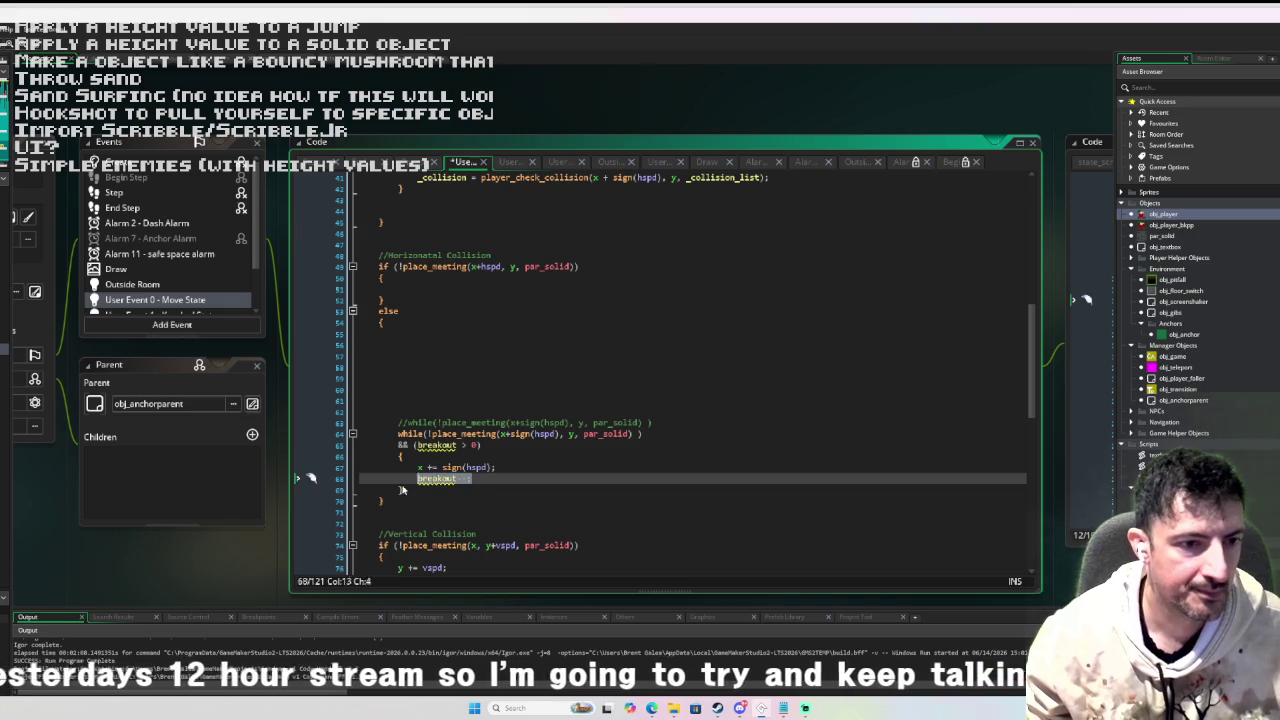
scroll(548, 422, "up", 7)
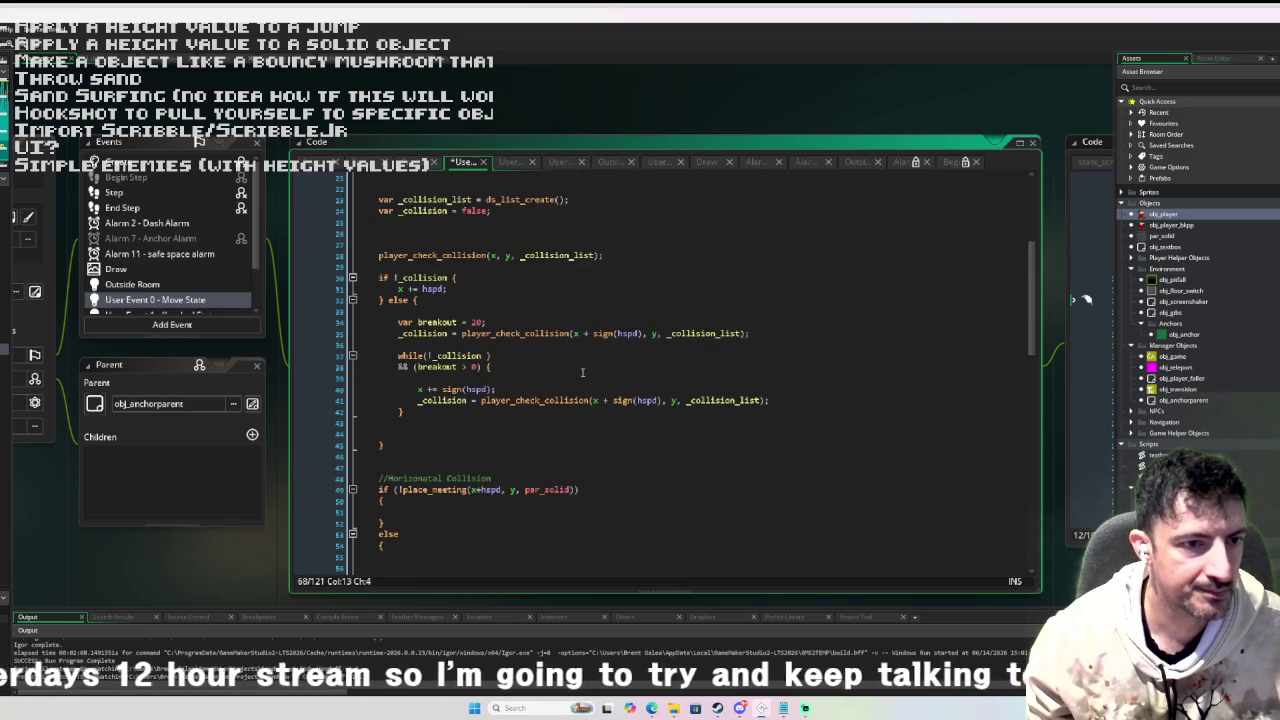
left_click(779, 400)
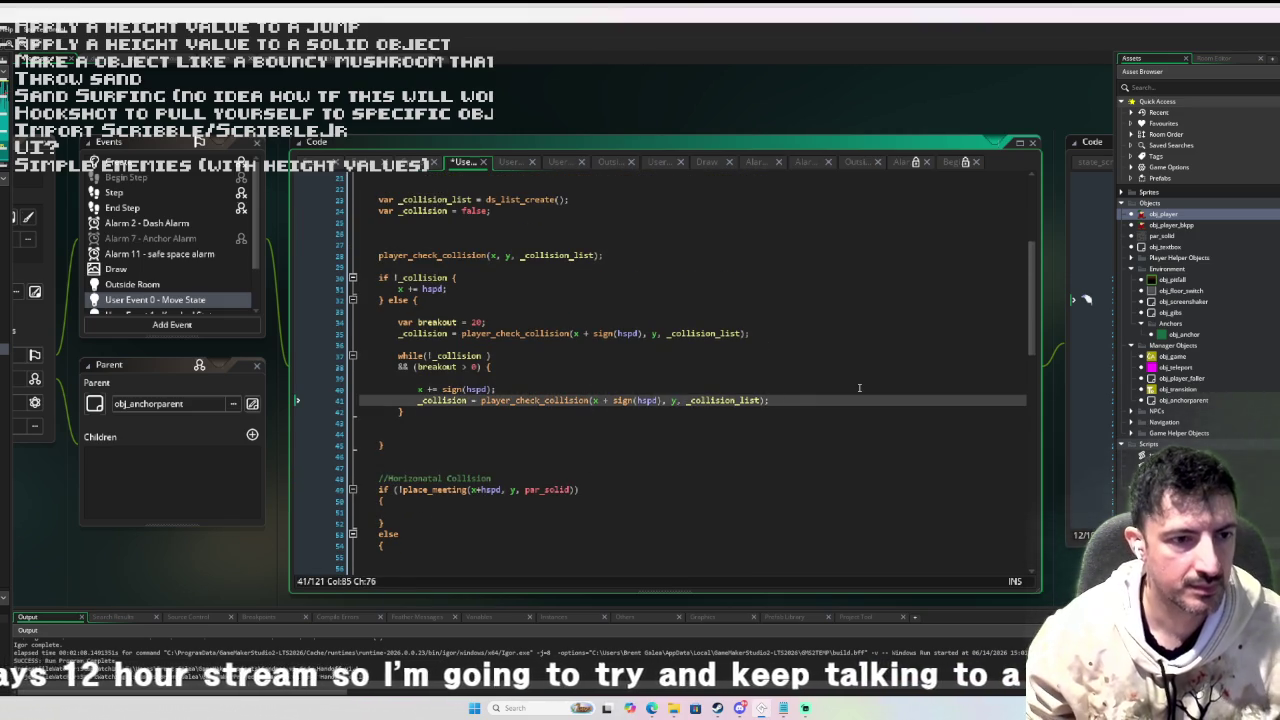
key("Return")
type("breakout--;")
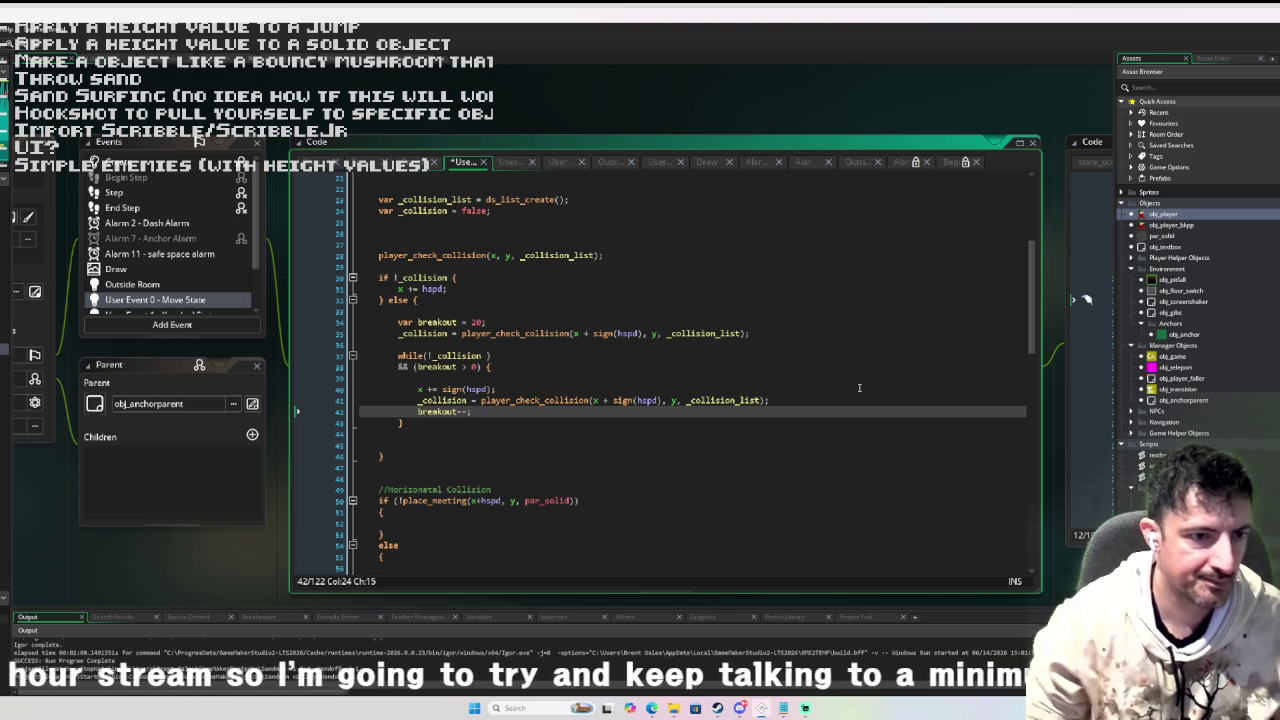
left_click(424, 441)
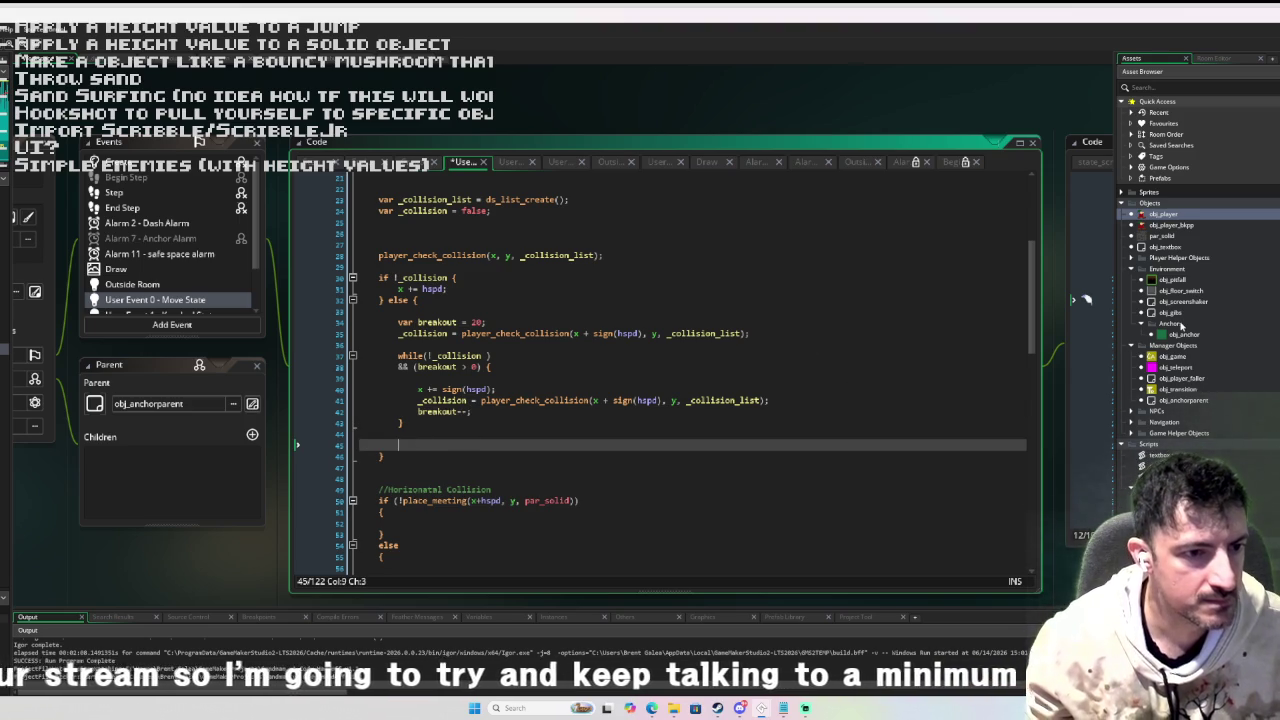
Delete the old //Horizontal Collision place_meeting block and the leftover blank lines.
key("BackSpace")
key("BackSpace")
scroll(1018, 271, "up", 3)
scroll(468, 466, "down", 6)
scroll(423, 492, "down", 6)
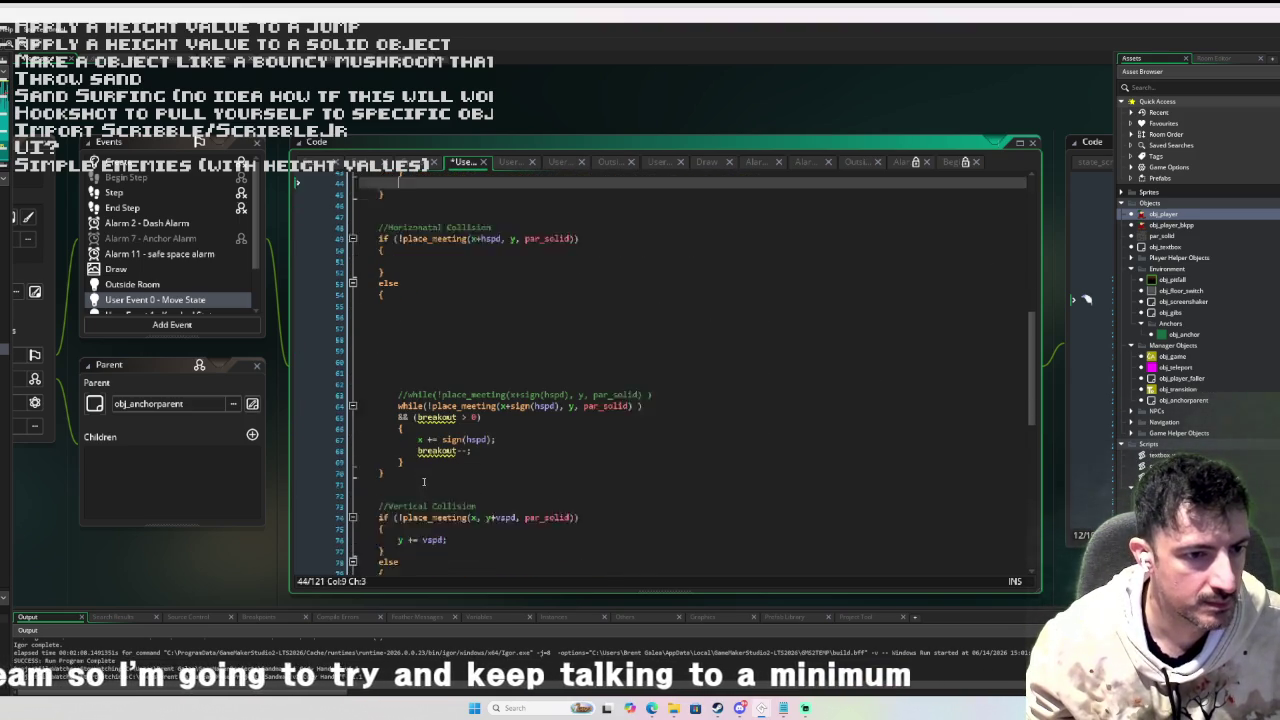
left_click_drag(381, 465, 408, 324)
key("BackSpace")
scroll(414, 317, "up", 7)
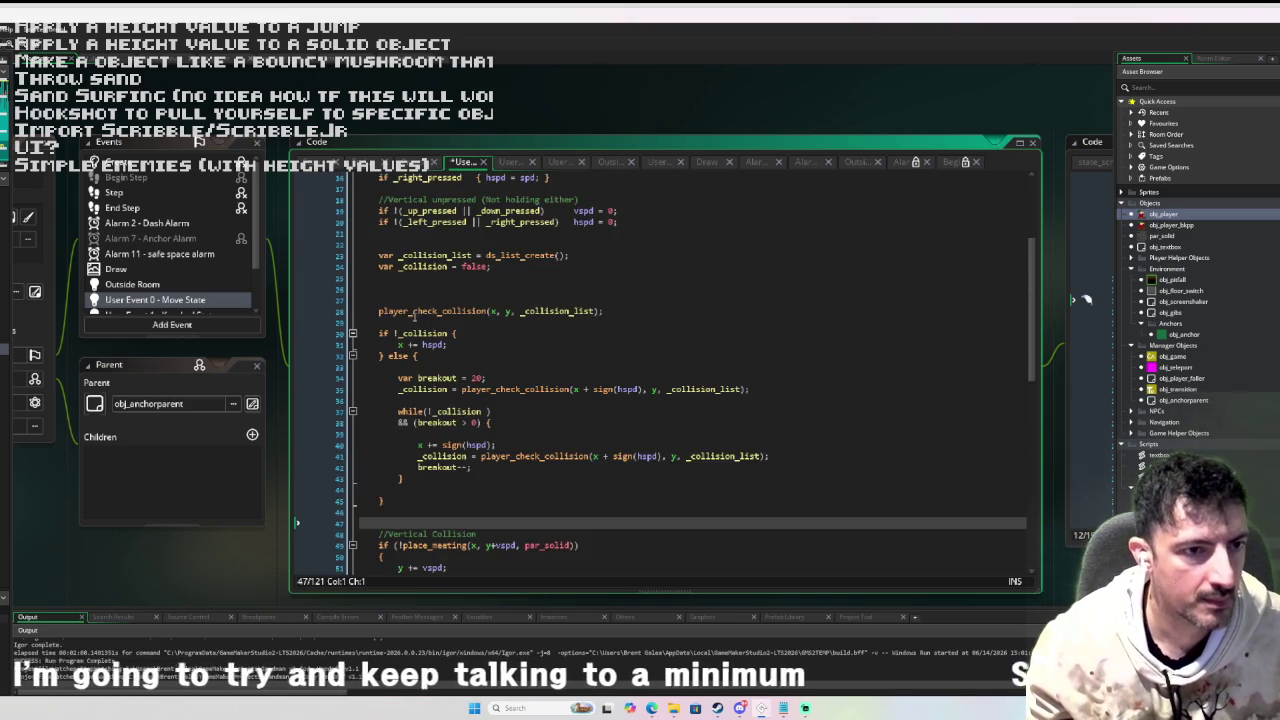
left_click(560, 327)
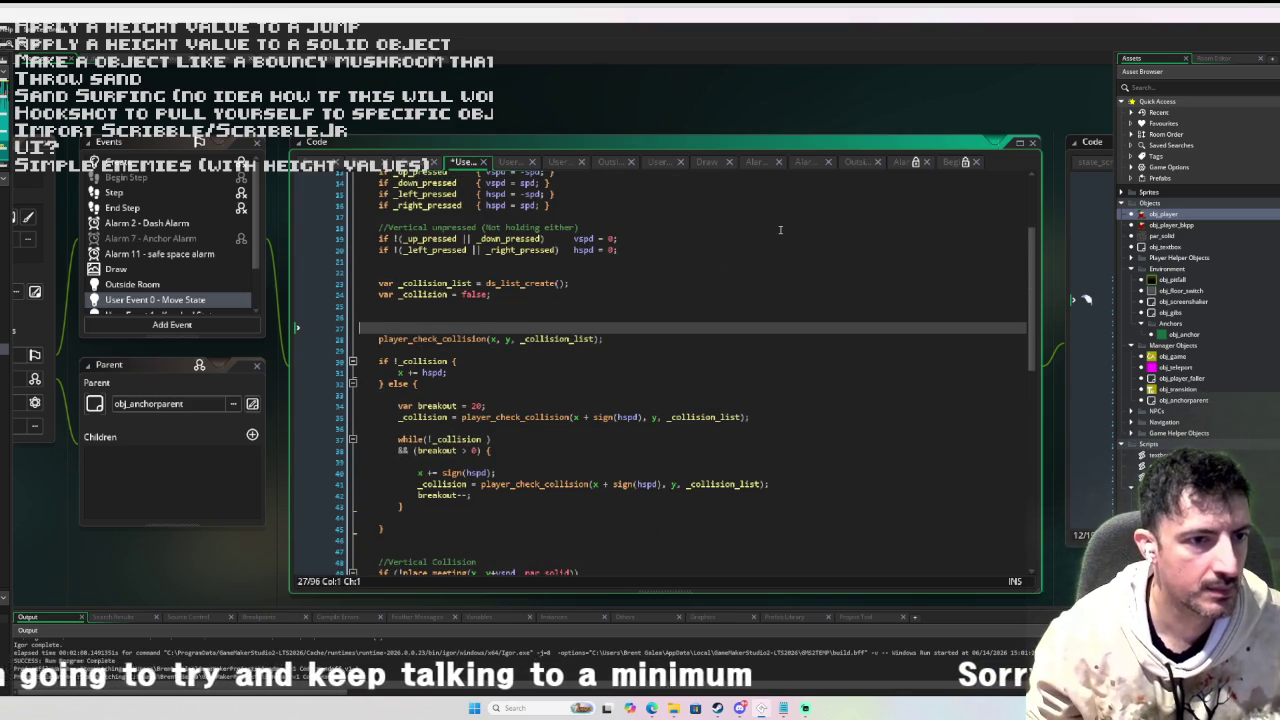
key("BackSpace")
Add the comment '//build a list to check for collisions with objects that is higher than the player'.
scroll(491, 366, "up", 3)
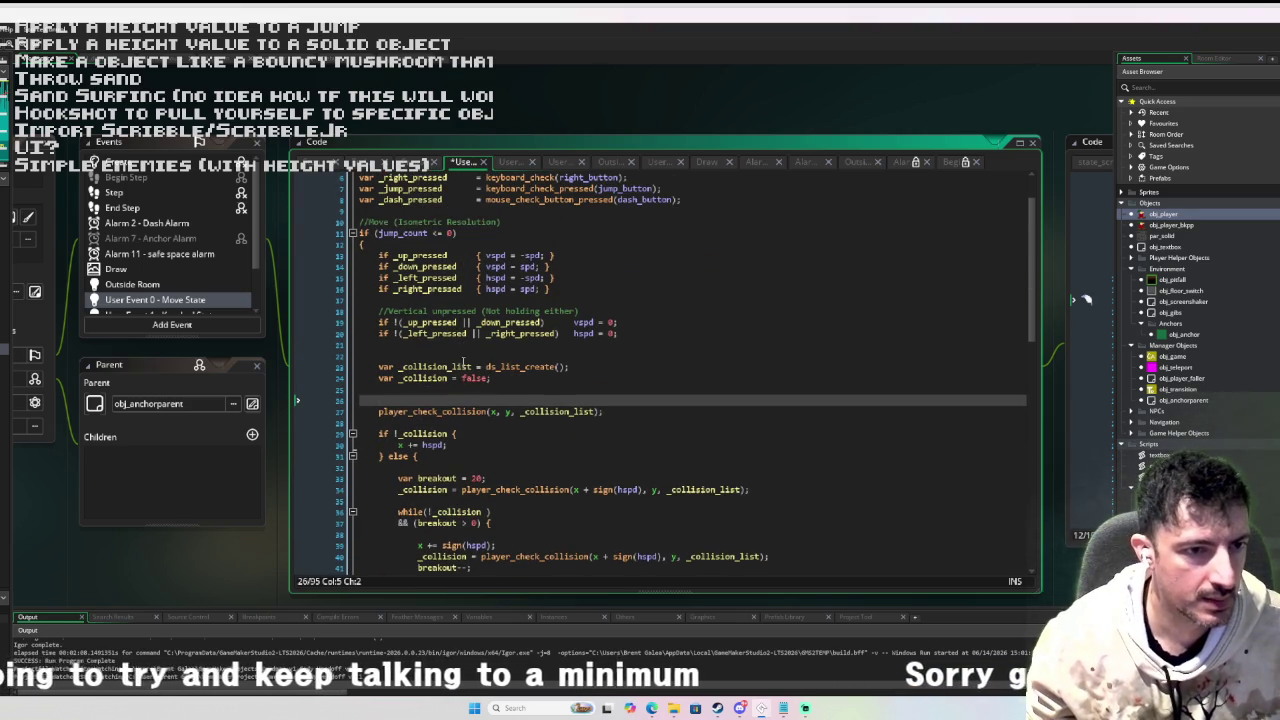
left_click(463, 356)
type("//build a list to check for collisions with objects that is ")
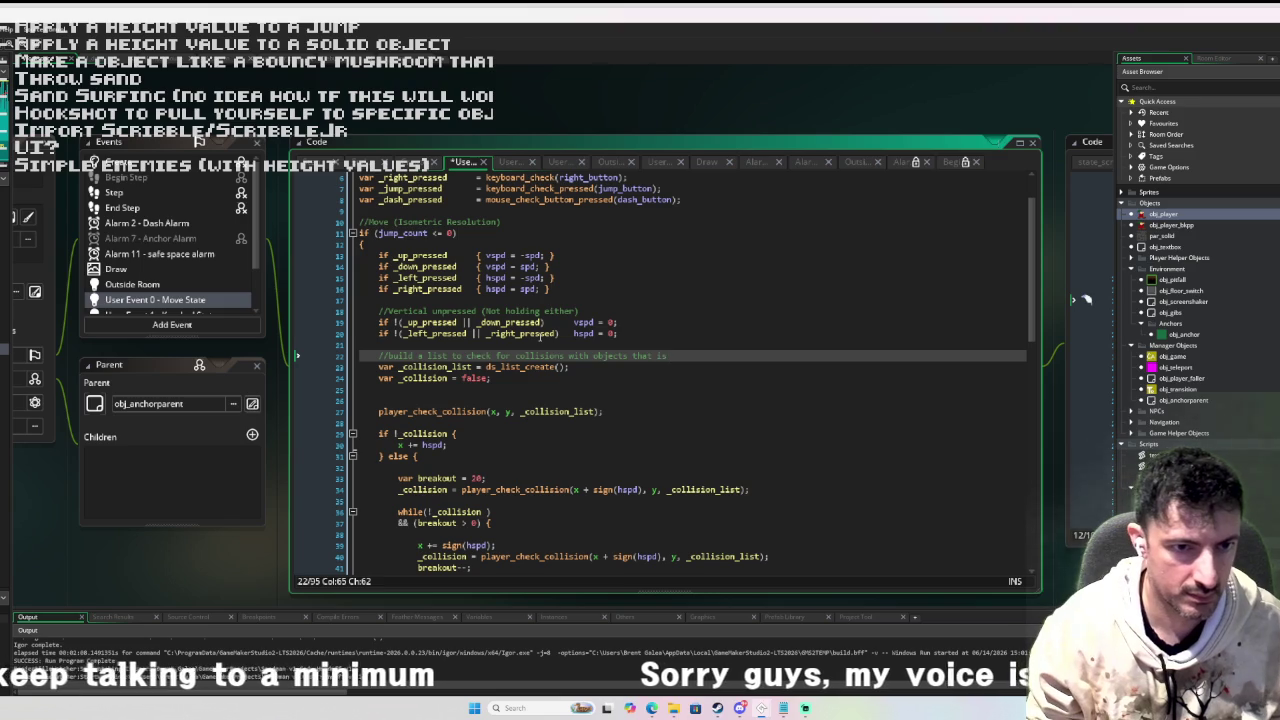
type("high")
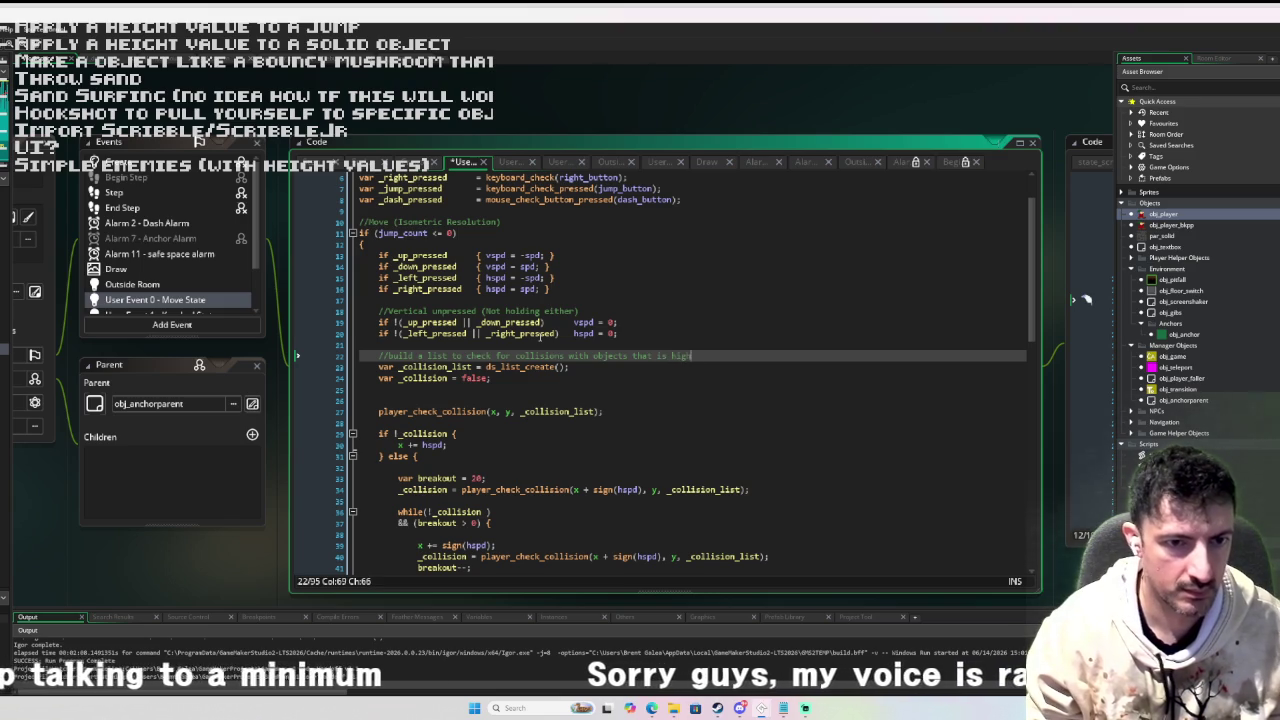
type("er than the player")
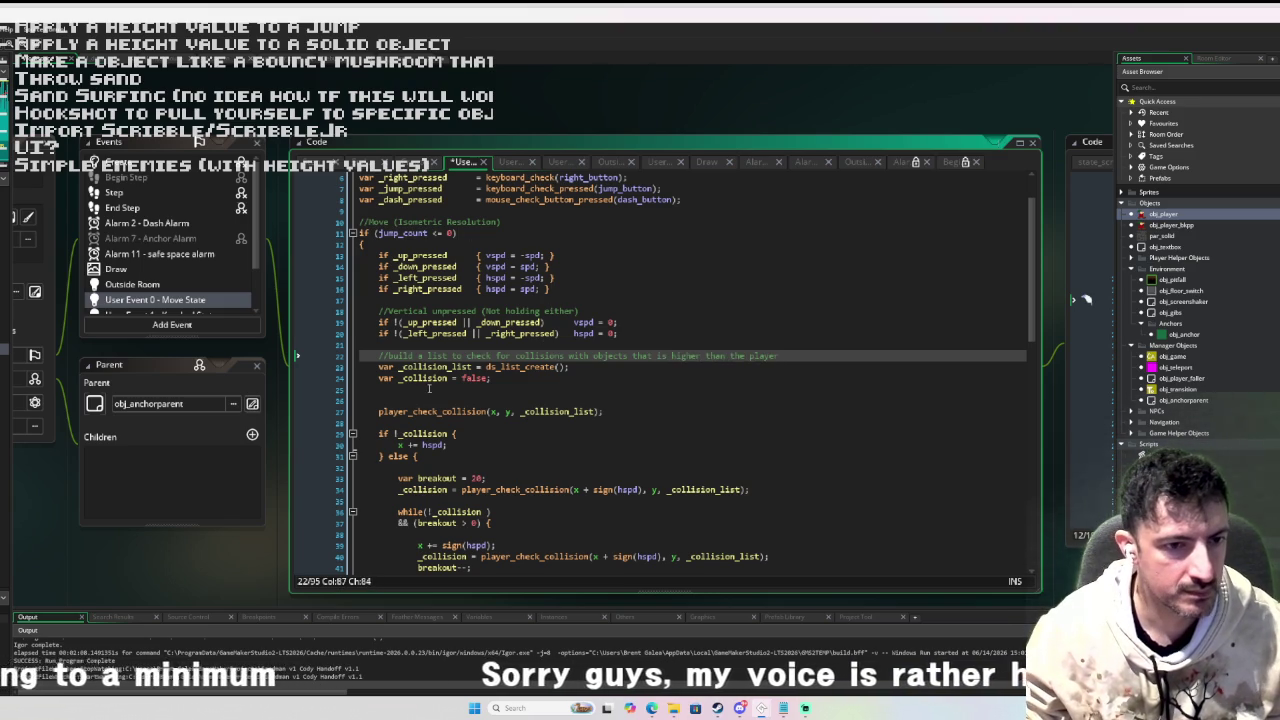
scroll(553, 407, "down", 2)
Replace false in the _collision declaration with player_check_collision(x, y, _collision_list).
scroll(554, 406, "down", 2)
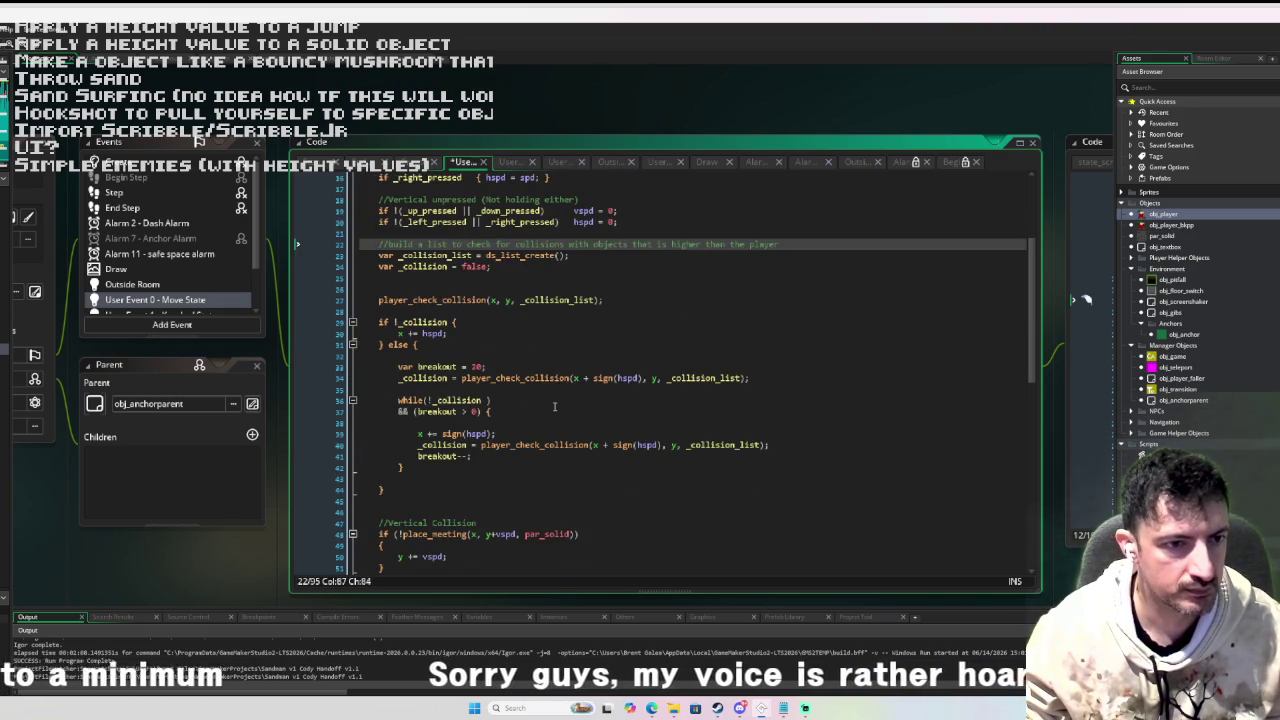
left_click(496, 289)
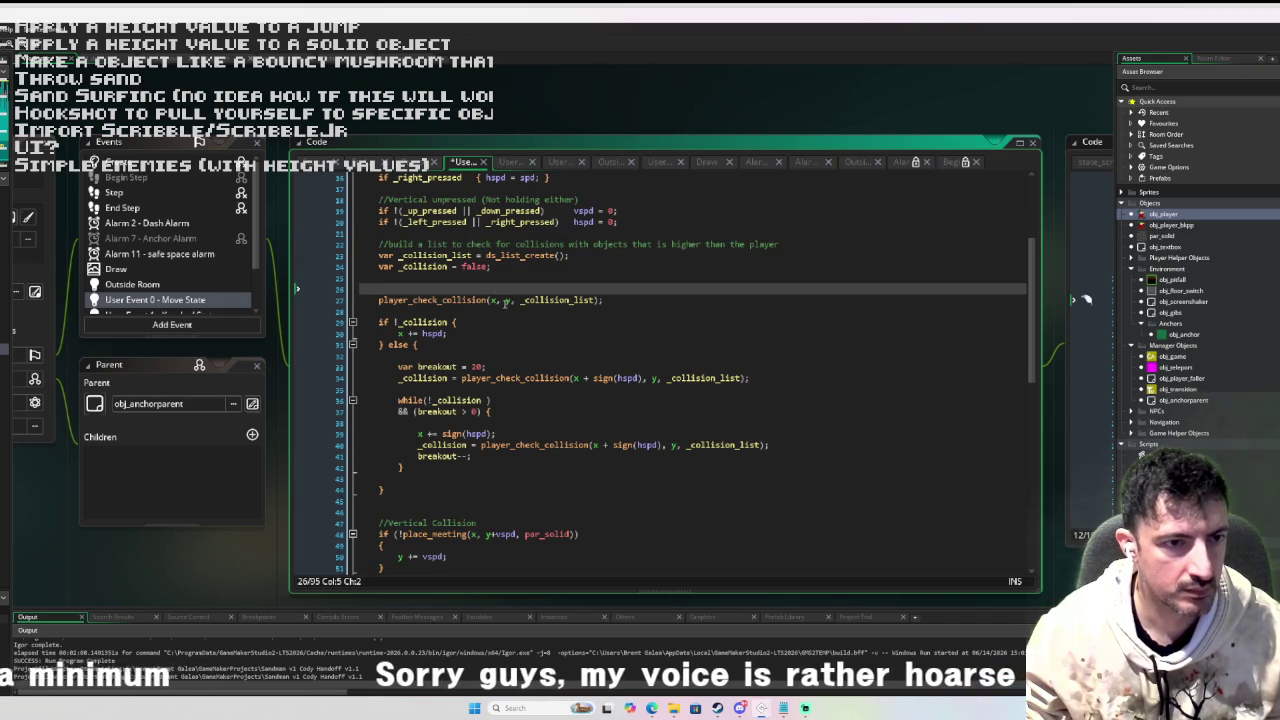
key("Up")
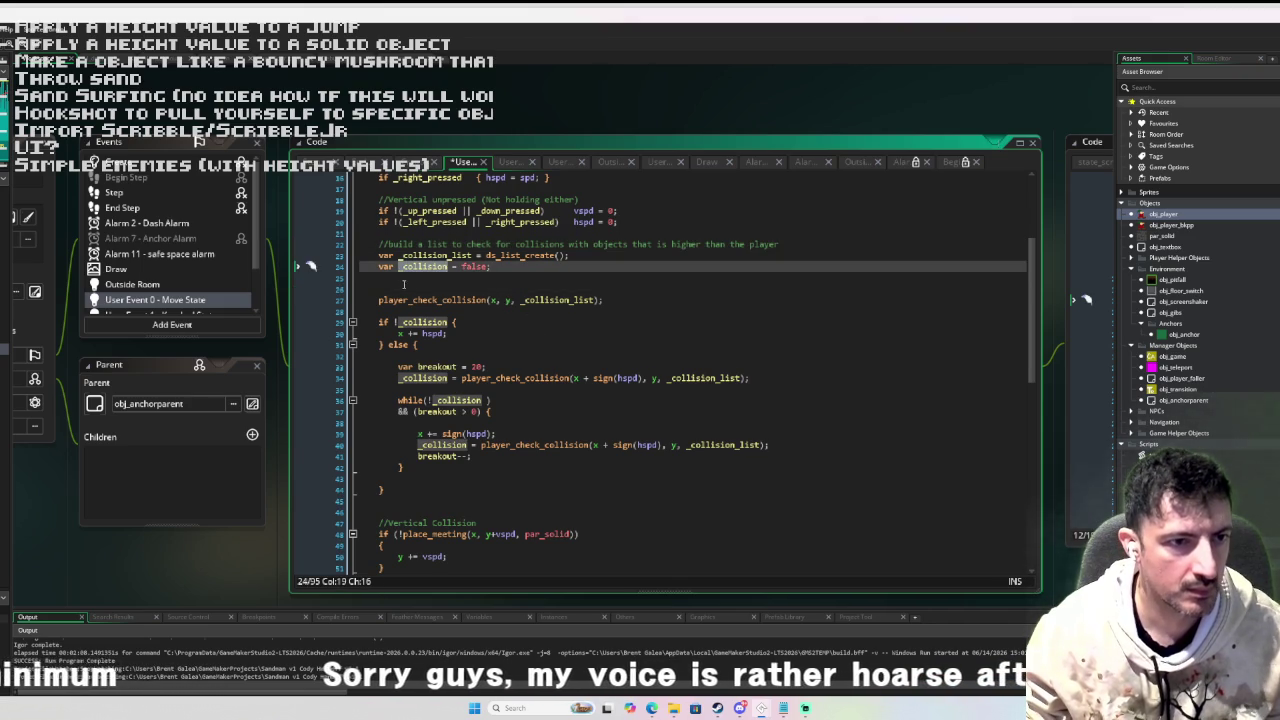
left_click(377, 300)
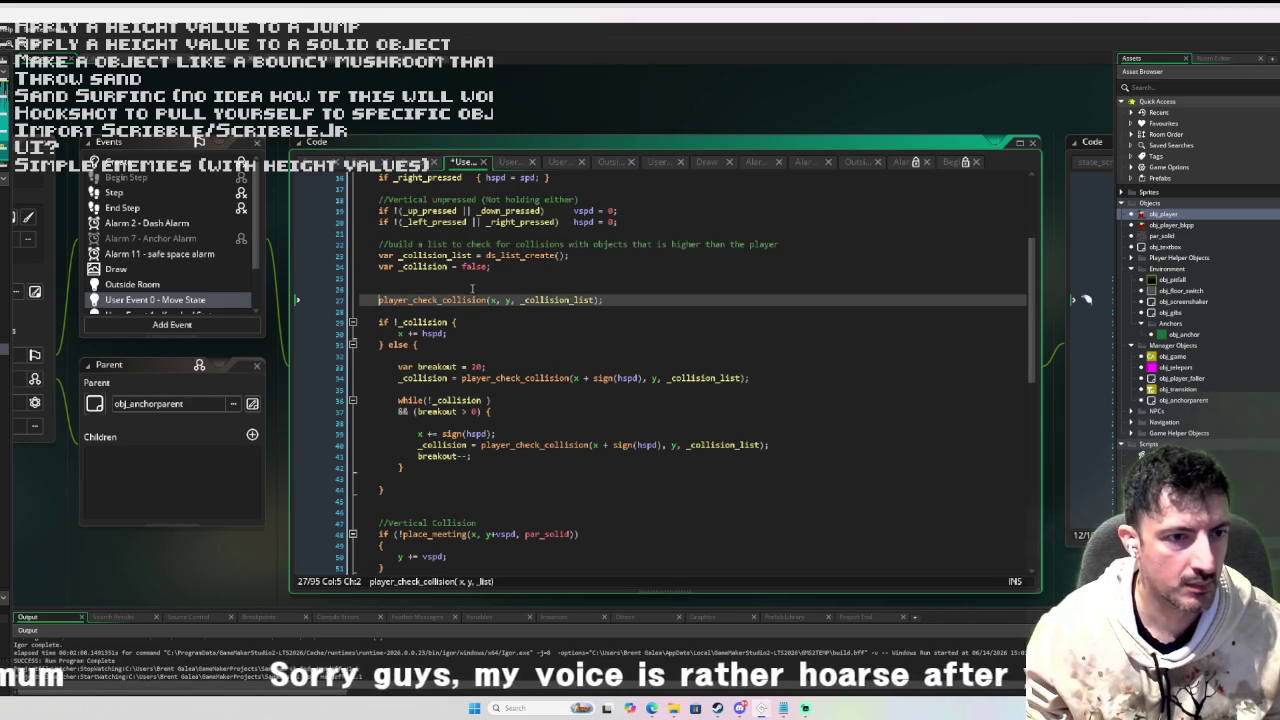
key("shift+End")
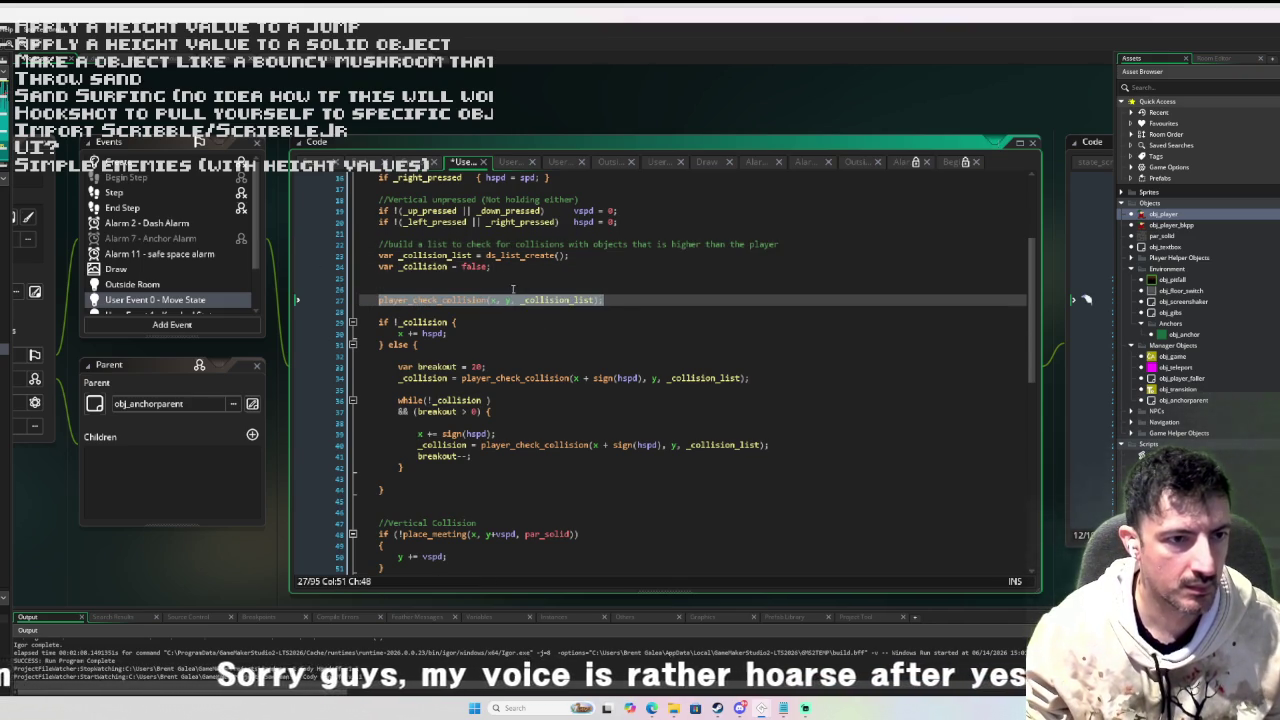
key("ctrl+c")
double_click(475, 266)
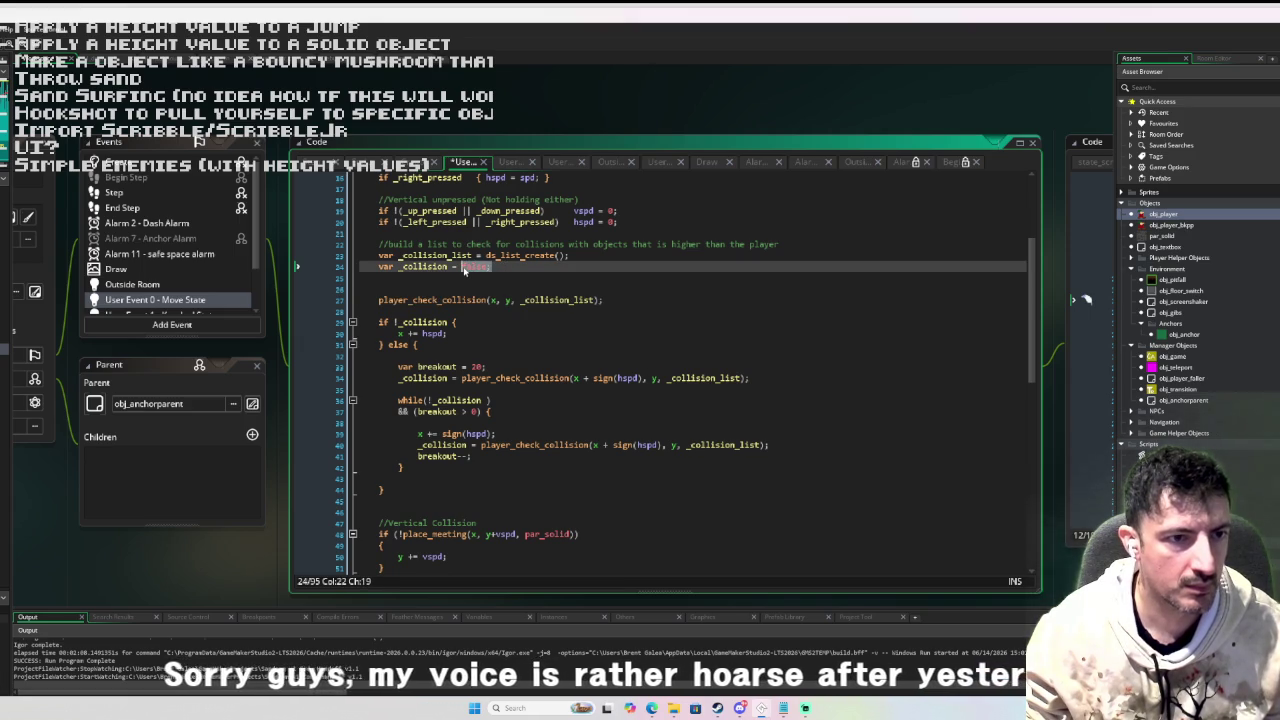
key("ctrl+v")
Delete the leftover standalone player_check_collision call and open the function's definition.
left_click(645, 292)
key("shift+Down")
key("shift+End")
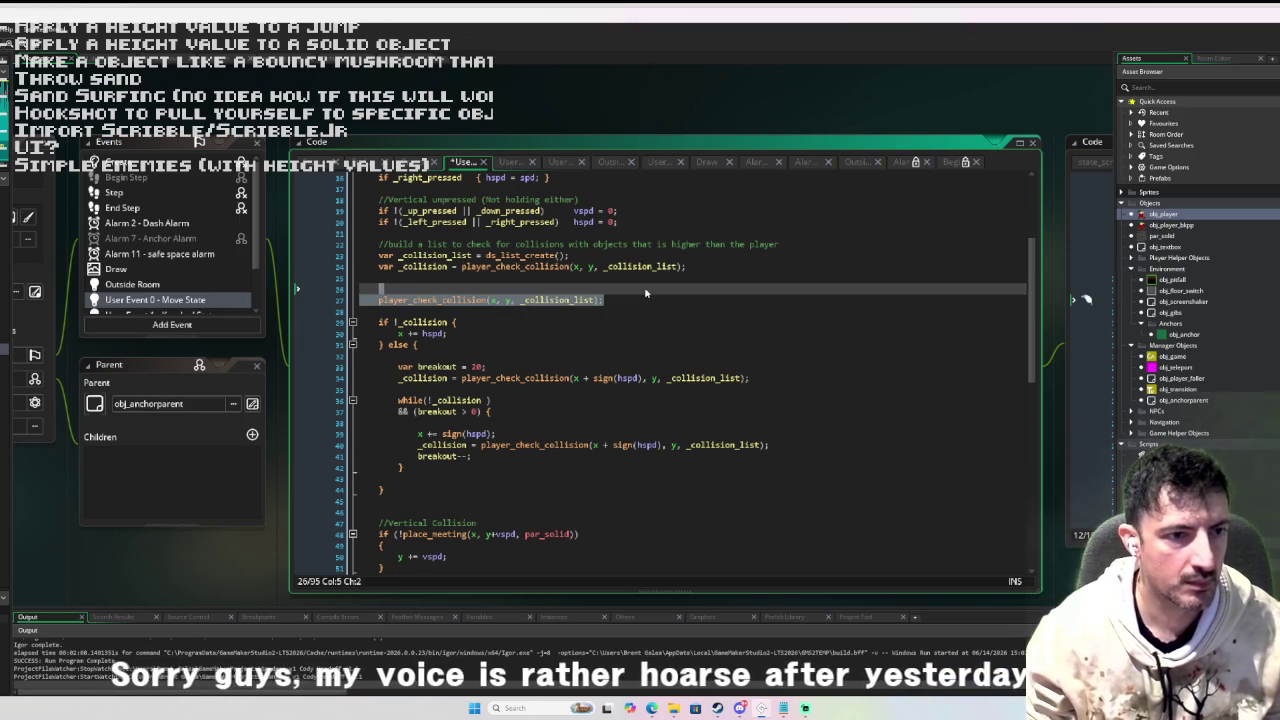
key("BackSpace")
key("BackSpace")
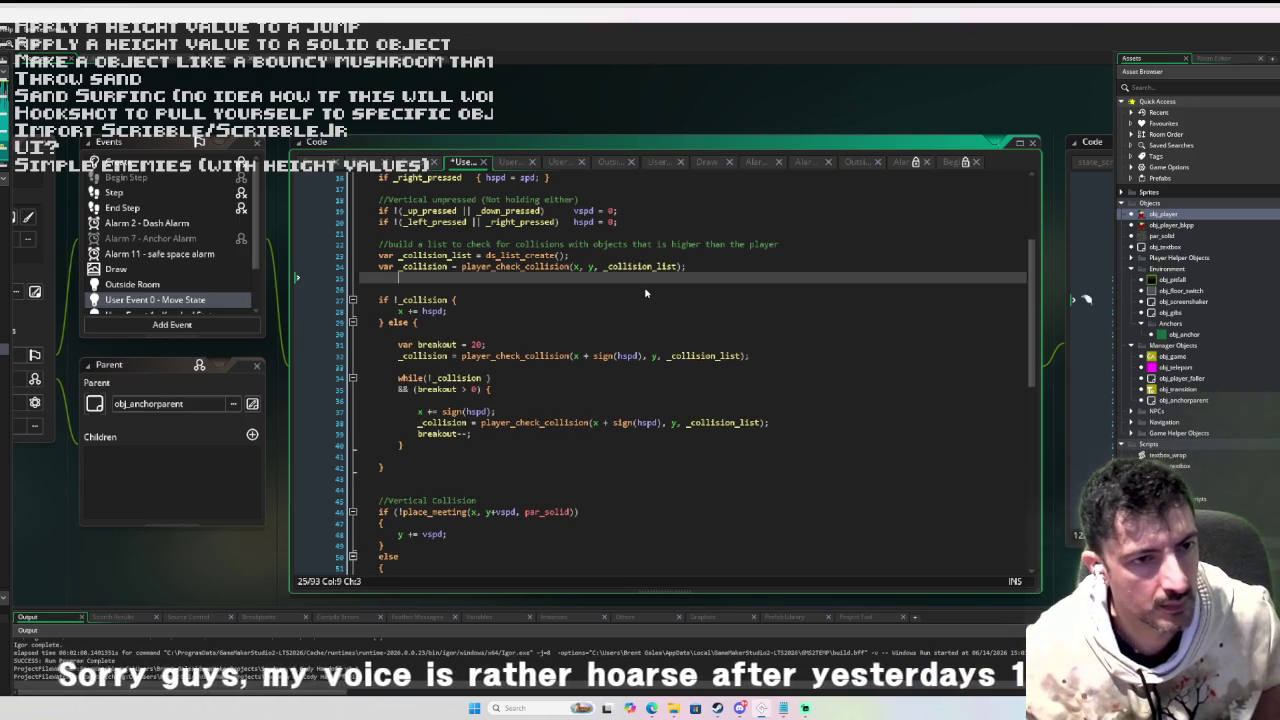
scroll(611, 325, "up", 2)
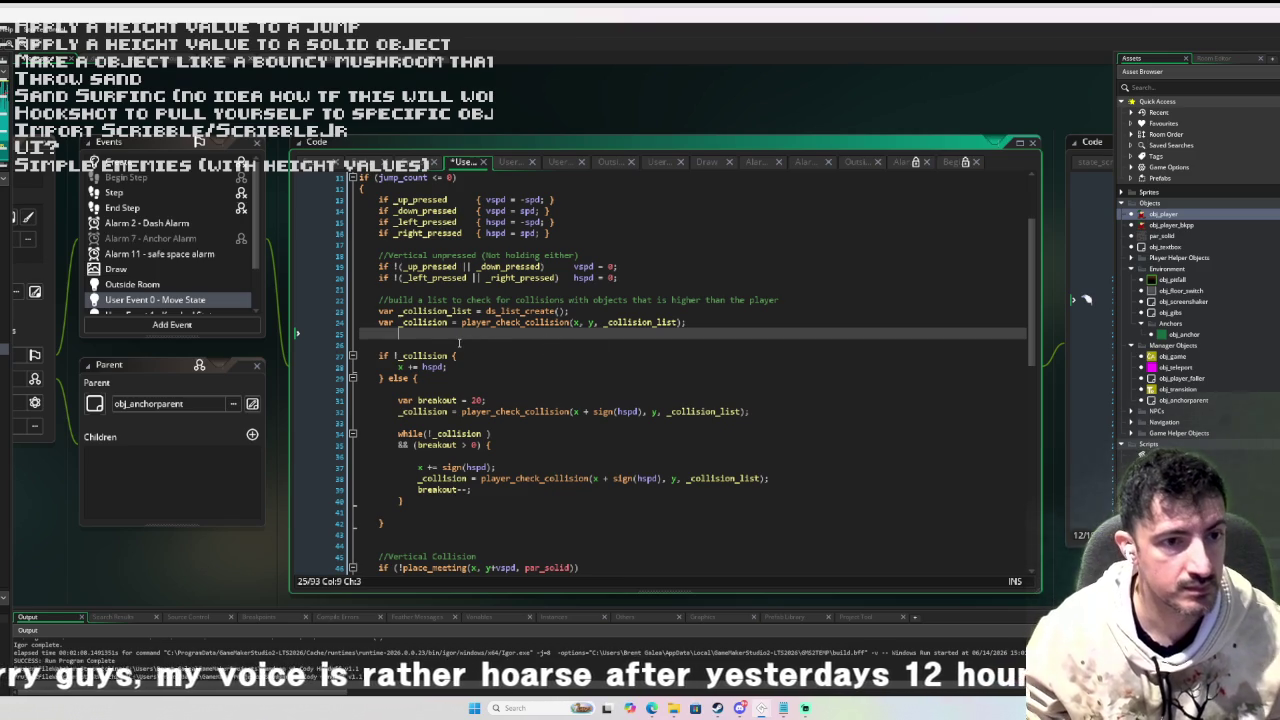
middle_click(530, 322)
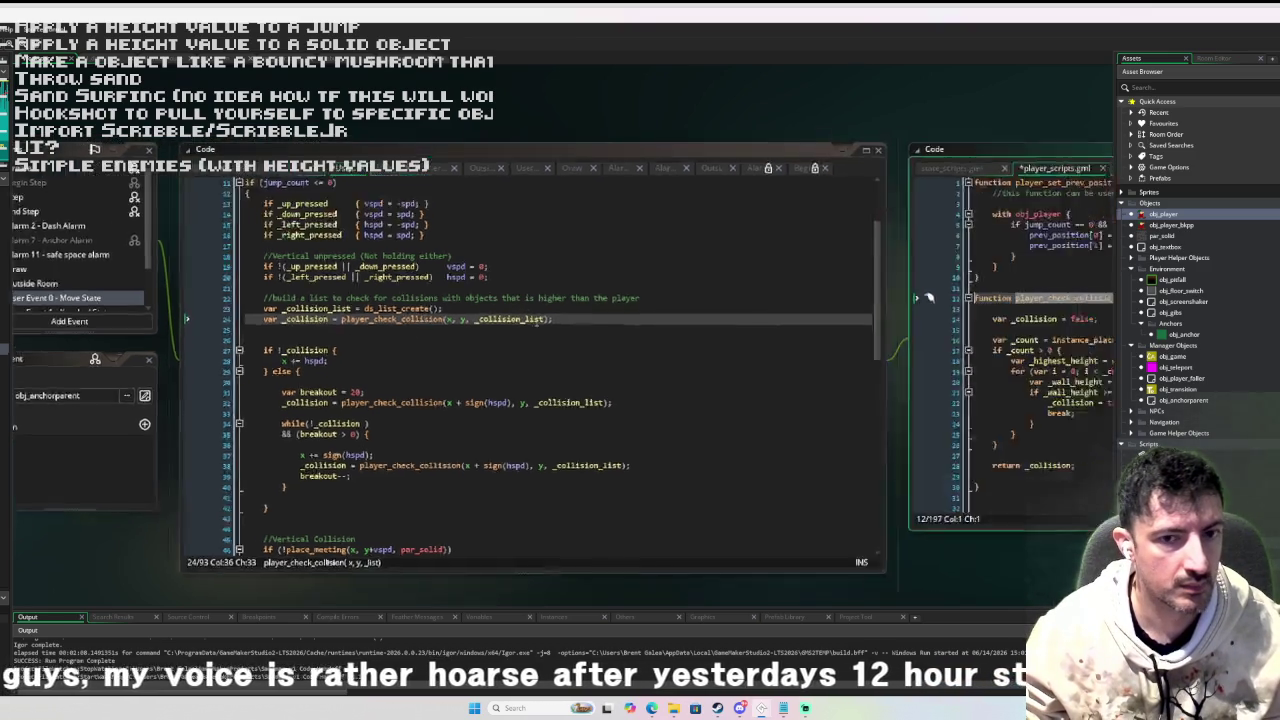
Add a '//returns true if a player is colliding with an object...' comment atop player_check_collision.
left_click(475, 291)
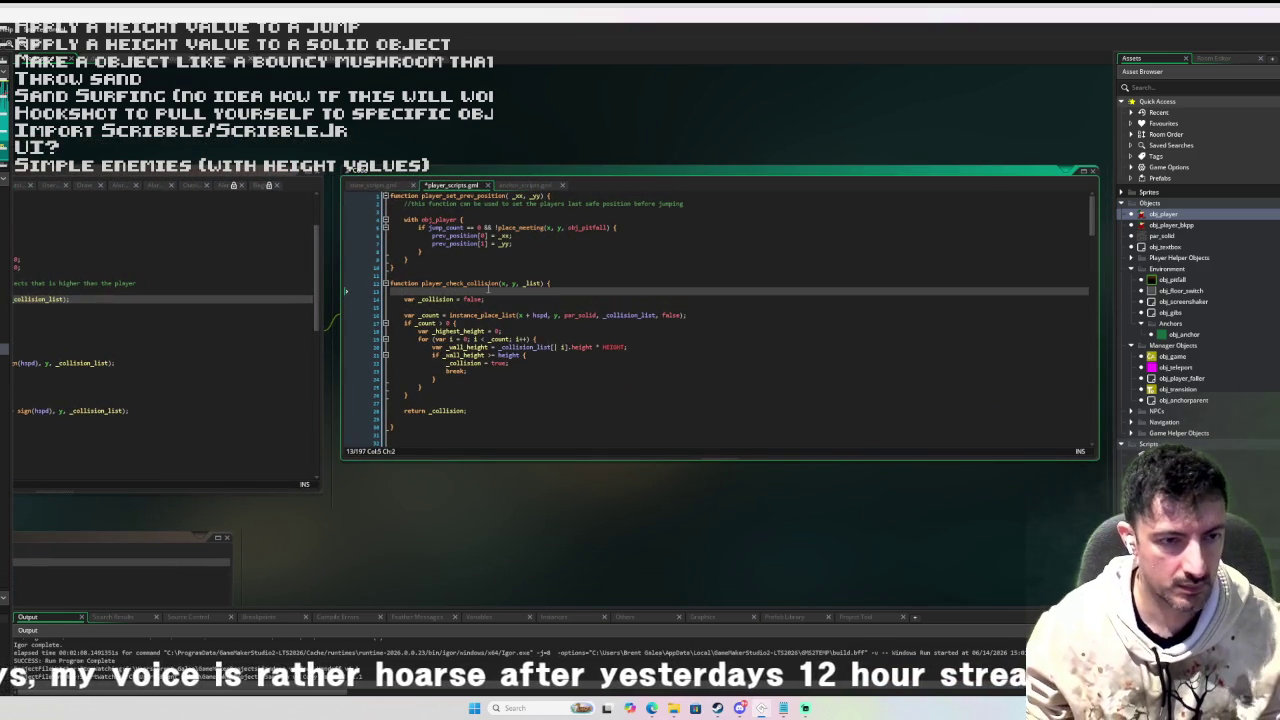
type("//returns tru")
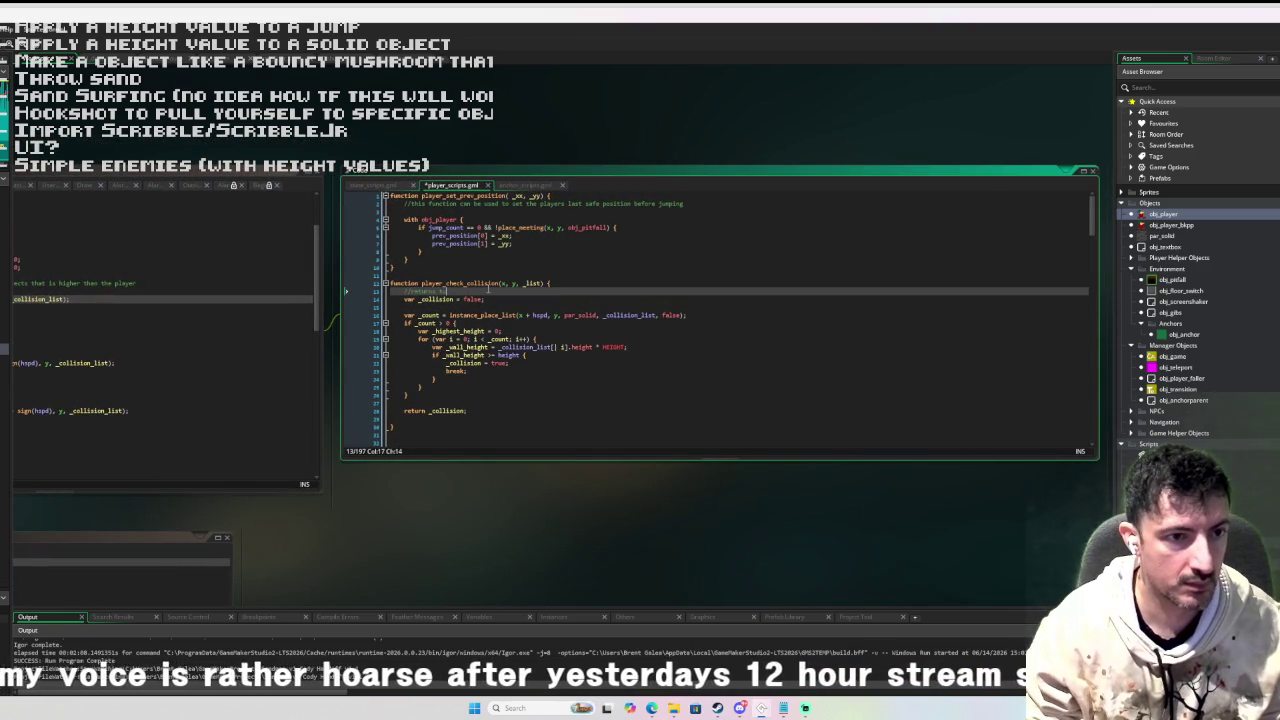
type("e if a player ")
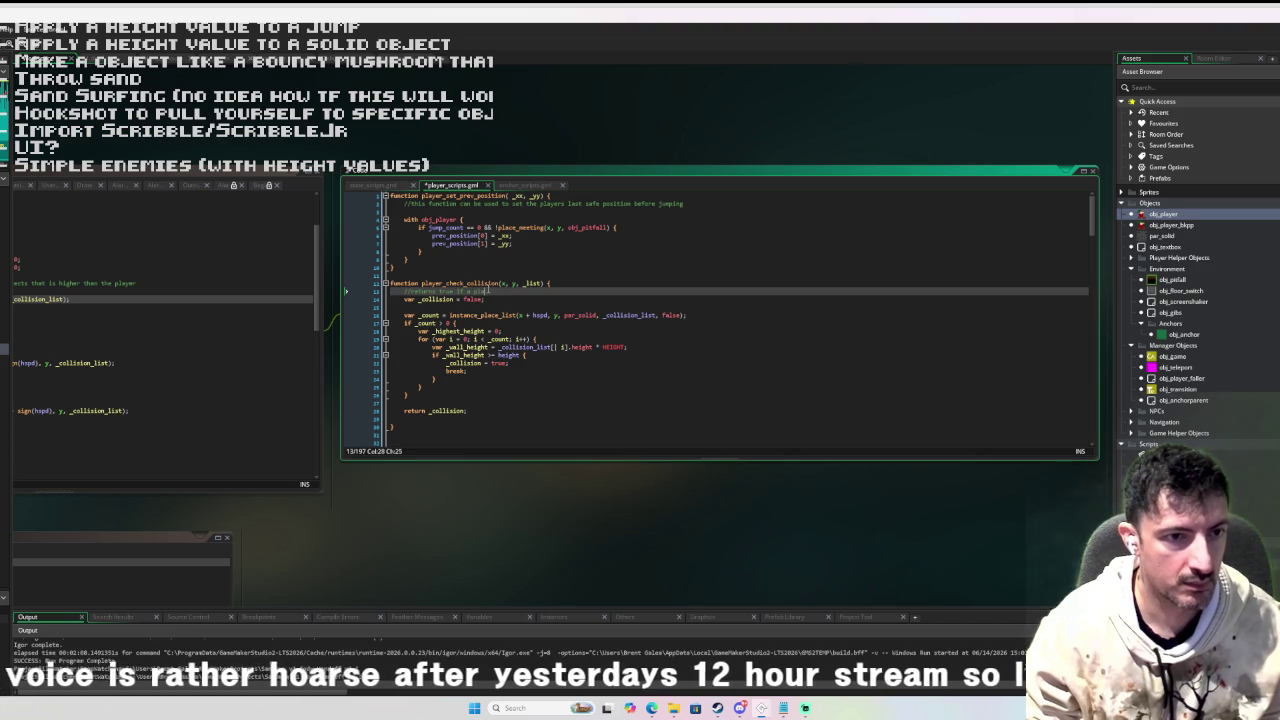
type("is colliding wit")
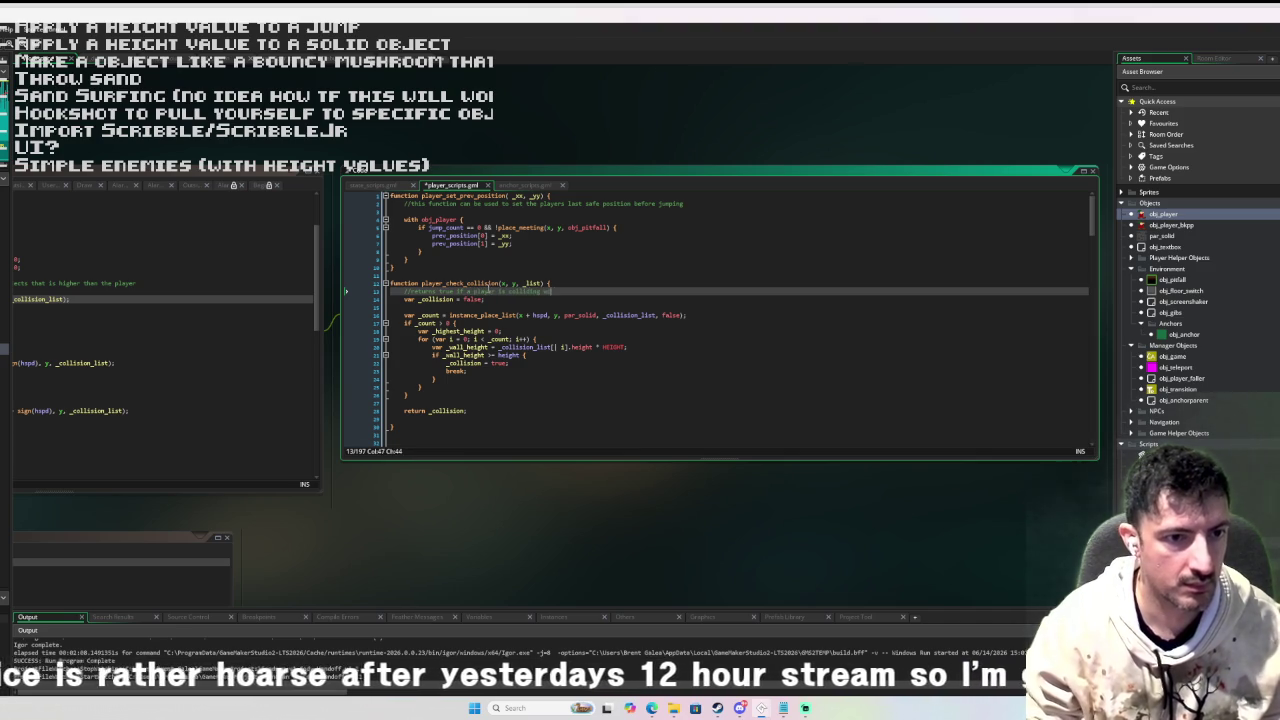
type("h an object that is")
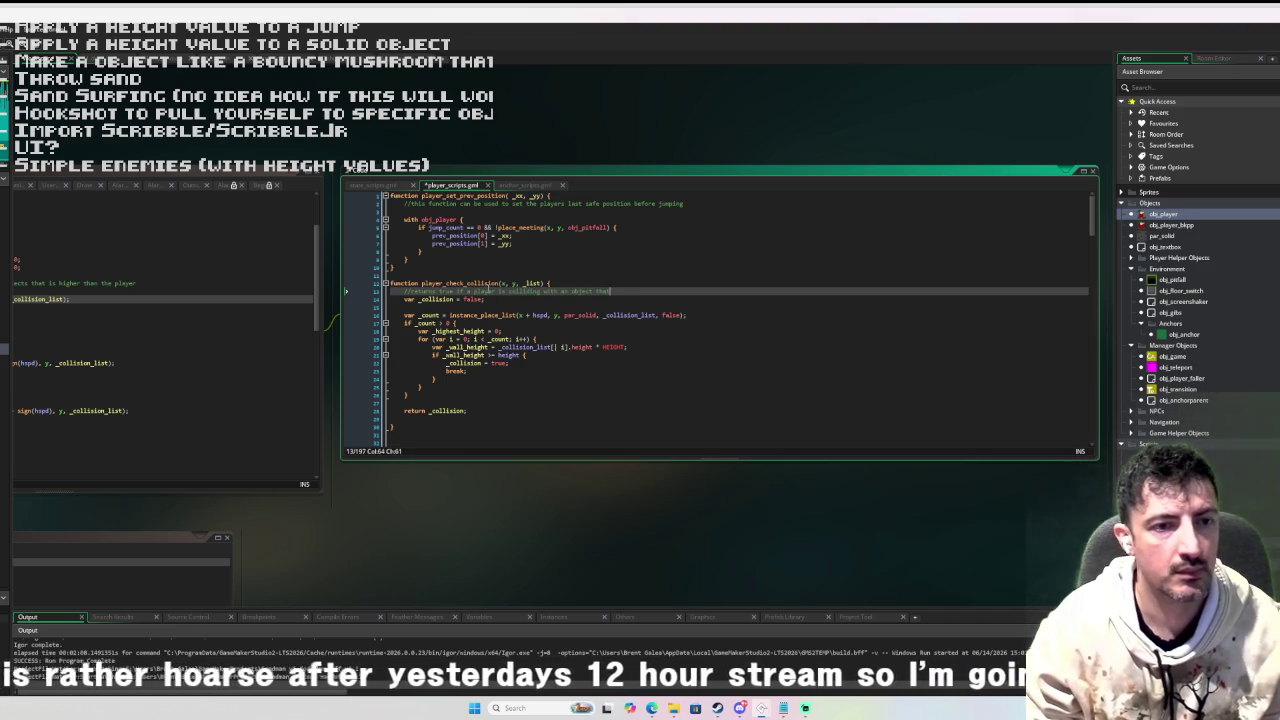
type(" the sam")
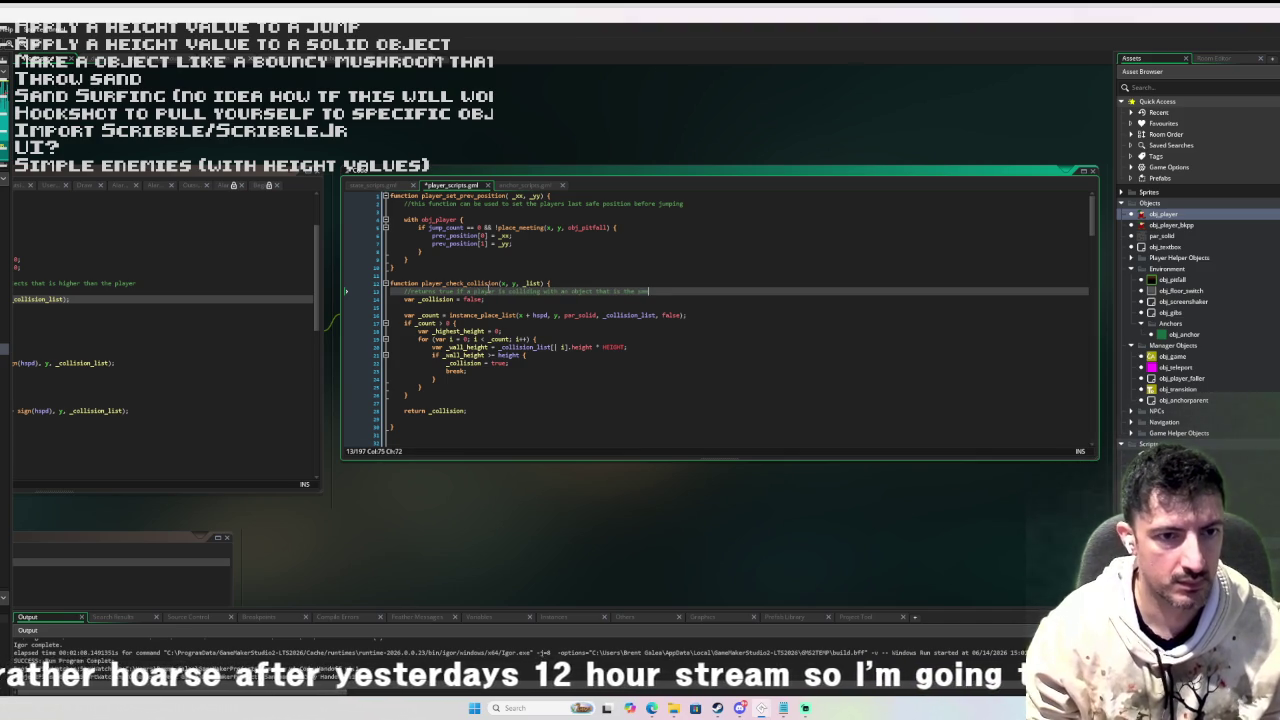
type(" orgreater height t")
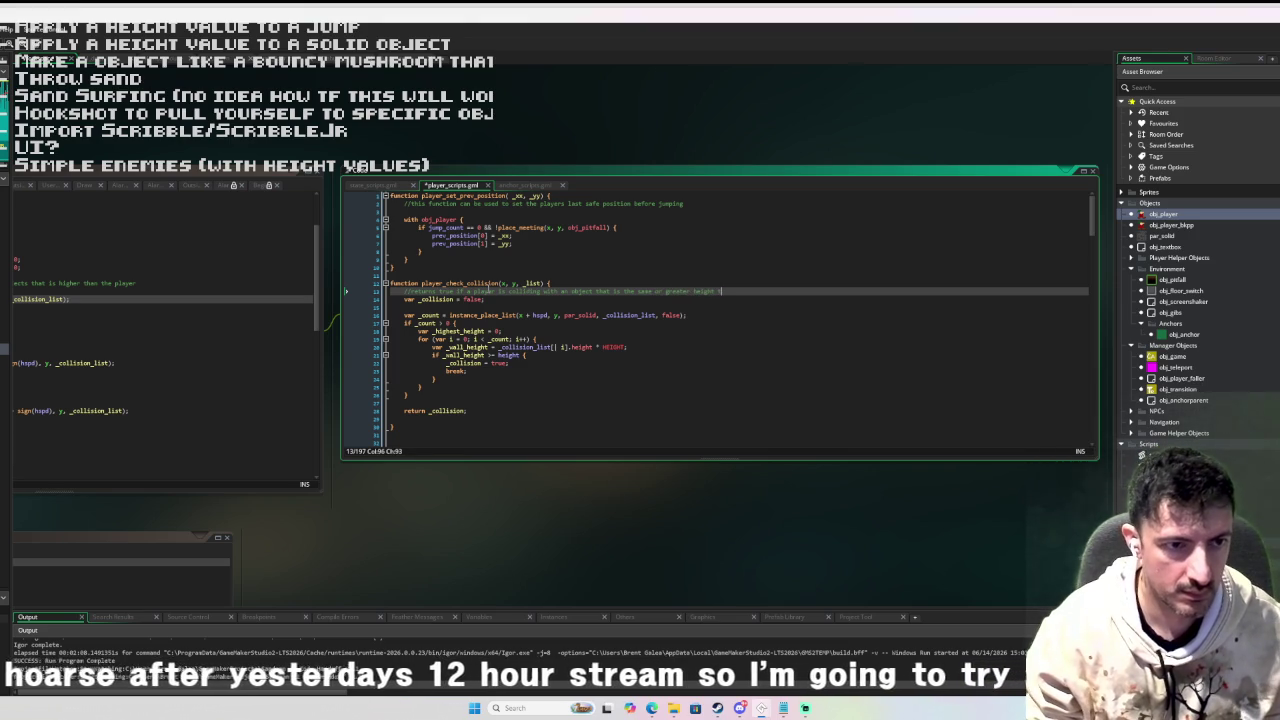
type("han t")
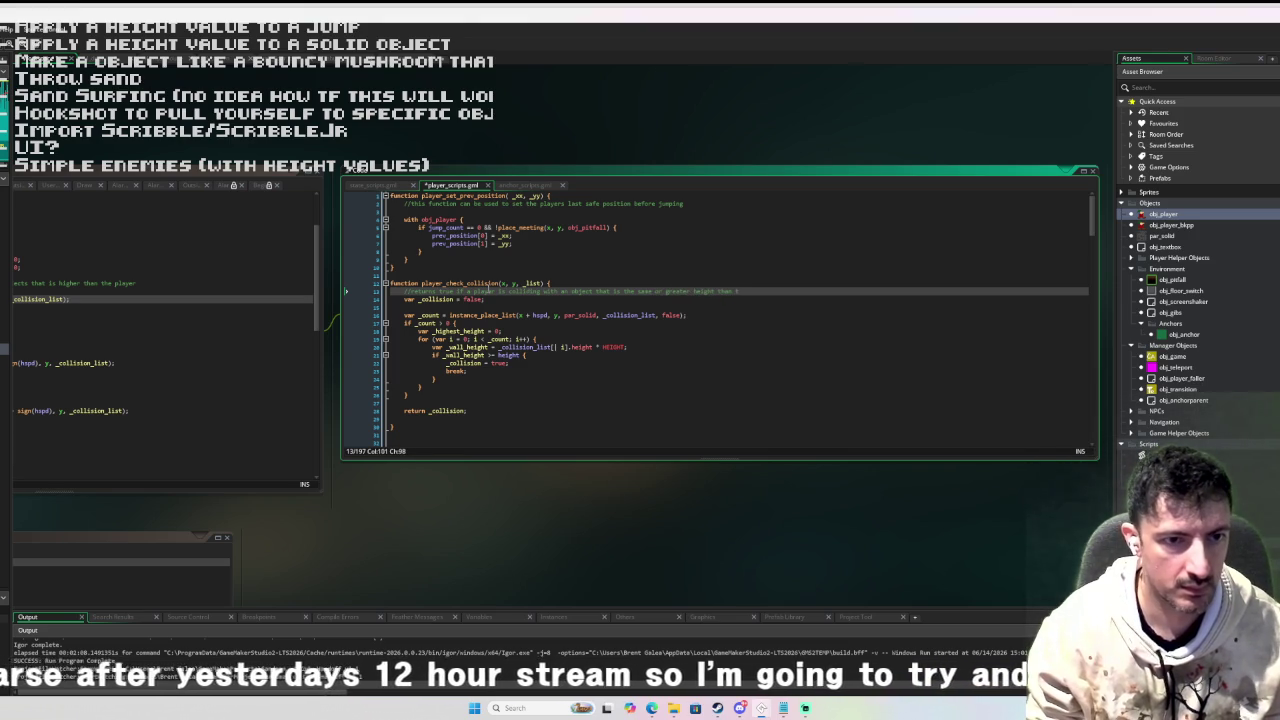
type("the")
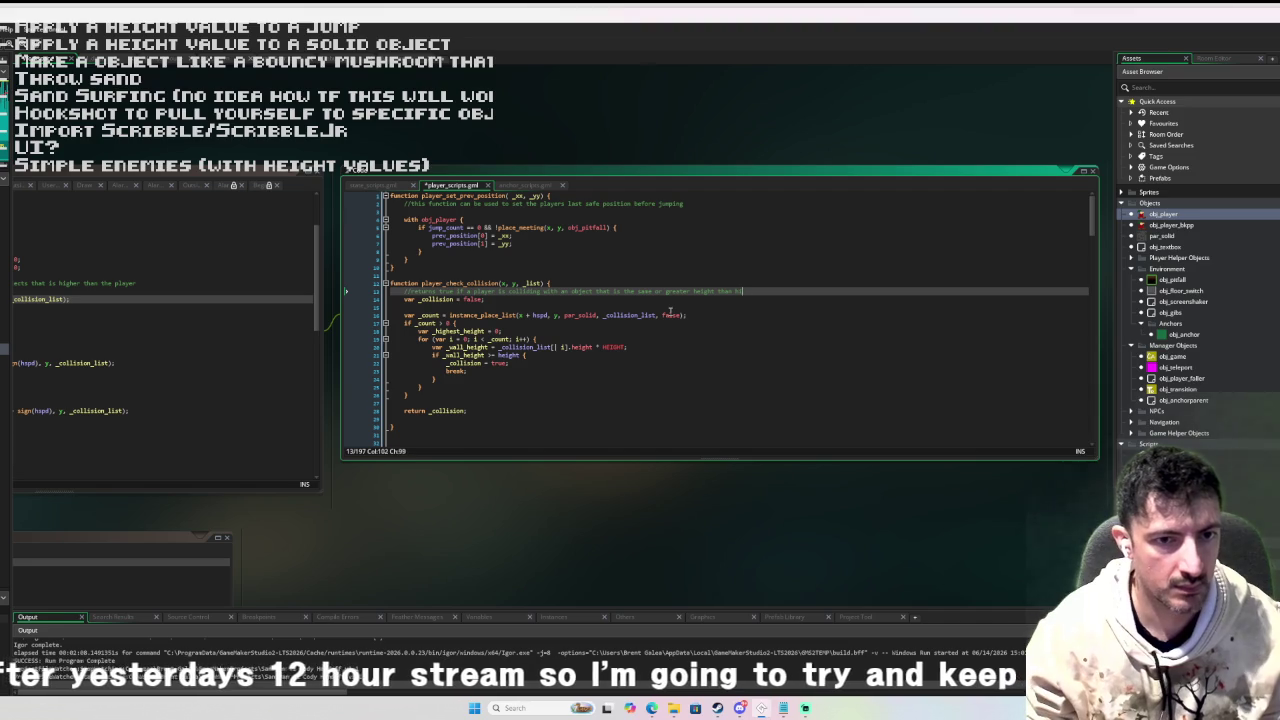
type("m")
key("ctrl+Tab")
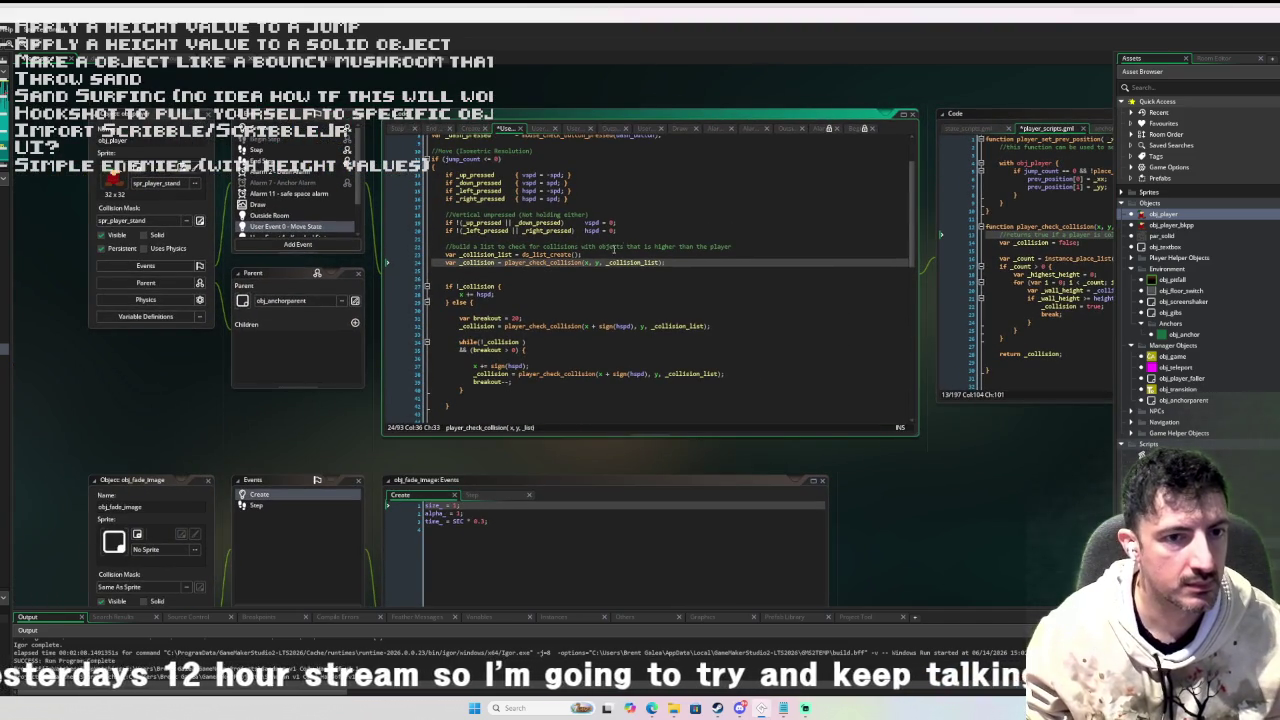
Delete the blank lines inside and after the horizontal-collision while loop in Move State.
scroll(537, 295, "up", 1)
scroll(537, 295, "up", 1)
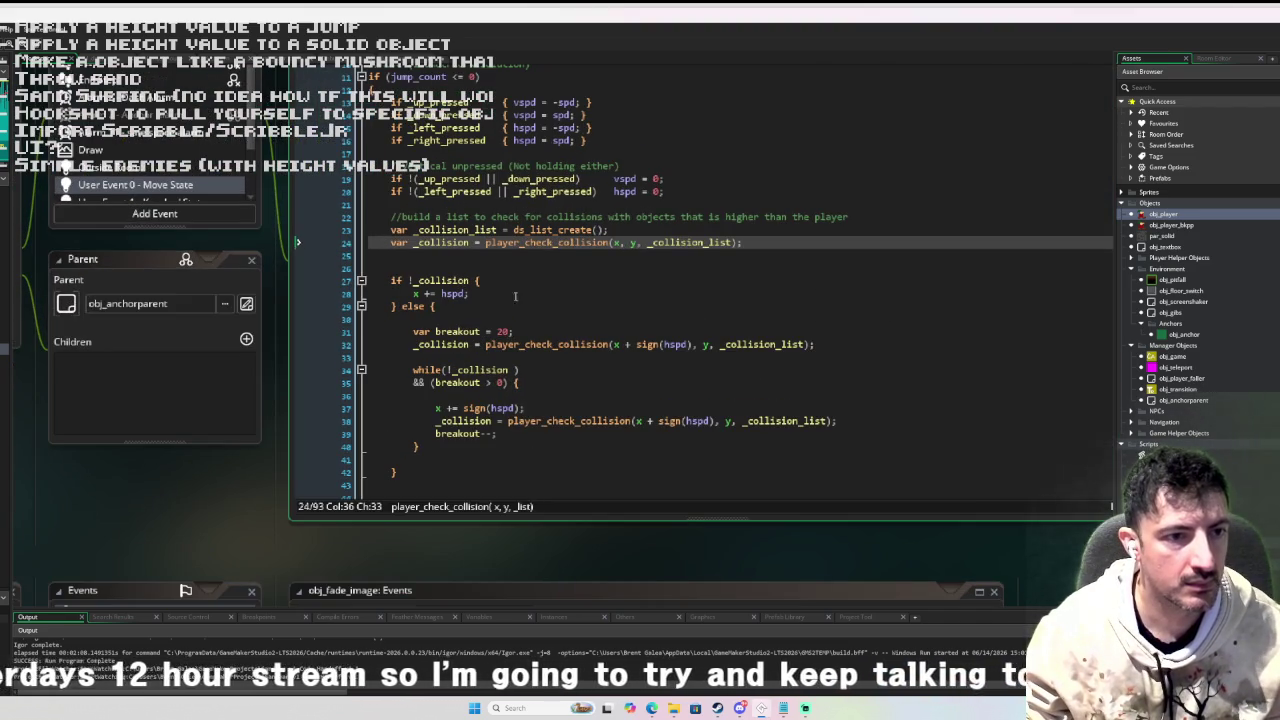
left_click(397, 318)
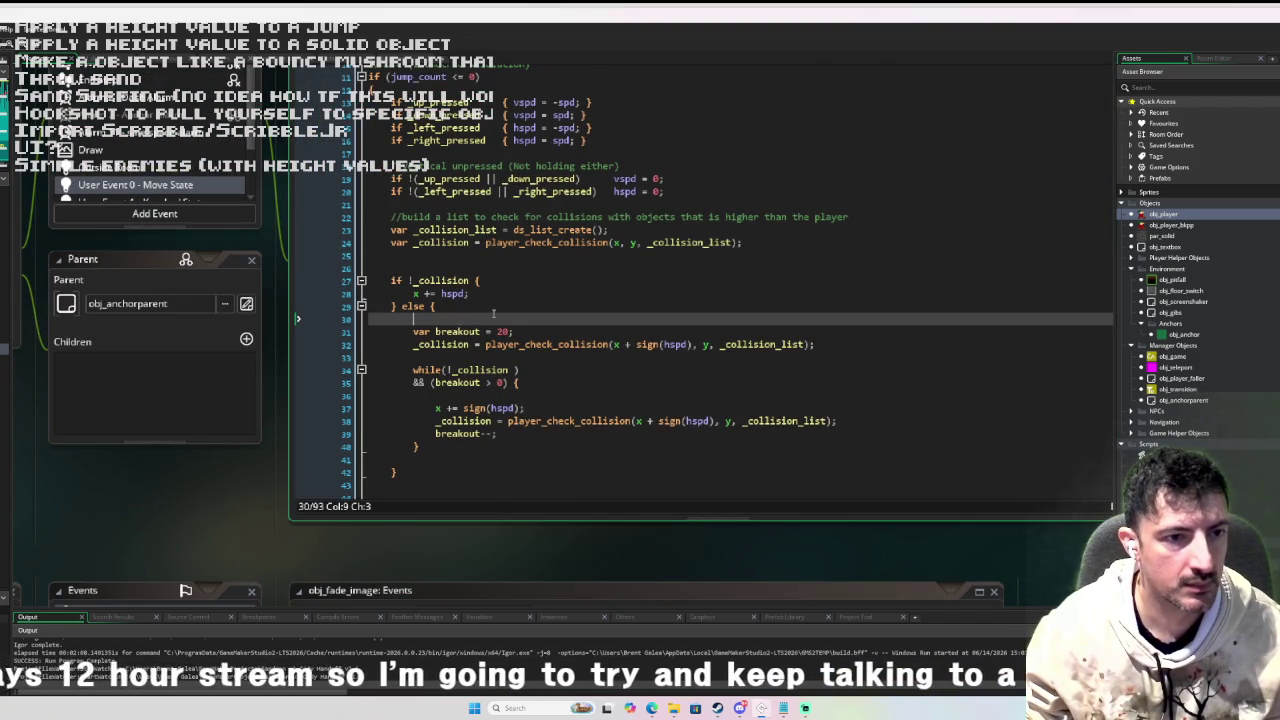
scroll(493, 313, "down", 2)
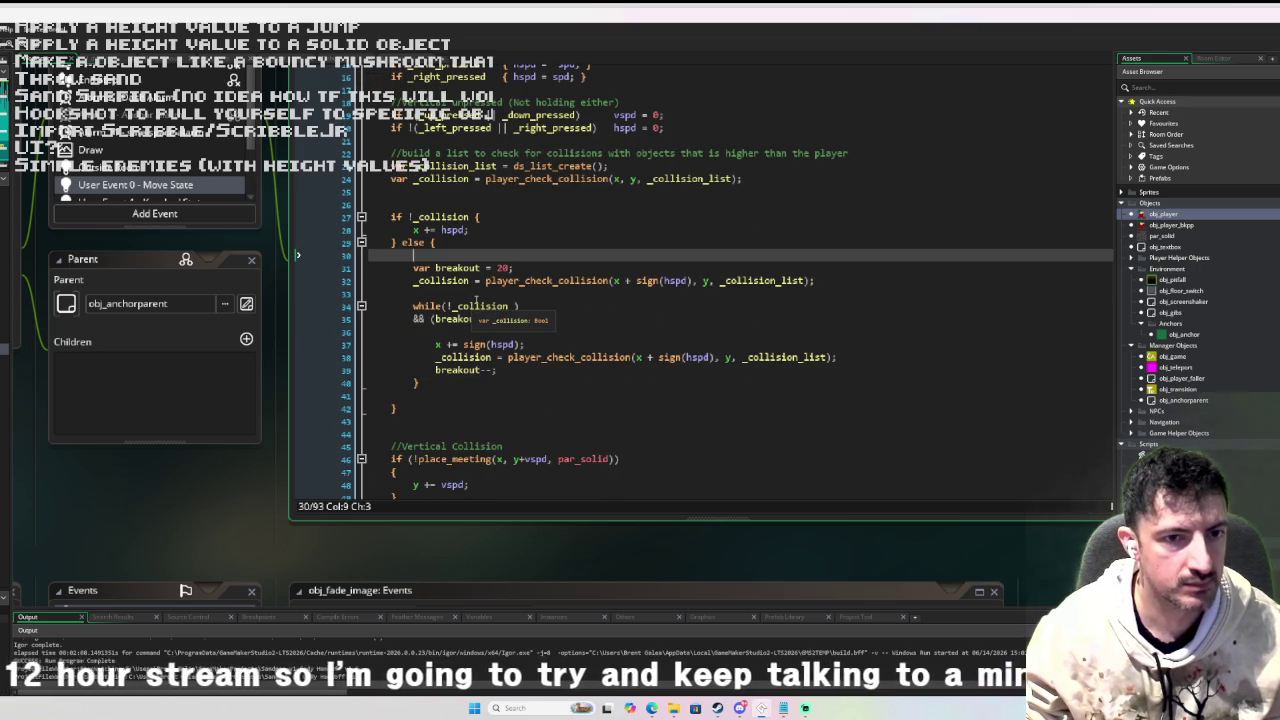
scroll(491, 297, "down", 1)
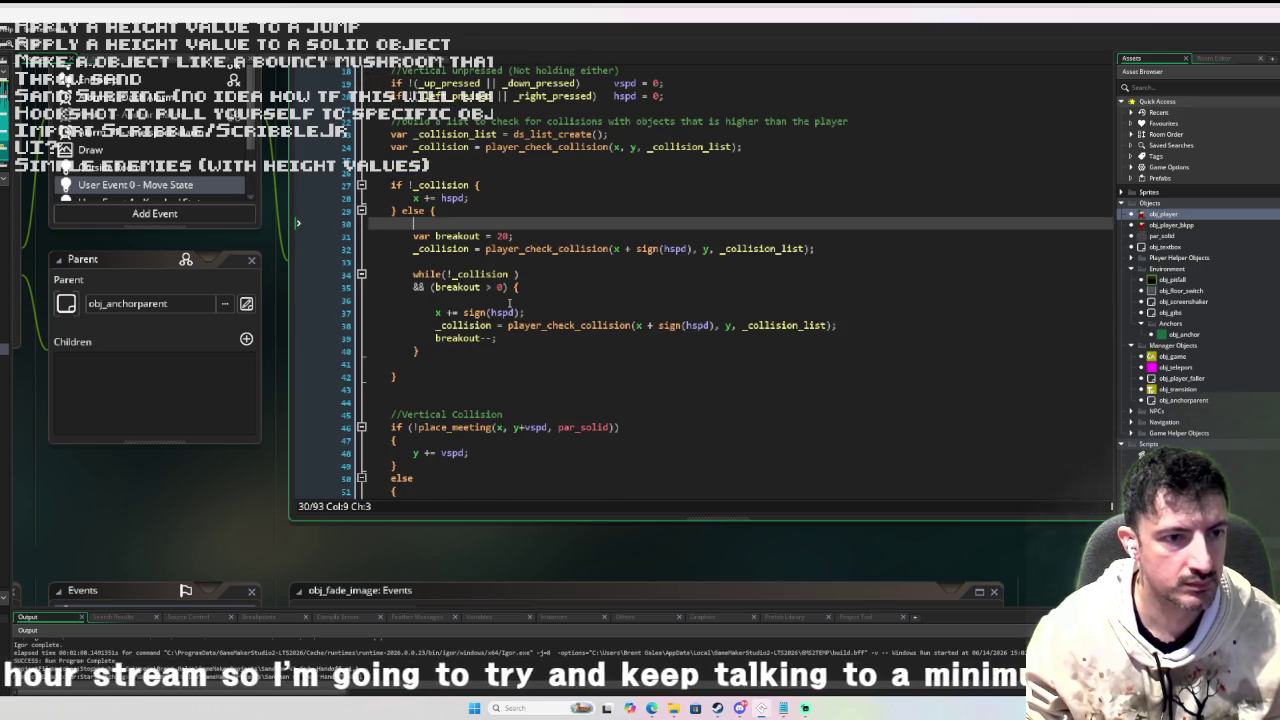
left_click(512, 300)
key("BackSpace")
key("BackSpace")
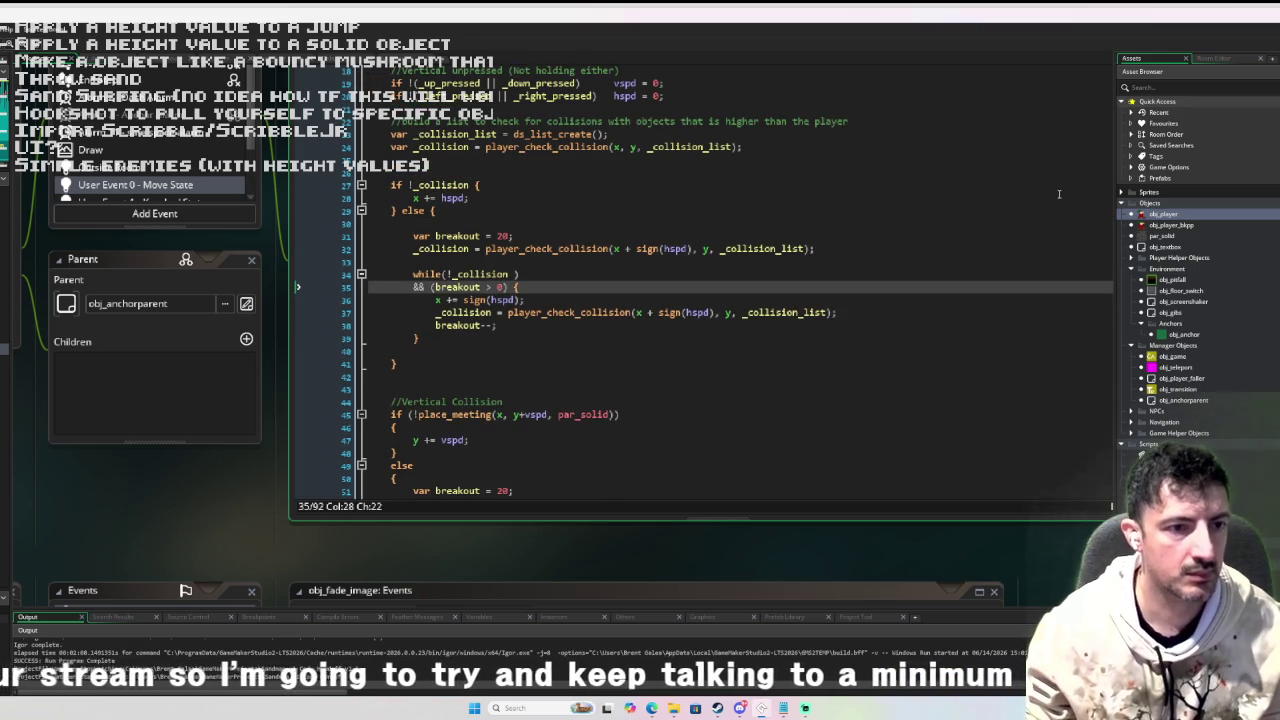
left_click(414, 351)
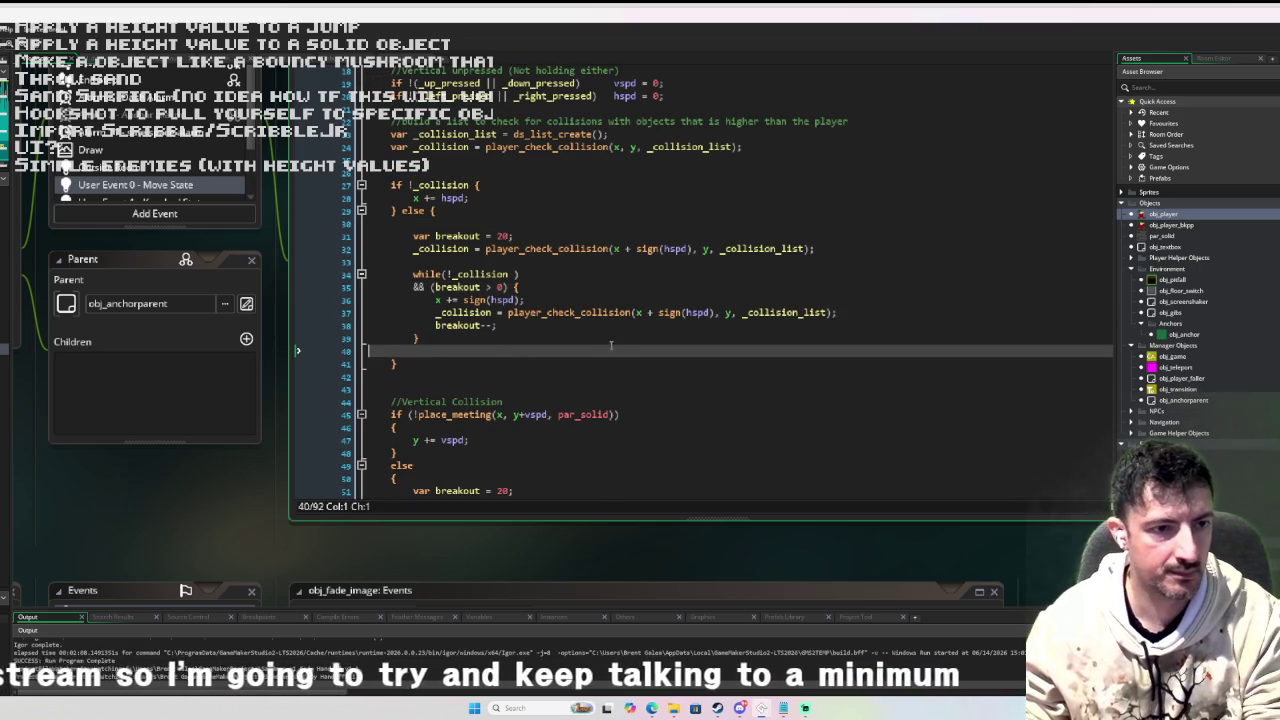
key("BackSpace")
scroll(548, 325, "down", 1)
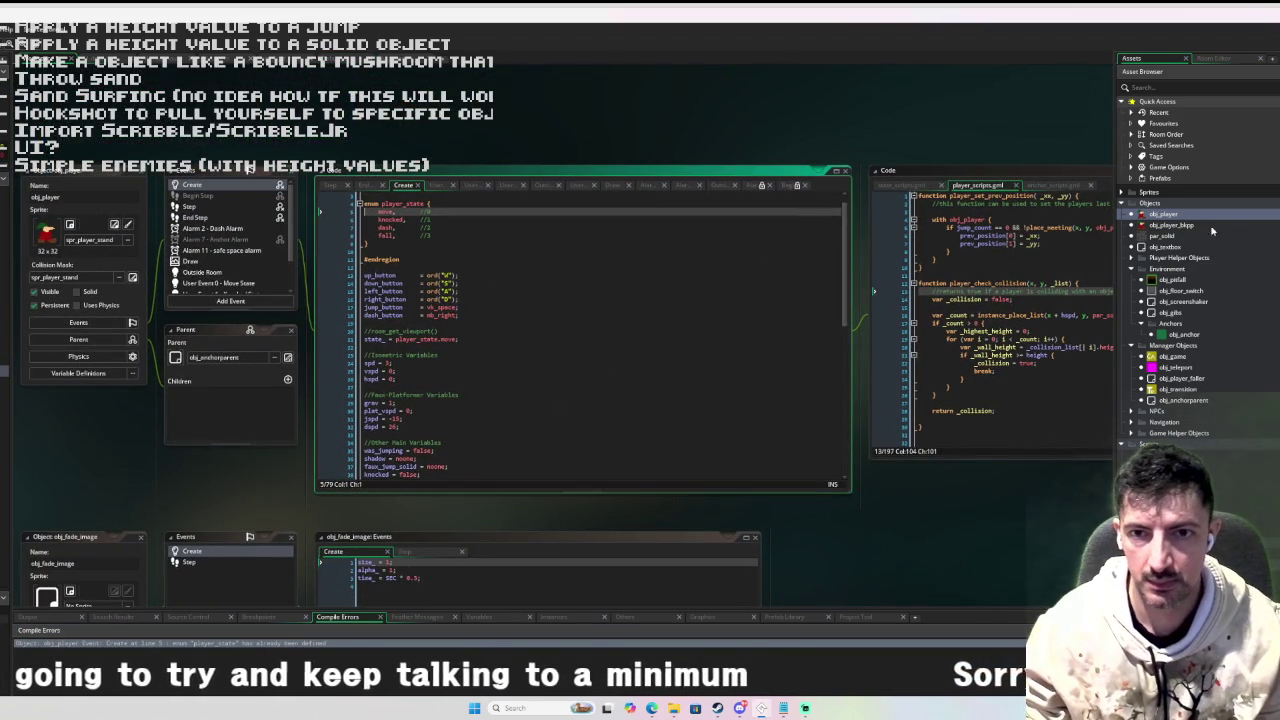
Rename obj_player_bkpp's Create-event enum to player_state_b and run the game with F5.
double_click(1210, 226)
left_click(662, 209)
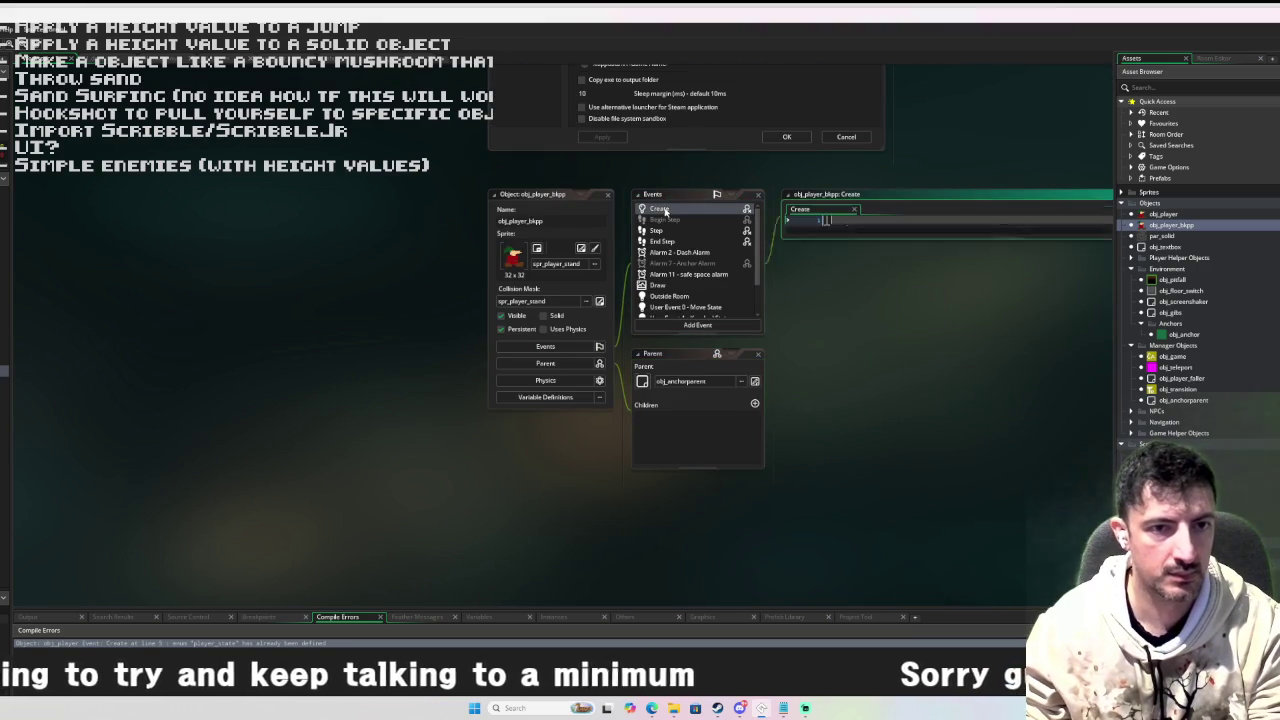
left_click(890, 244)
type("_bhop {")
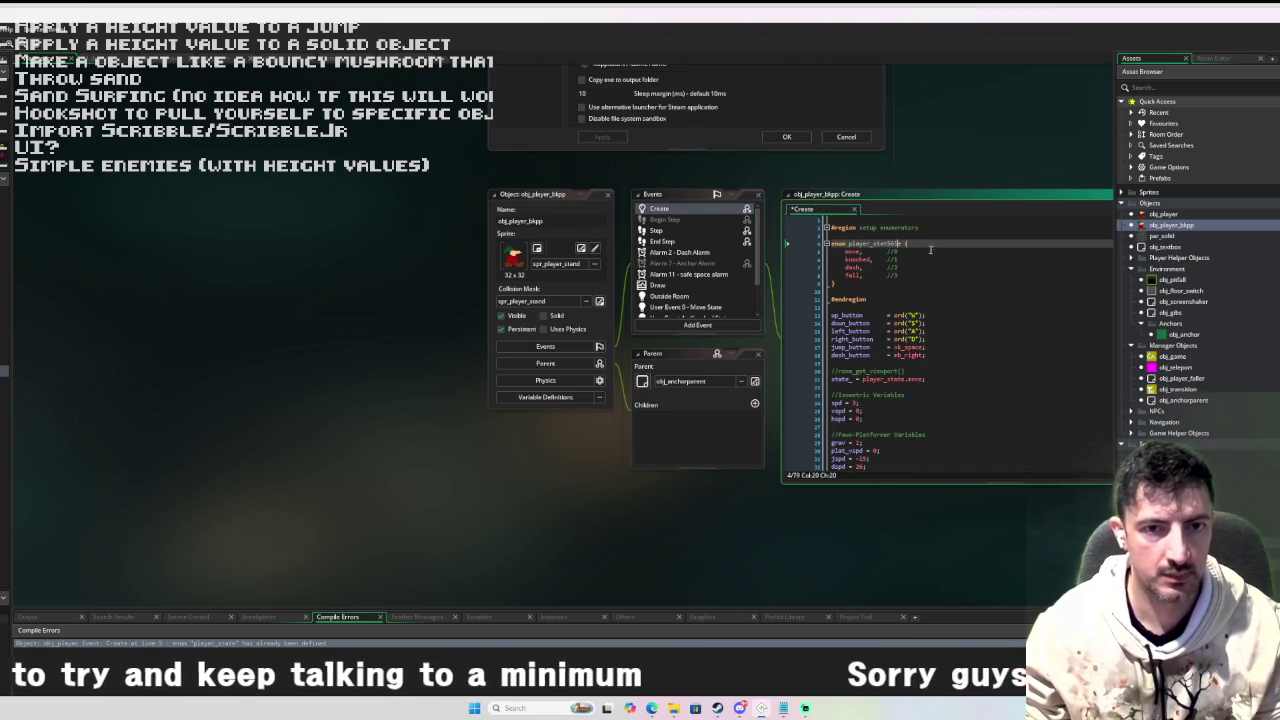
key("F5")
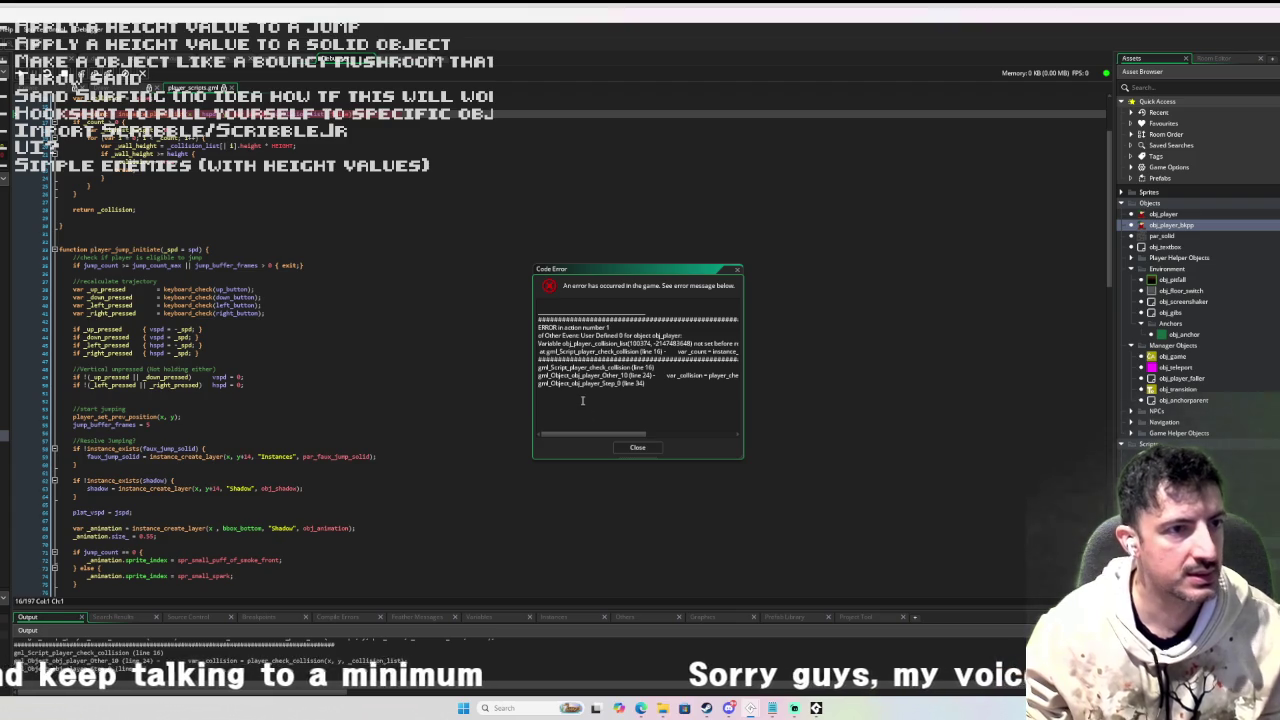
Scroll up to the flagged instance_place_list line and close the Code Error message.
scroll(412, 329, "up", 2)
scroll(402, 330, "up", 2)
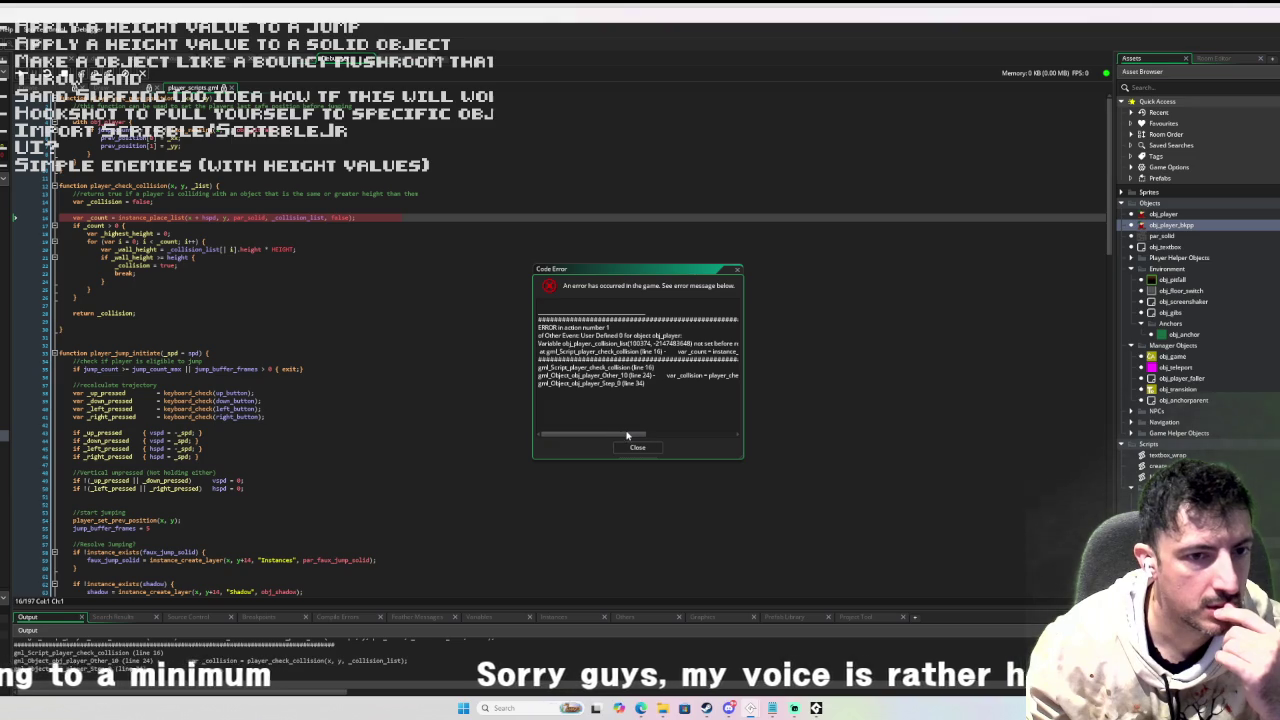
left_click(638, 448)
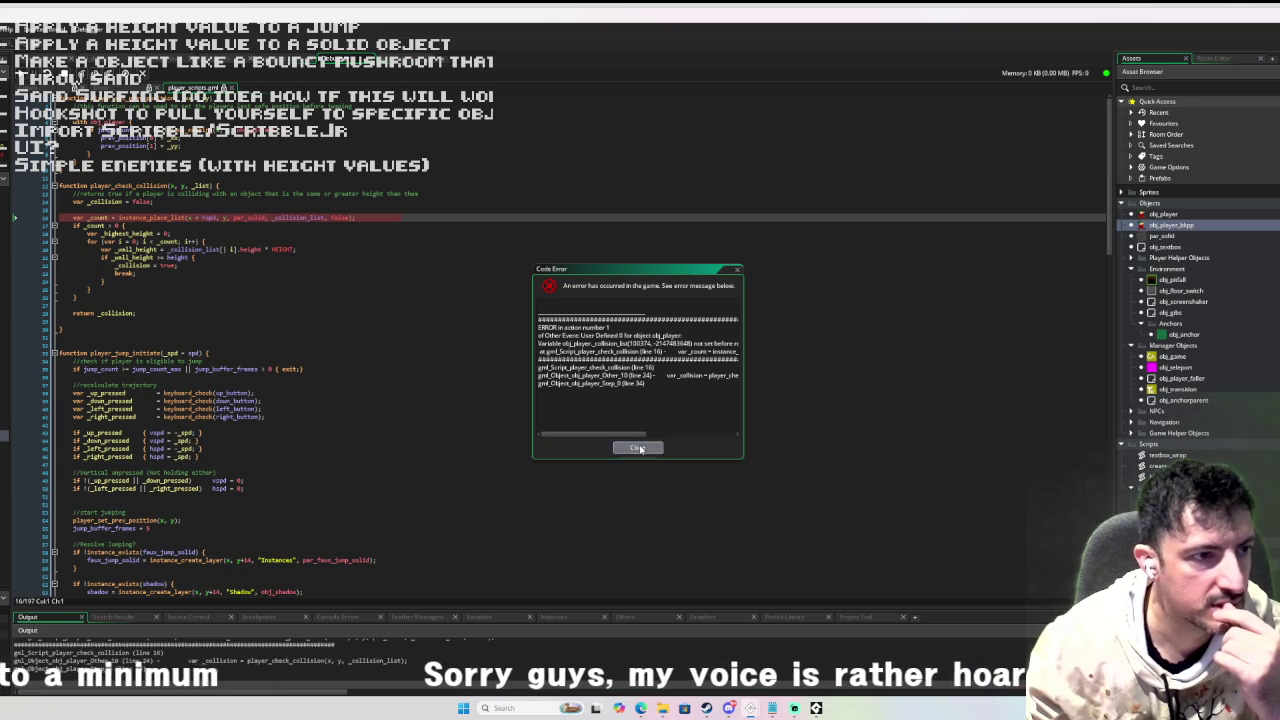